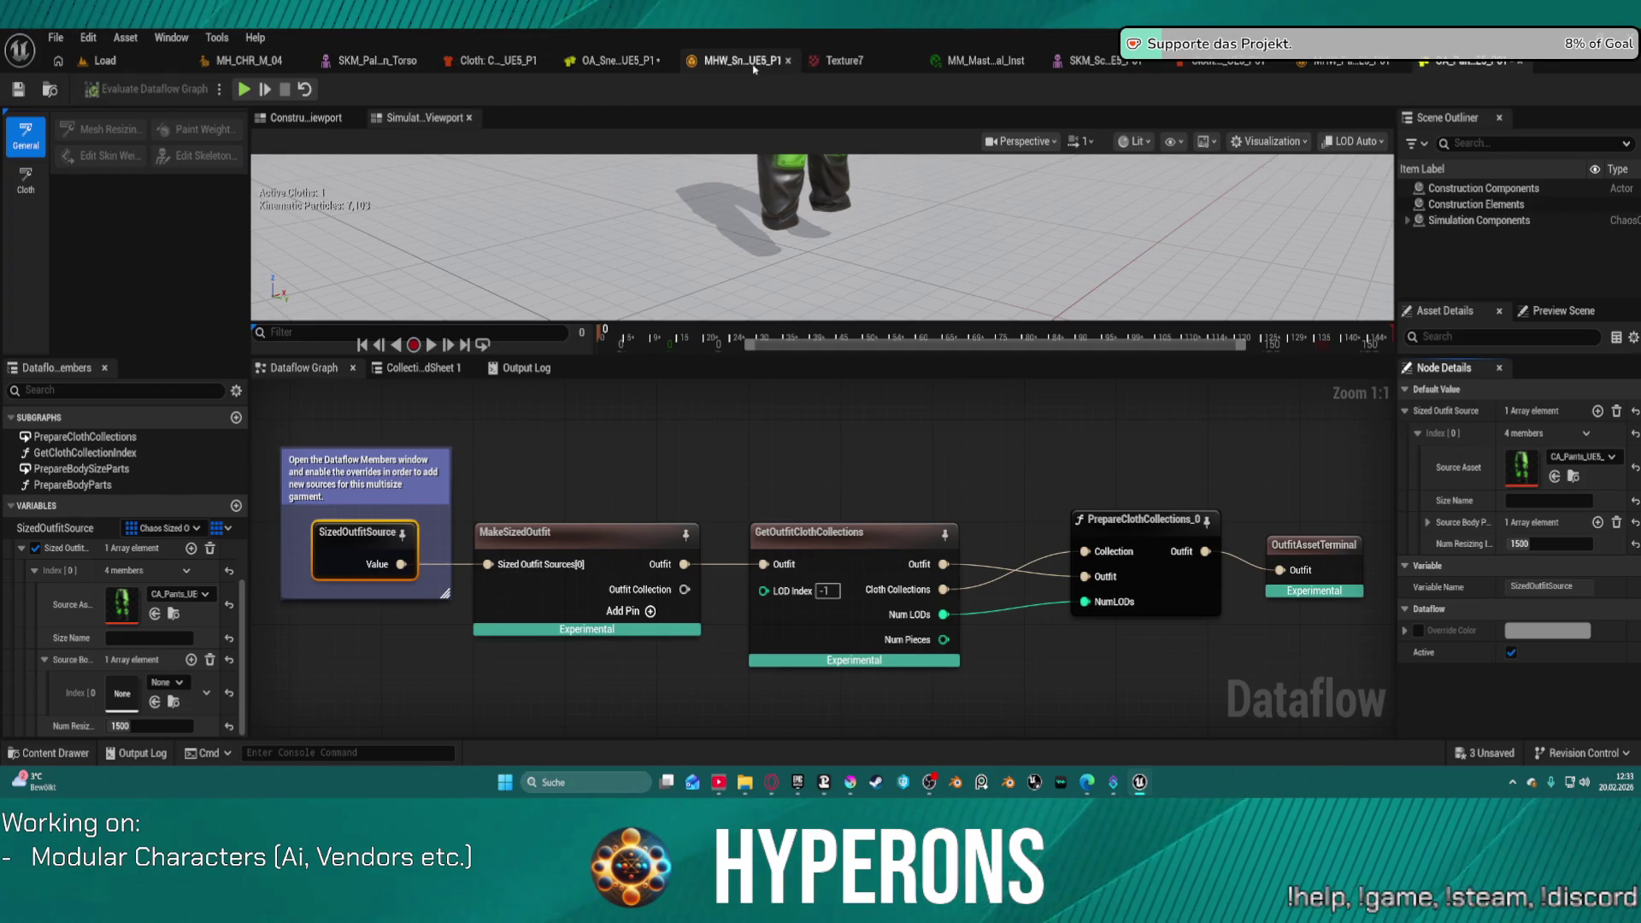
Step: In OA_Sneaker_UE5_P1, expand sized source Index [0] and its Source Body Parts, and save
left_click(605, 62)
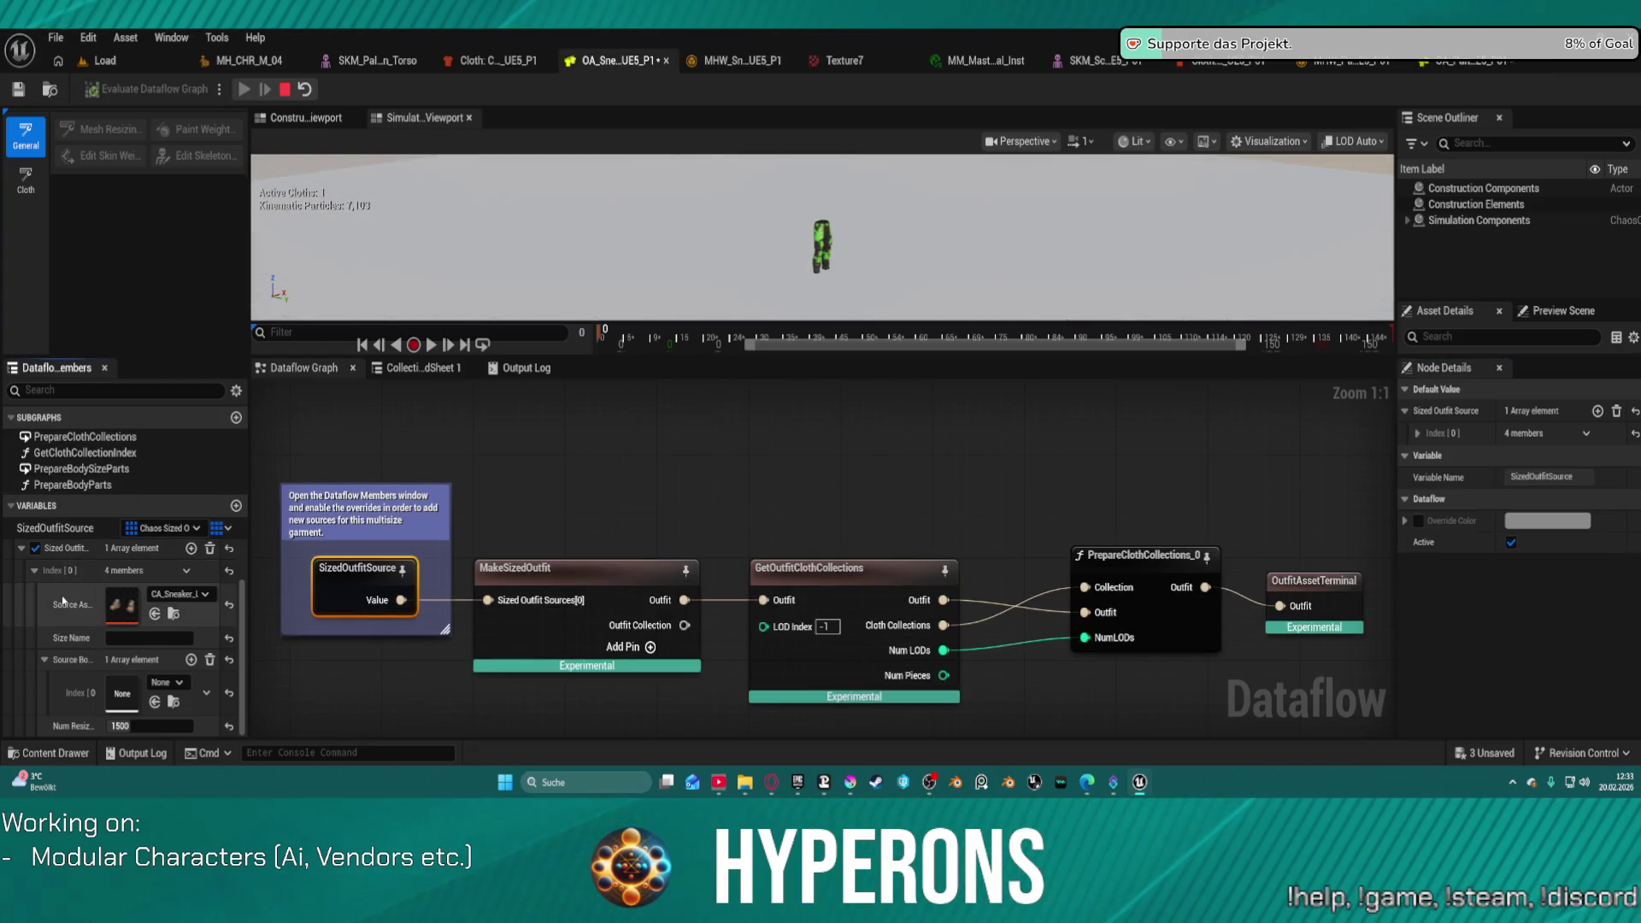
left_click(1418, 434)
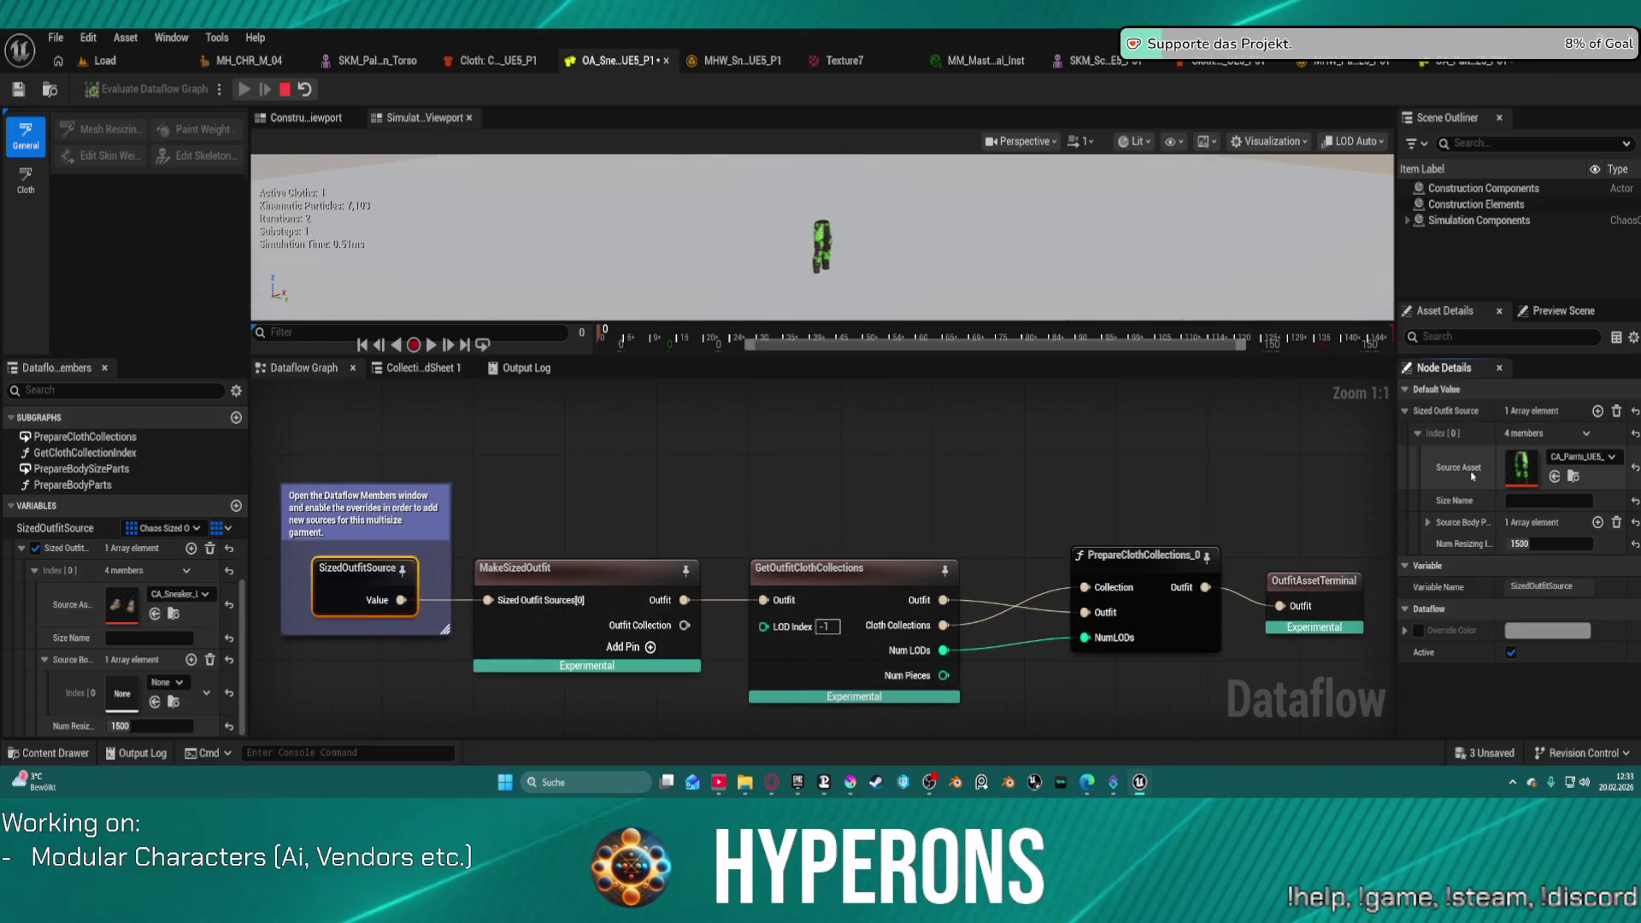
key("ctrl+s")
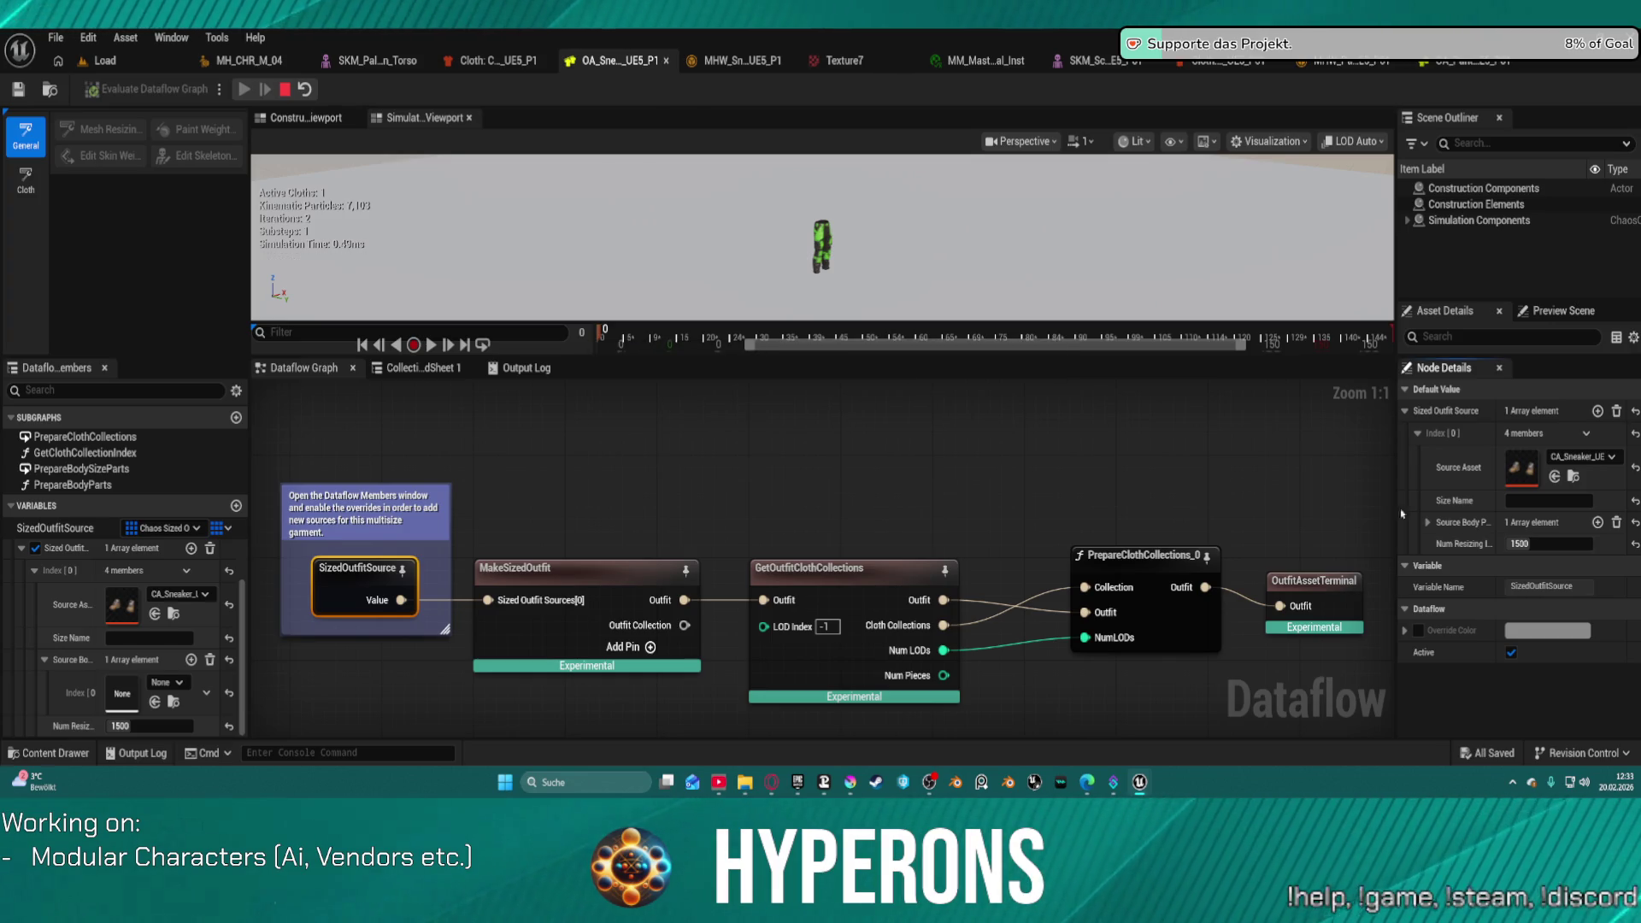
left_click(1426, 522)
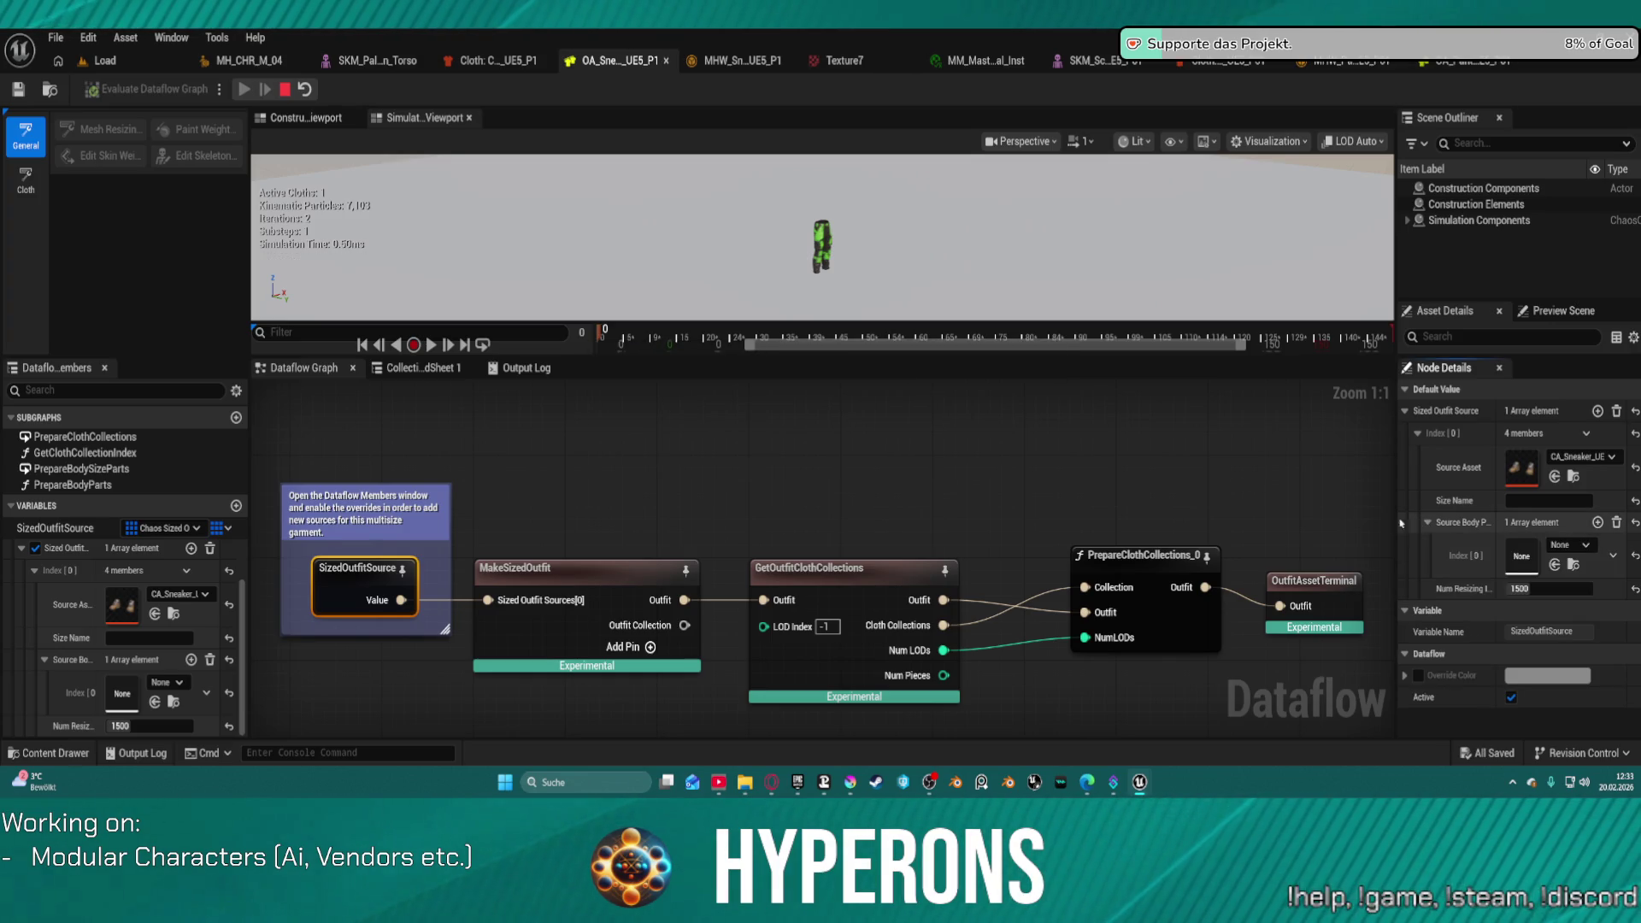
scroll(291, 481, "down", 1)
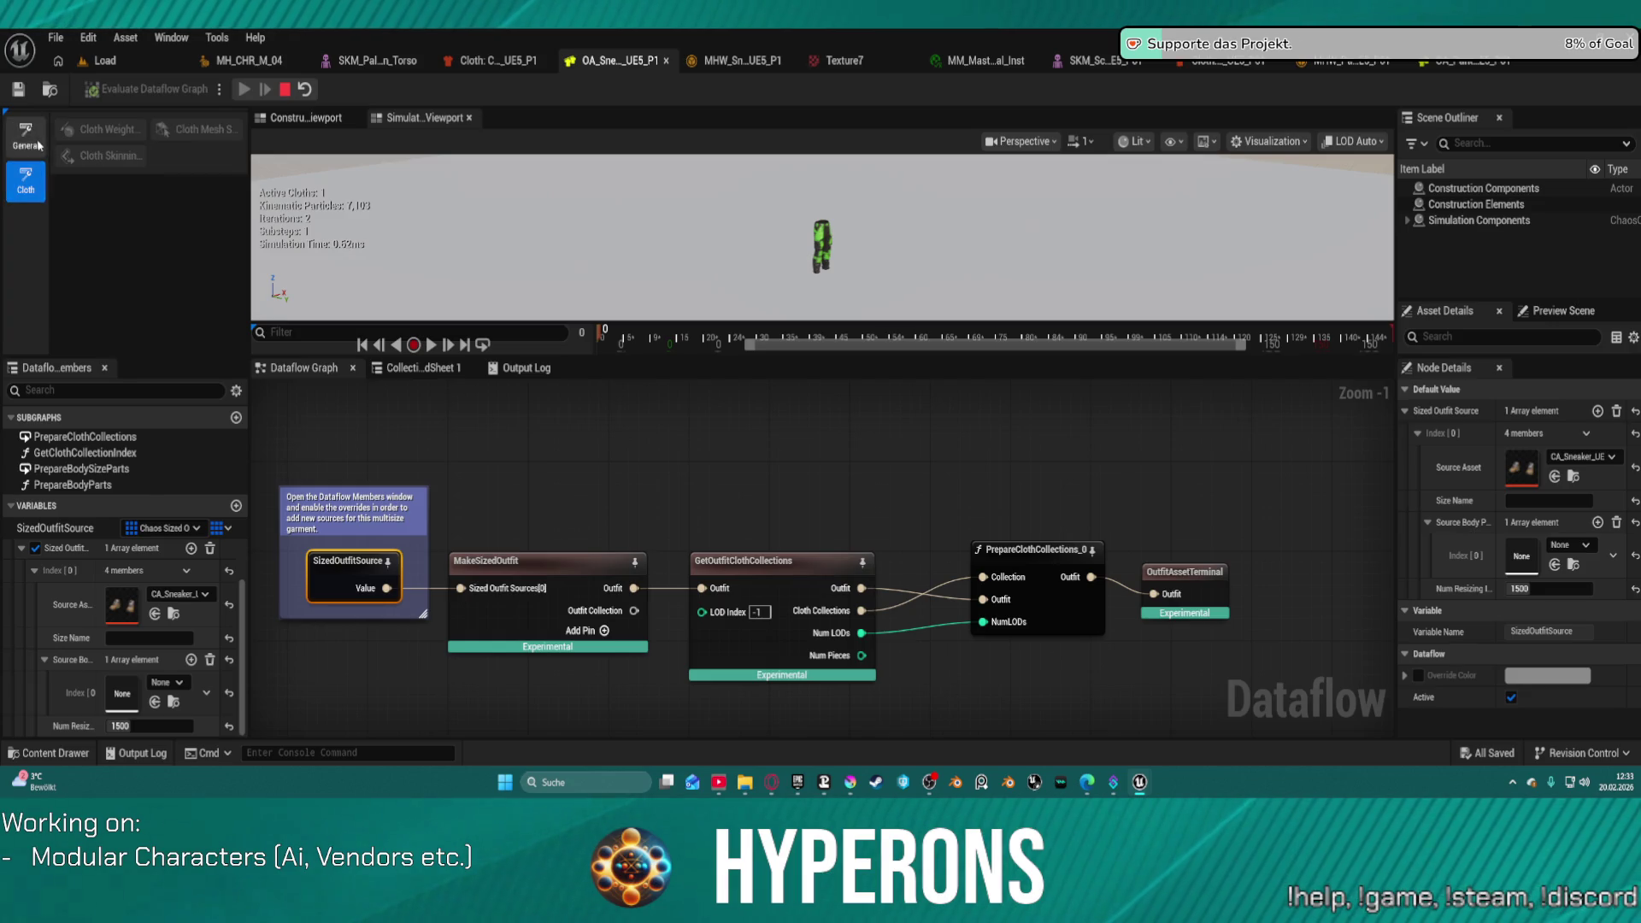
left_click(737, 60)
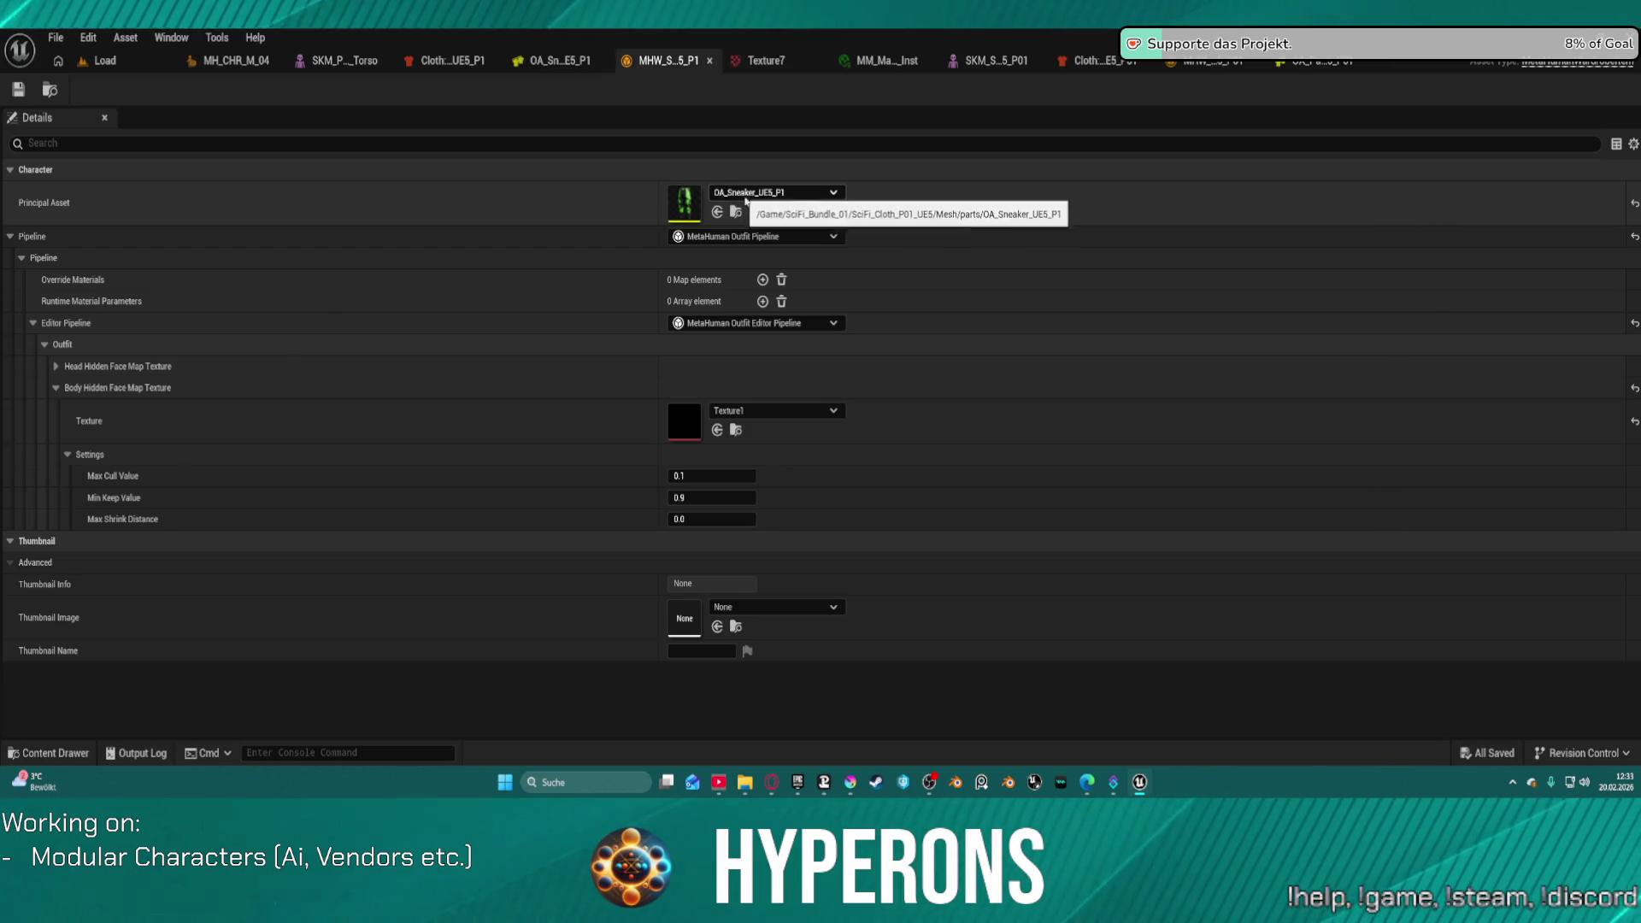
Step: Open OA_Sneaker_UE5_P1 from MHW_Sneaker_UE5_P1's Principal Asset, then its source cloth asset
double_click(682, 213)
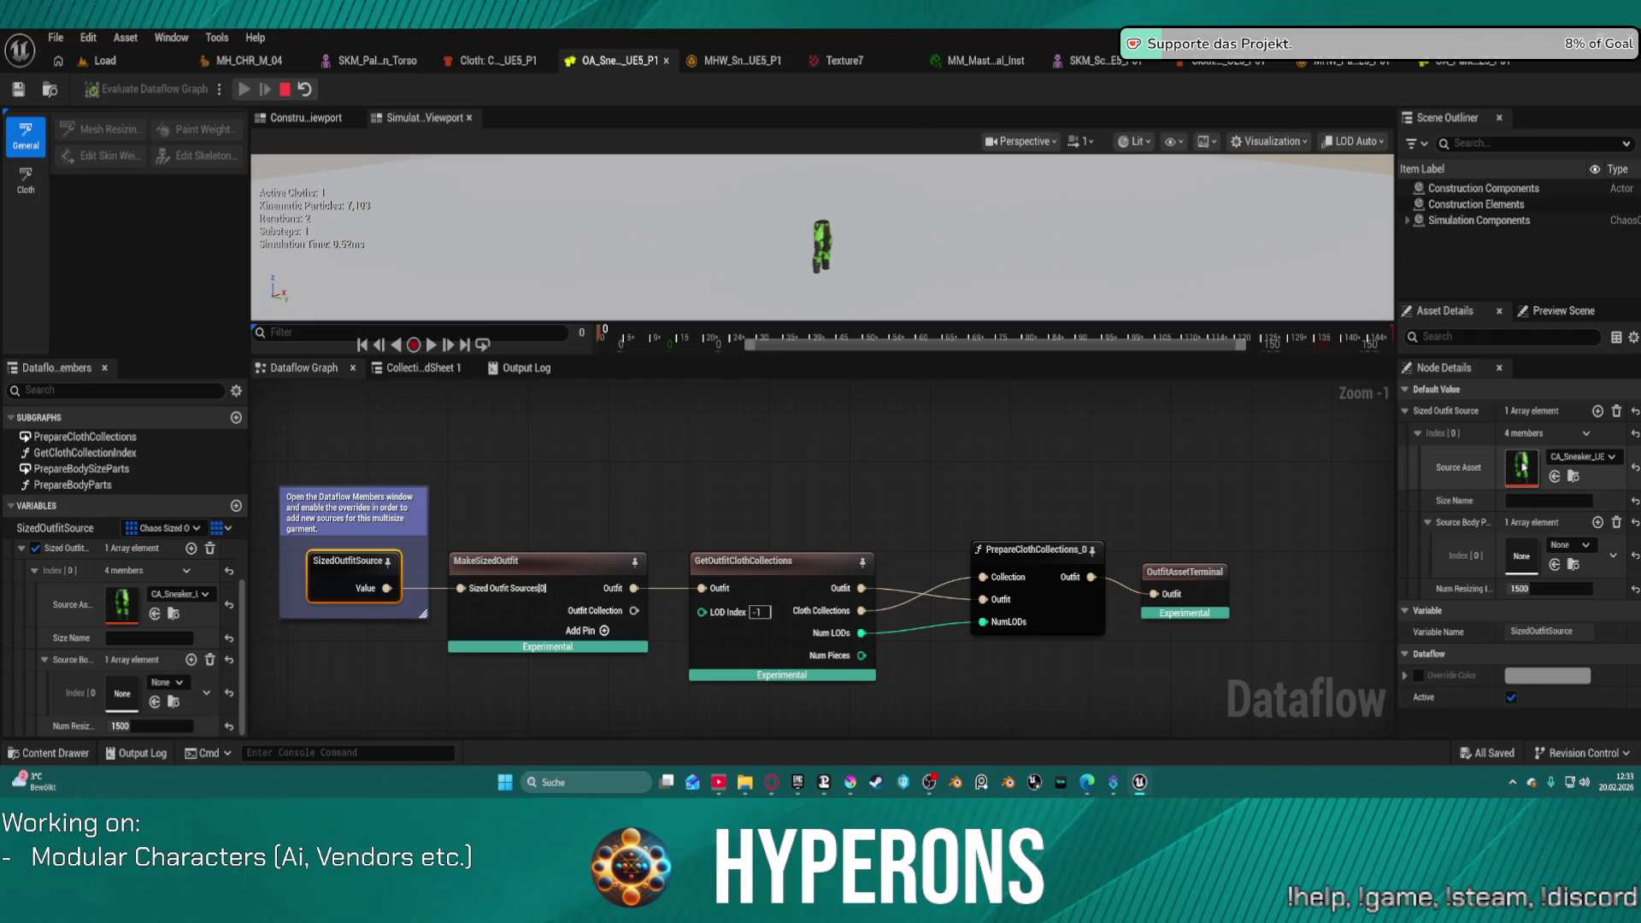
double_click(1521, 467)
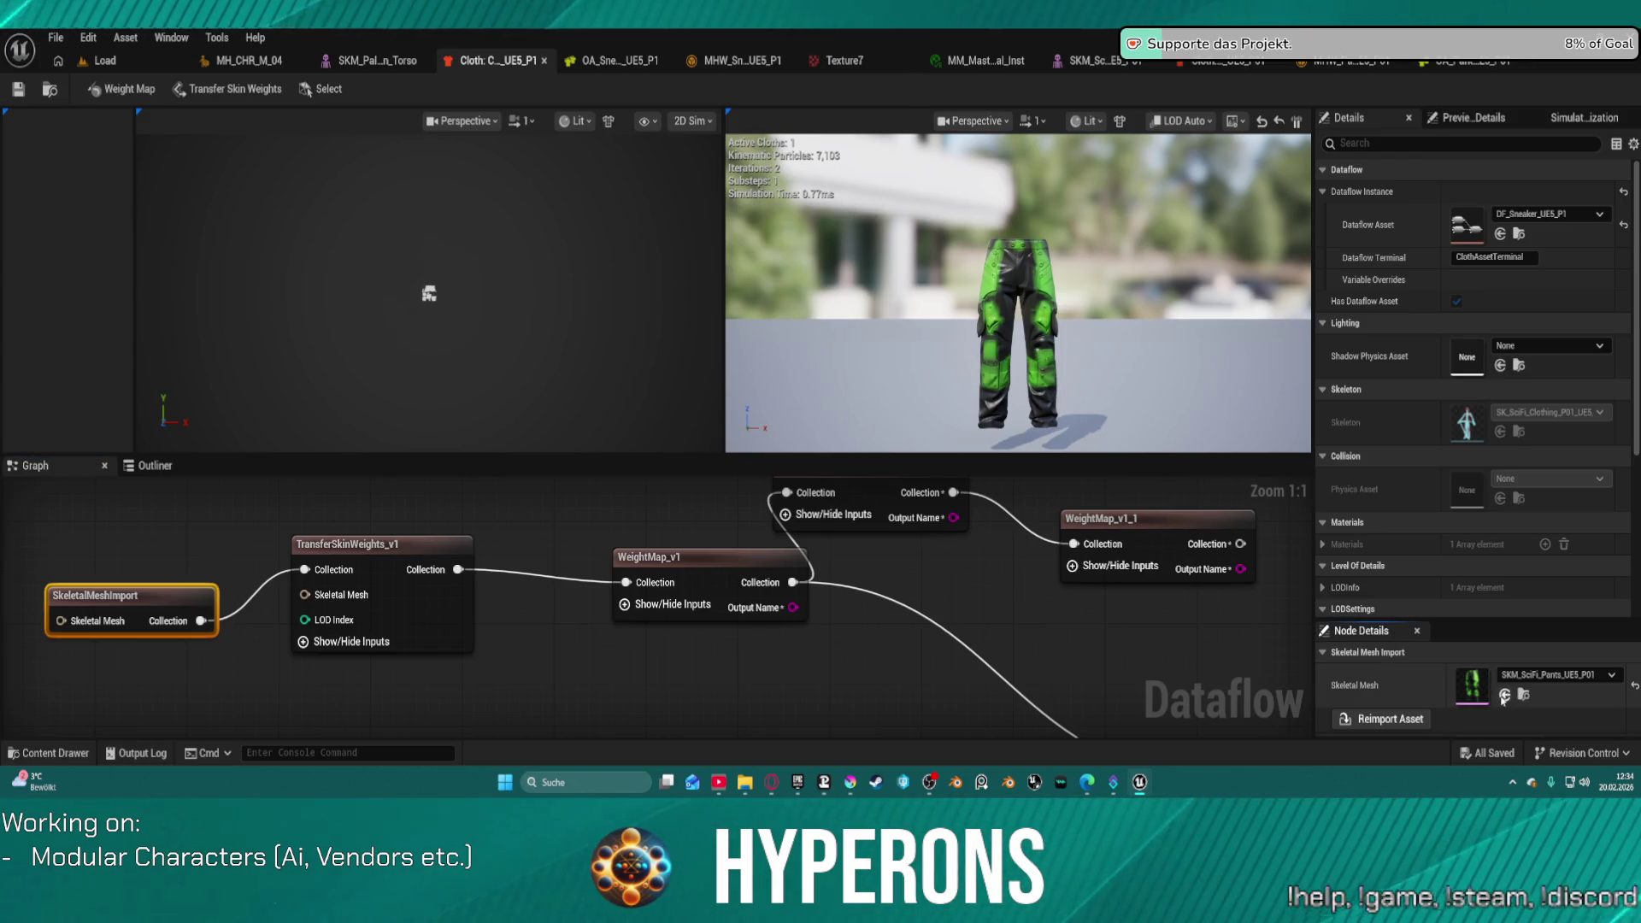
Step: Set the sneaker cloth asset's Skeletal Mesh Import to SKM_SciFi_Sneaker_UE5_P01 and save it
left_click(1503, 696)
left_click(1361, 721)
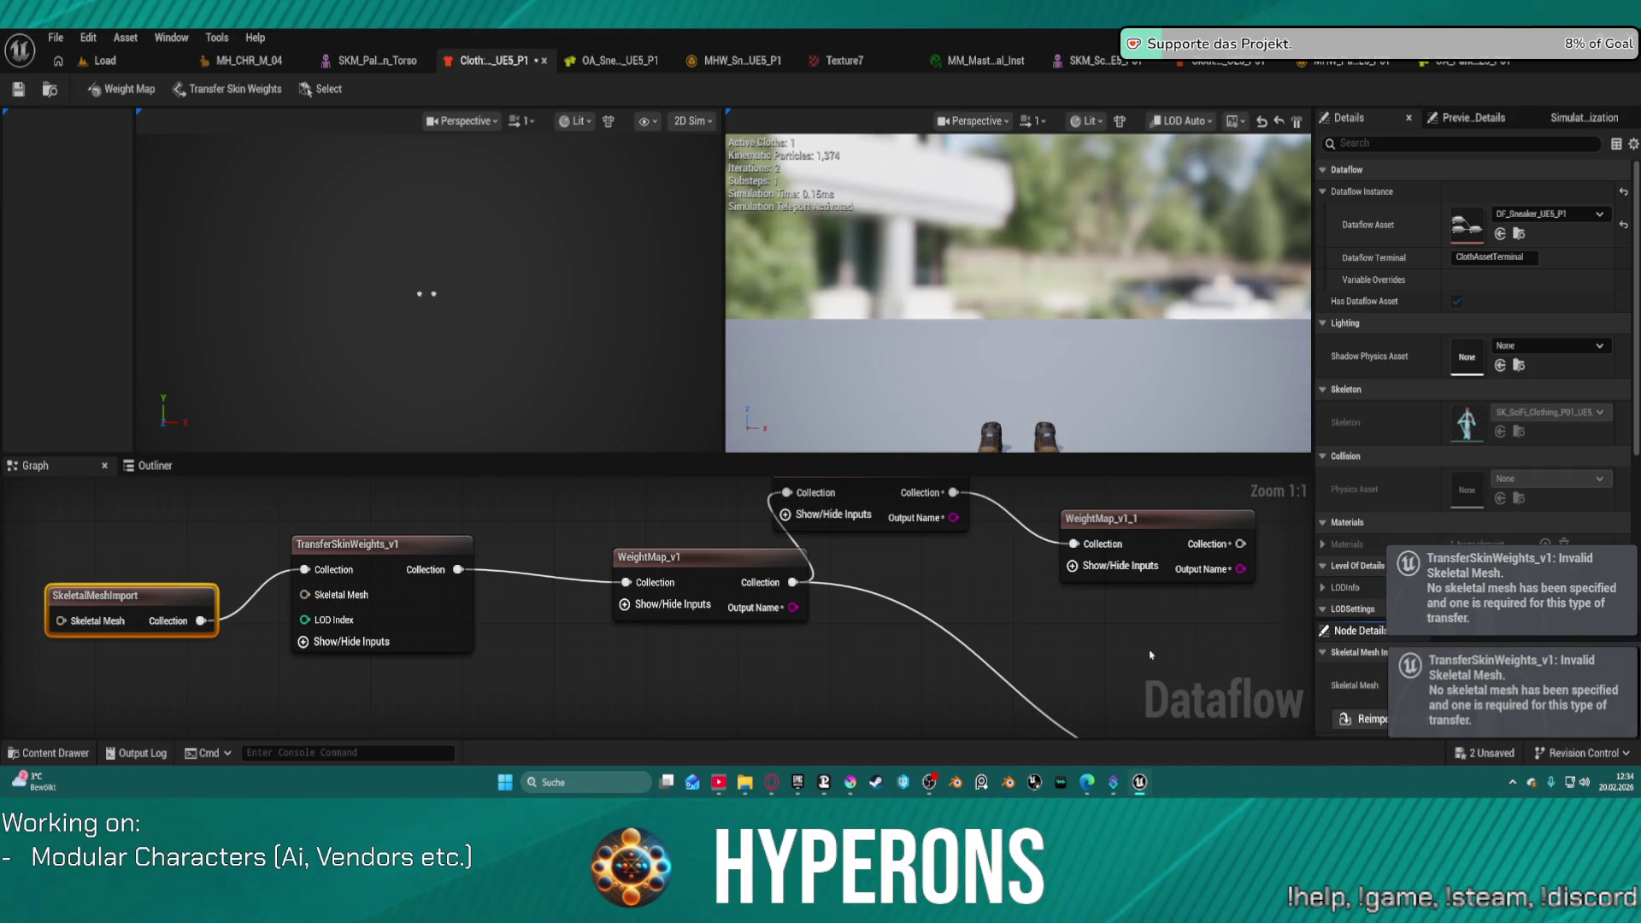
key("ctrl+s")
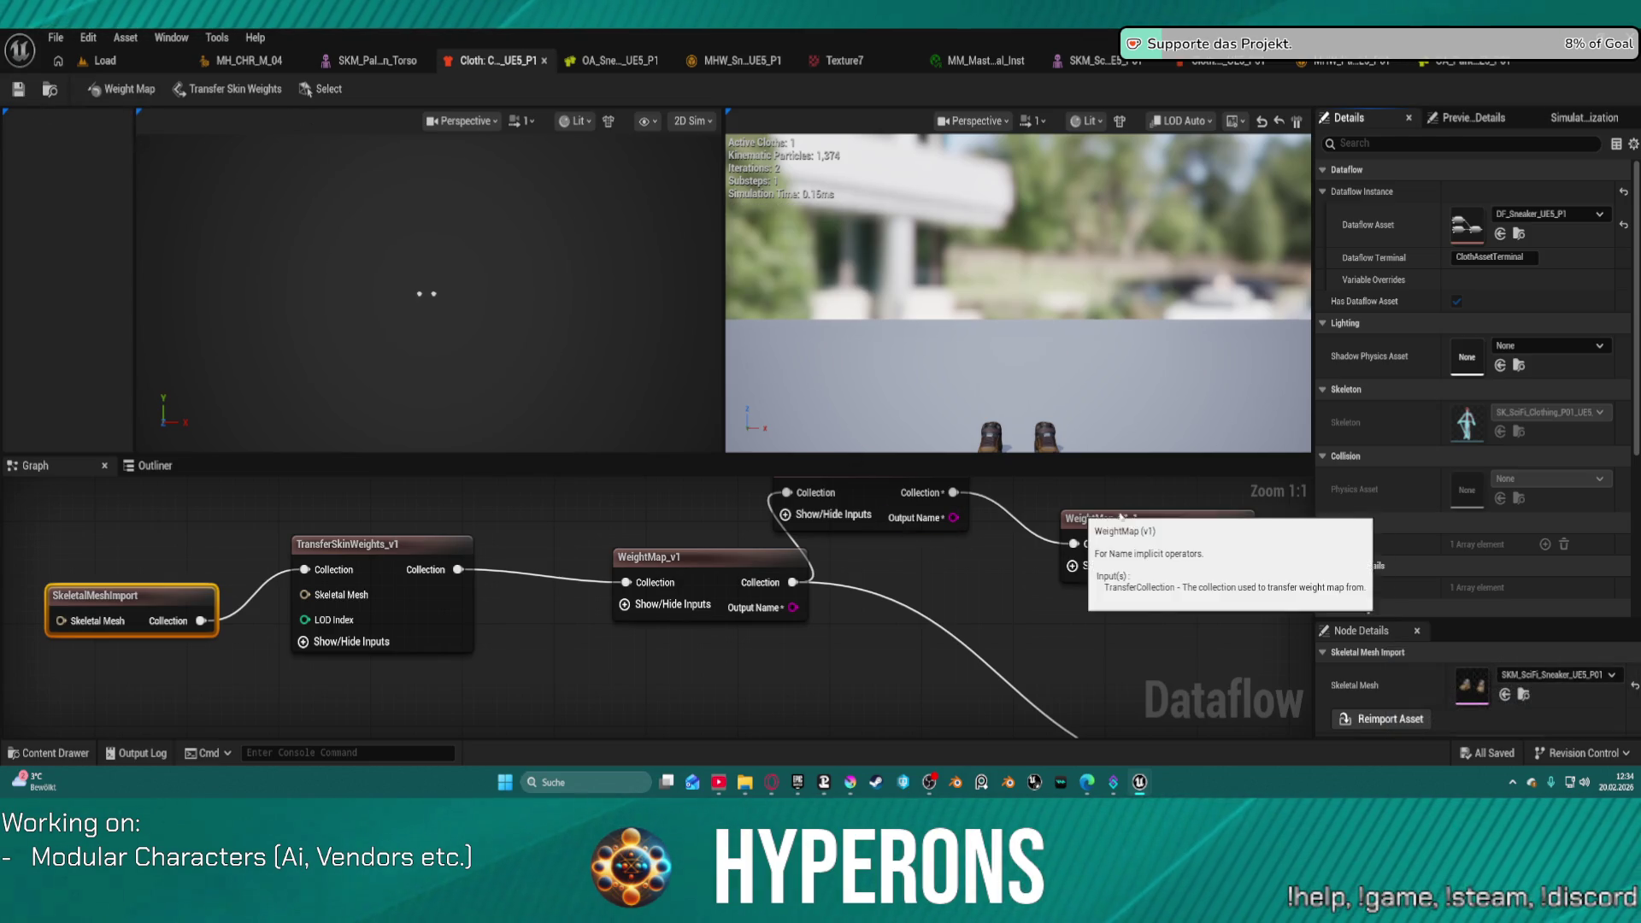
left_click(617, 61)
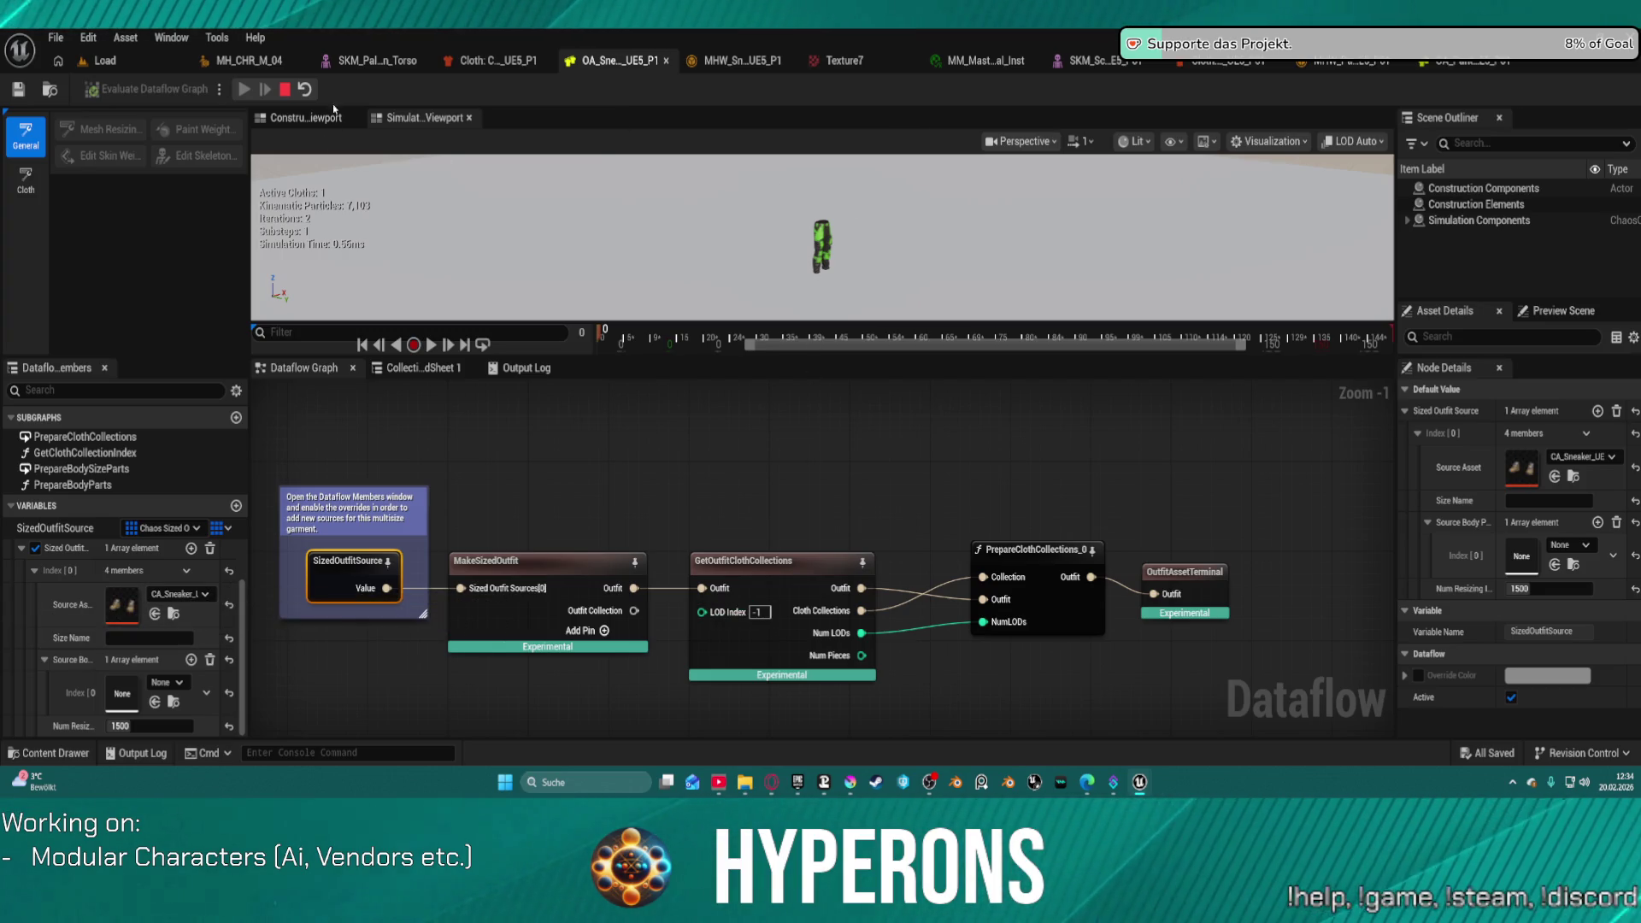
Step: Restart the outfit's simulation preview and check MakeSizedOutfit, GetOutfitClothCollections, and the Construction view
left_click(304, 89)
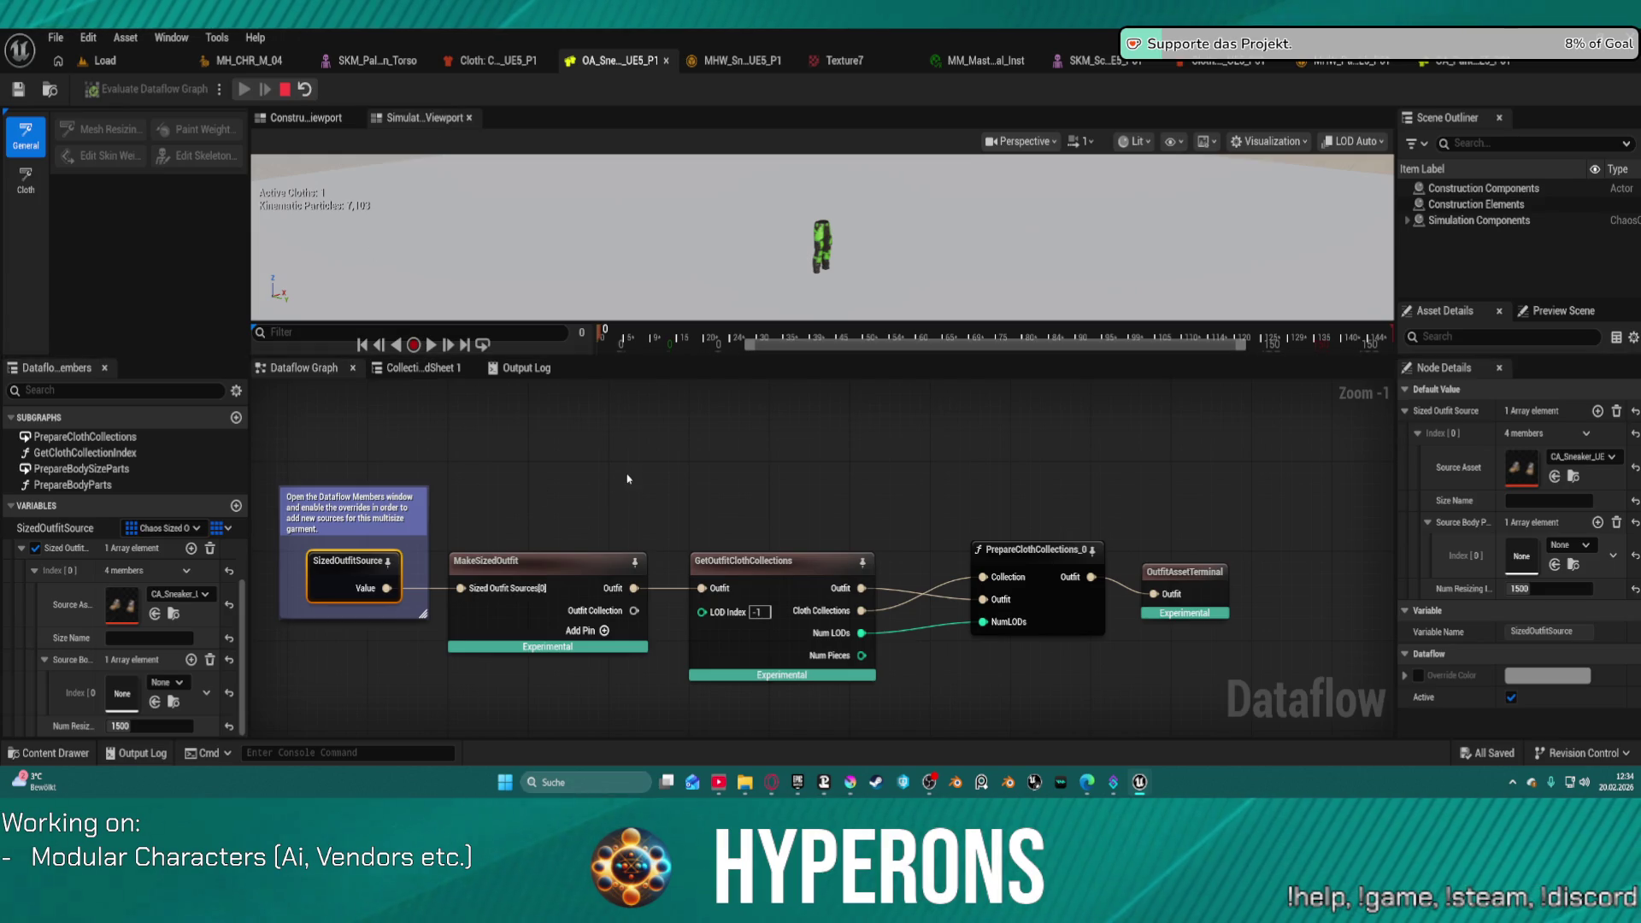
left_click(547, 560)
left_click(742, 573)
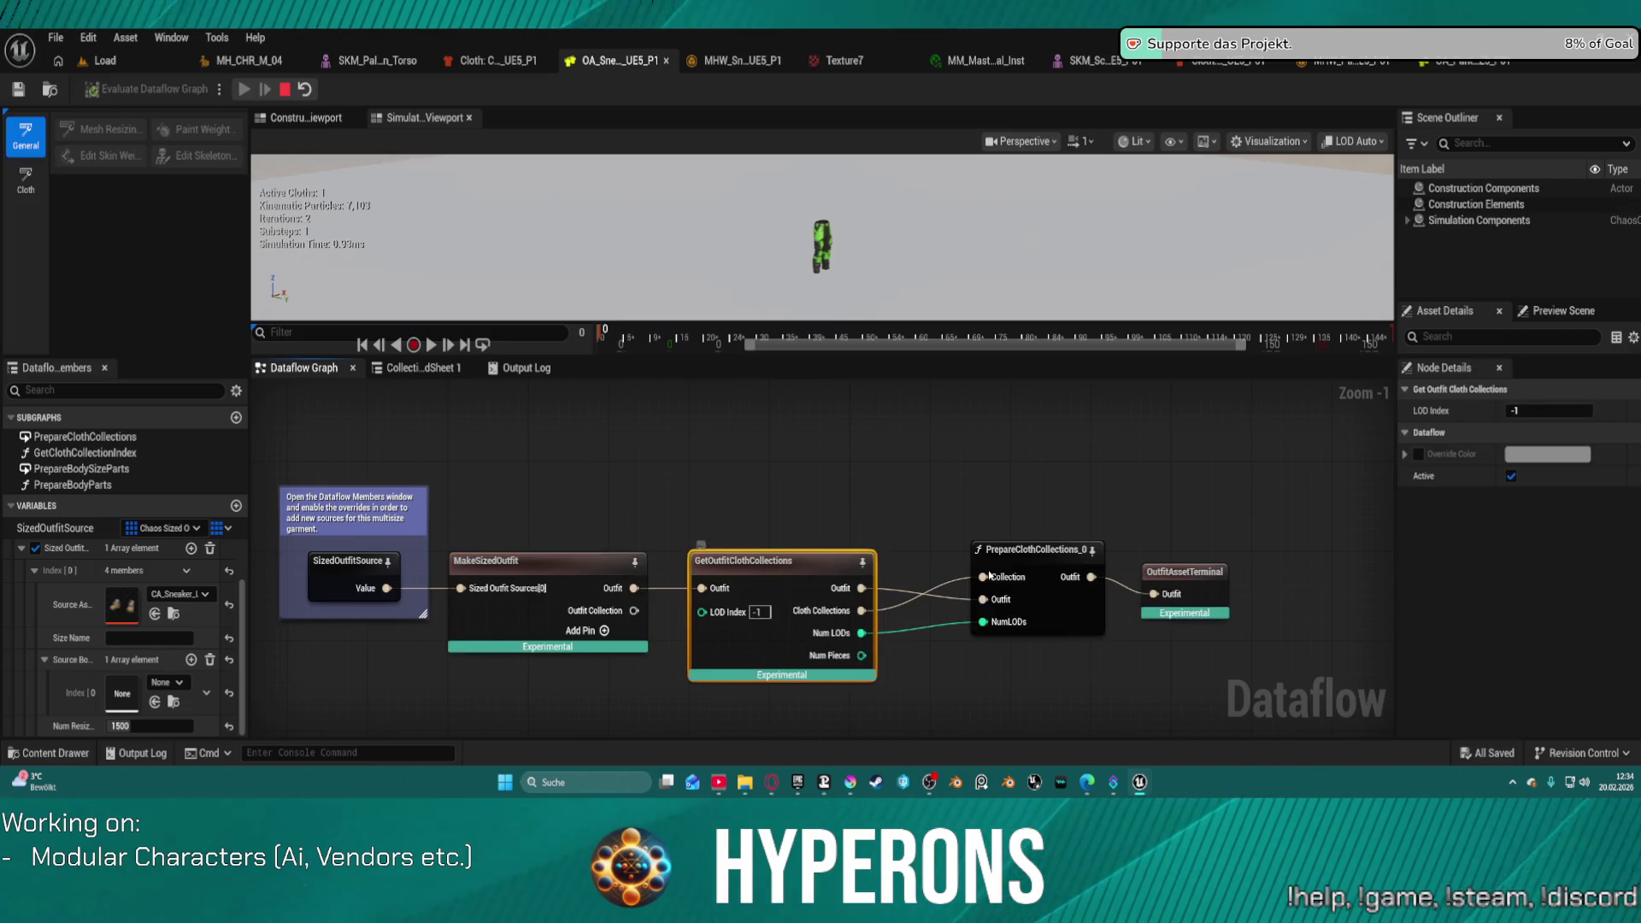
left_click(283, 112)
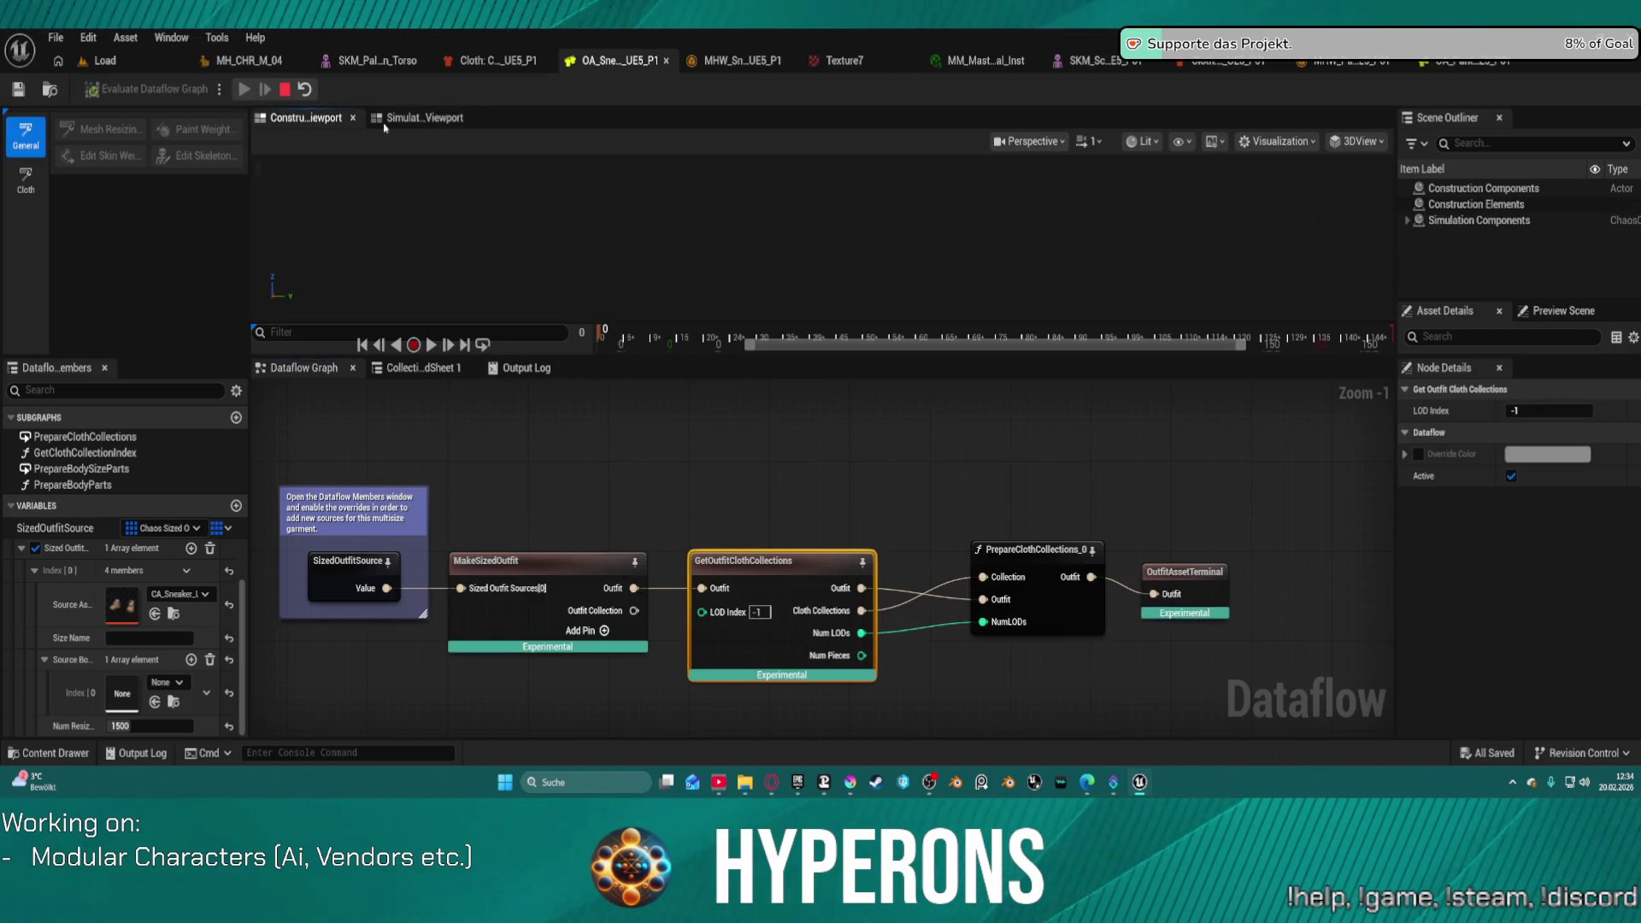
left_click(399, 120)
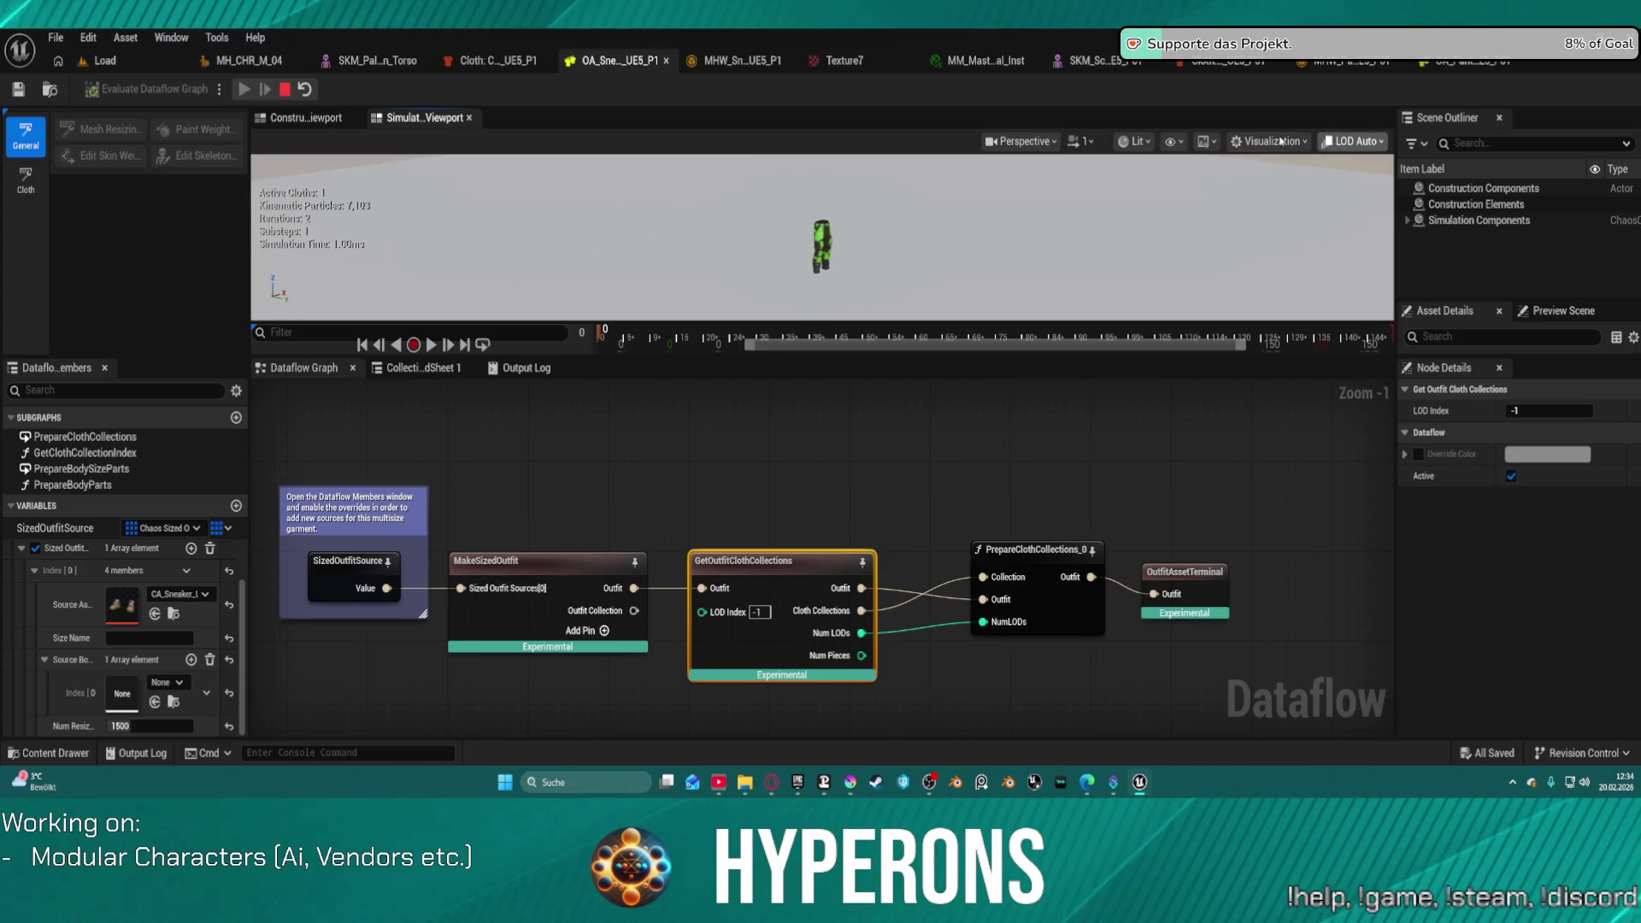
Step: Check the preview viewport options, switching shading to Unlit and back to Lit
left_click(1203, 141)
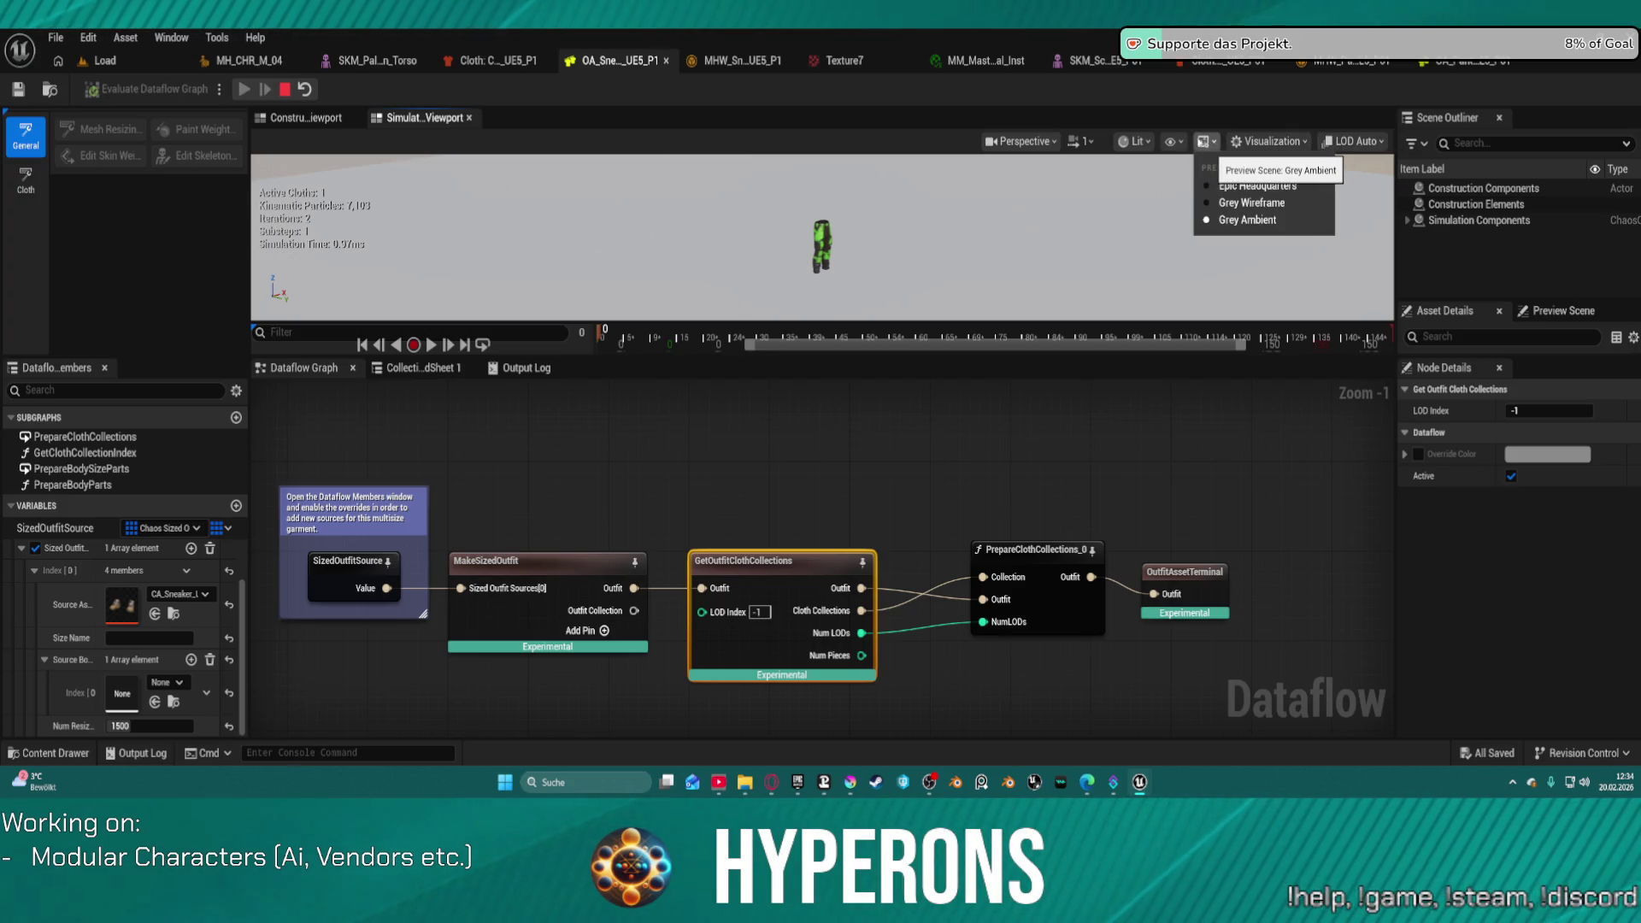
left_click(1173, 142)
left_click(1143, 142)
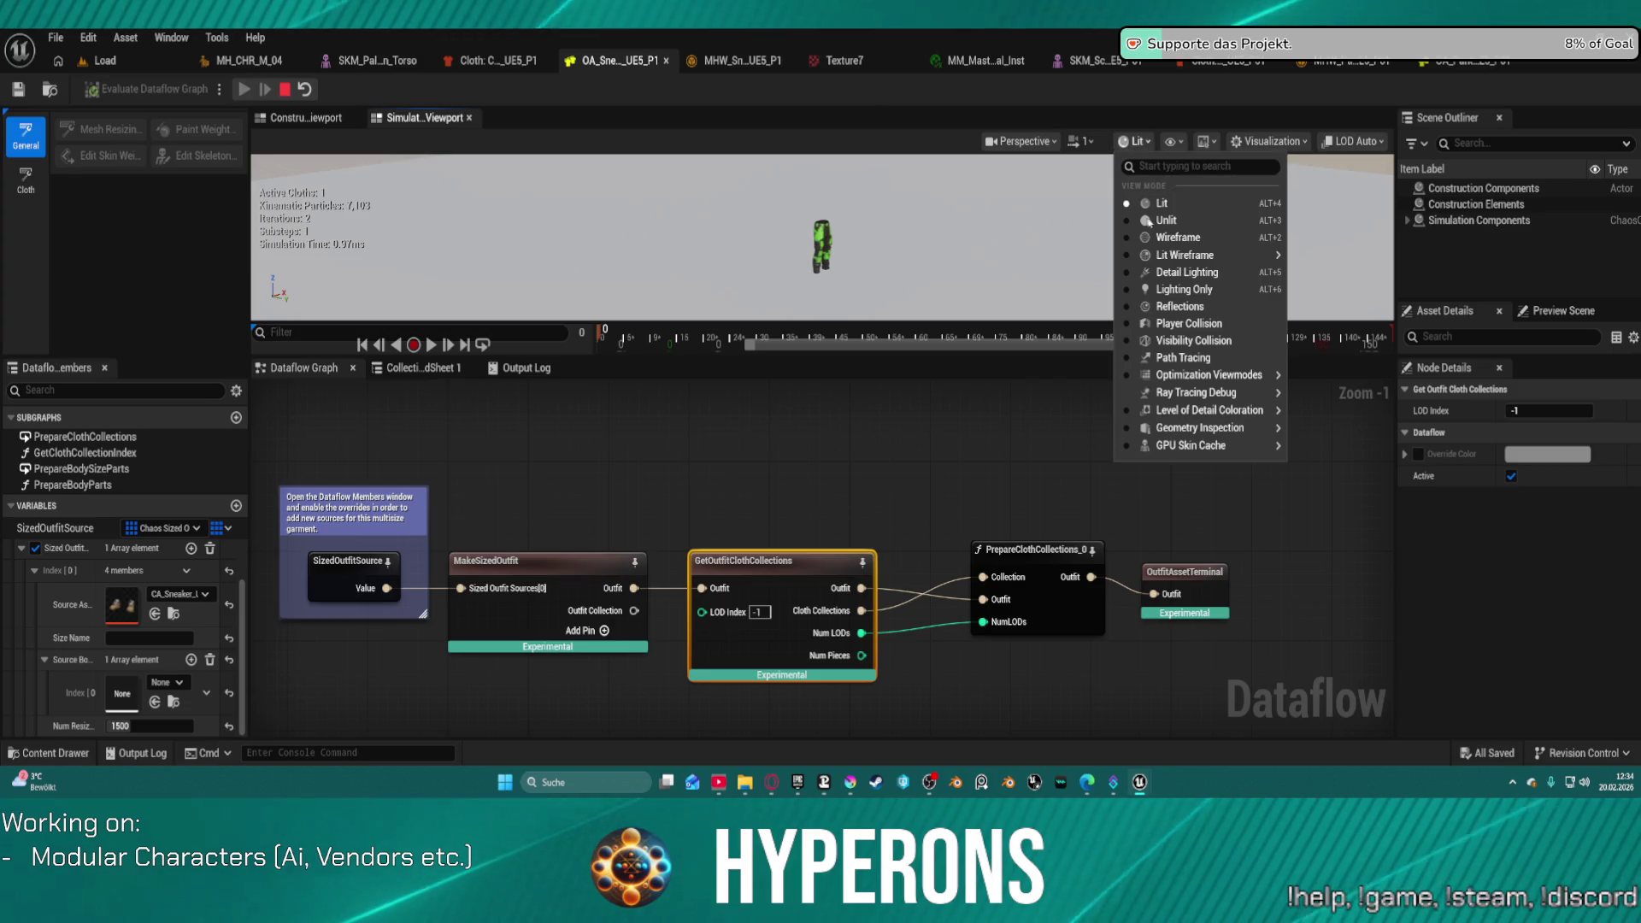
left_click(1136, 221)
left_click(1133, 143)
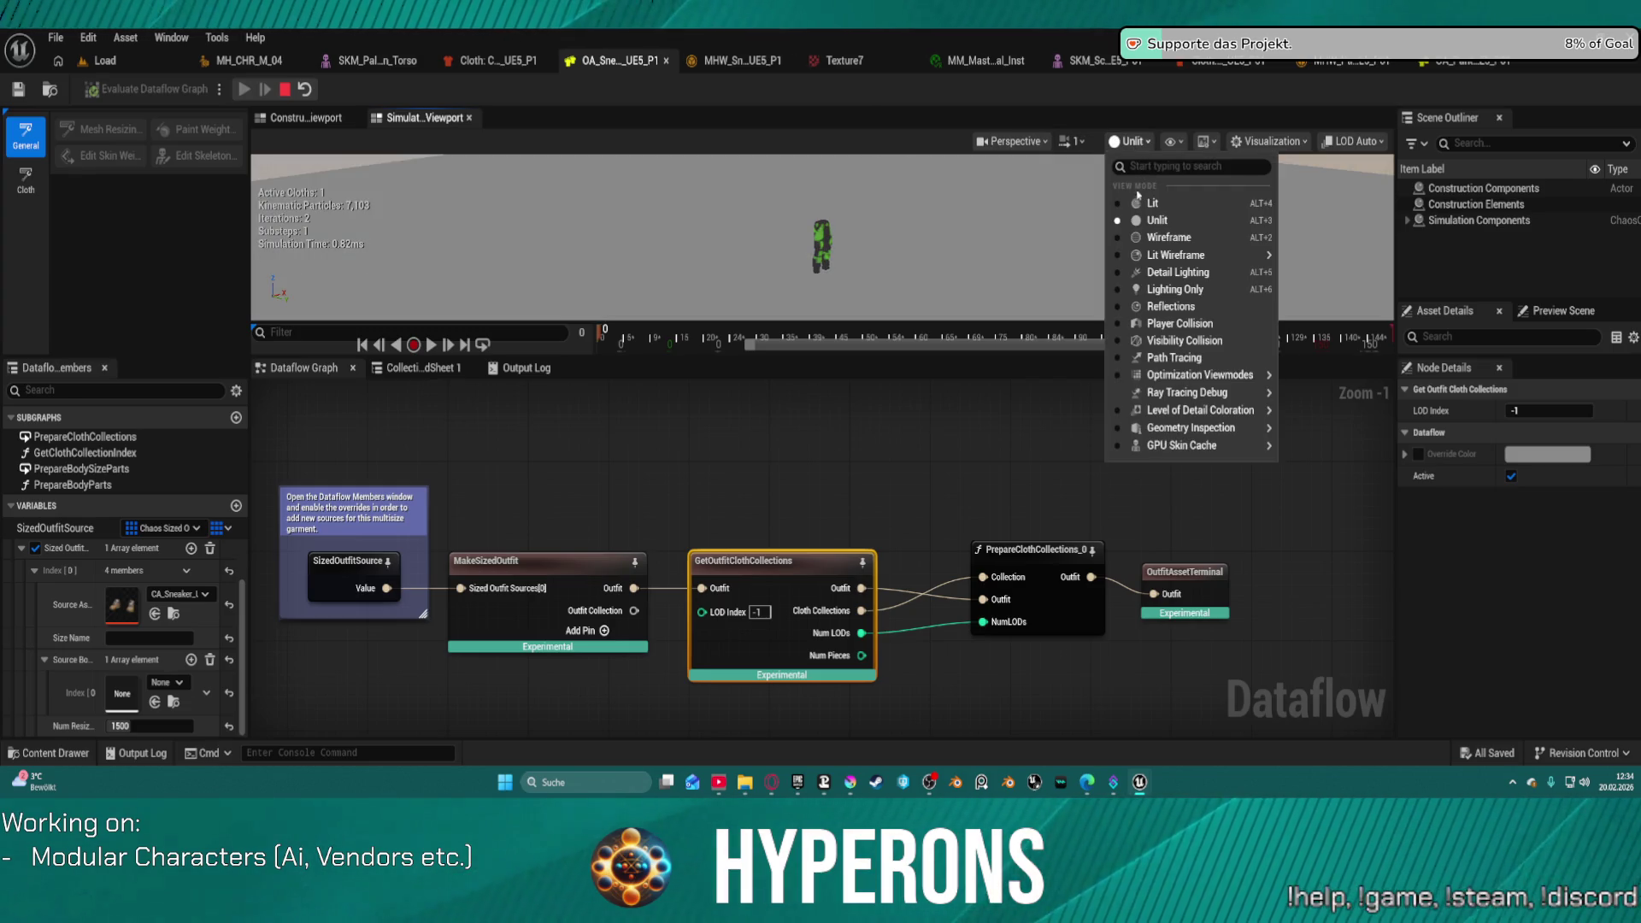
left_click(1140, 204)
Step: Inspect the PrepareBodyParts subgraph's Construction Components and Construction Elements entries
left_click(669, 429)
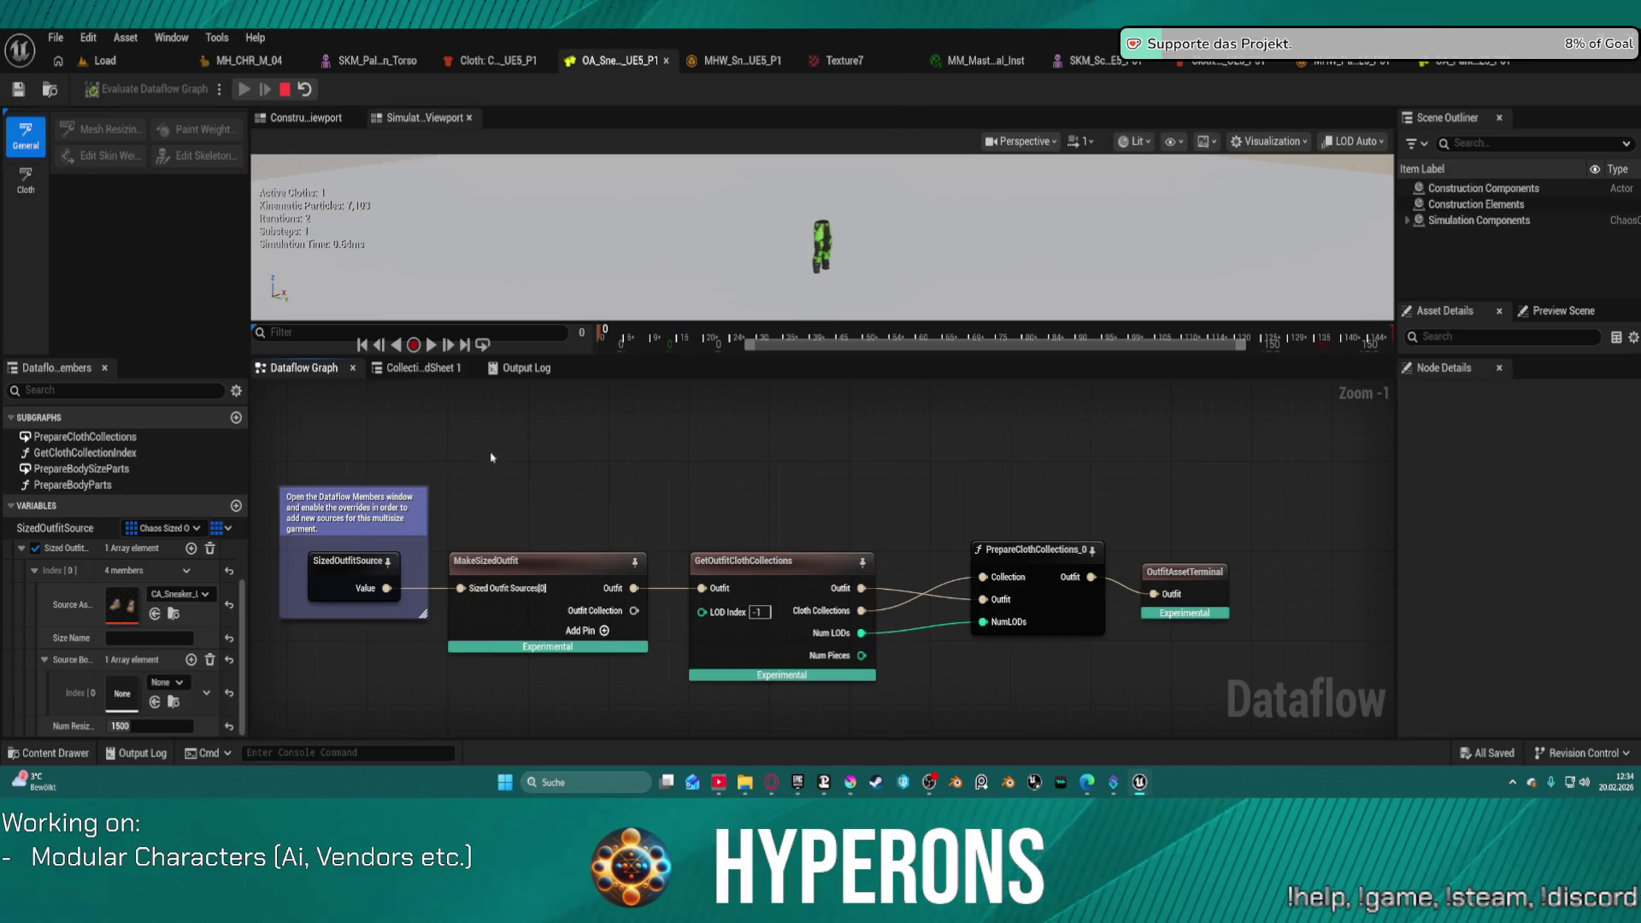
left_click(66, 484)
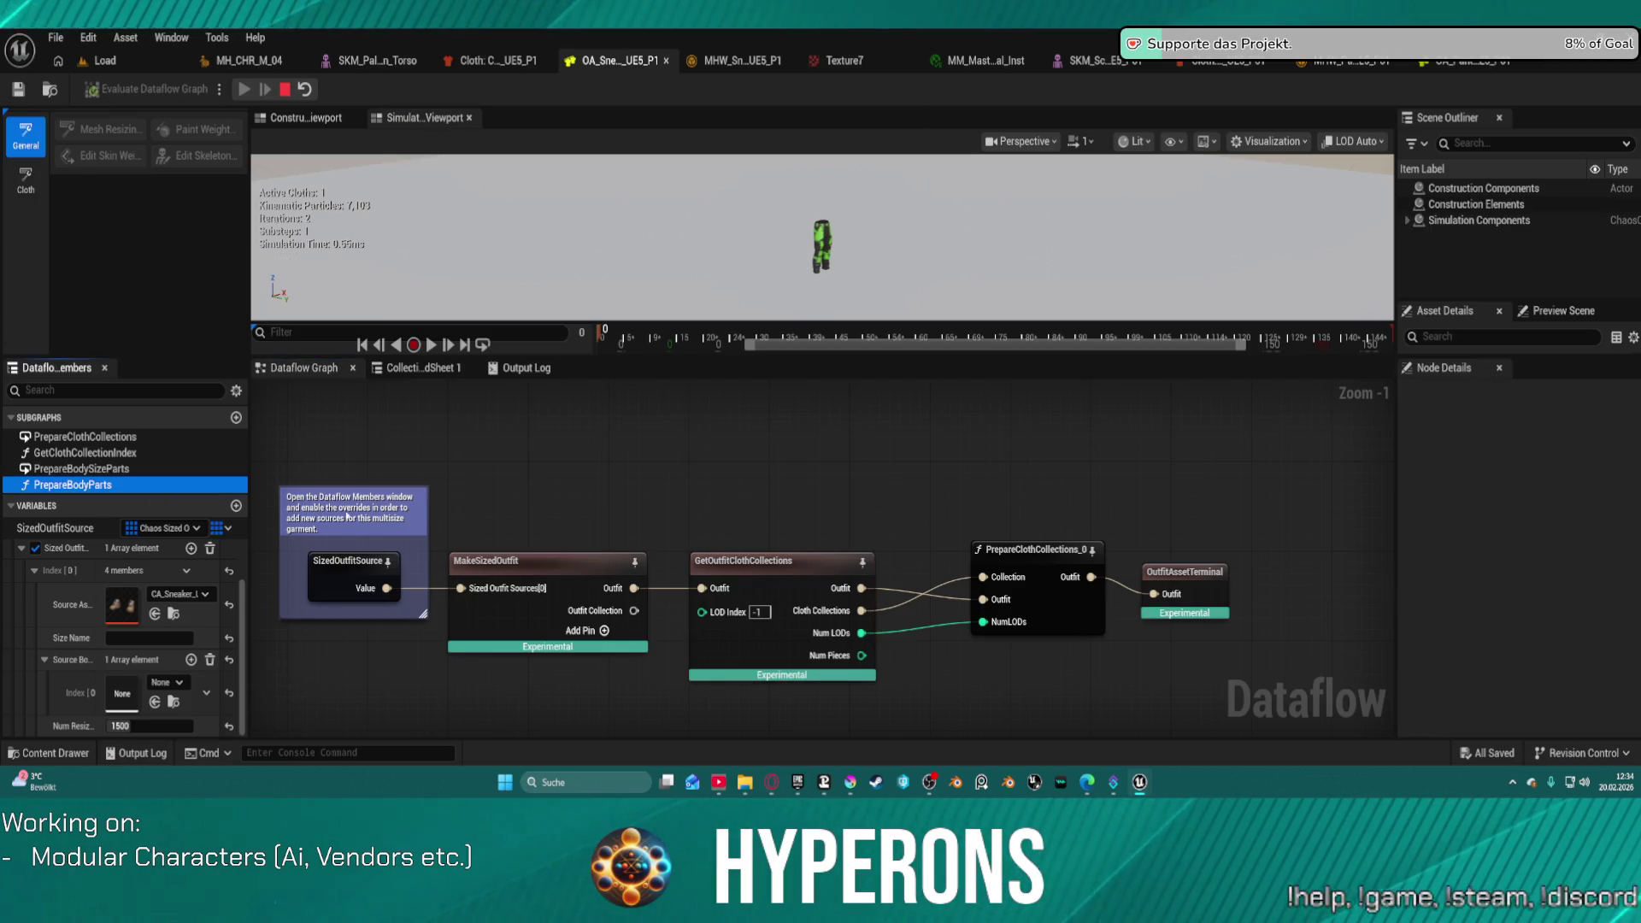
left_click(1468, 189)
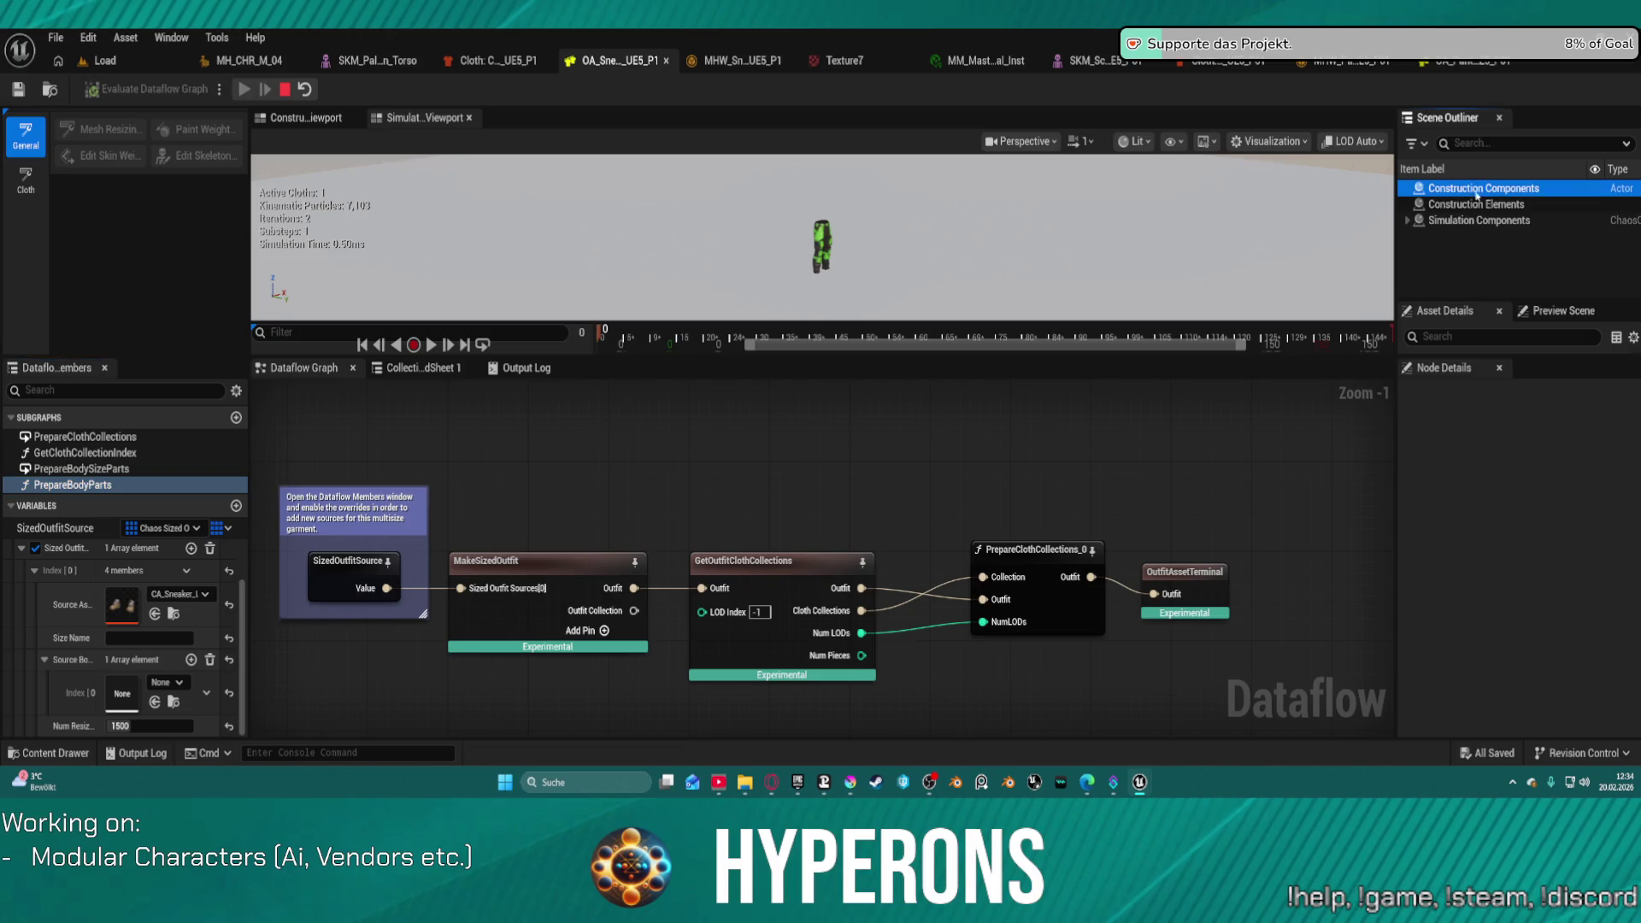
left_click(1470, 204)
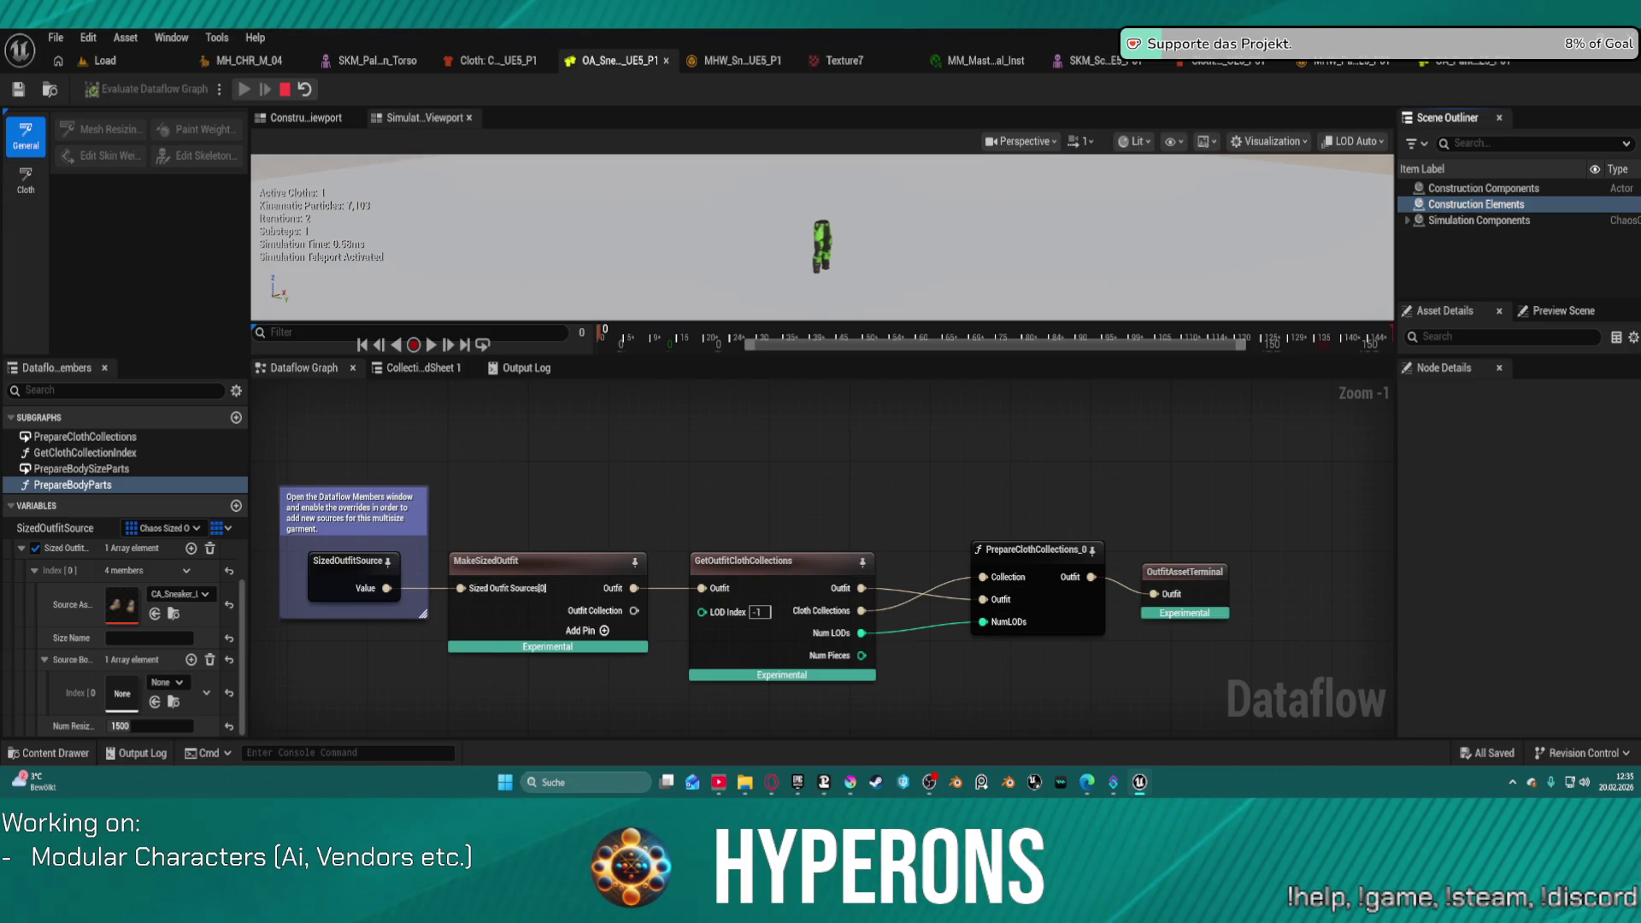
left_click(1222, 61)
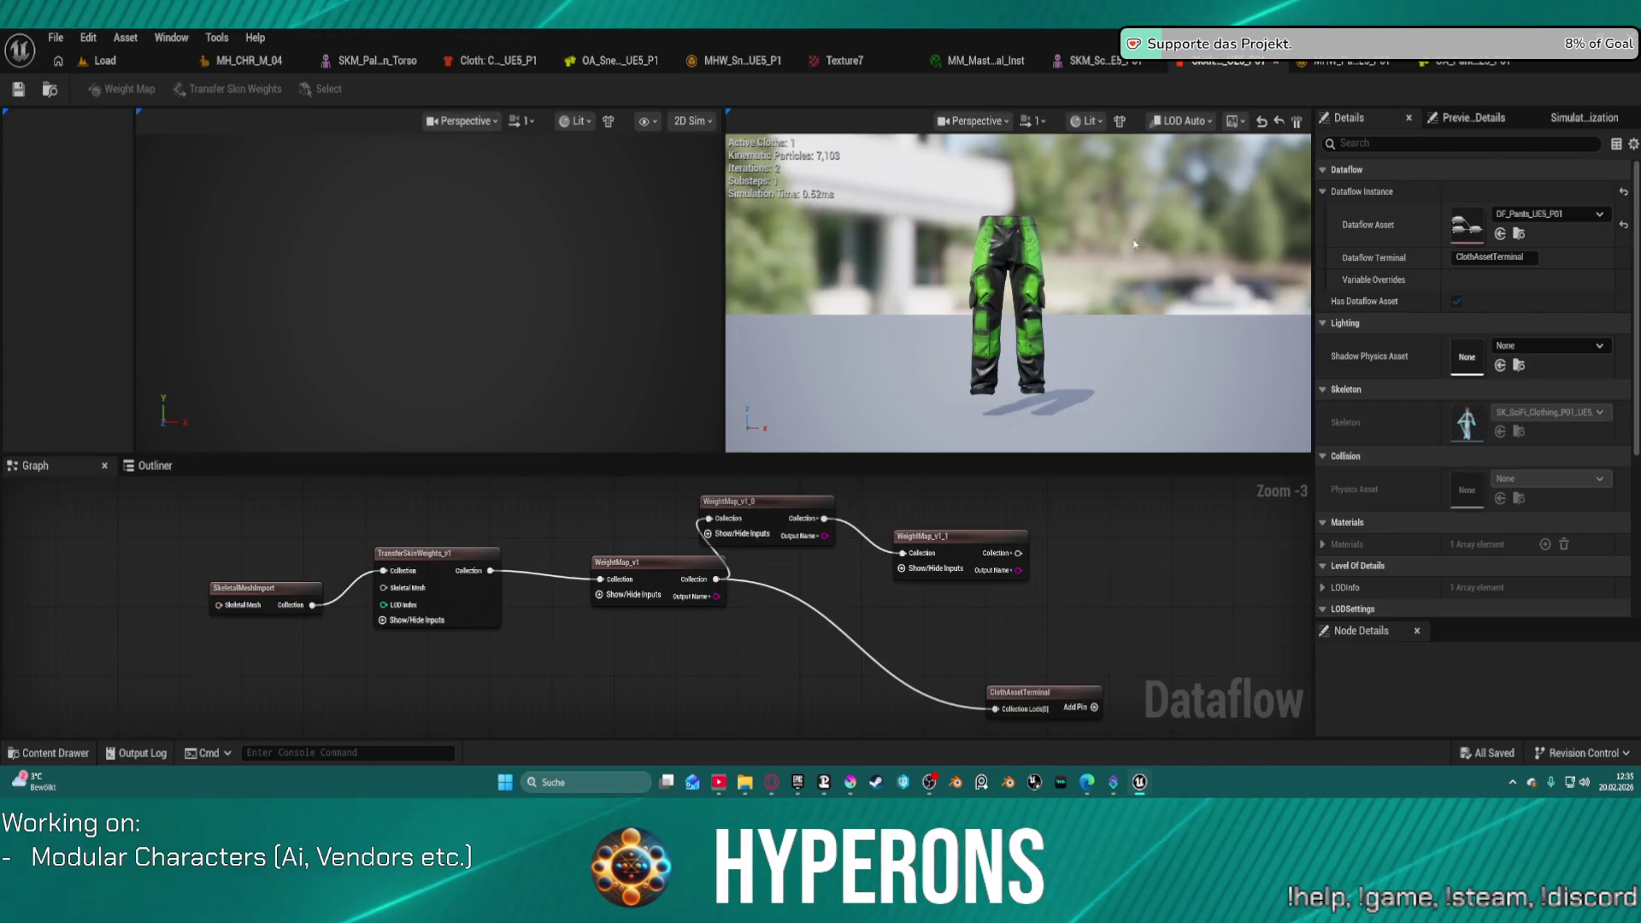
Step: Check the pants Dataflow asset list, then inspect the sneaker cloth asset's ClothAssetTerminal node
left_click(1538, 218)
left_click(1538, 219)
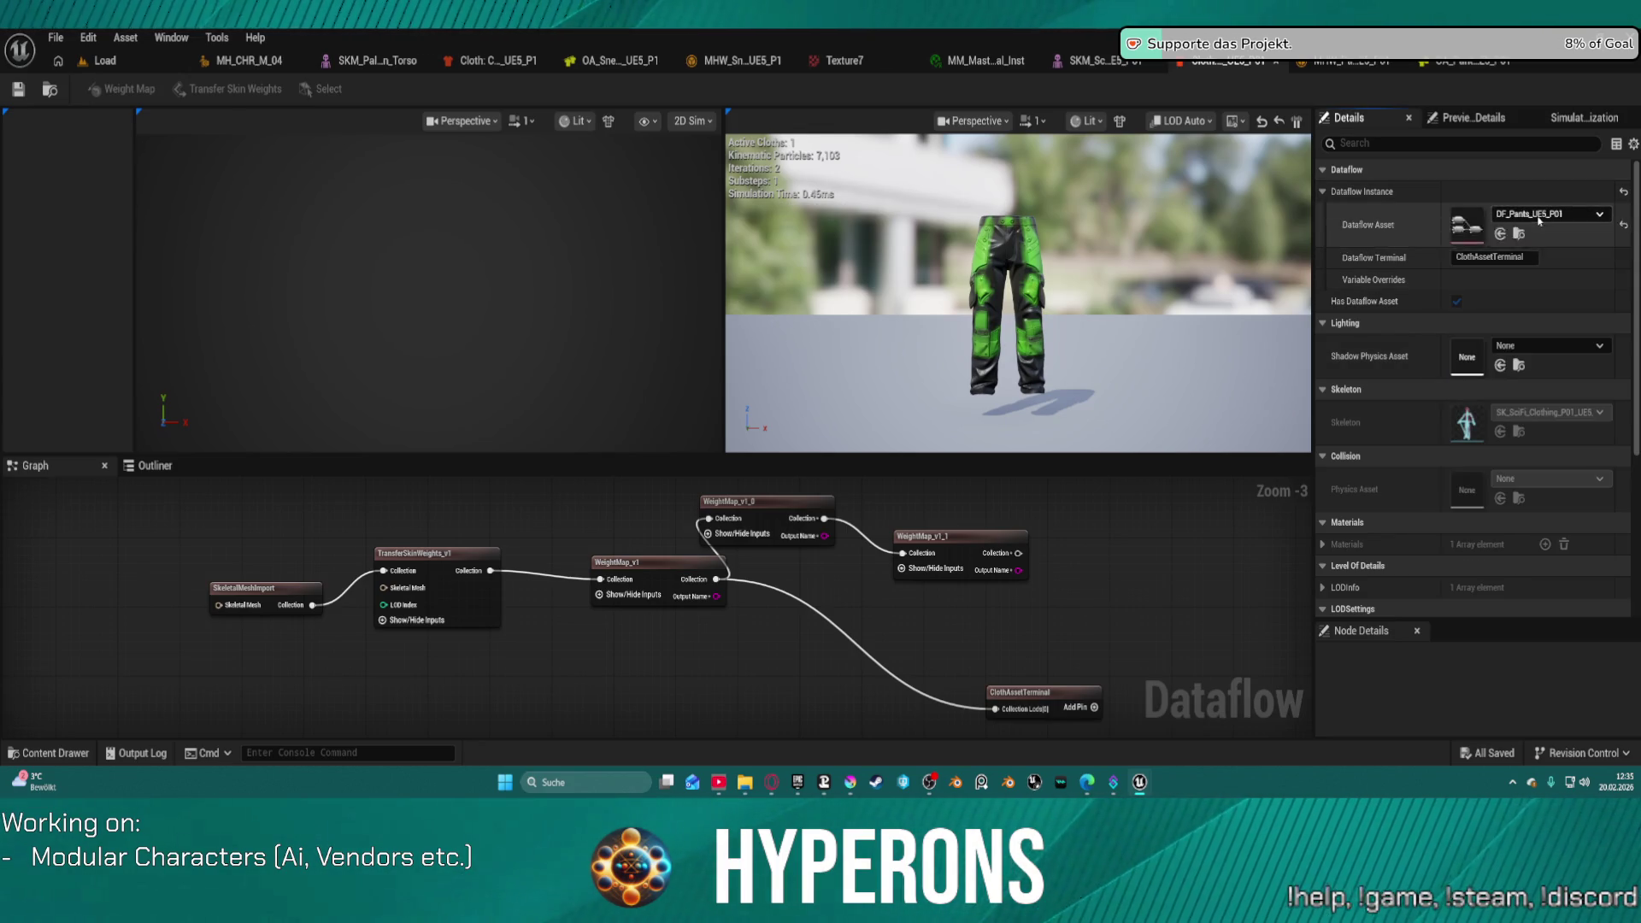
left_click(491, 61)
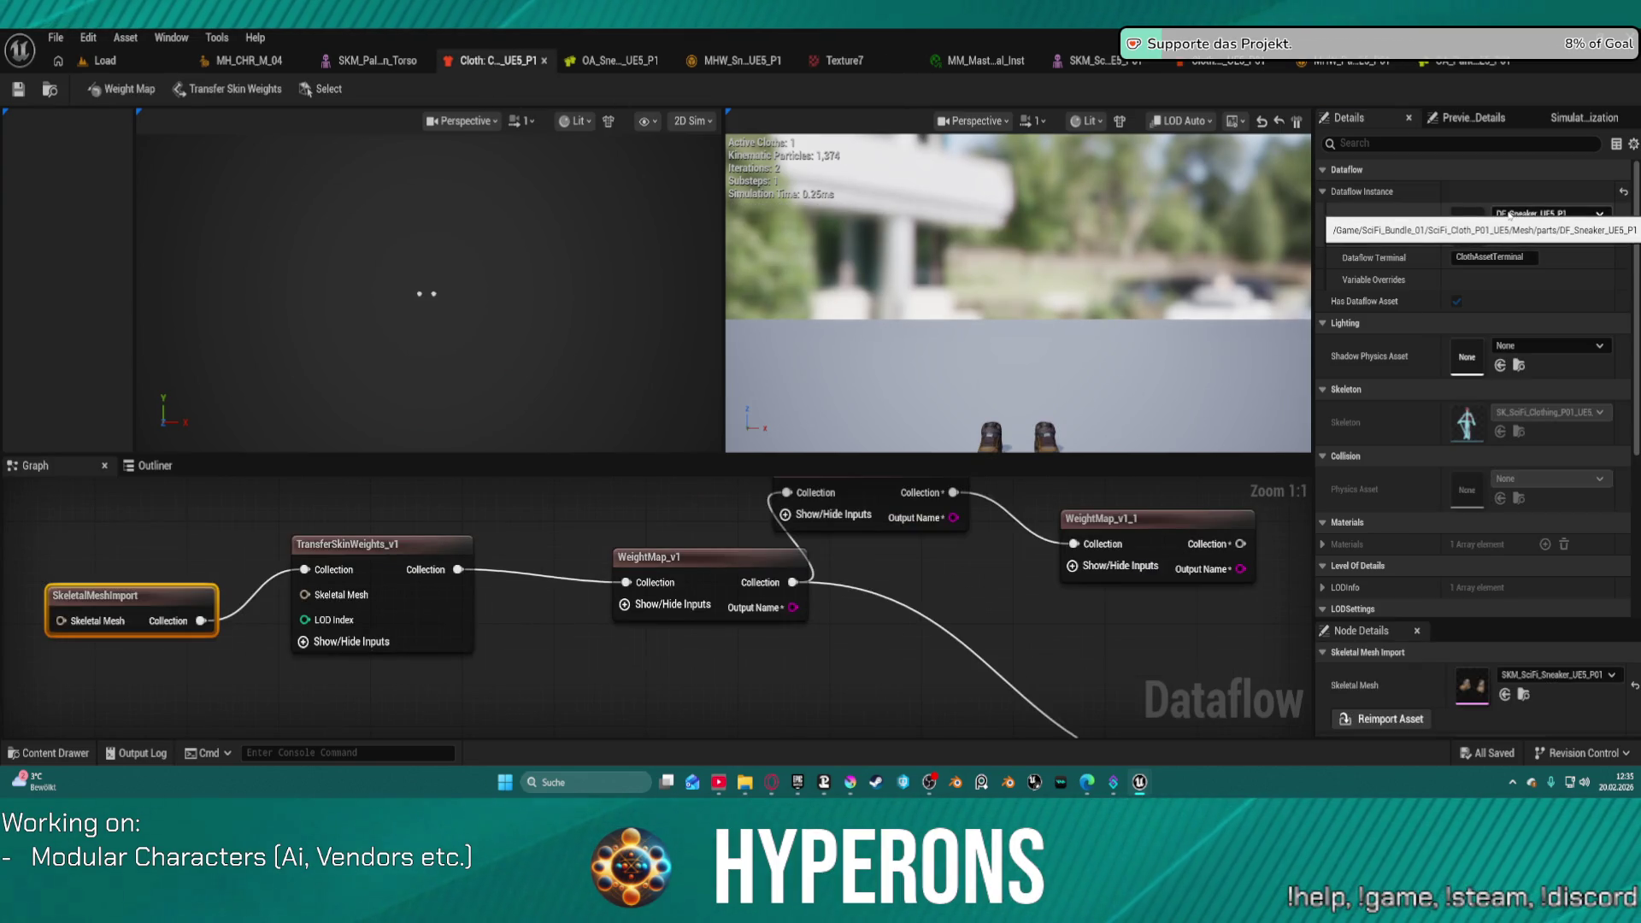
scroll(1009, 640, "down", 3)
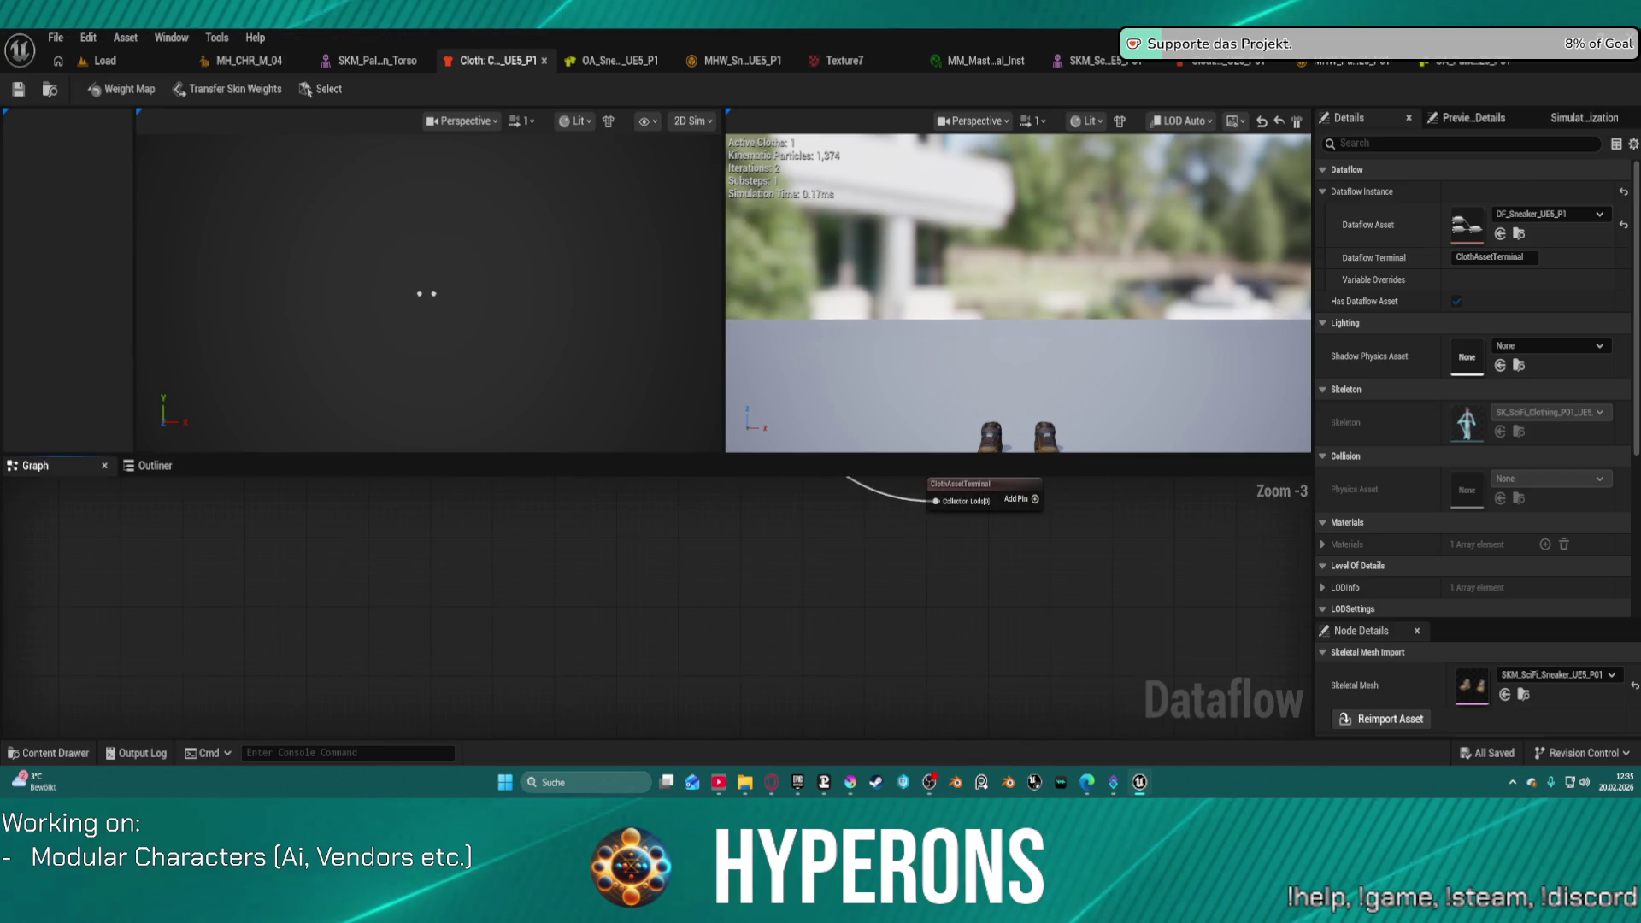
left_click(1002, 608)
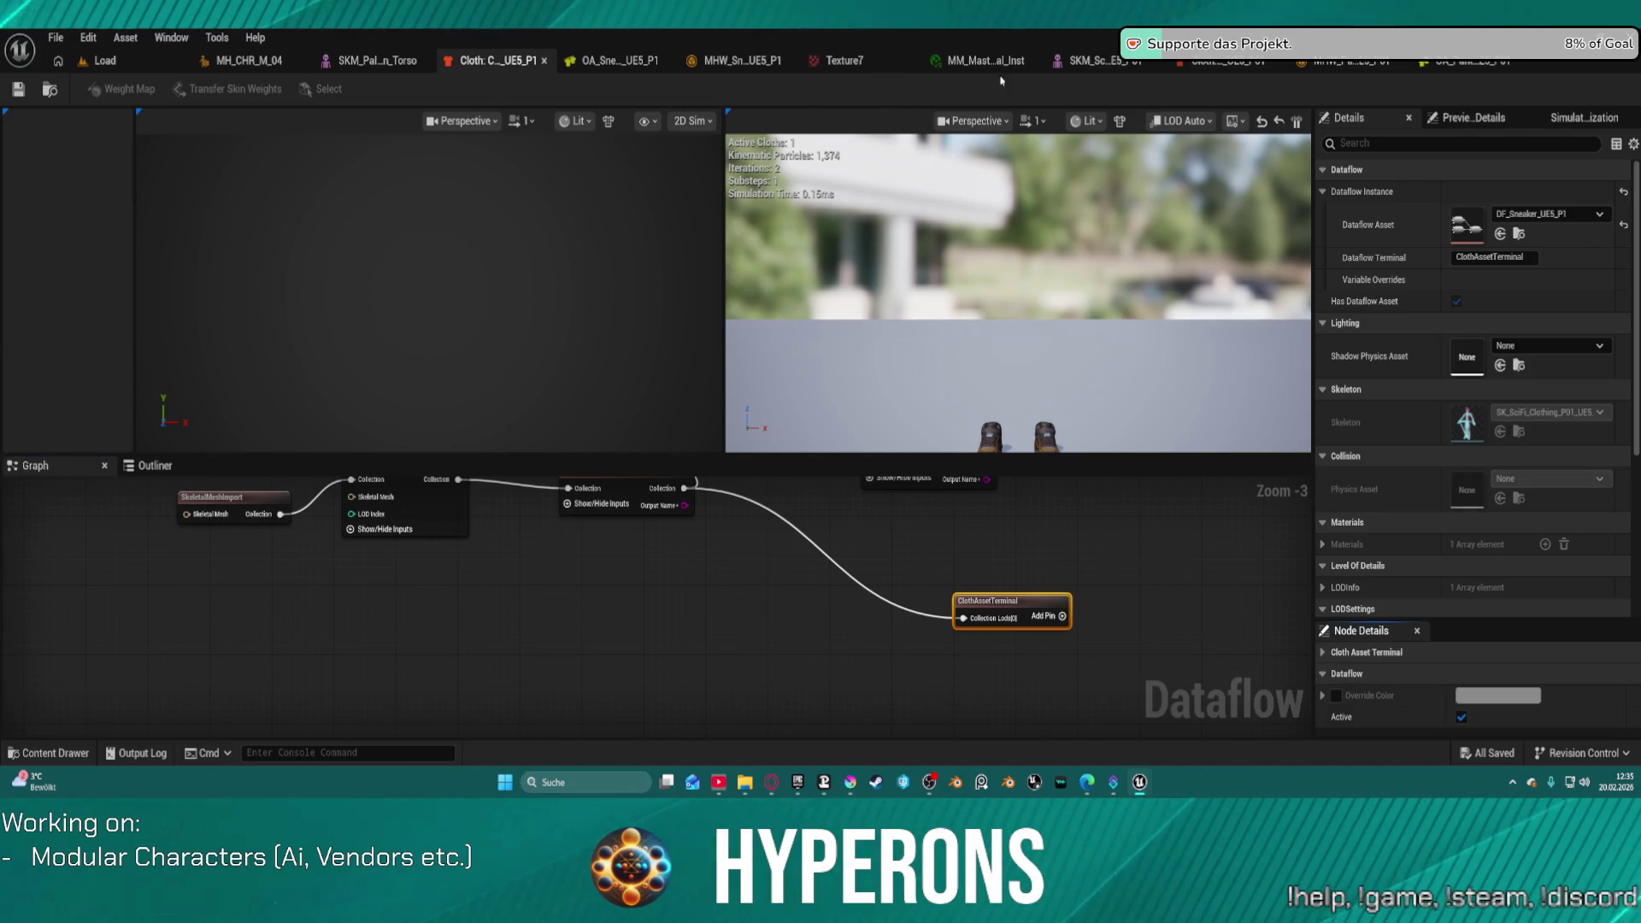
Step: In the pants cloth asset, expand ClothAssetTerminal settings and inspect TransferSkinWeights_v1
left_click(1231, 64)
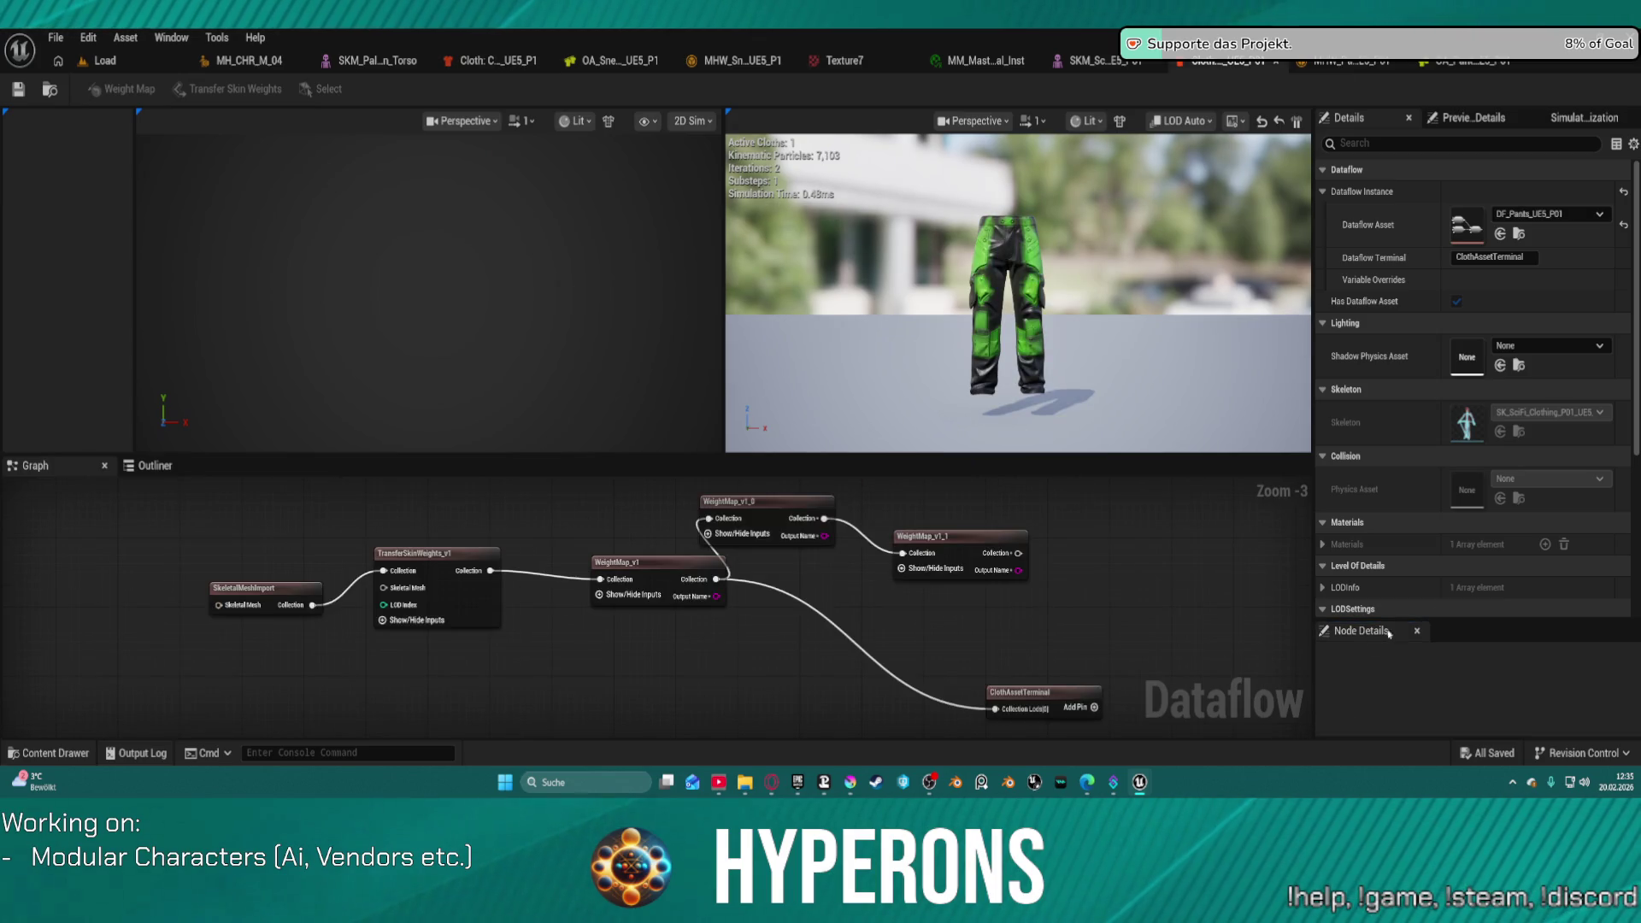
left_click(1018, 692)
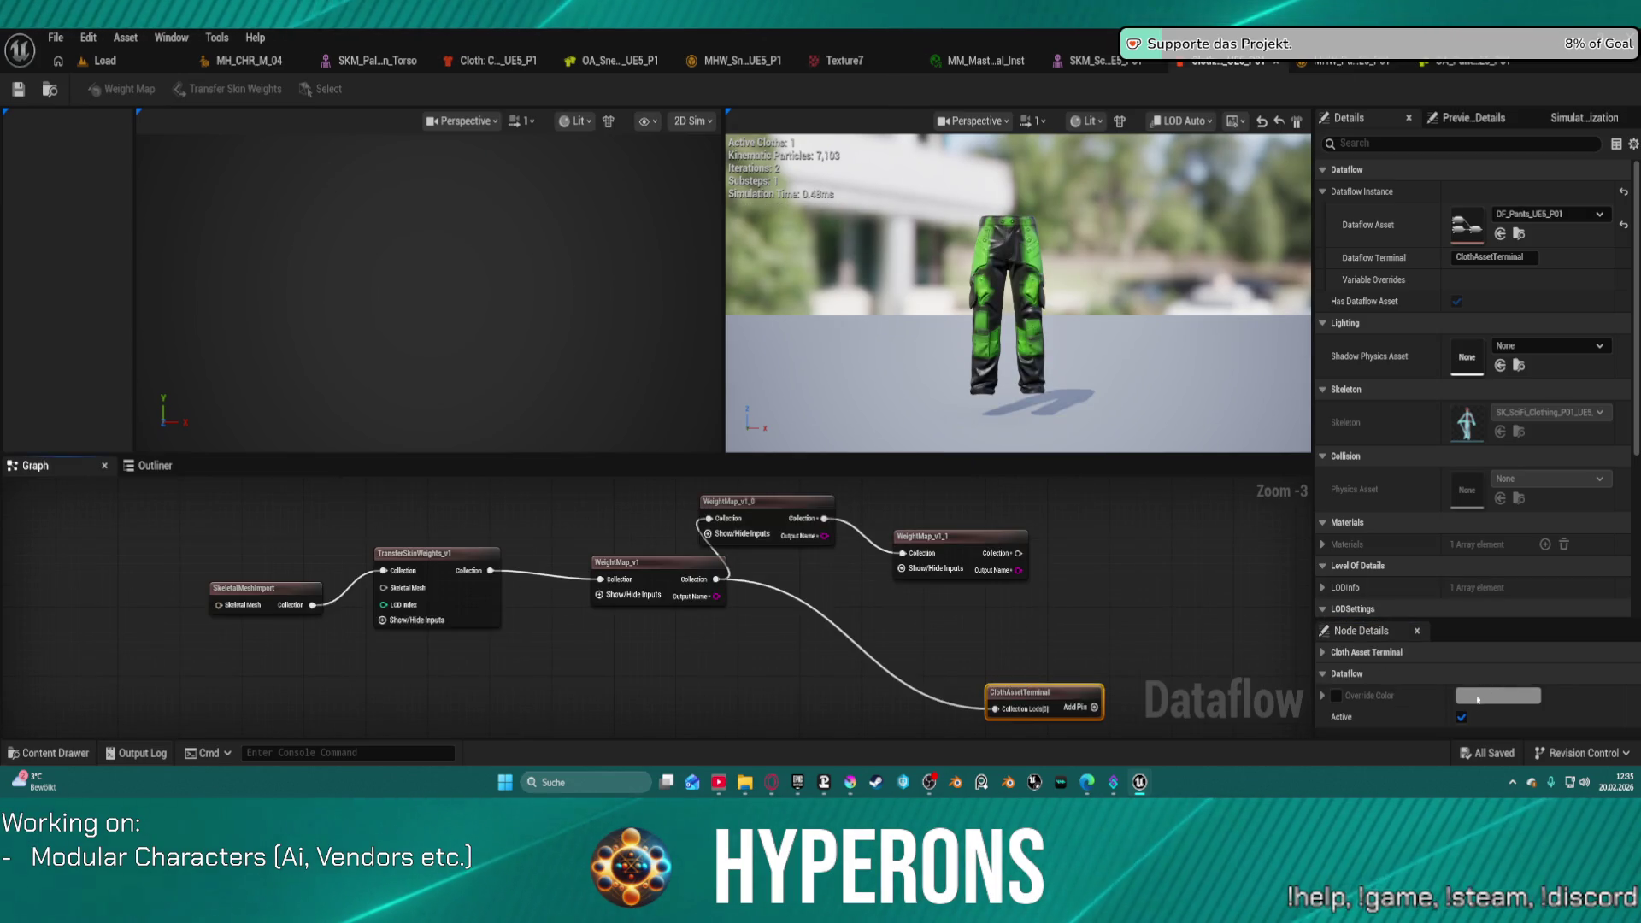
left_click(1323, 655)
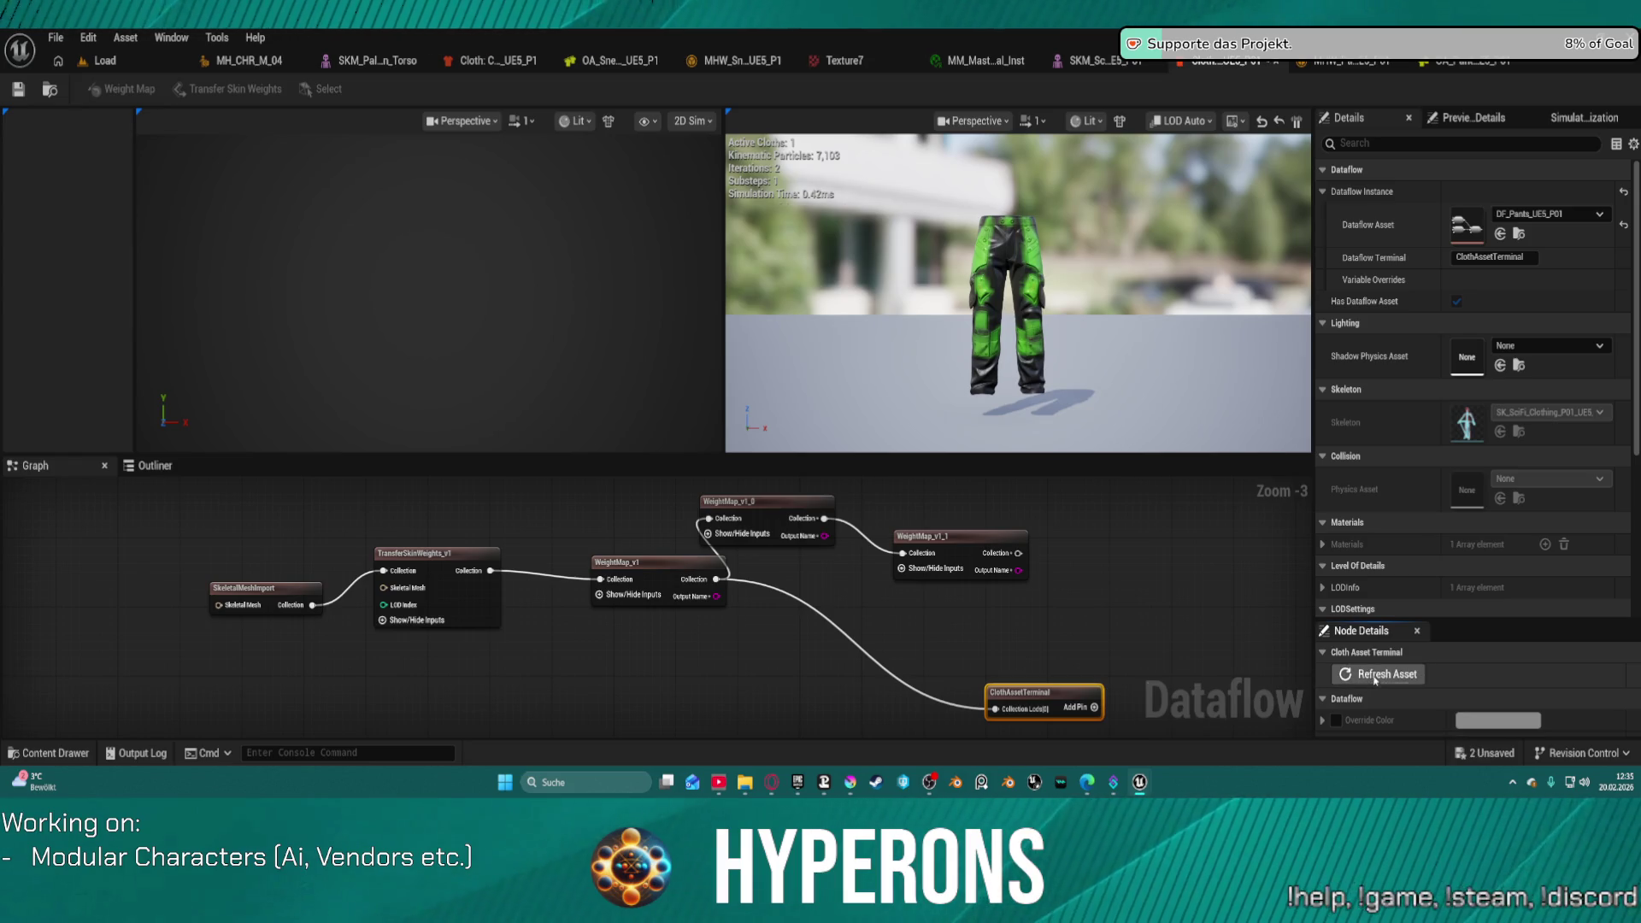
left_click(649, 577)
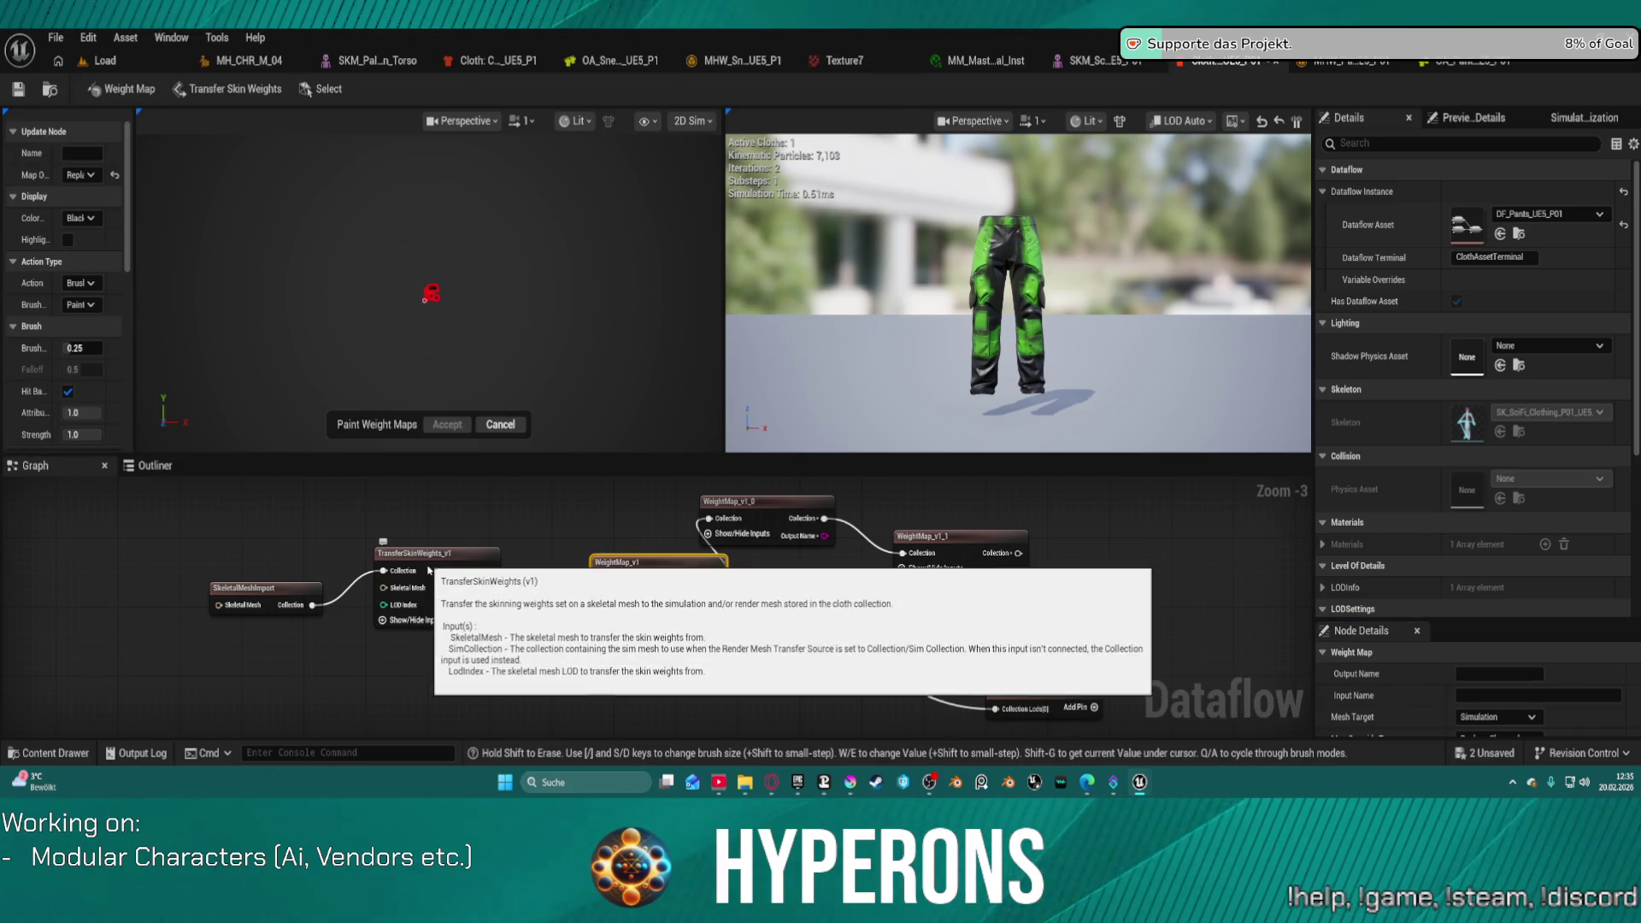
Step: Inspect the pants' SkeletalMeshImport, WeightMap_v1_0 and WeightMap_v1_1 nodes, then save the pants cloth asset
left_click(419, 578)
left_click(261, 590)
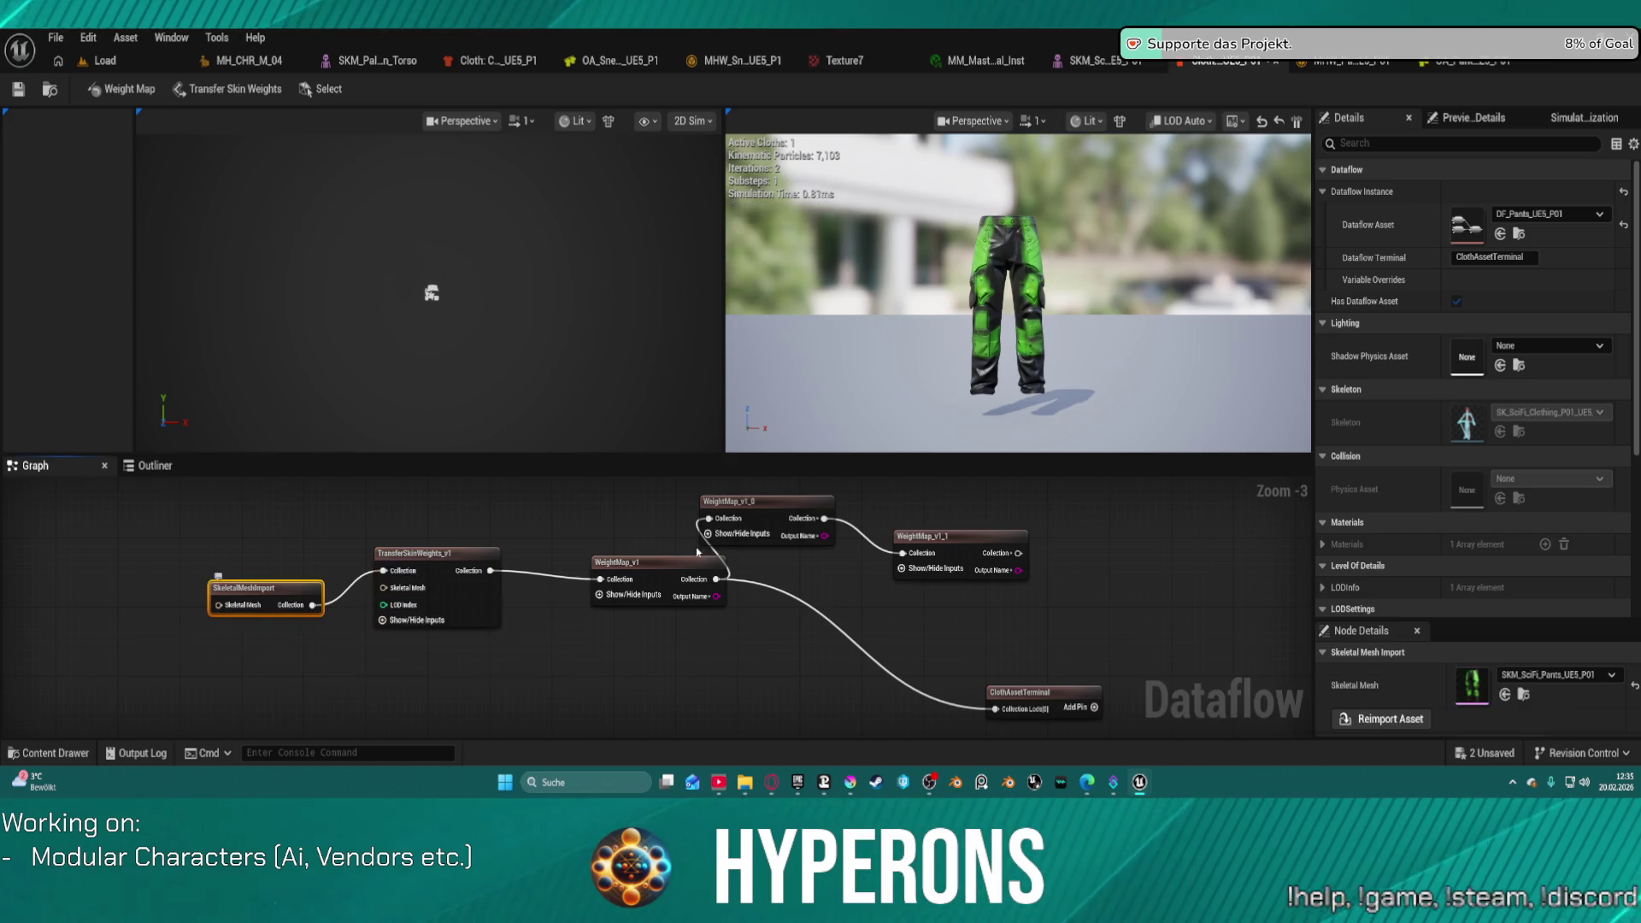
left_click(783, 519)
left_click(953, 537)
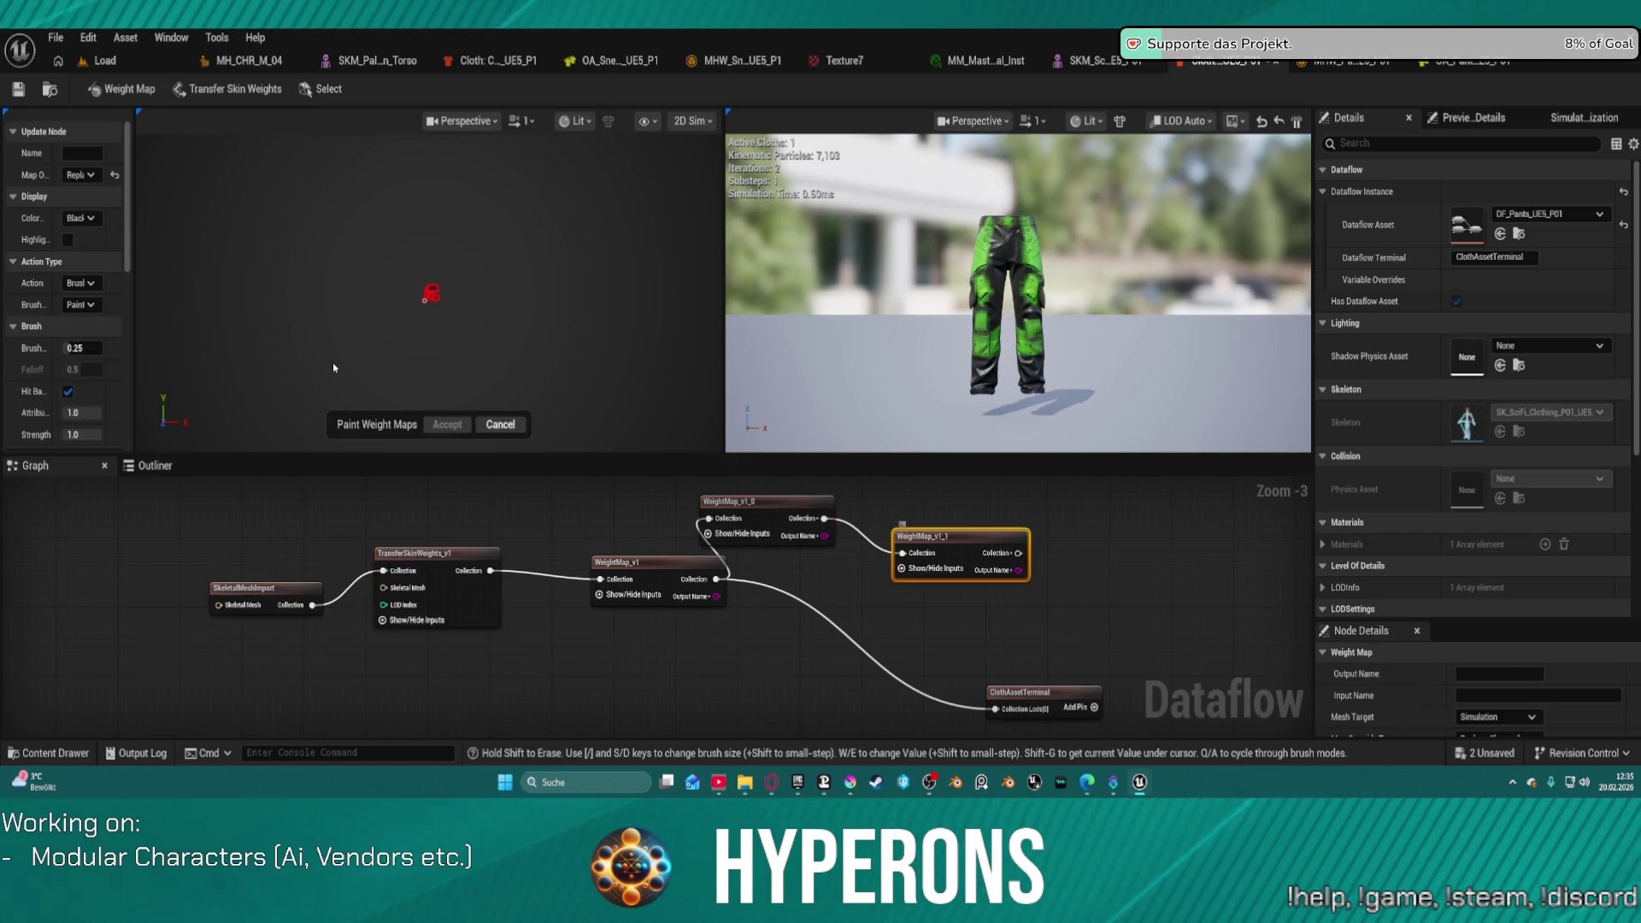
left_click(18, 89)
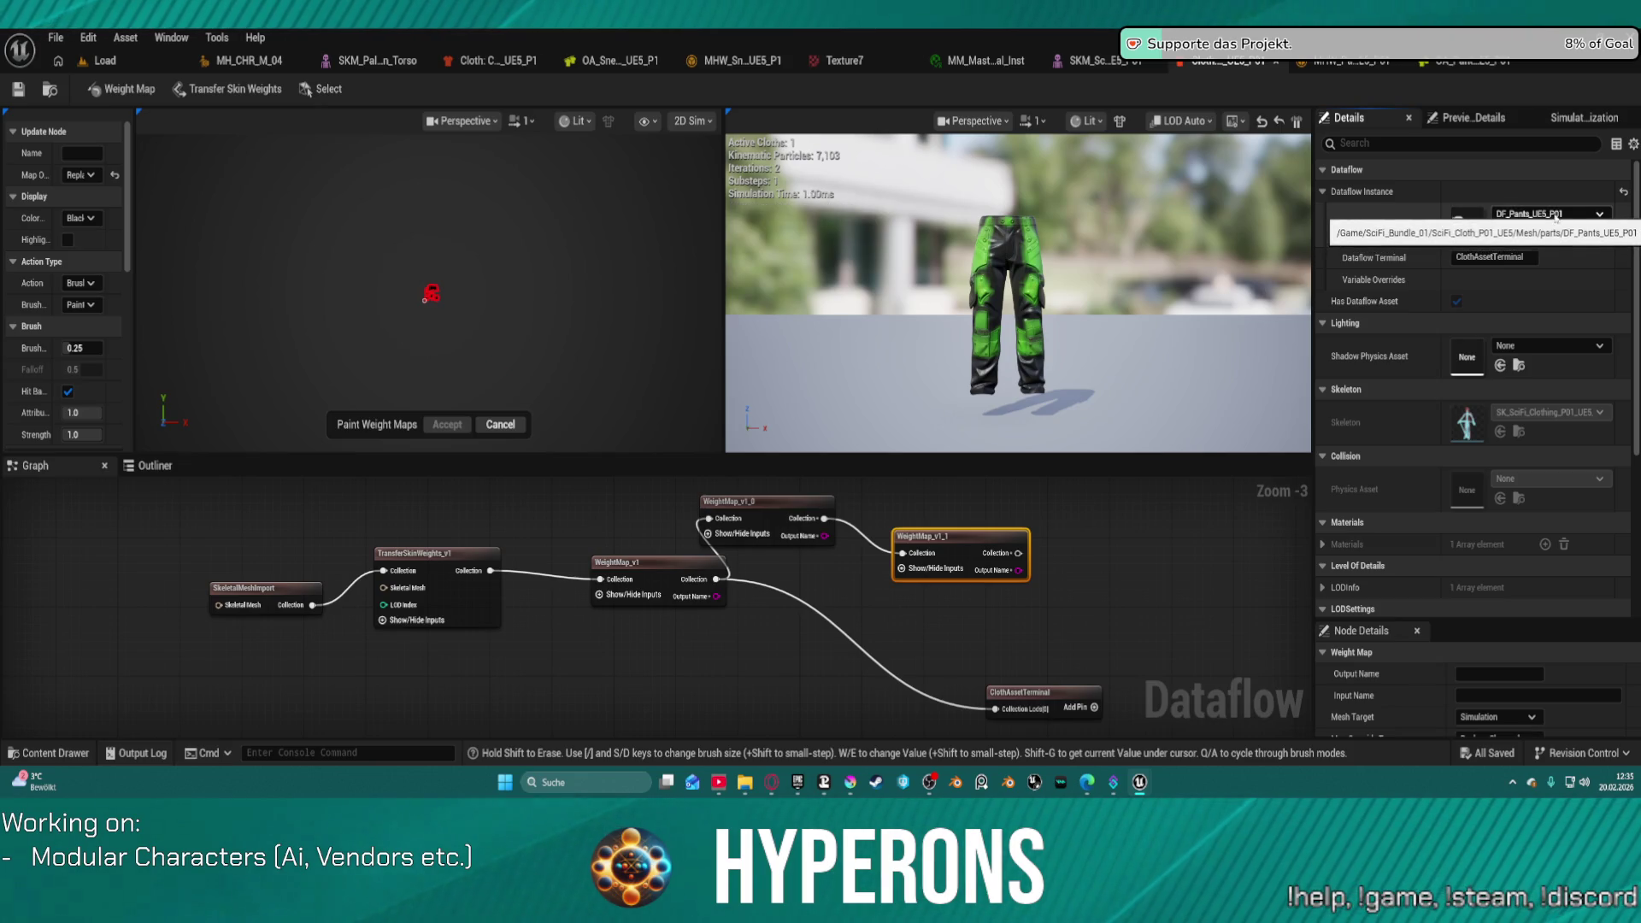
left_click(532, 61)
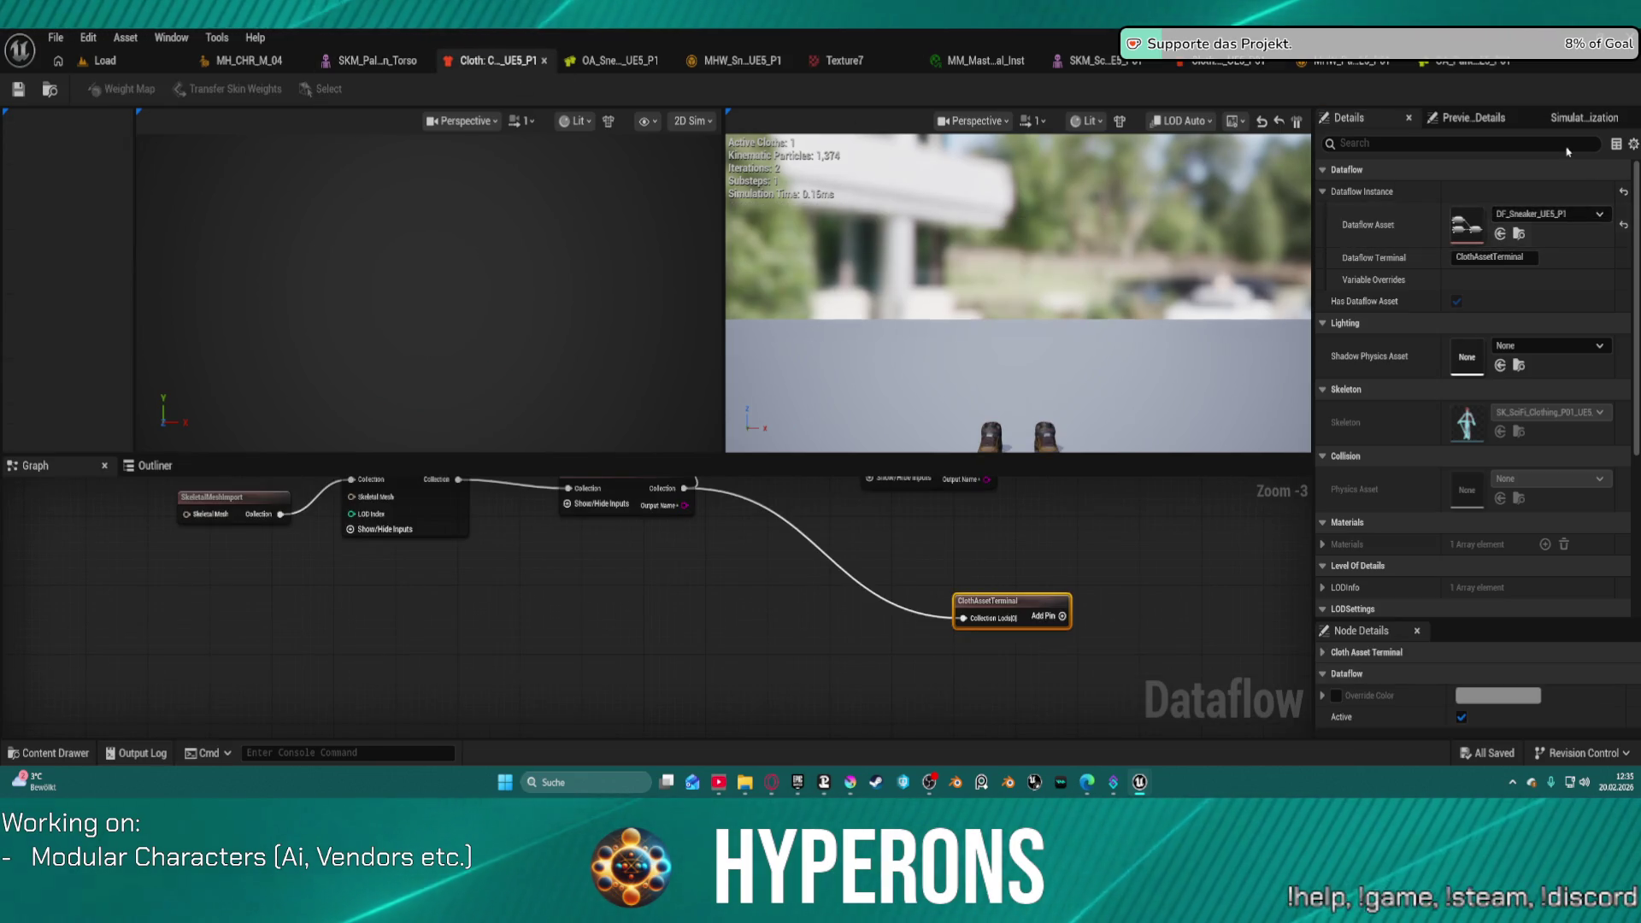
Step: Check the sneaker outfit's simulation components and details, then the pants outfit graph and Collection Spreadsheet
left_click(626, 61)
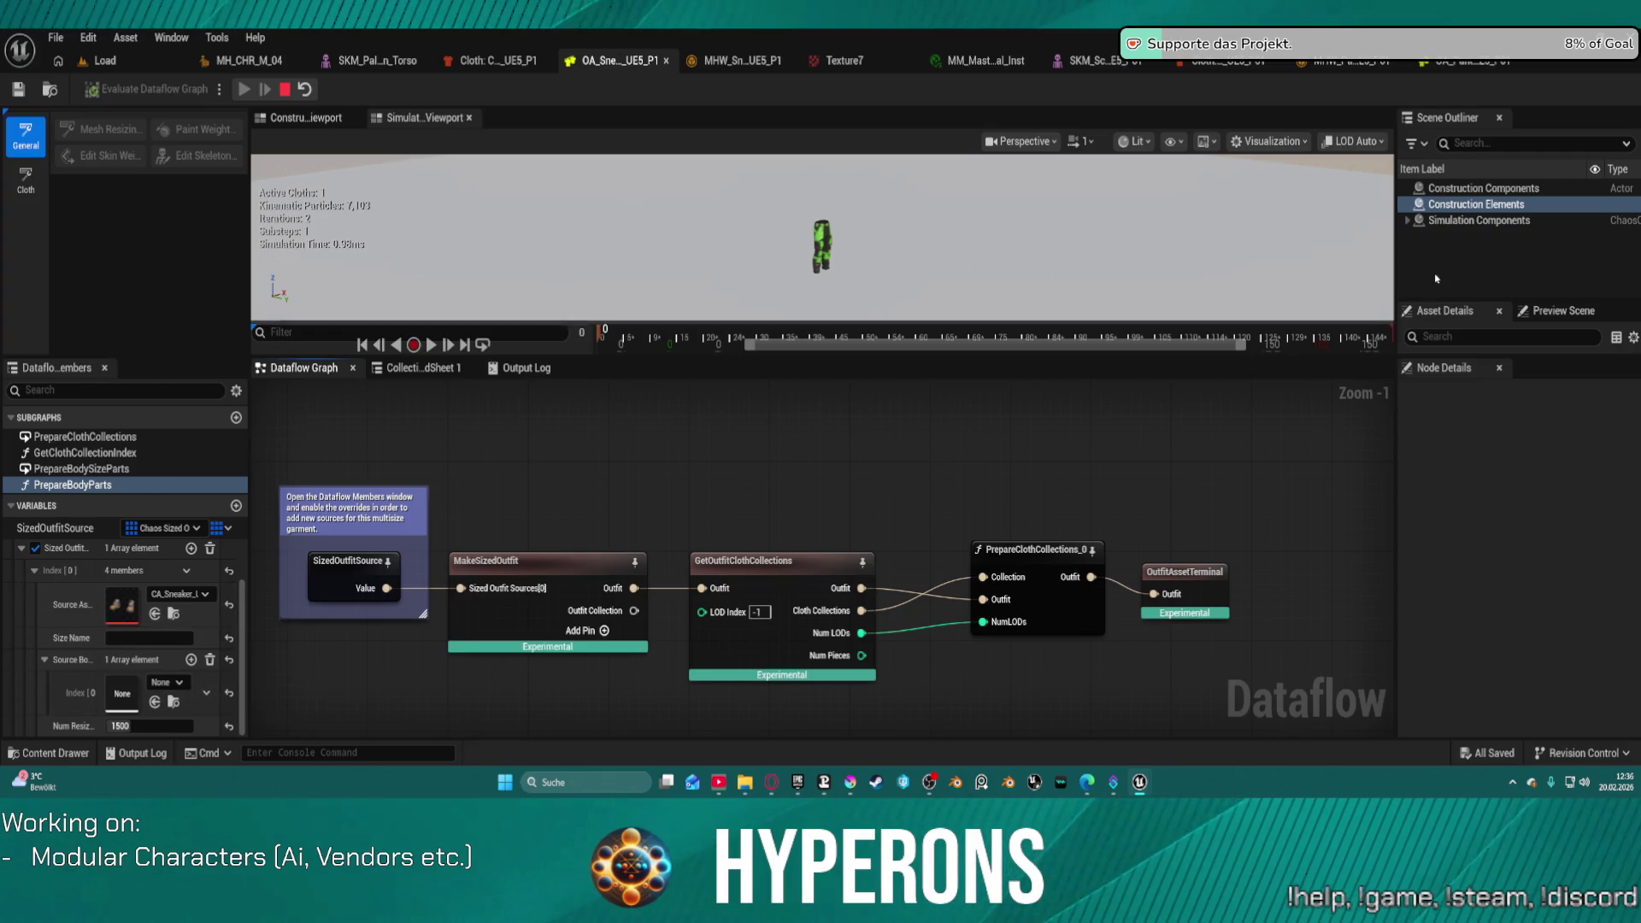
left_click(1474, 220)
left_click(1534, 311)
left_click(1444, 310)
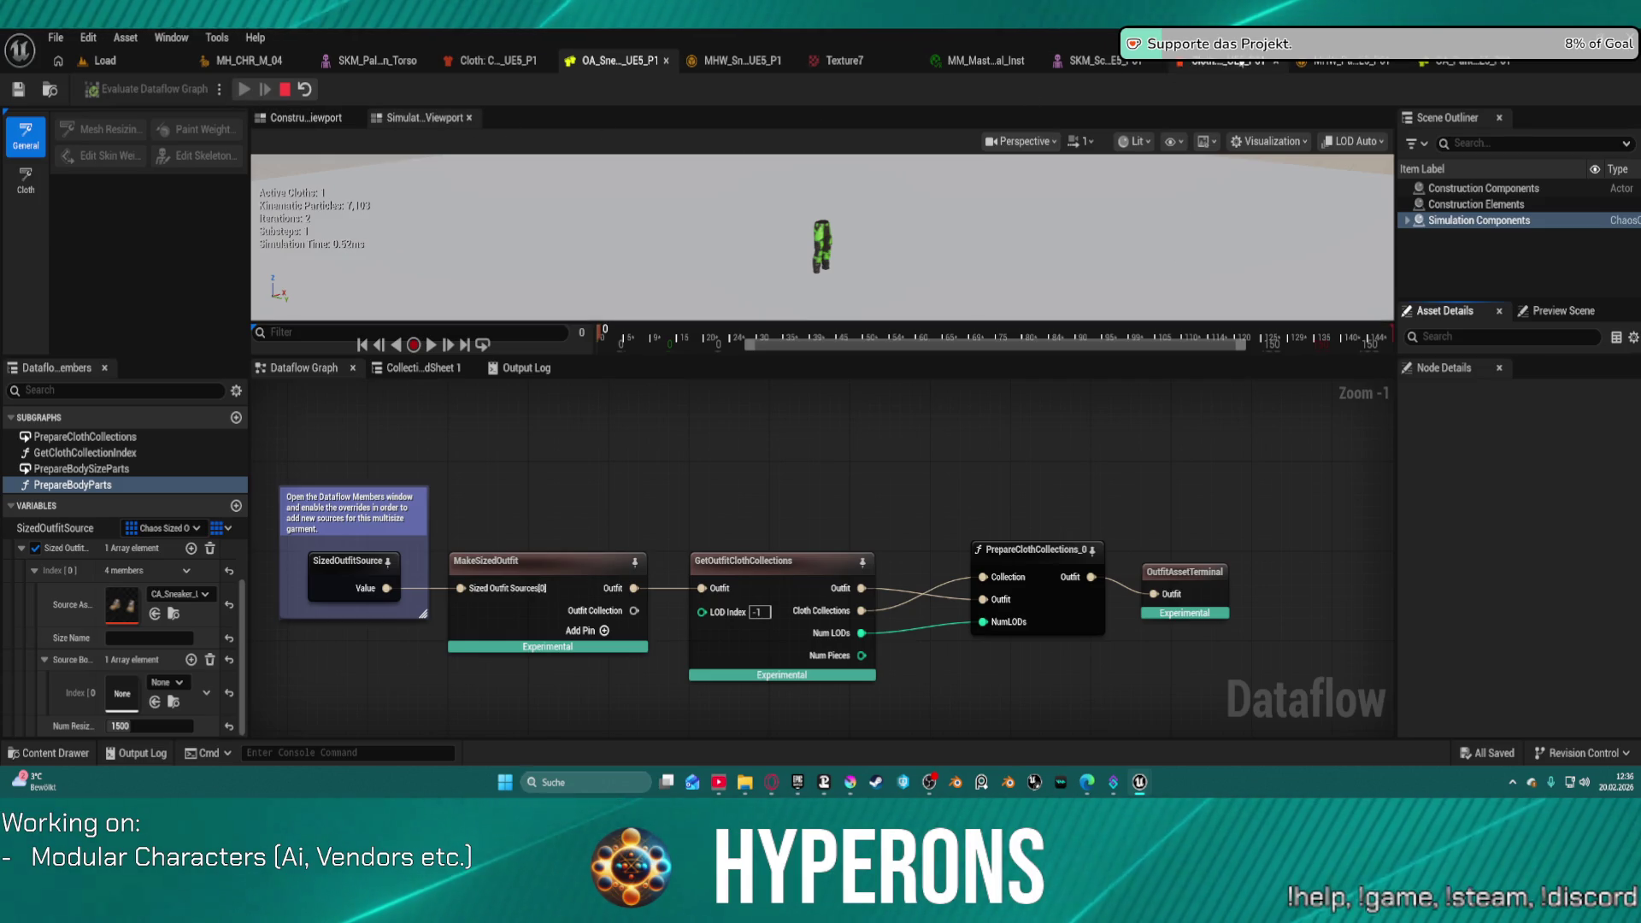
left_click(1468, 64)
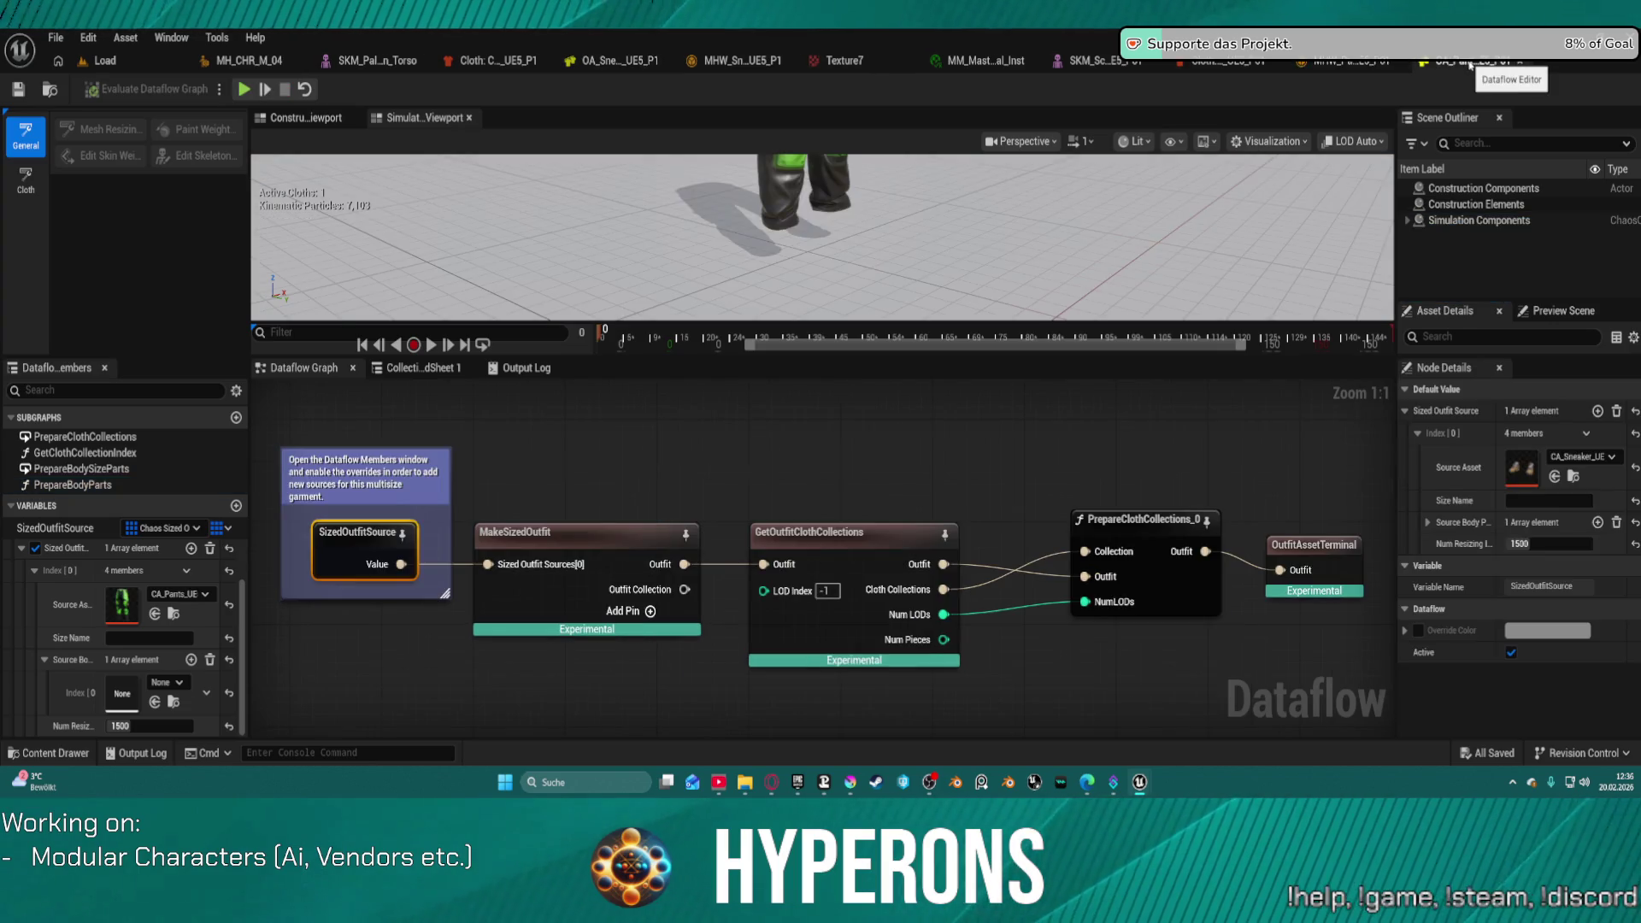
scroll(893, 435, "down", 3)
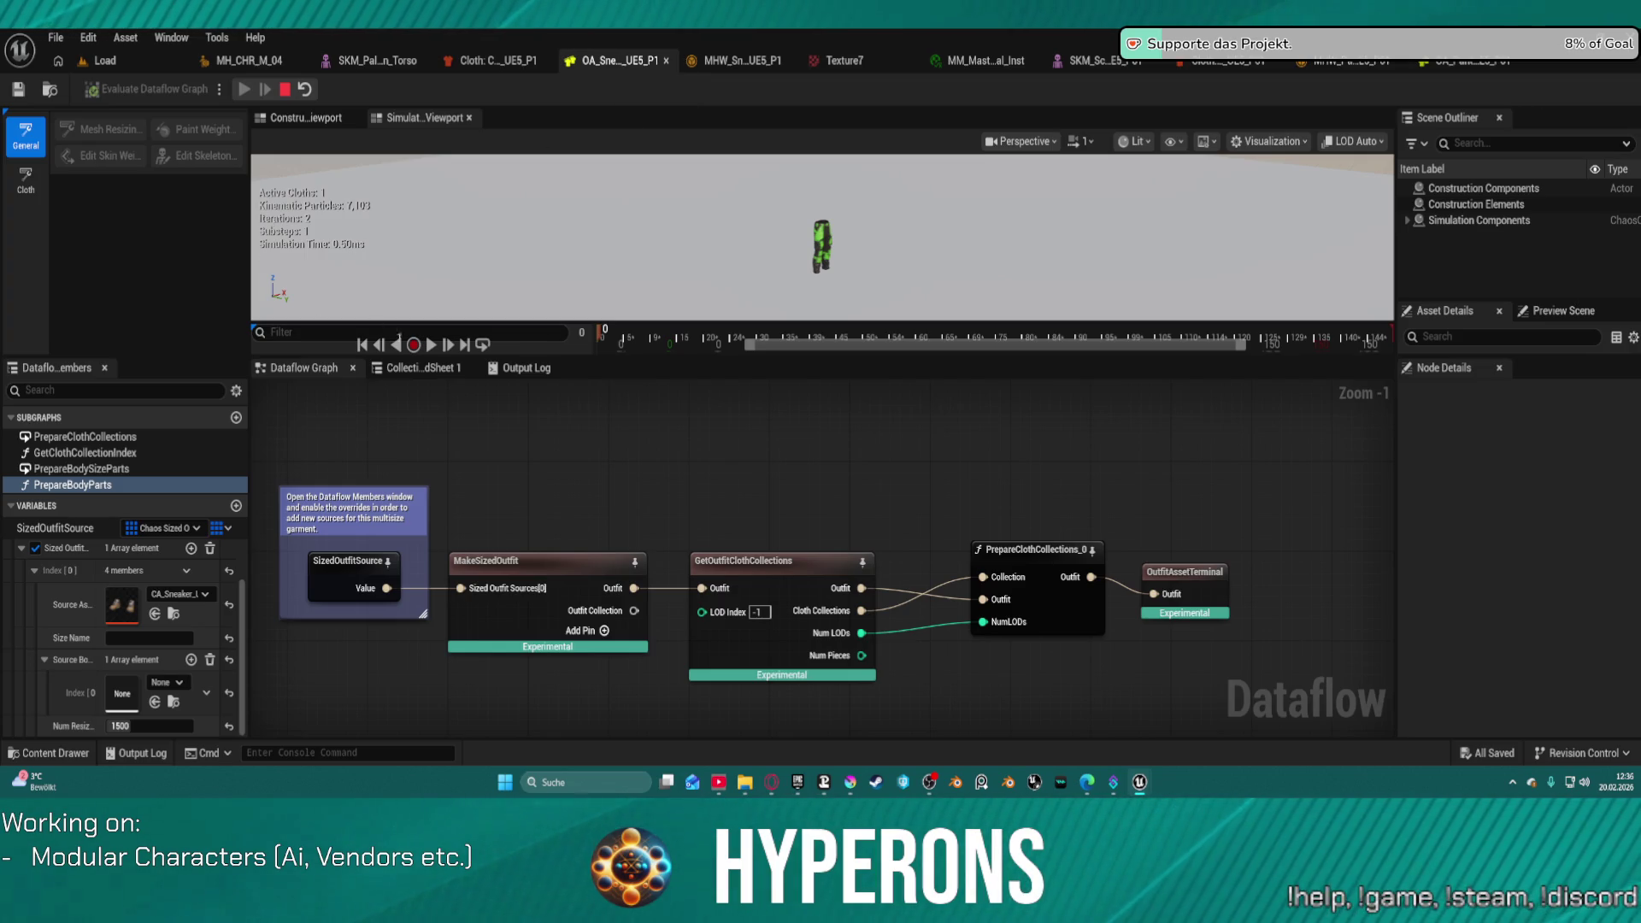
left_click(419, 368)
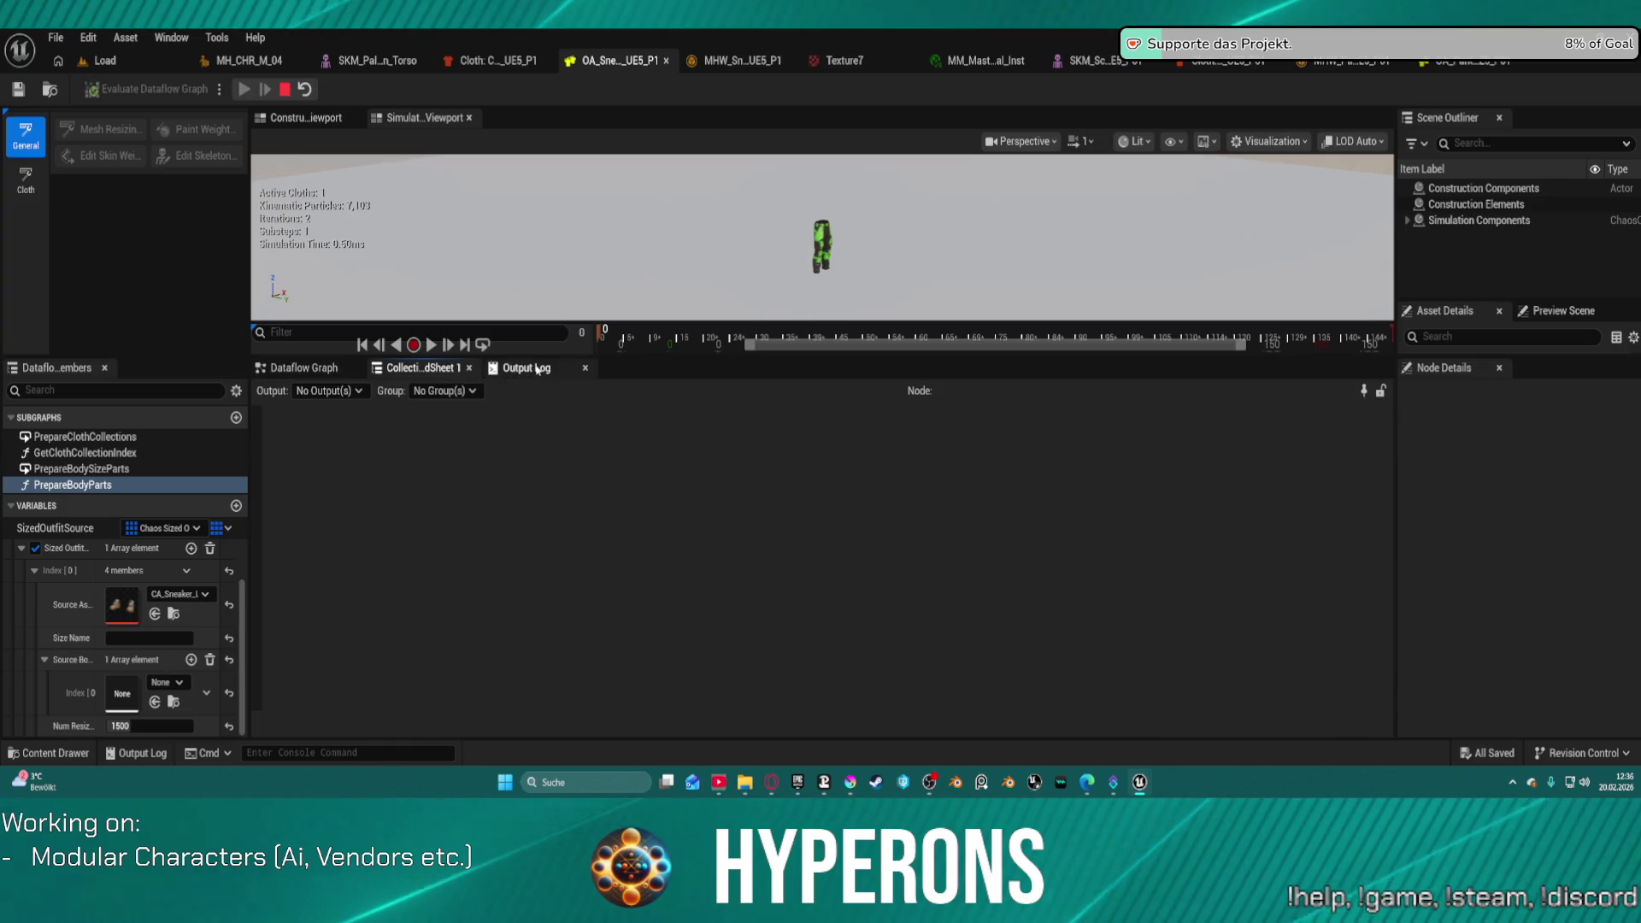
Step: Review the Output Log and the OutfitAssetTerminal, GetOutfitClothCollections and SizedOutfitSource nodes
left_click(537, 370)
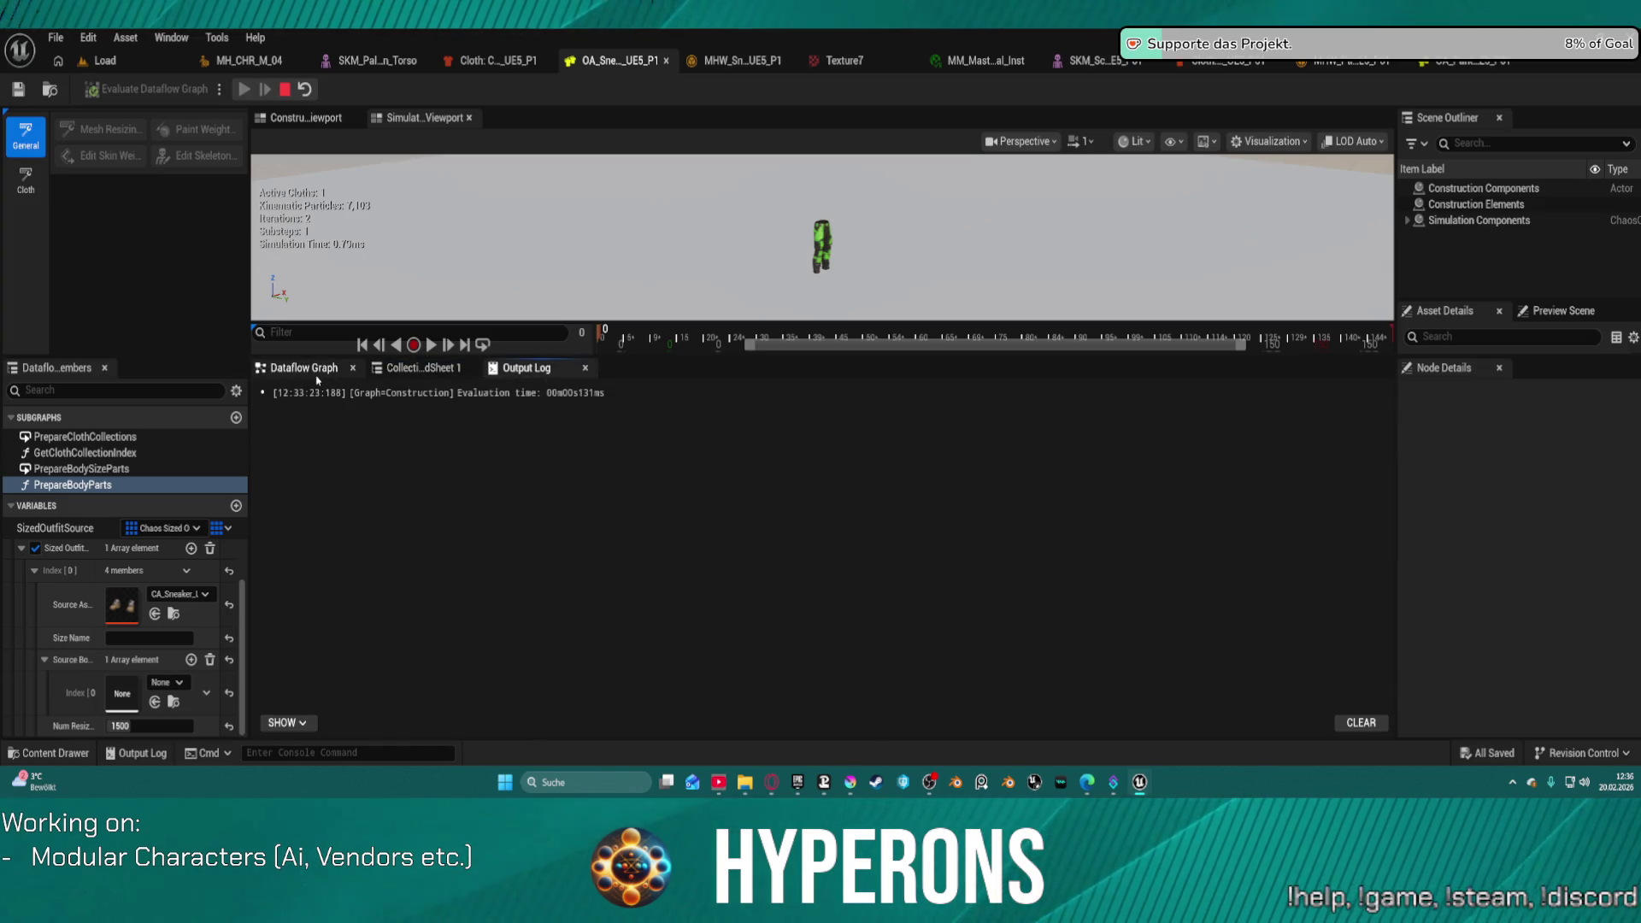
left_click(314, 371)
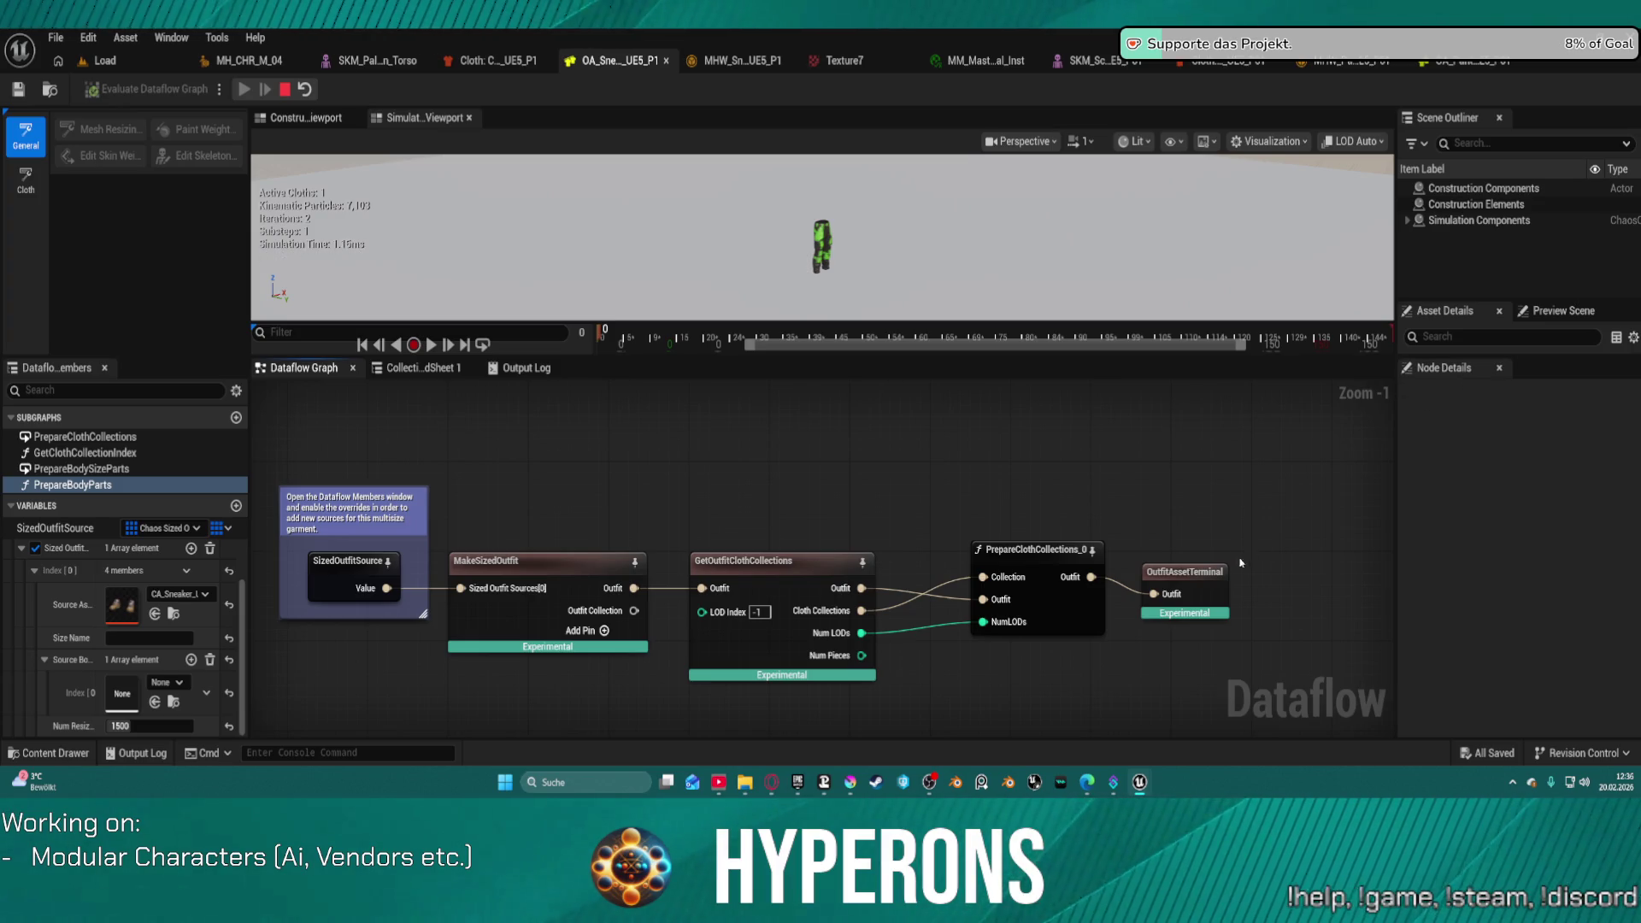
left_click(1184, 573)
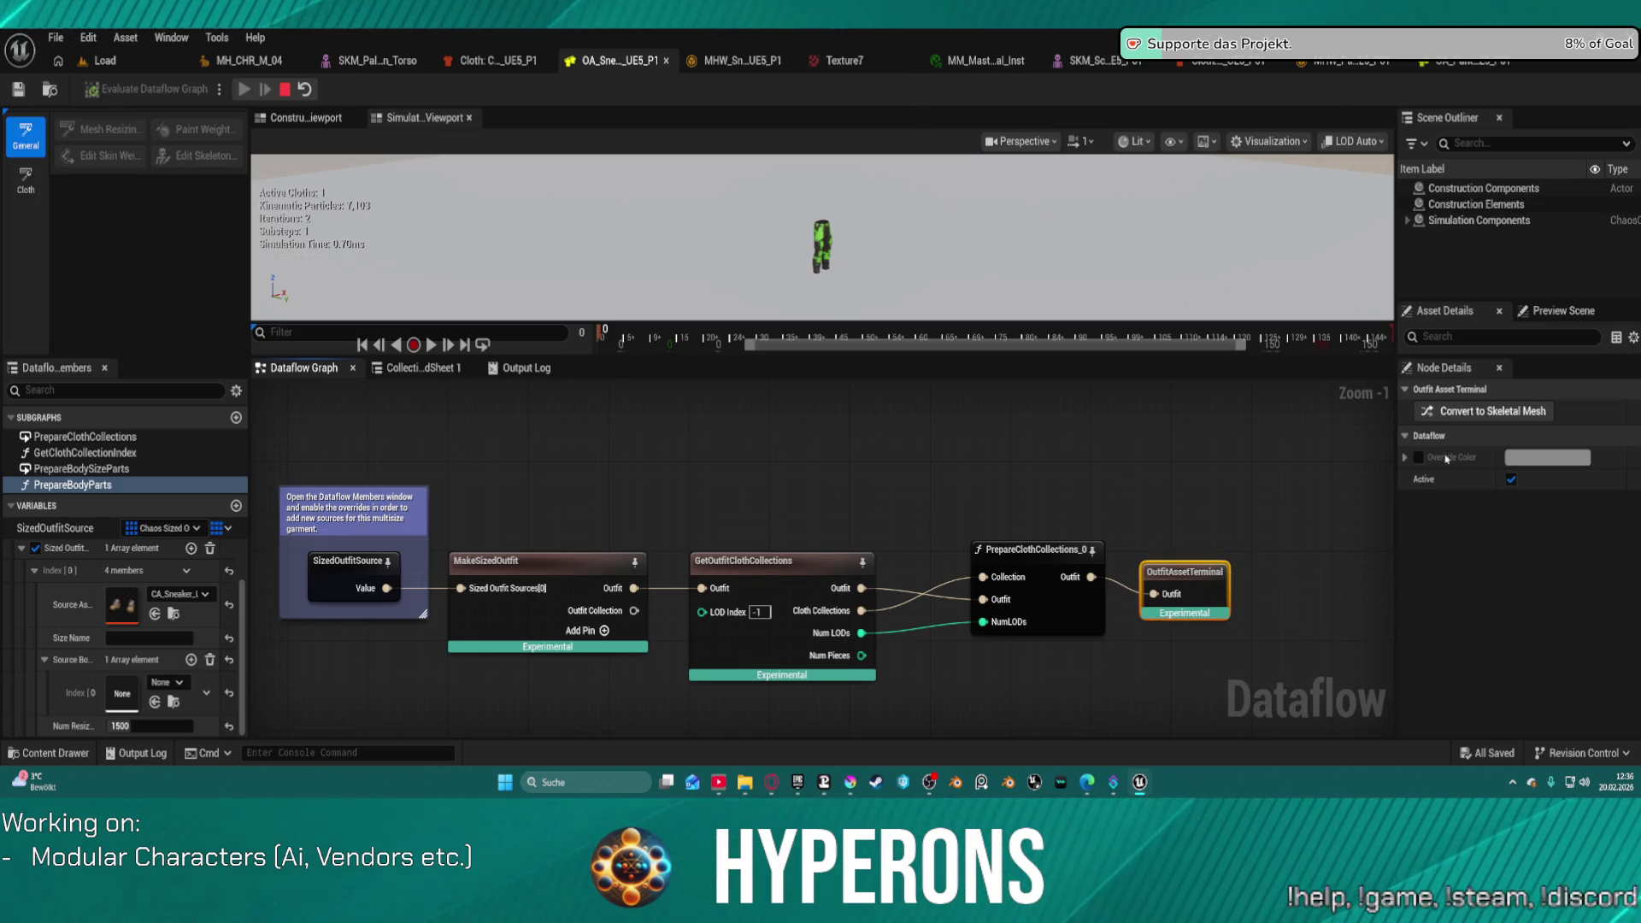
left_click(1028, 575)
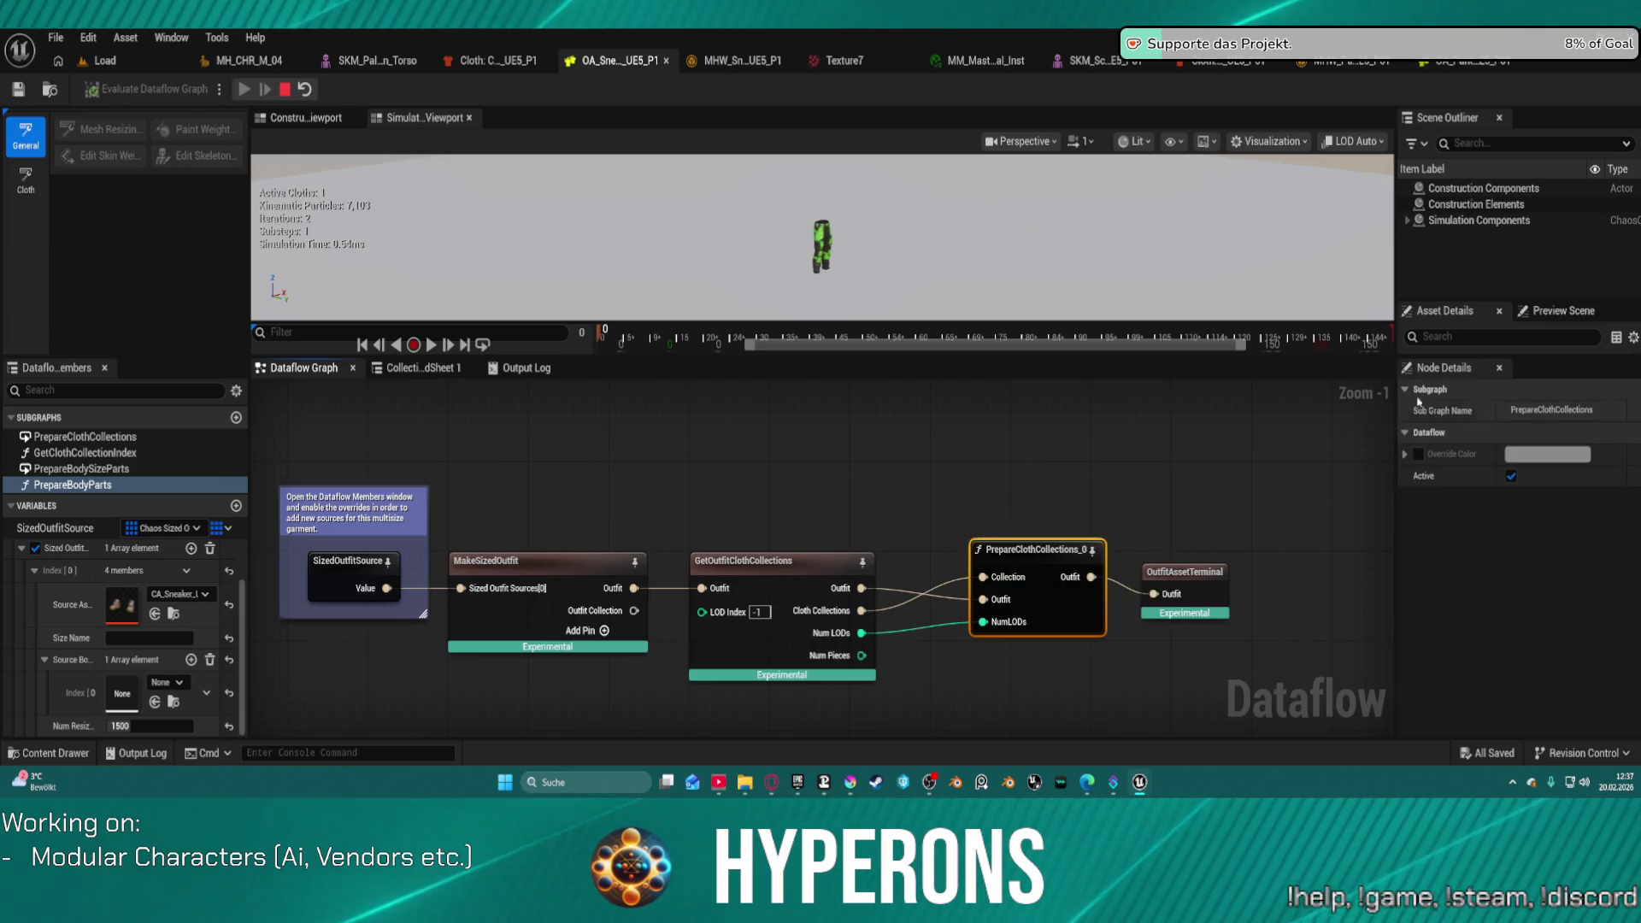
left_click(821, 562)
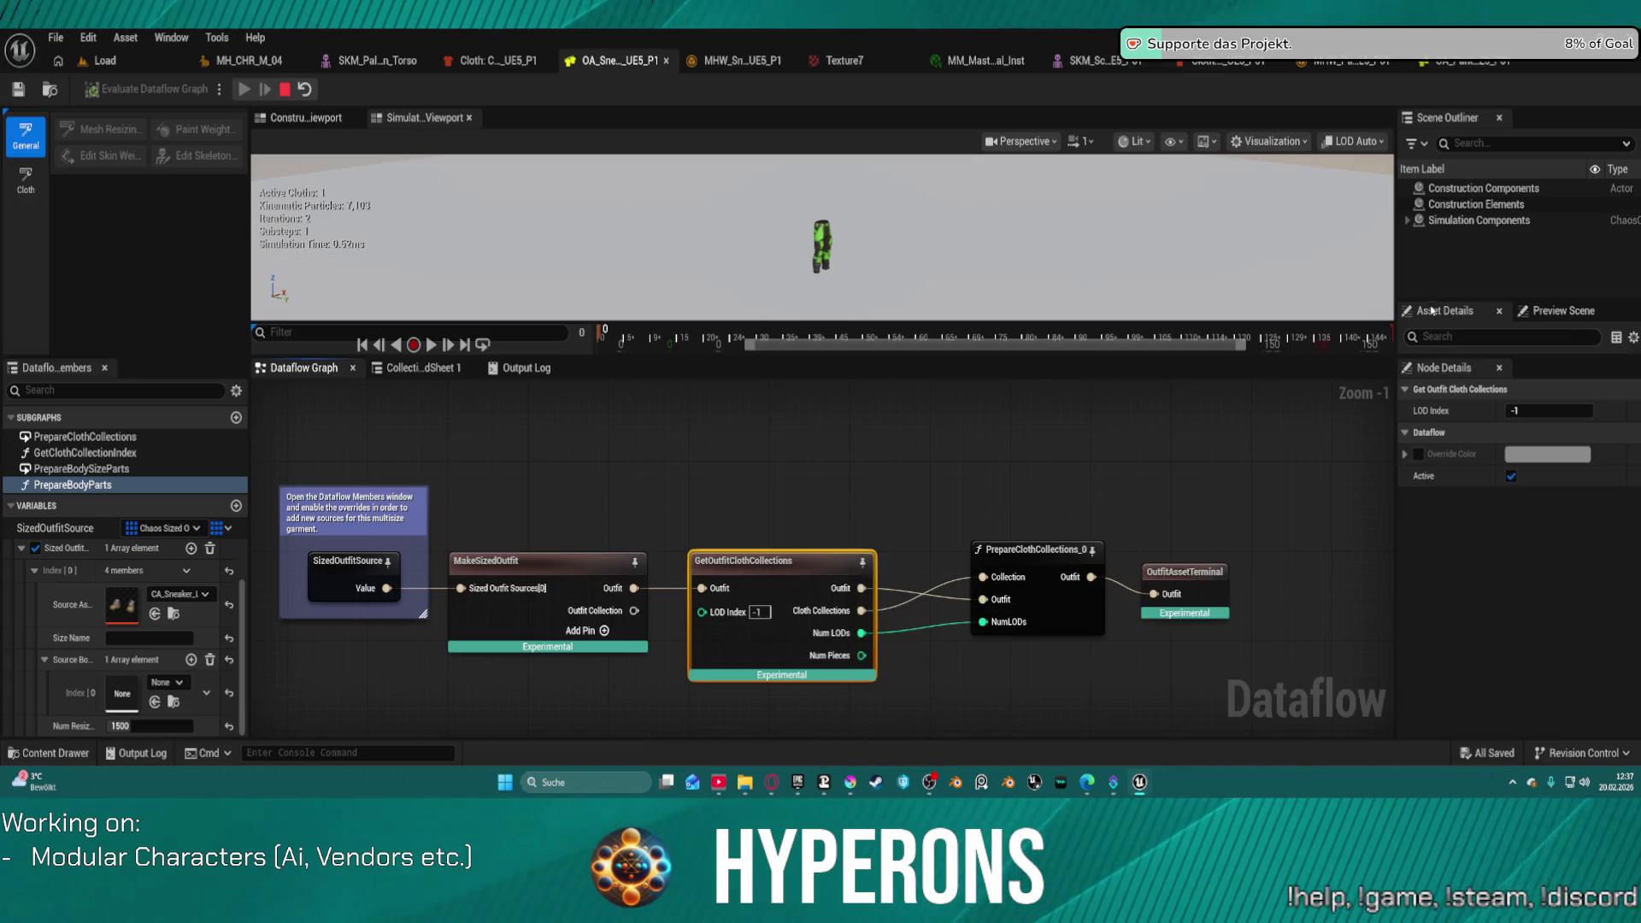
key("ctrl+z")
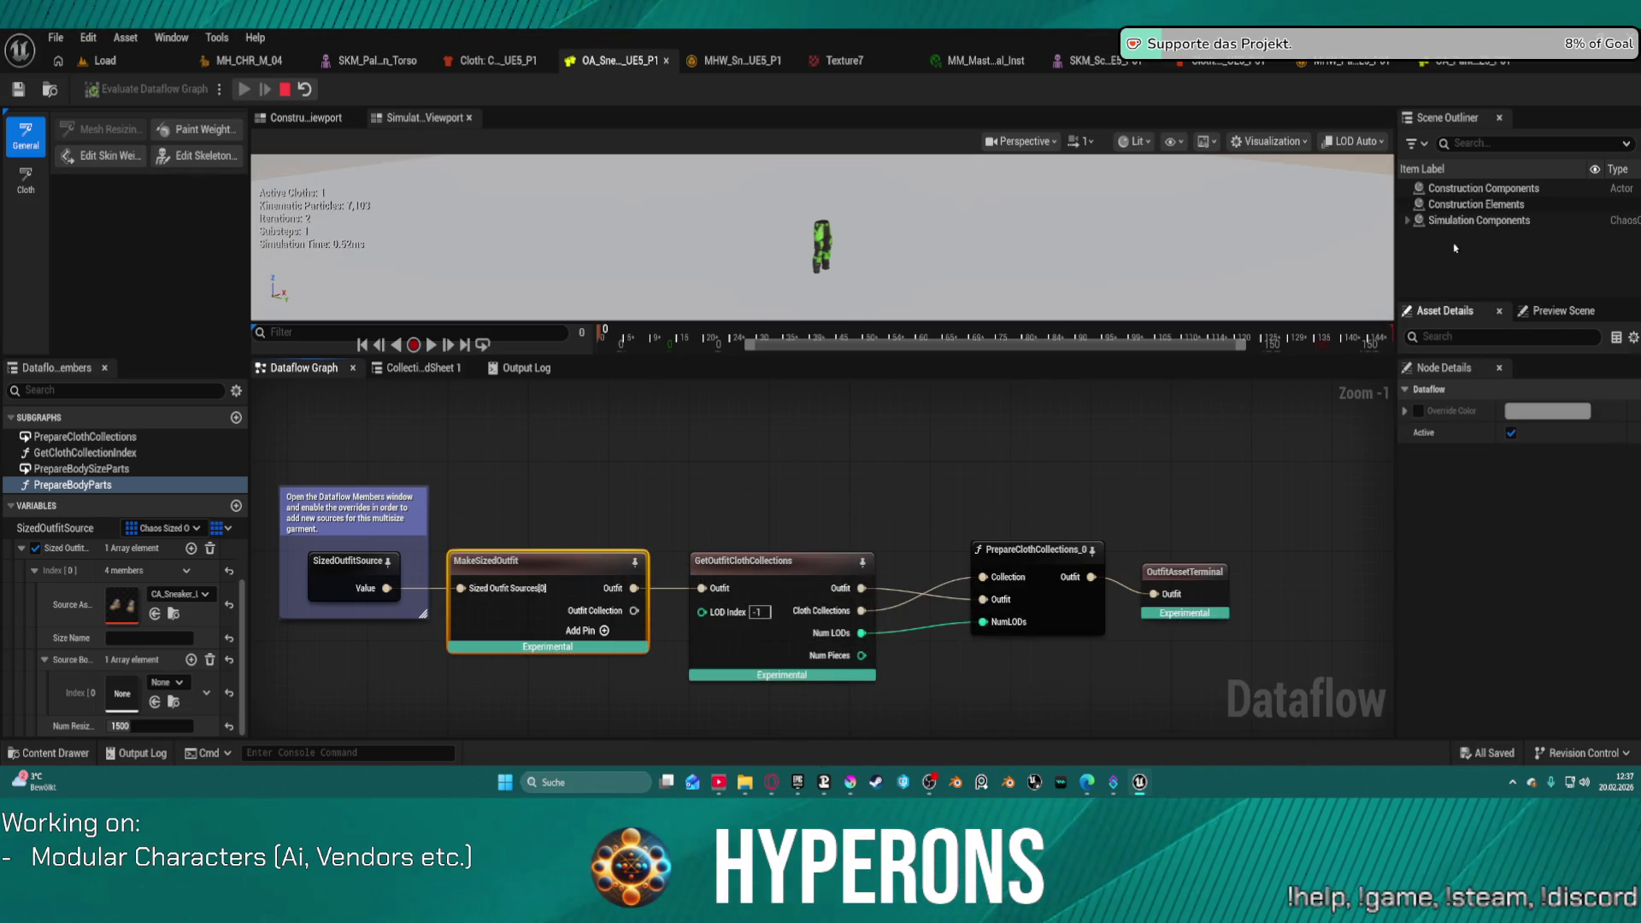
left_click(770, 573)
left_click(356, 561)
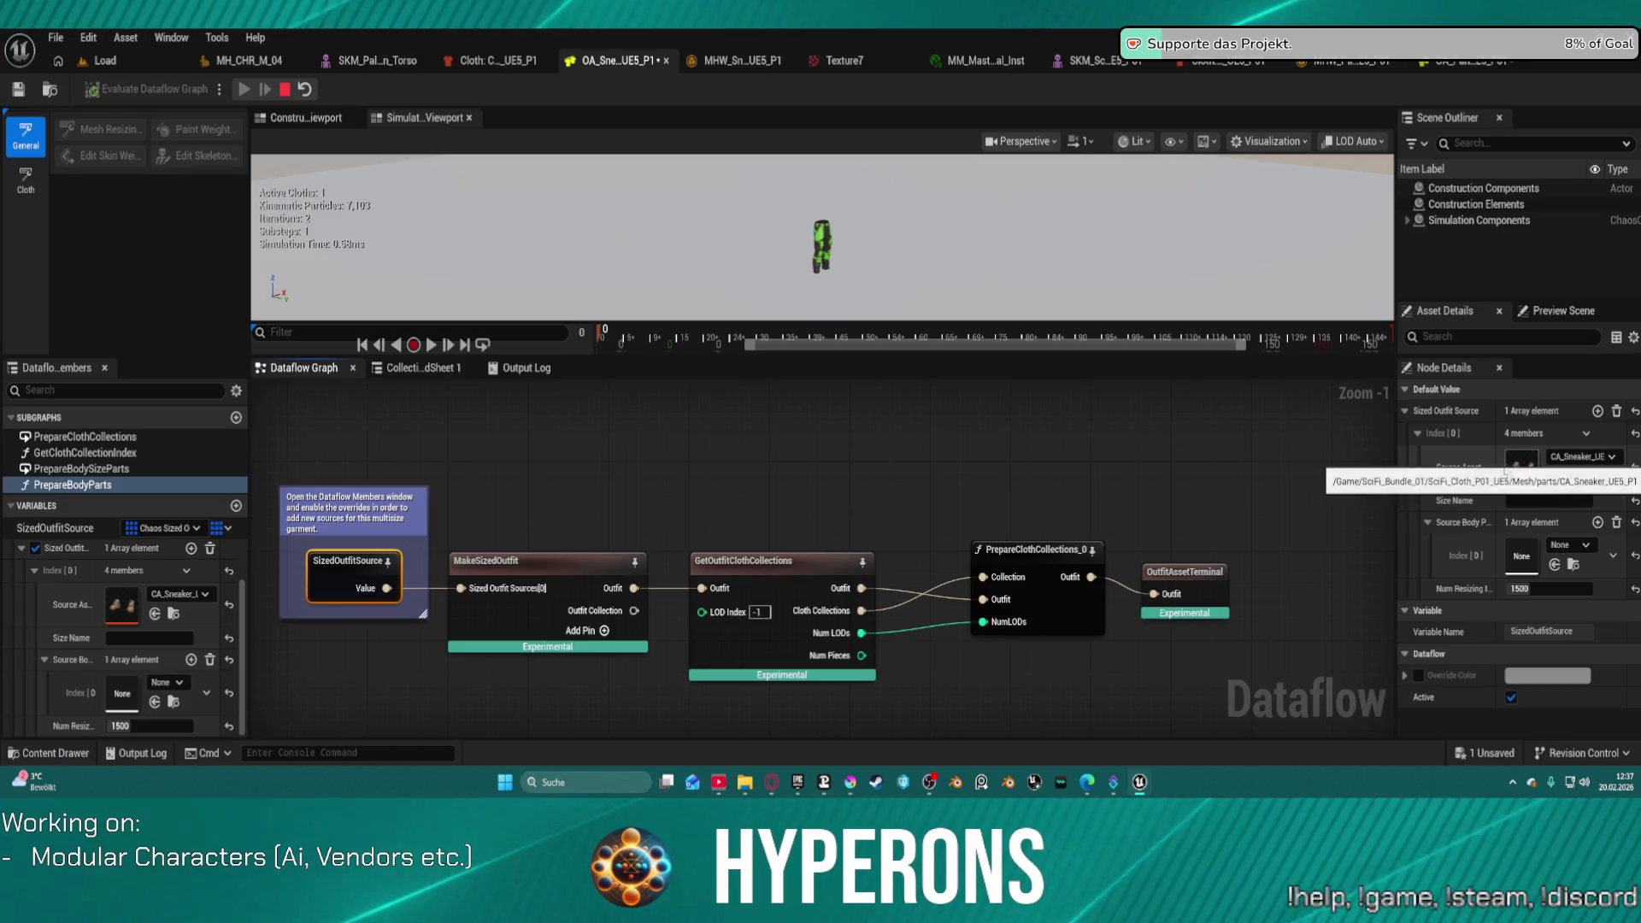
Step: Toggle the node's Active checkbox off and on to re-evaluate the sneakers, then save all
key("ctrl+s")
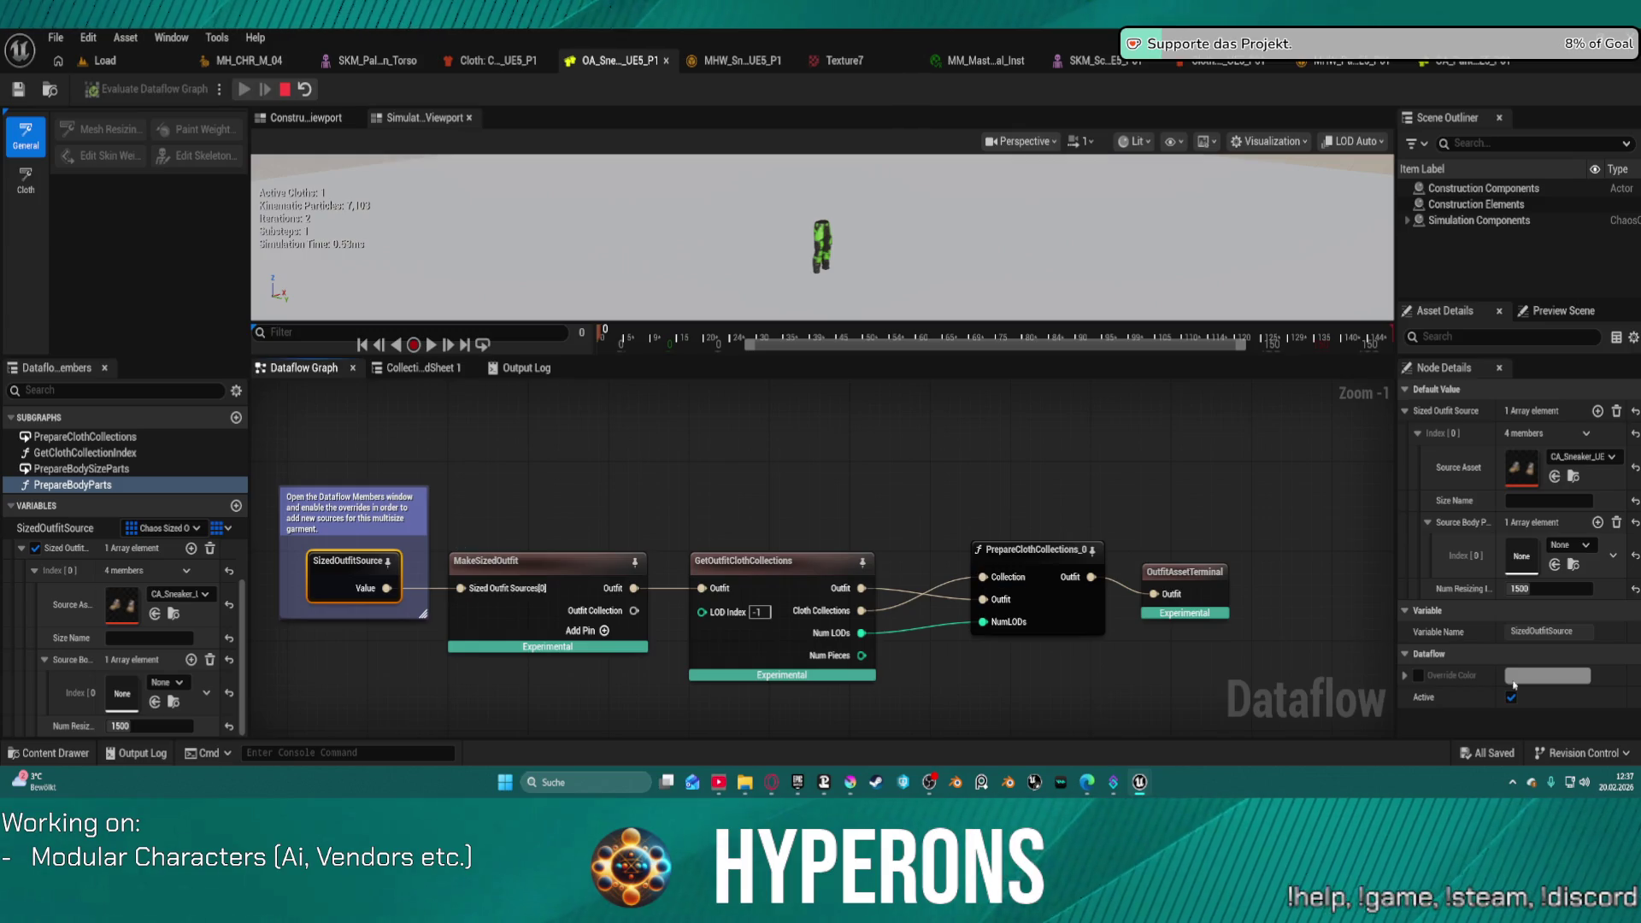
left_click(1512, 698)
left_click(1511, 698)
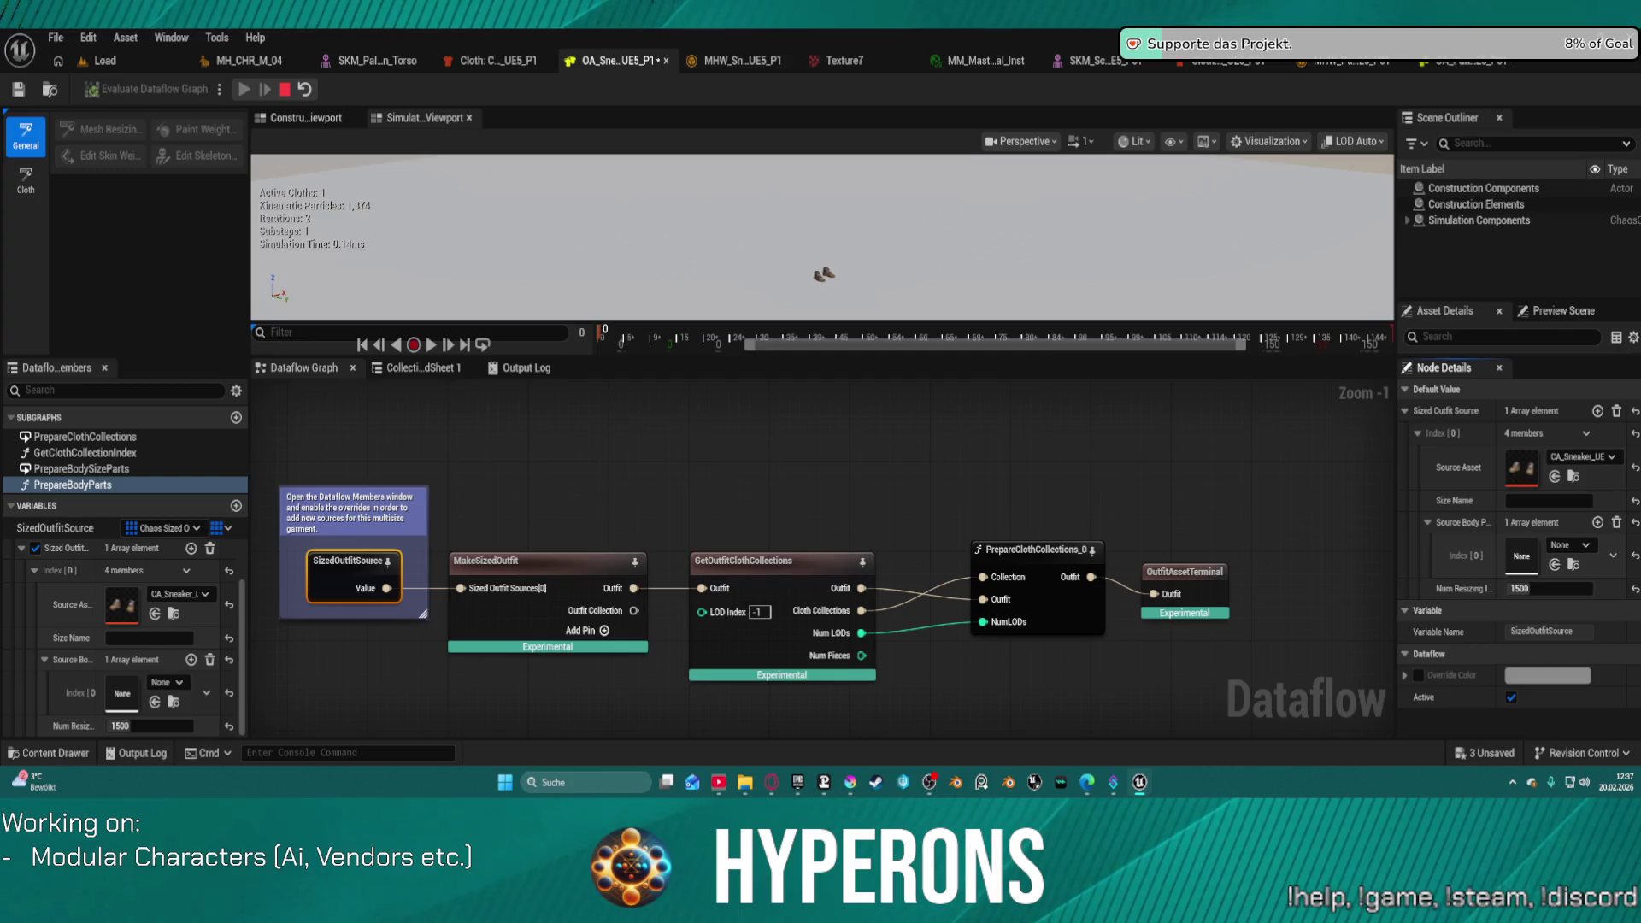
key("ctrl+s")
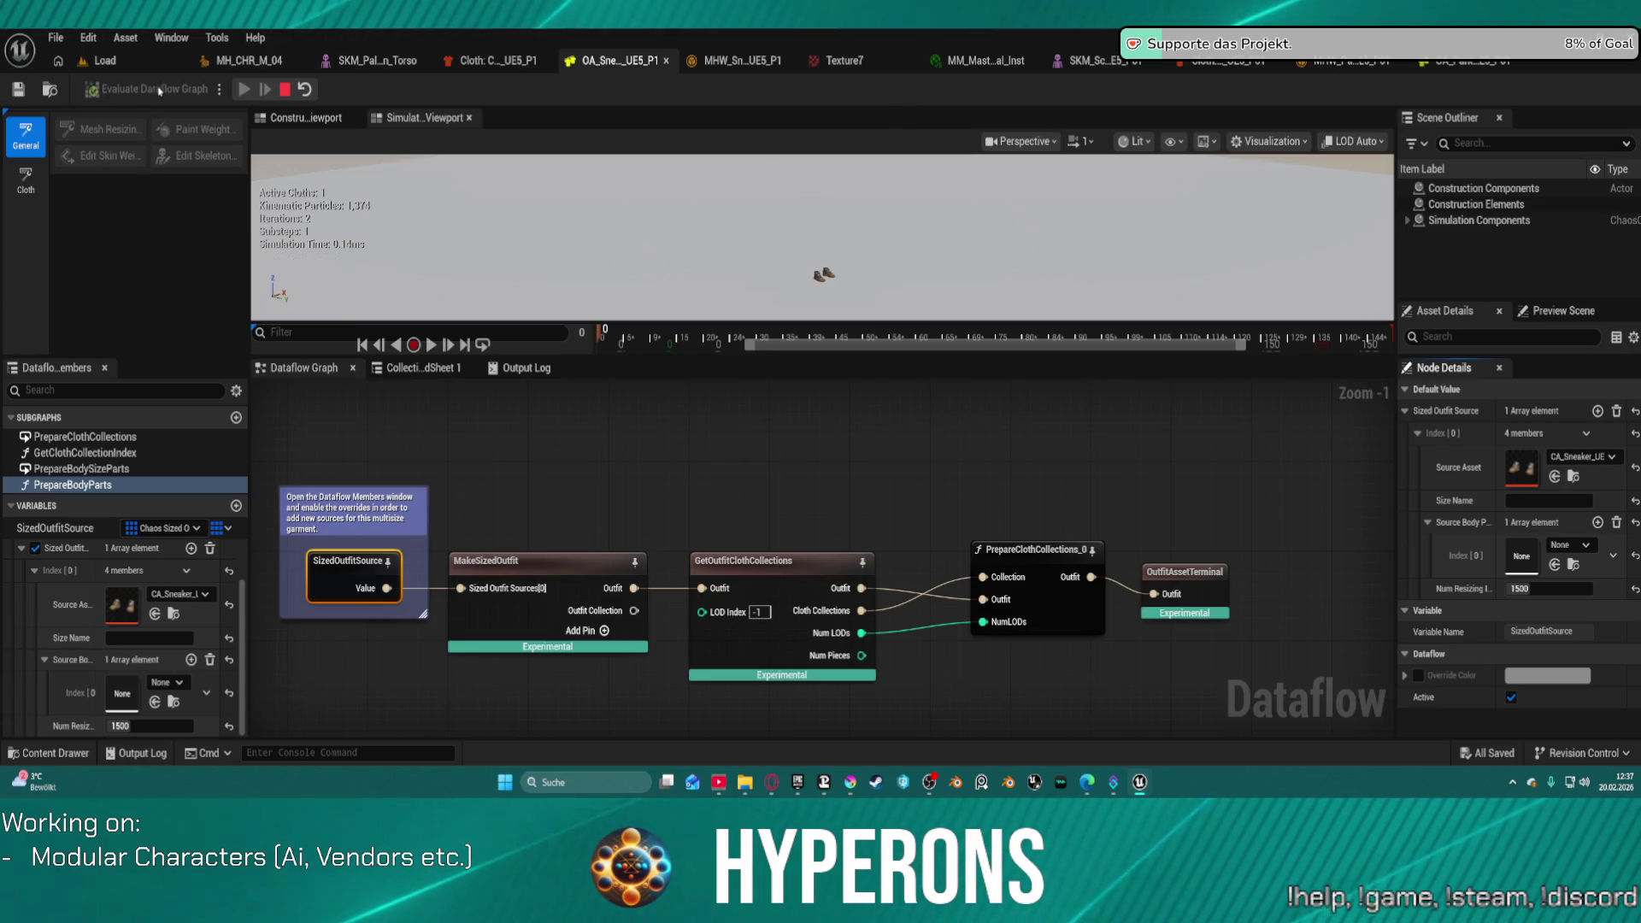
Step: On MH_CHR_M_04, replace the old sneaker entry with the sneaker and pants outfit assets and save
left_click(248, 59)
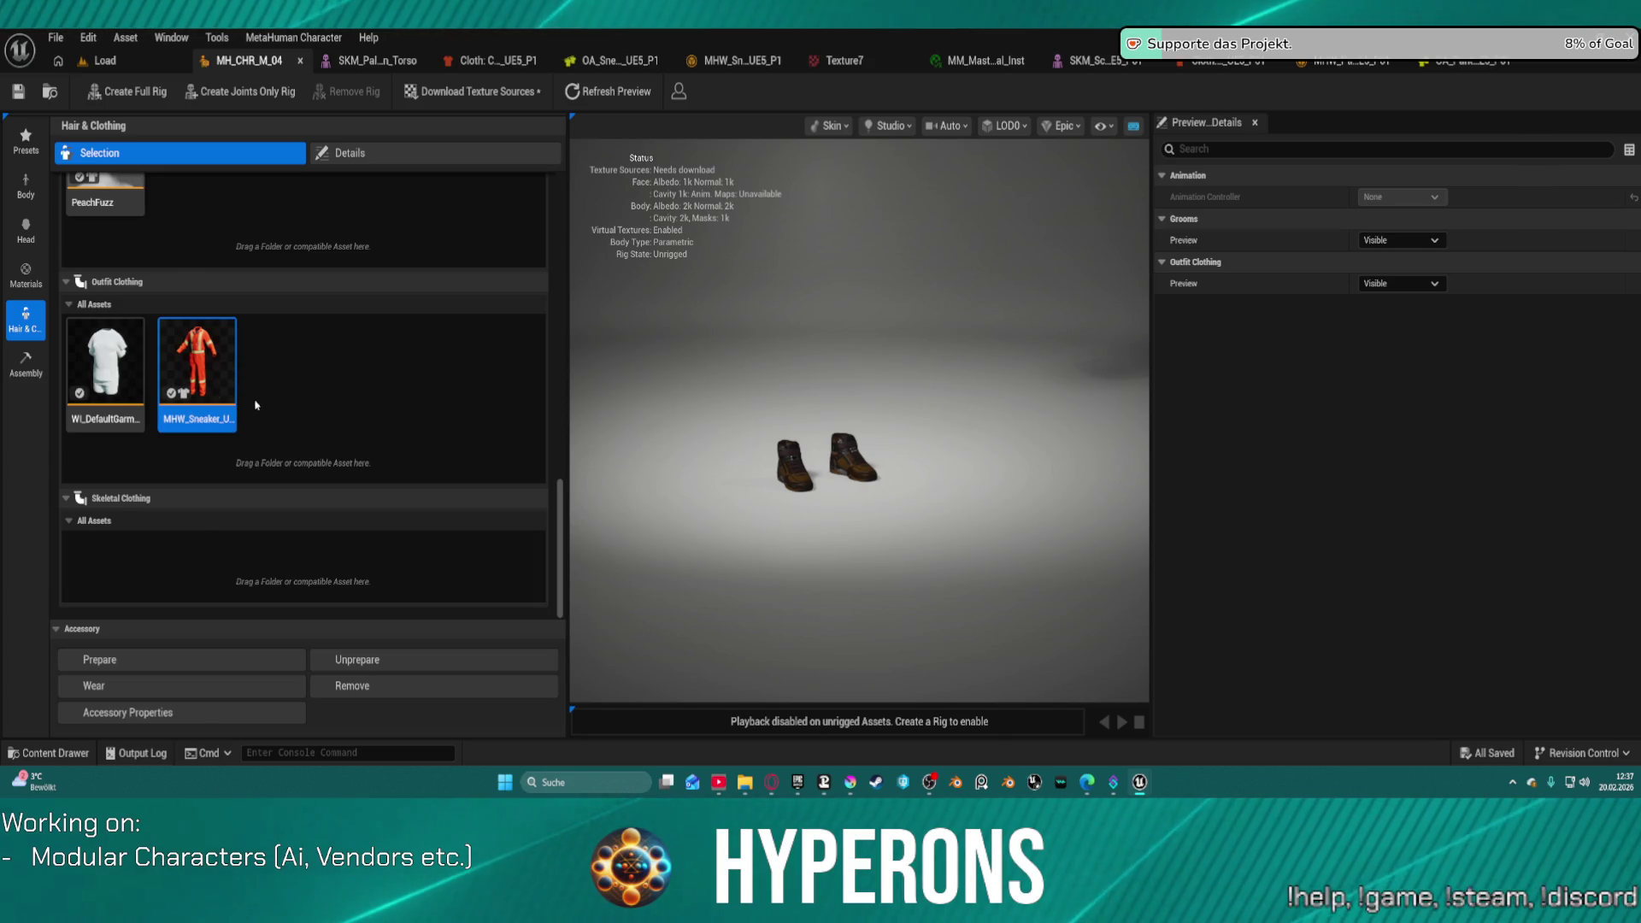
left_click(171, 408)
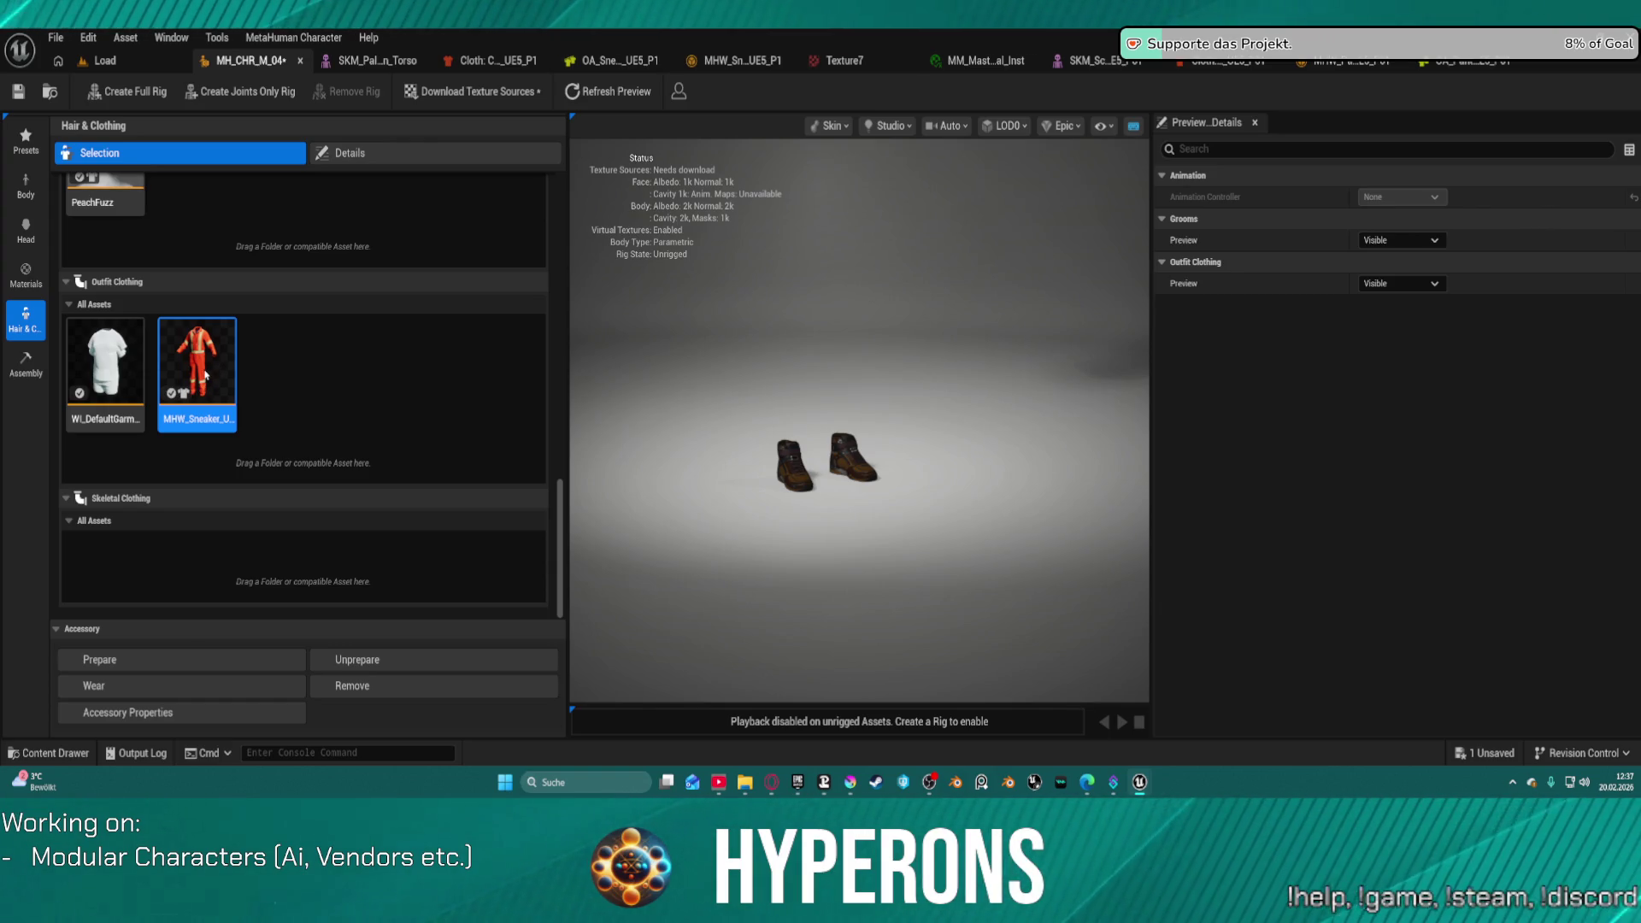
key("Delete")
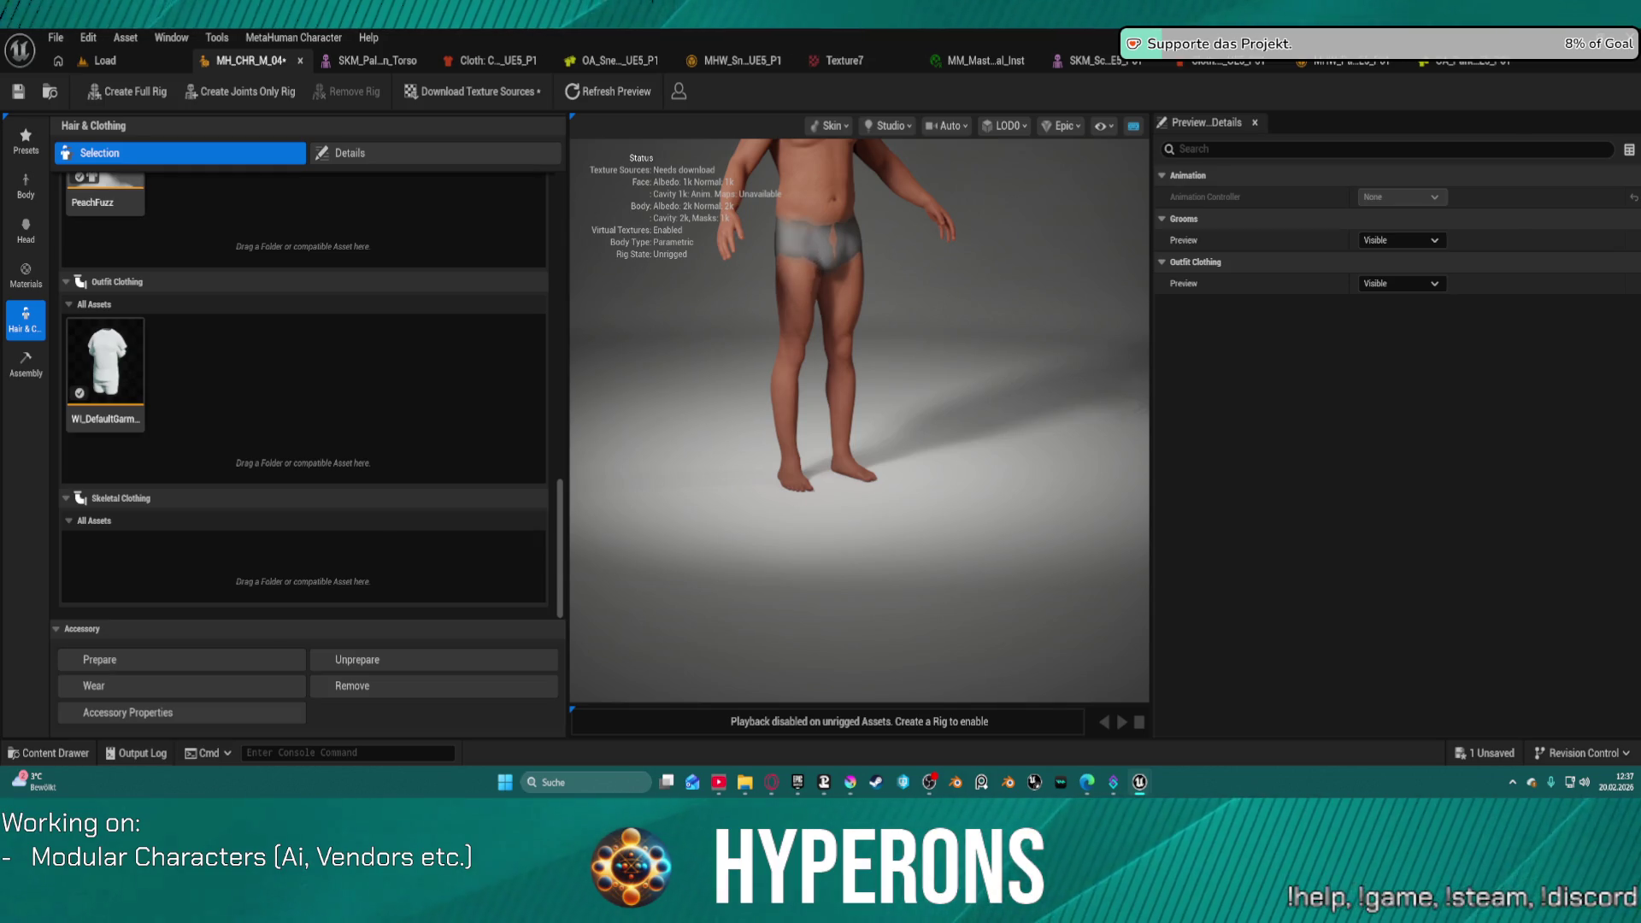
mouse_move(555, 427)
left_mouse_down()
mouse_move(410, 414)
mouse_move(410, 399)
left_mouse_up()
left_click_drag(679, 89, 316, 416)
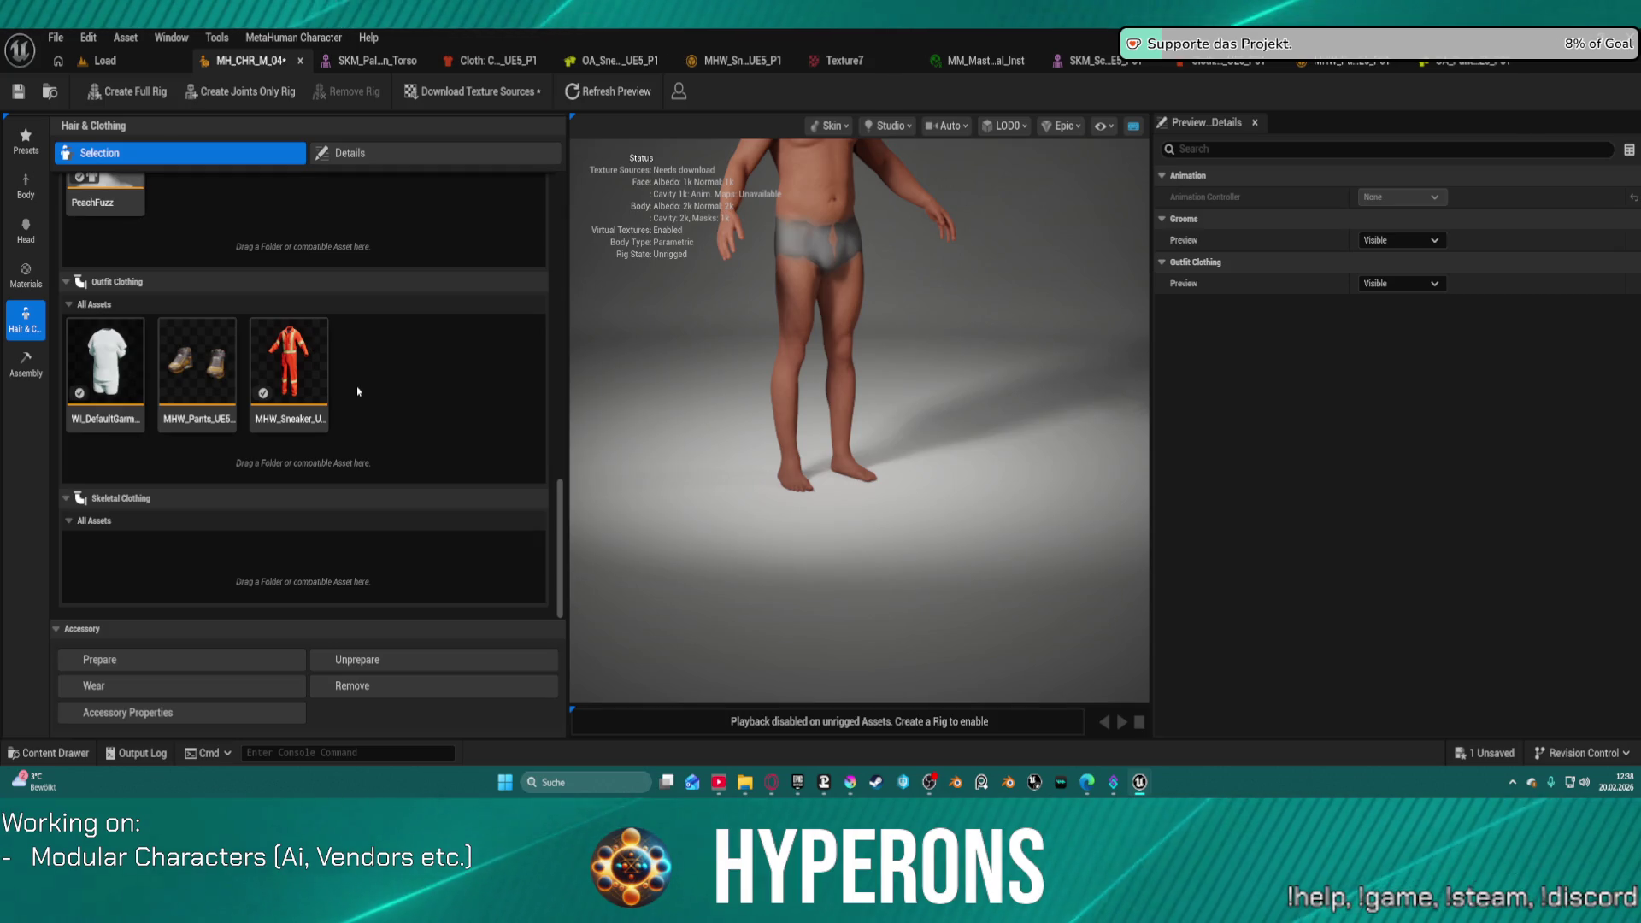
key("ctrl+s")
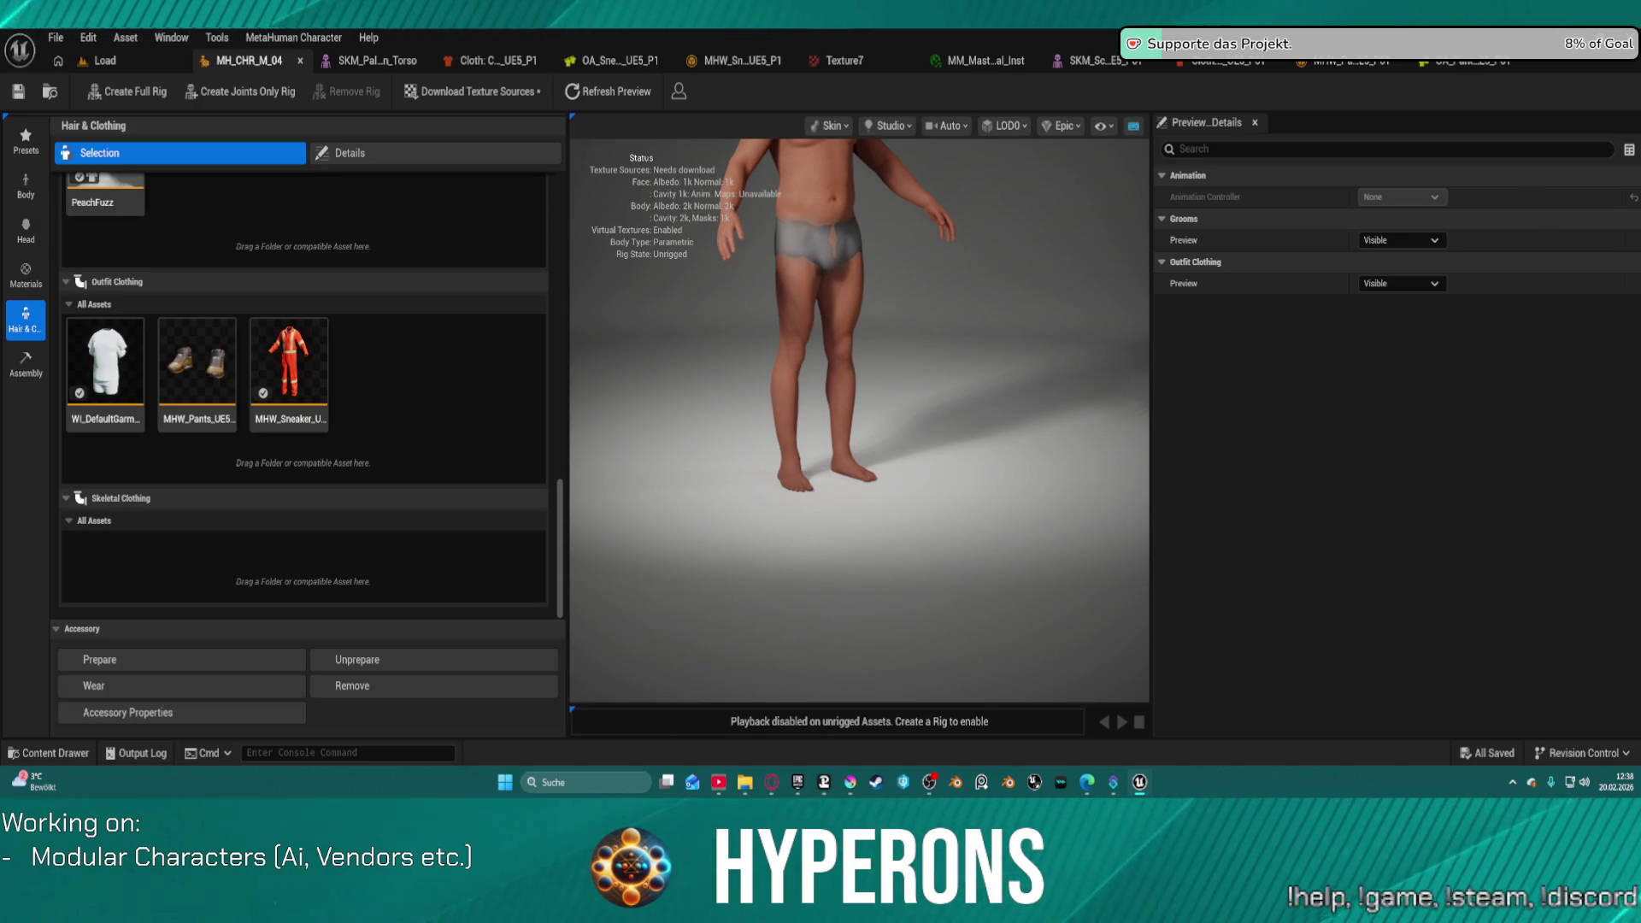
Step: Preview the green pants outfit on the character, framed from the front
left_click(290, 353)
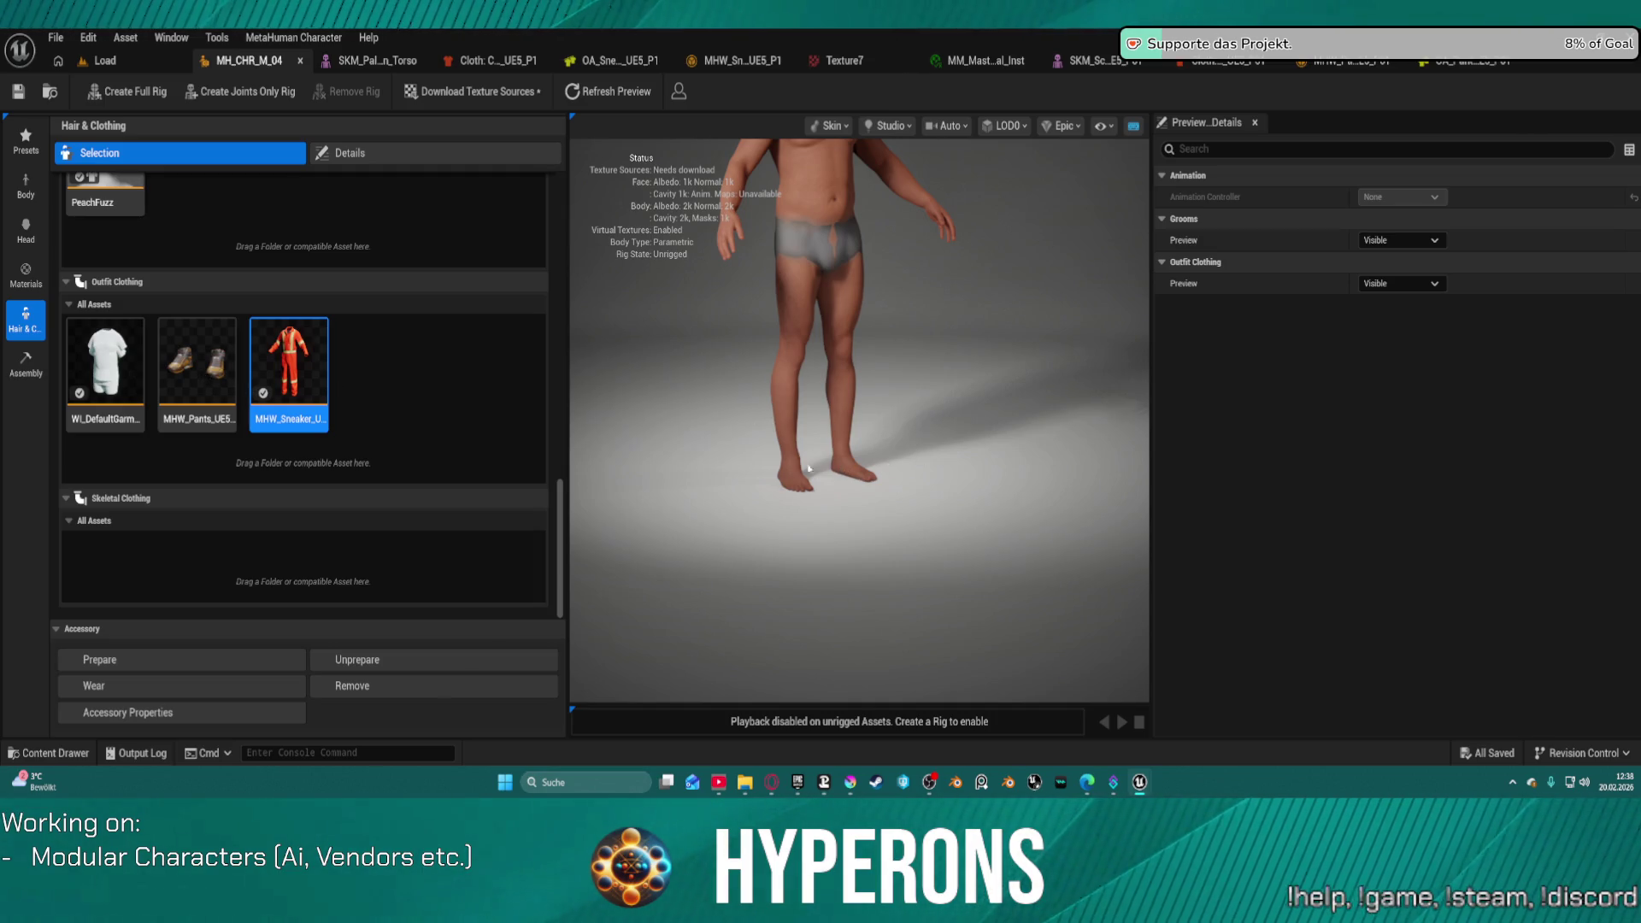
left_click(231, 385)
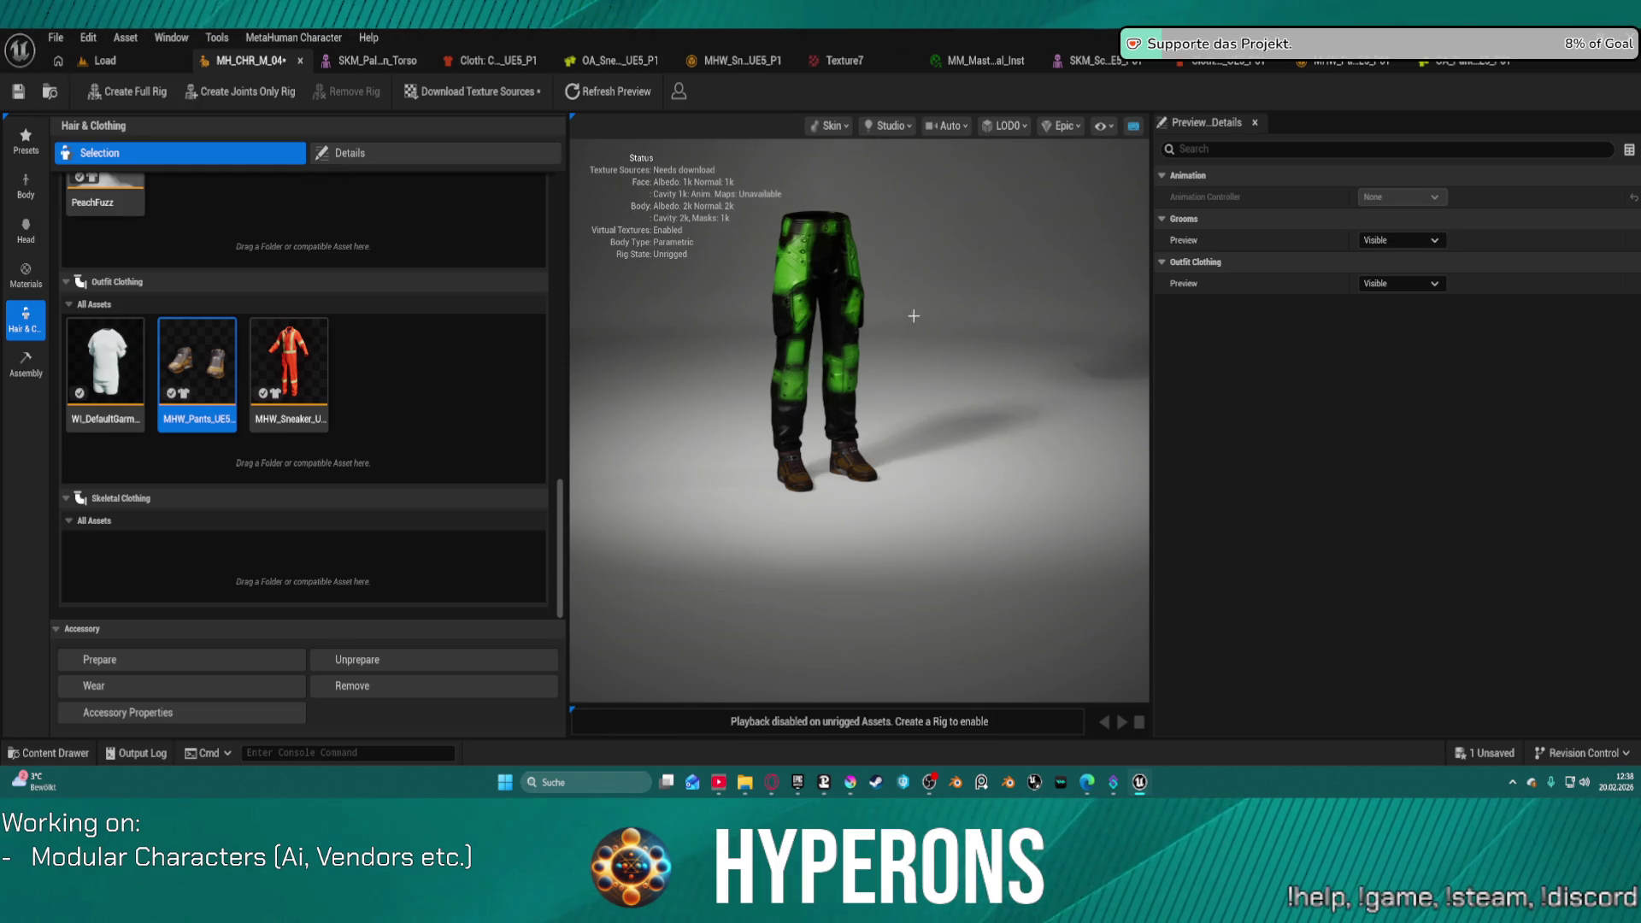
left_click_drag(914, 317, 804, 332)
mouse_move(885, 248)
left_mouse_down()
mouse_move(788, 470)
mouse_move(696, 478)
left_mouse_up()
left_click_drag(748, 395, 816, 393)
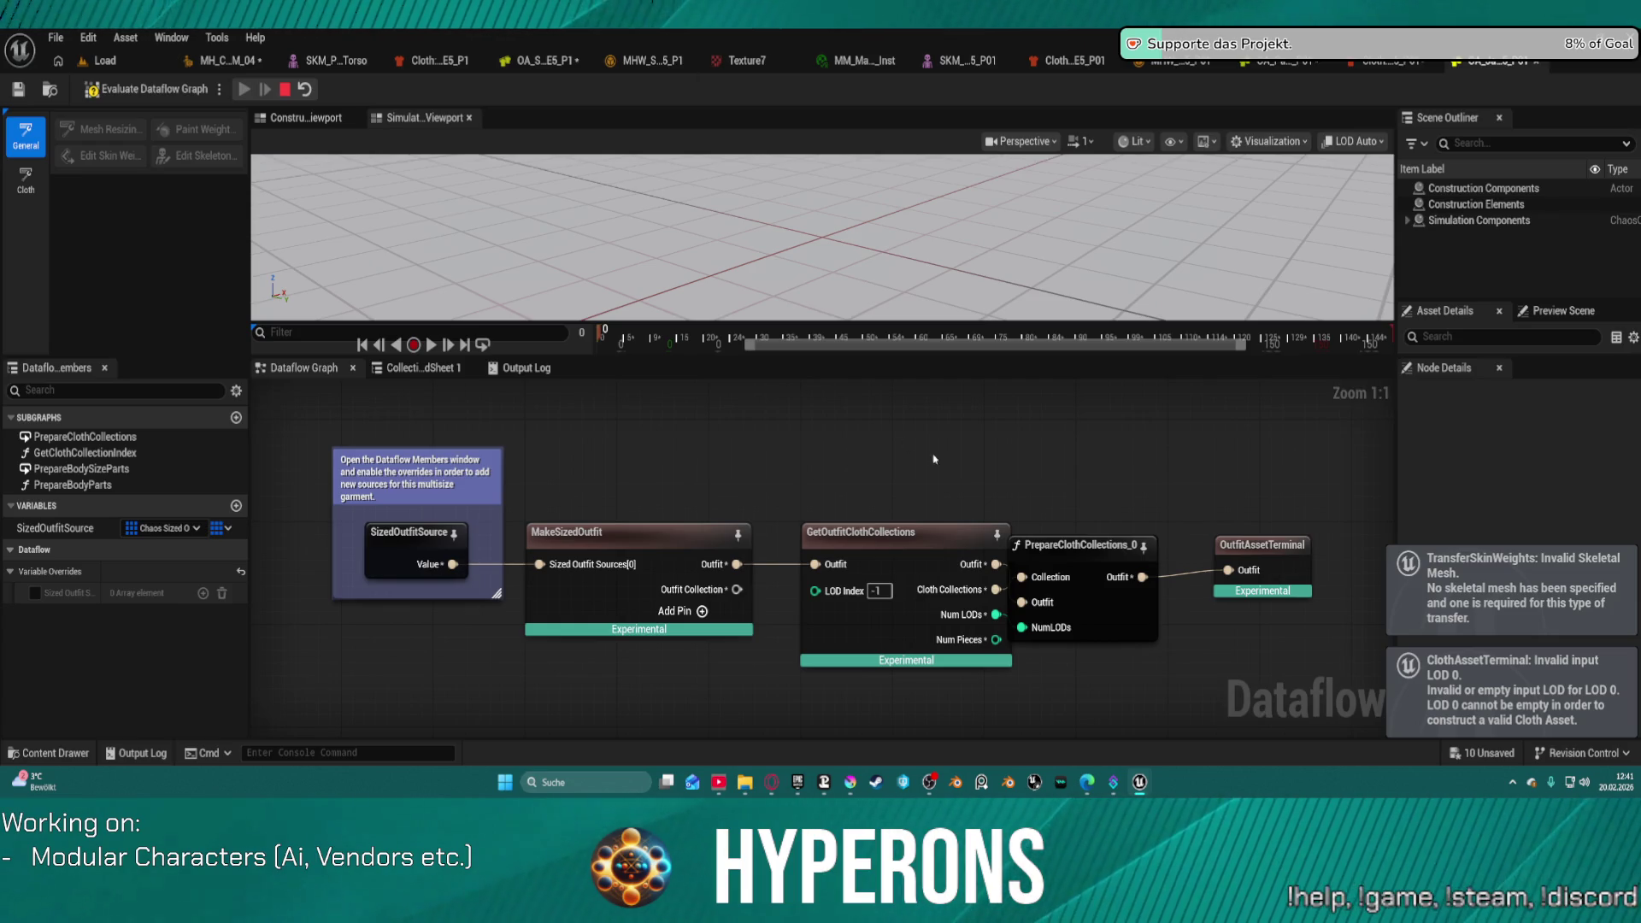
Step: Space out the graph's terminal nodes, then enable Sized Outfit Source and add one array element
left_click_drag(1120, 545, 1154, 545)
left_click_drag(1261, 544, 1317, 545)
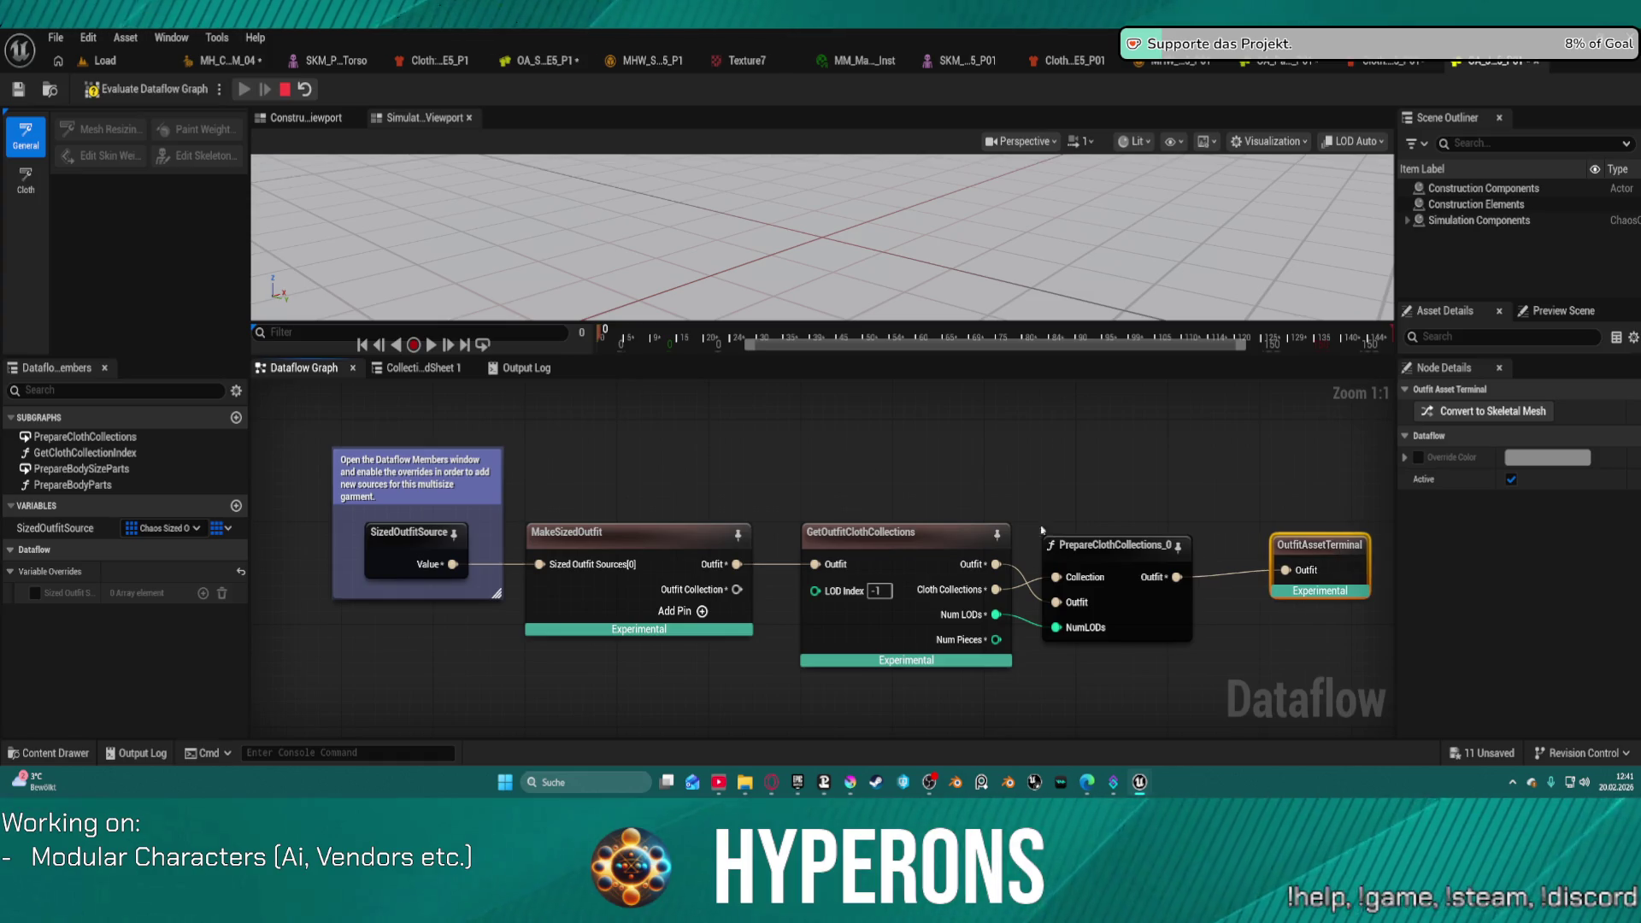
left_click(408, 544)
left_click(35, 592)
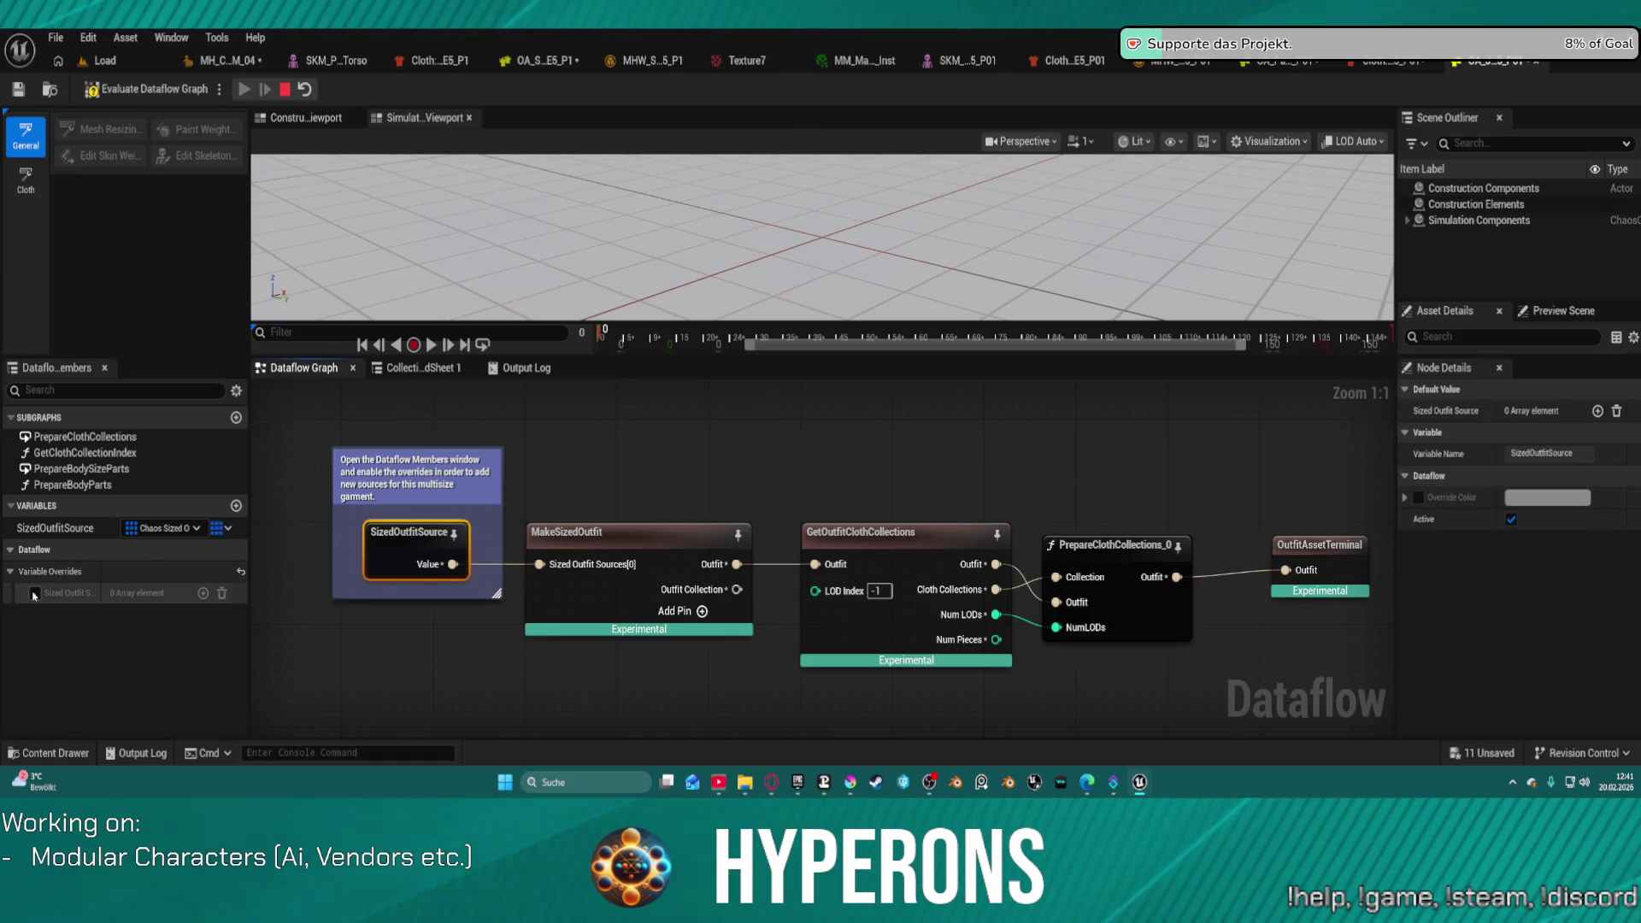
left_click(202, 593)
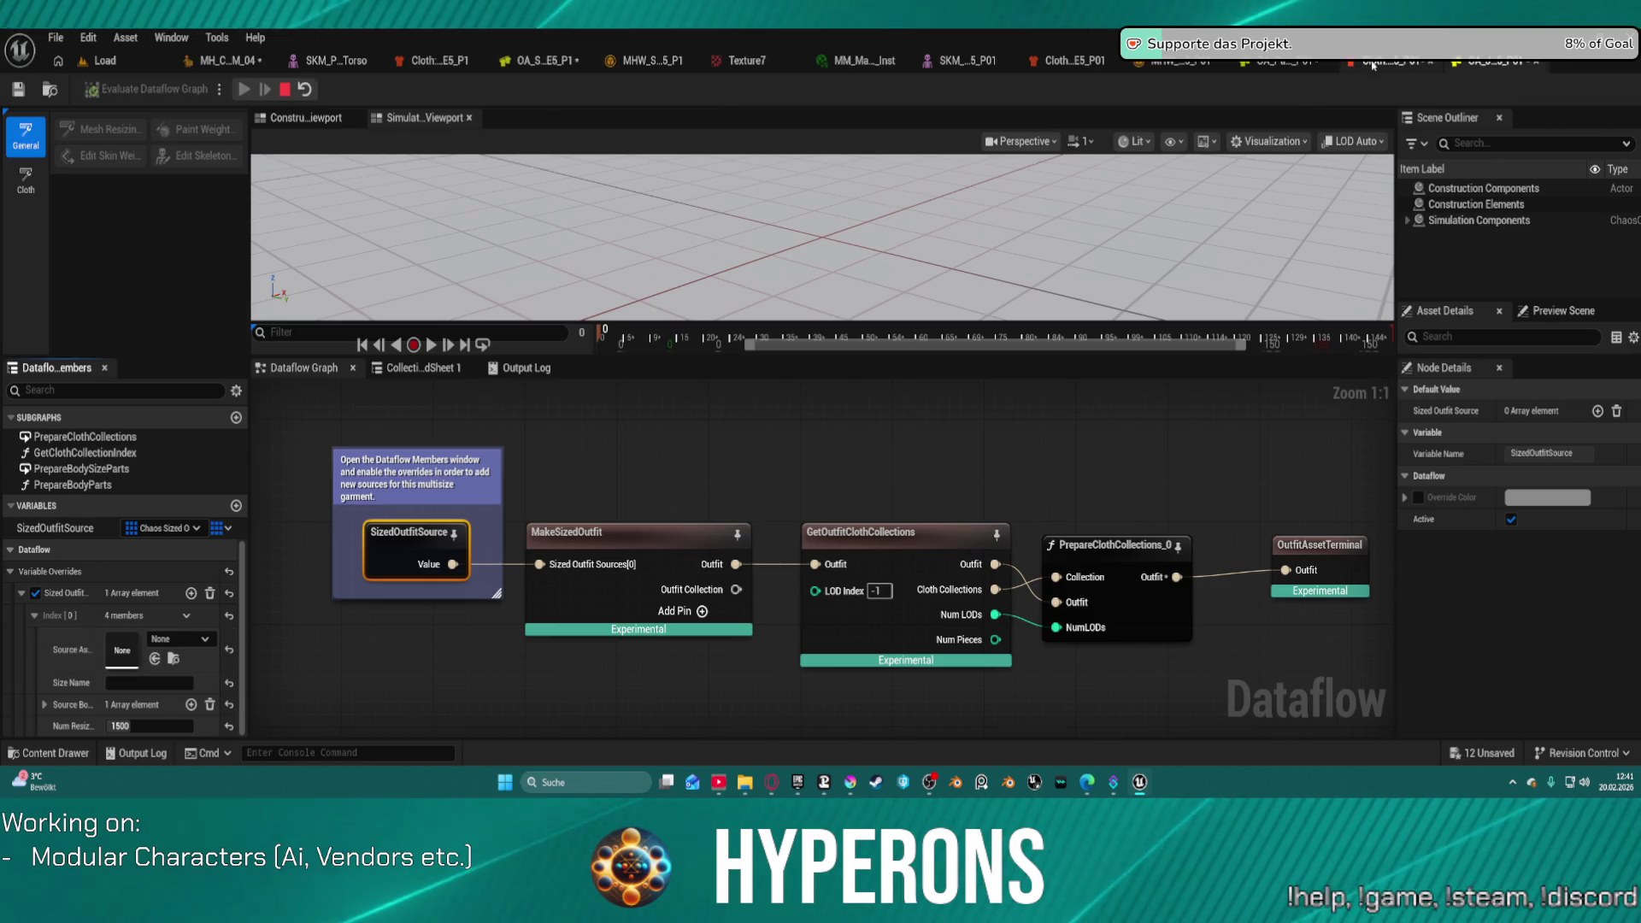
key("ctrl+Tab")
Step: Add a SkeletalMeshImport node wired into the TransferSkinWeights input
scroll(542, 529, "down", 1)
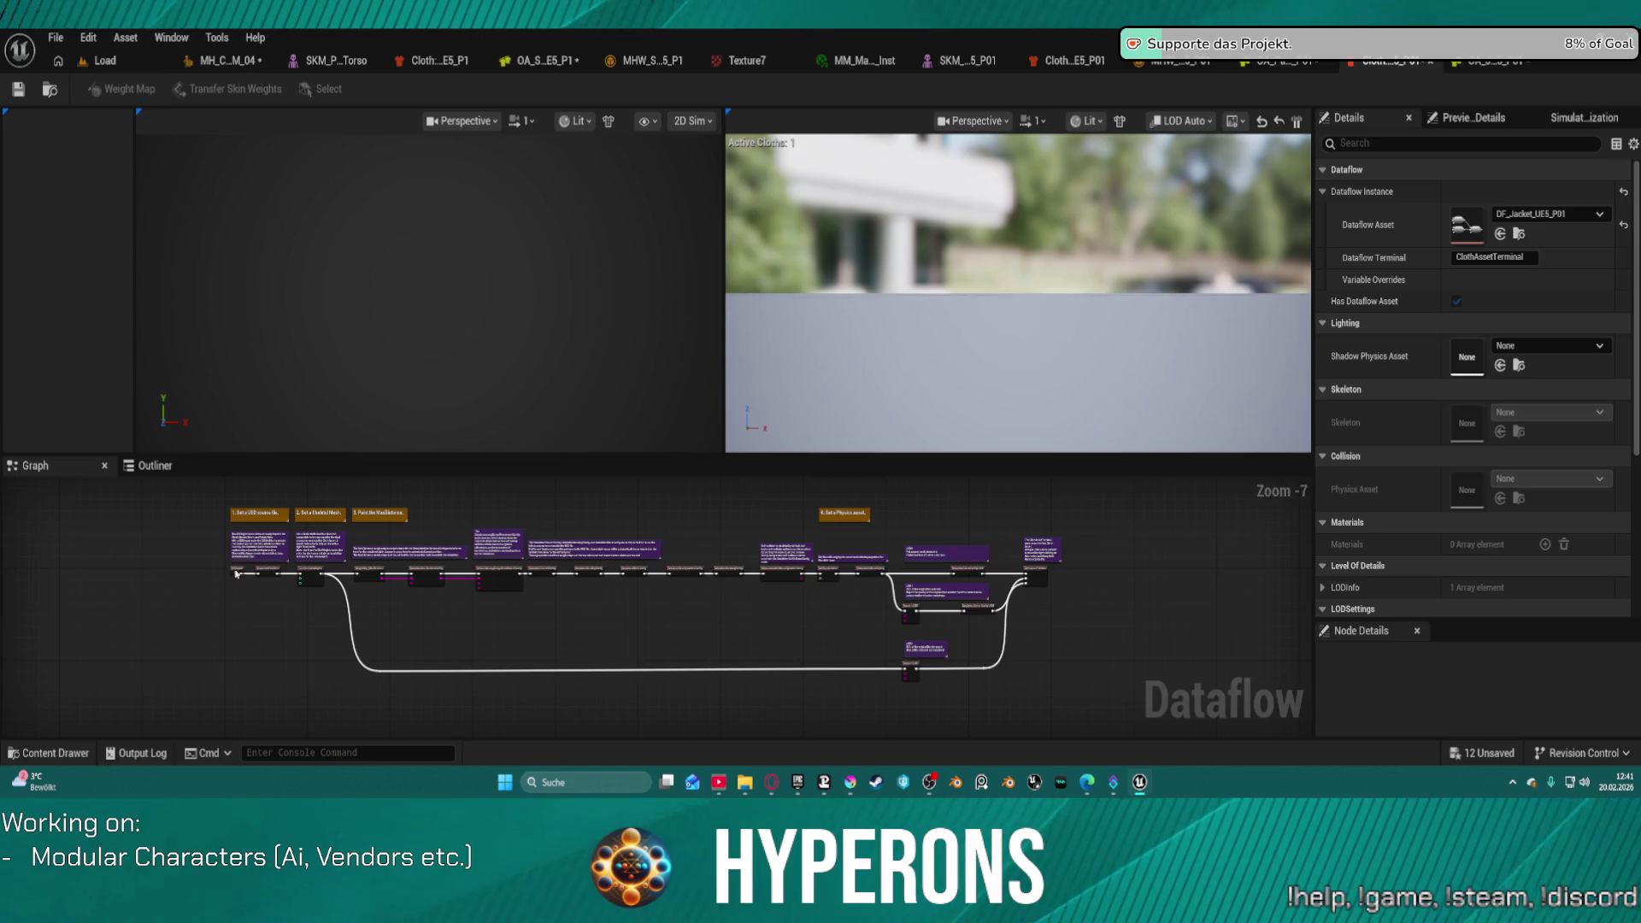
scroll(338, 590, "up", 5)
left_click_drag(347, 627, 274, 666)
type("impo")
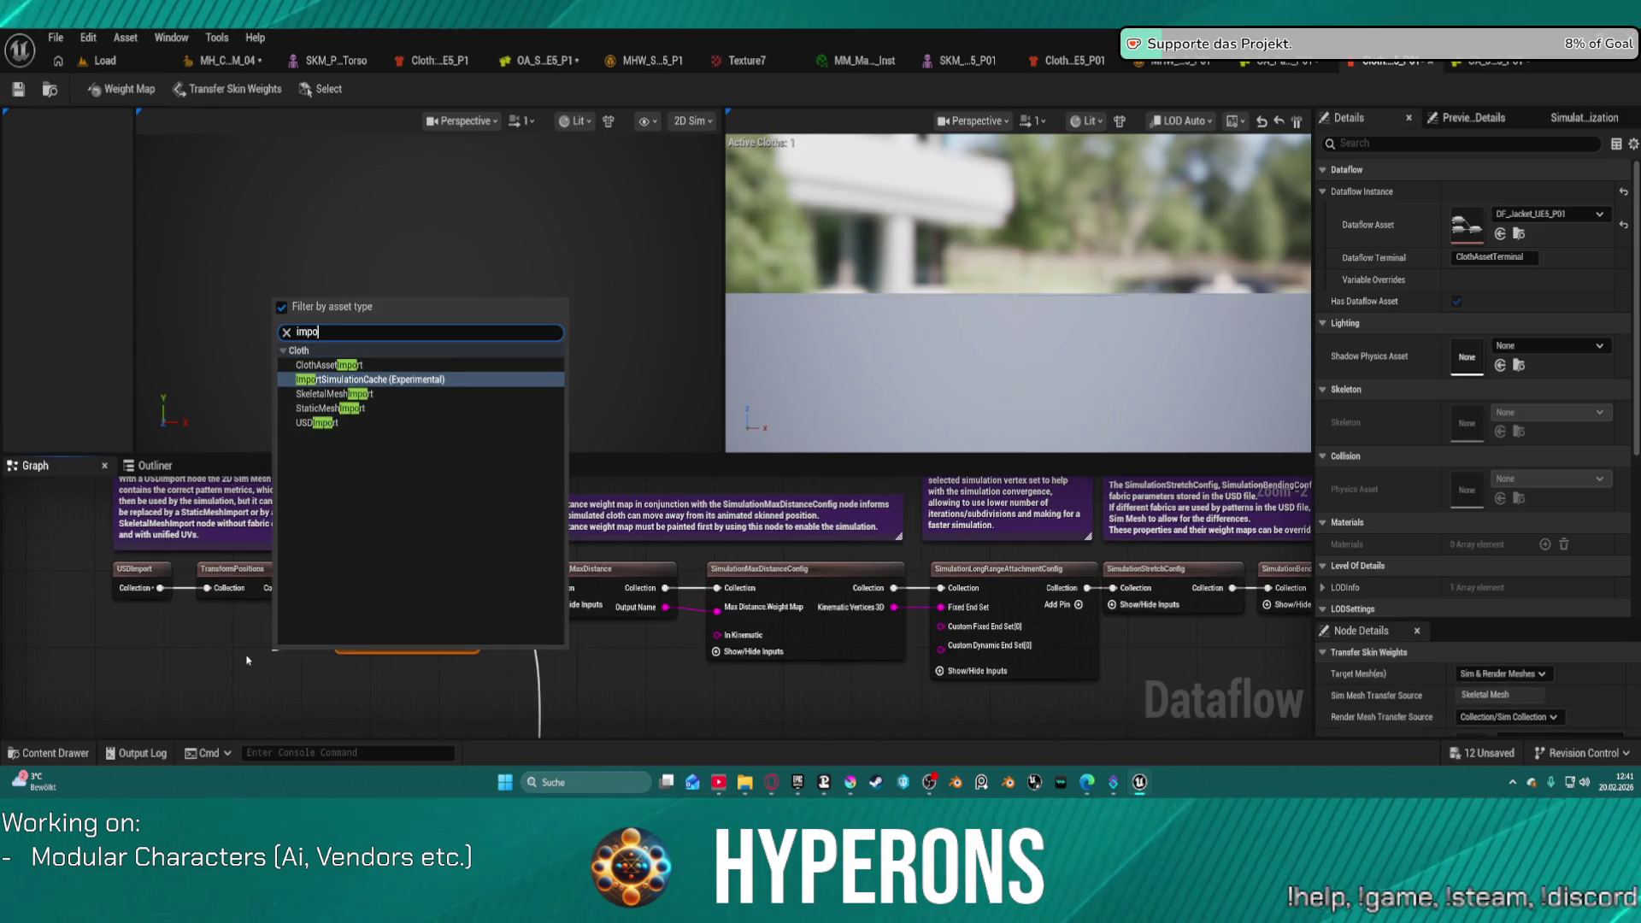
key("Down")
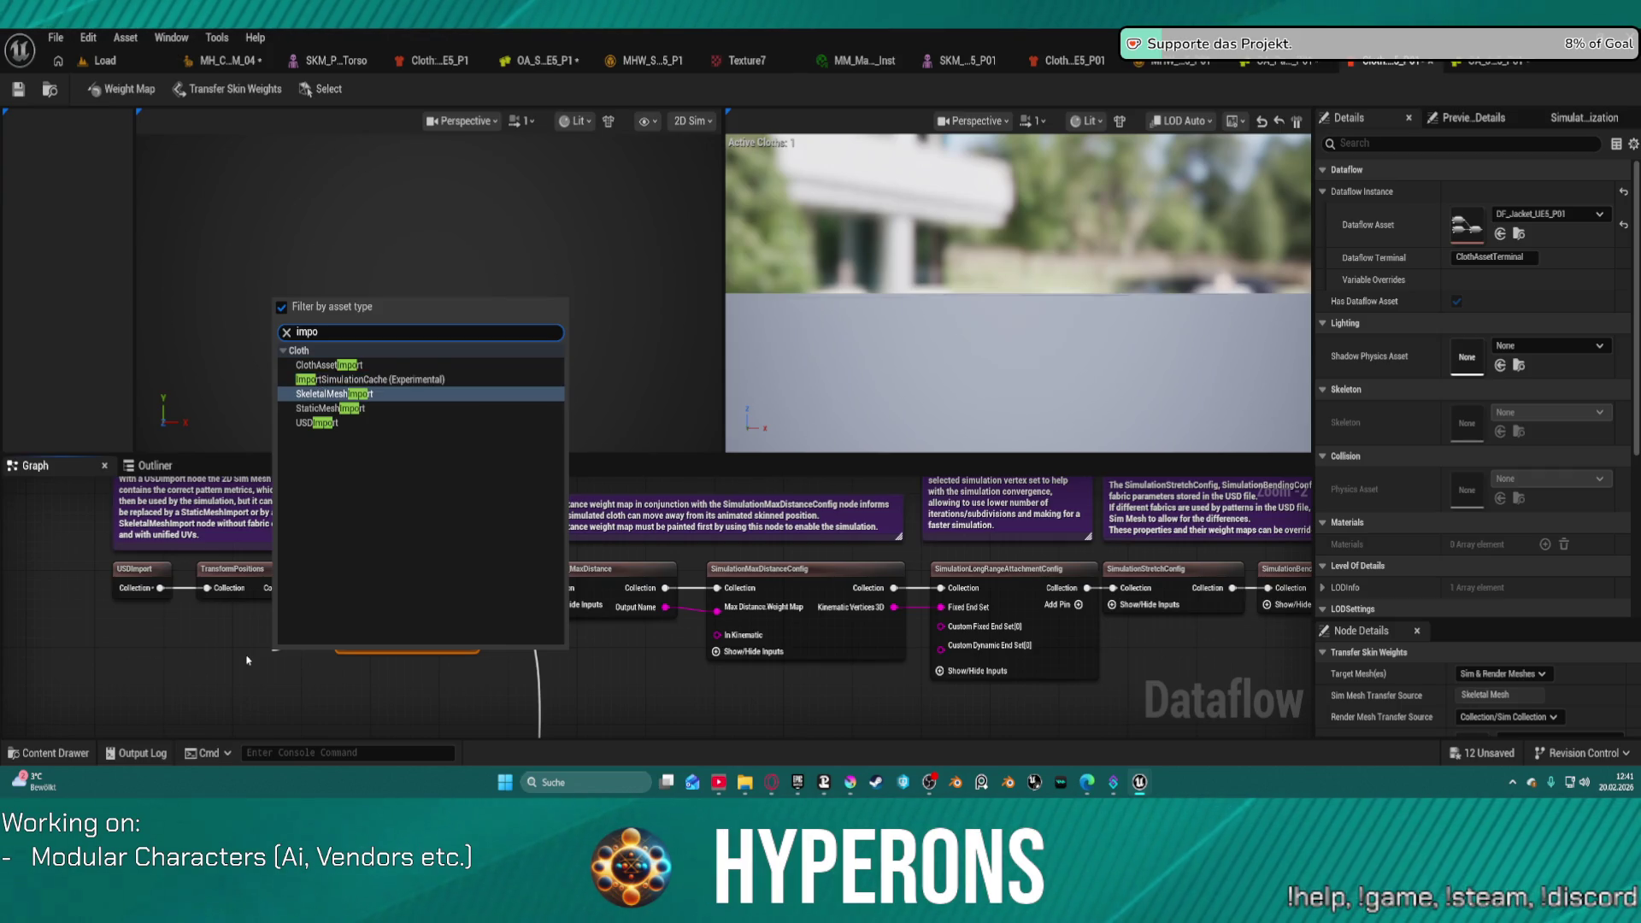
key("Return")
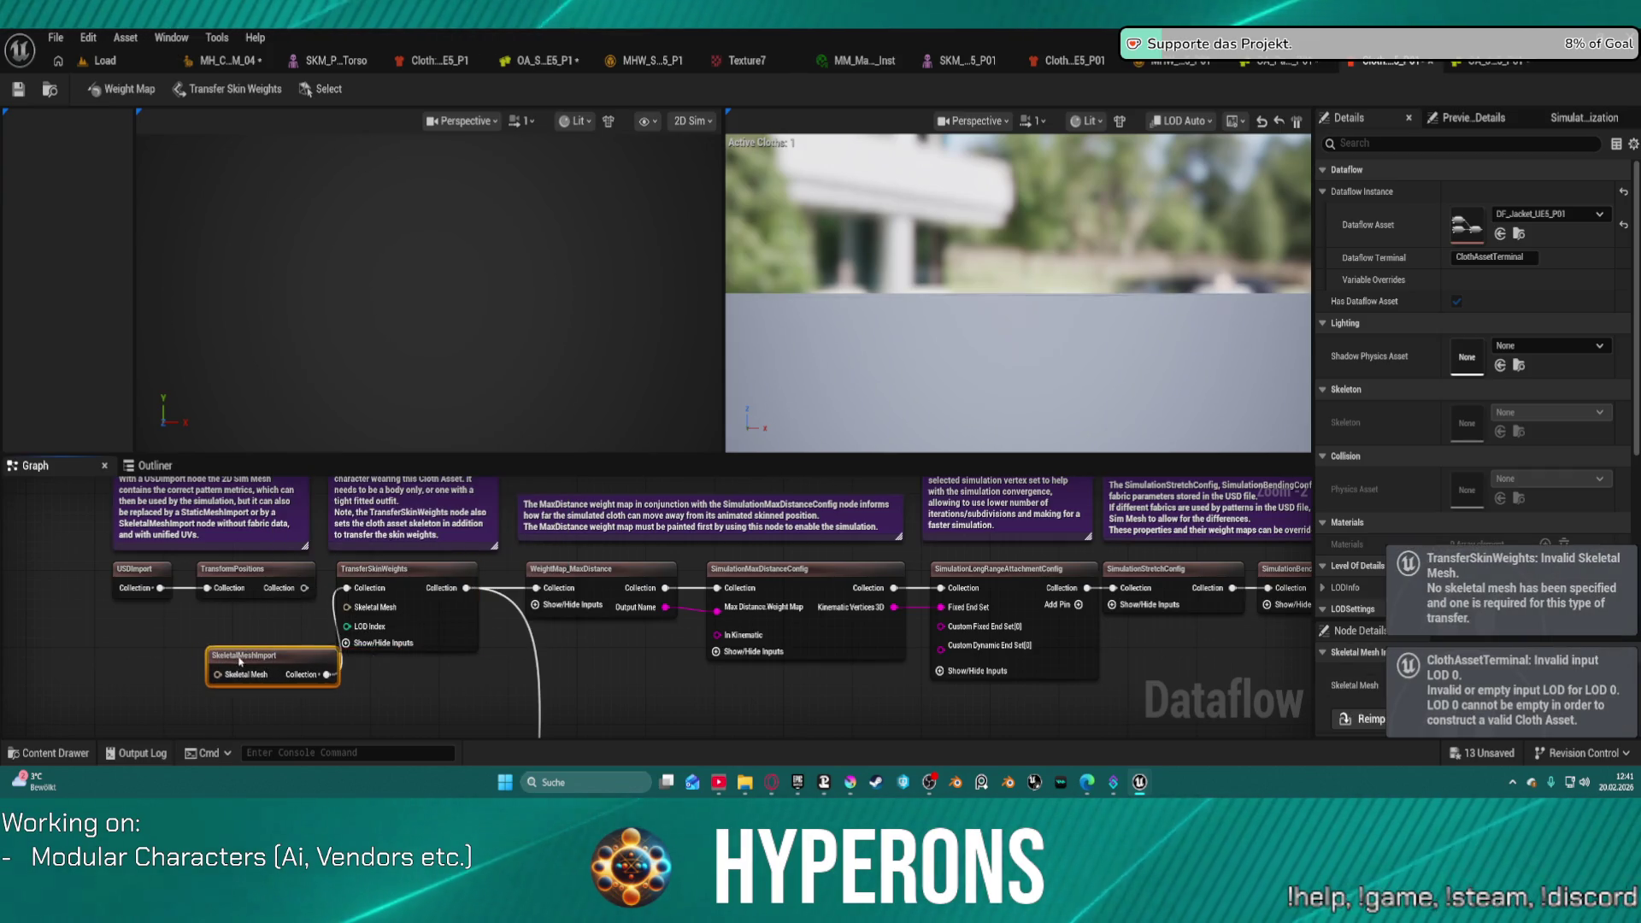
left_click_drag(243, 662, 208, 652)
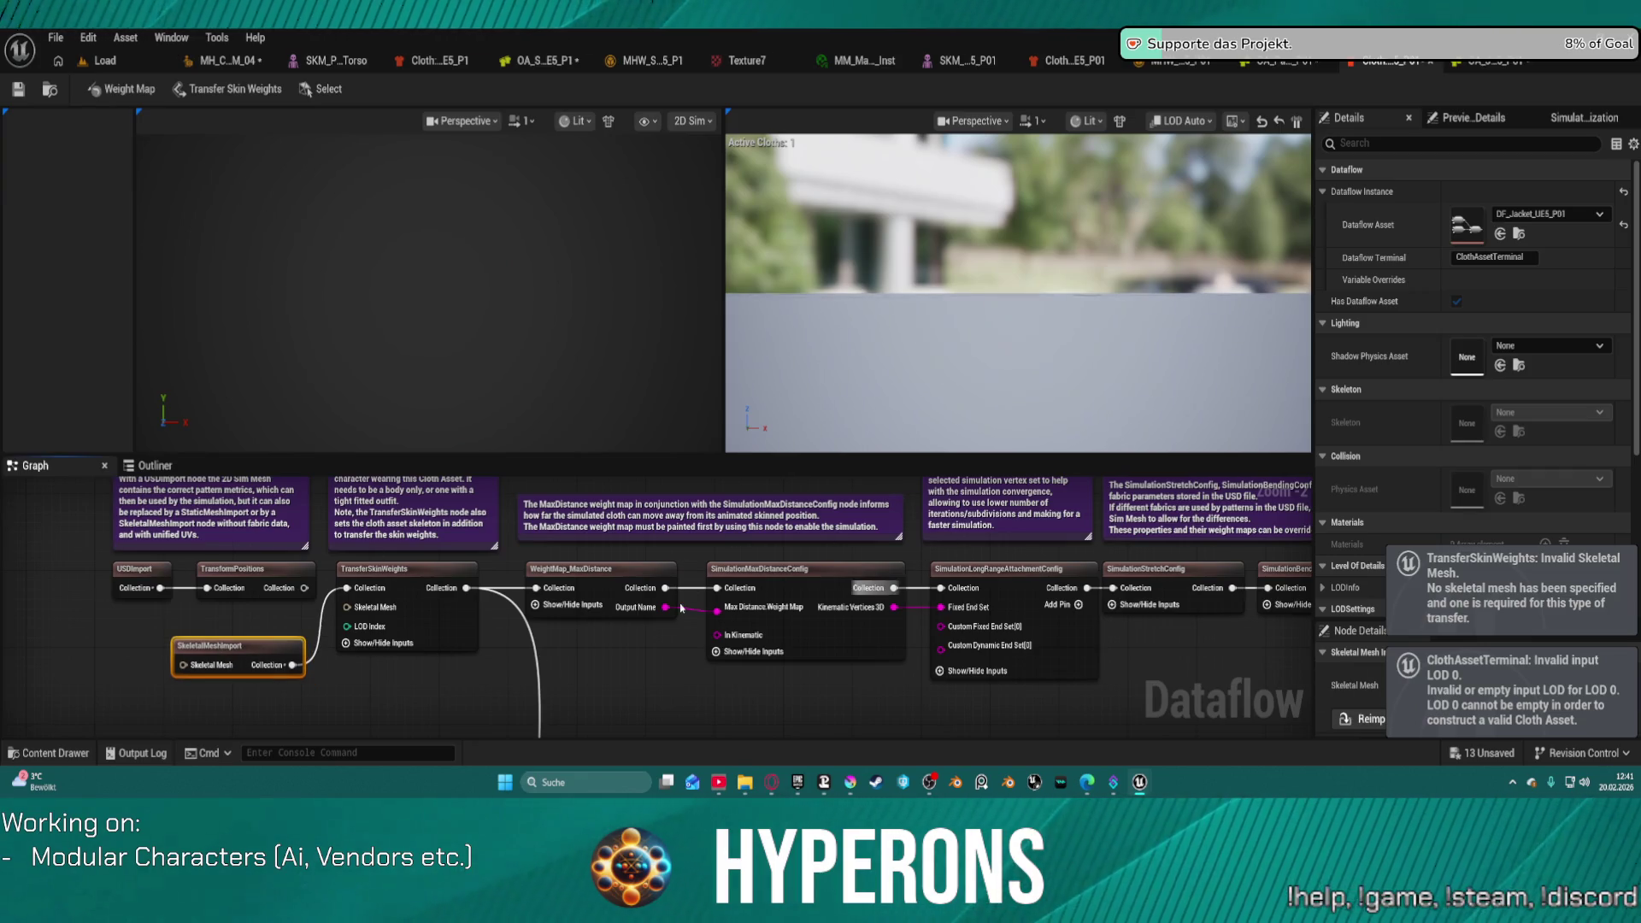
Step: Load SKM_SciFi_Jacket_UE5_P01 as the import node's skeletal mesh and save the jacket cloth asset
scroll(613, 662, "down", 3)
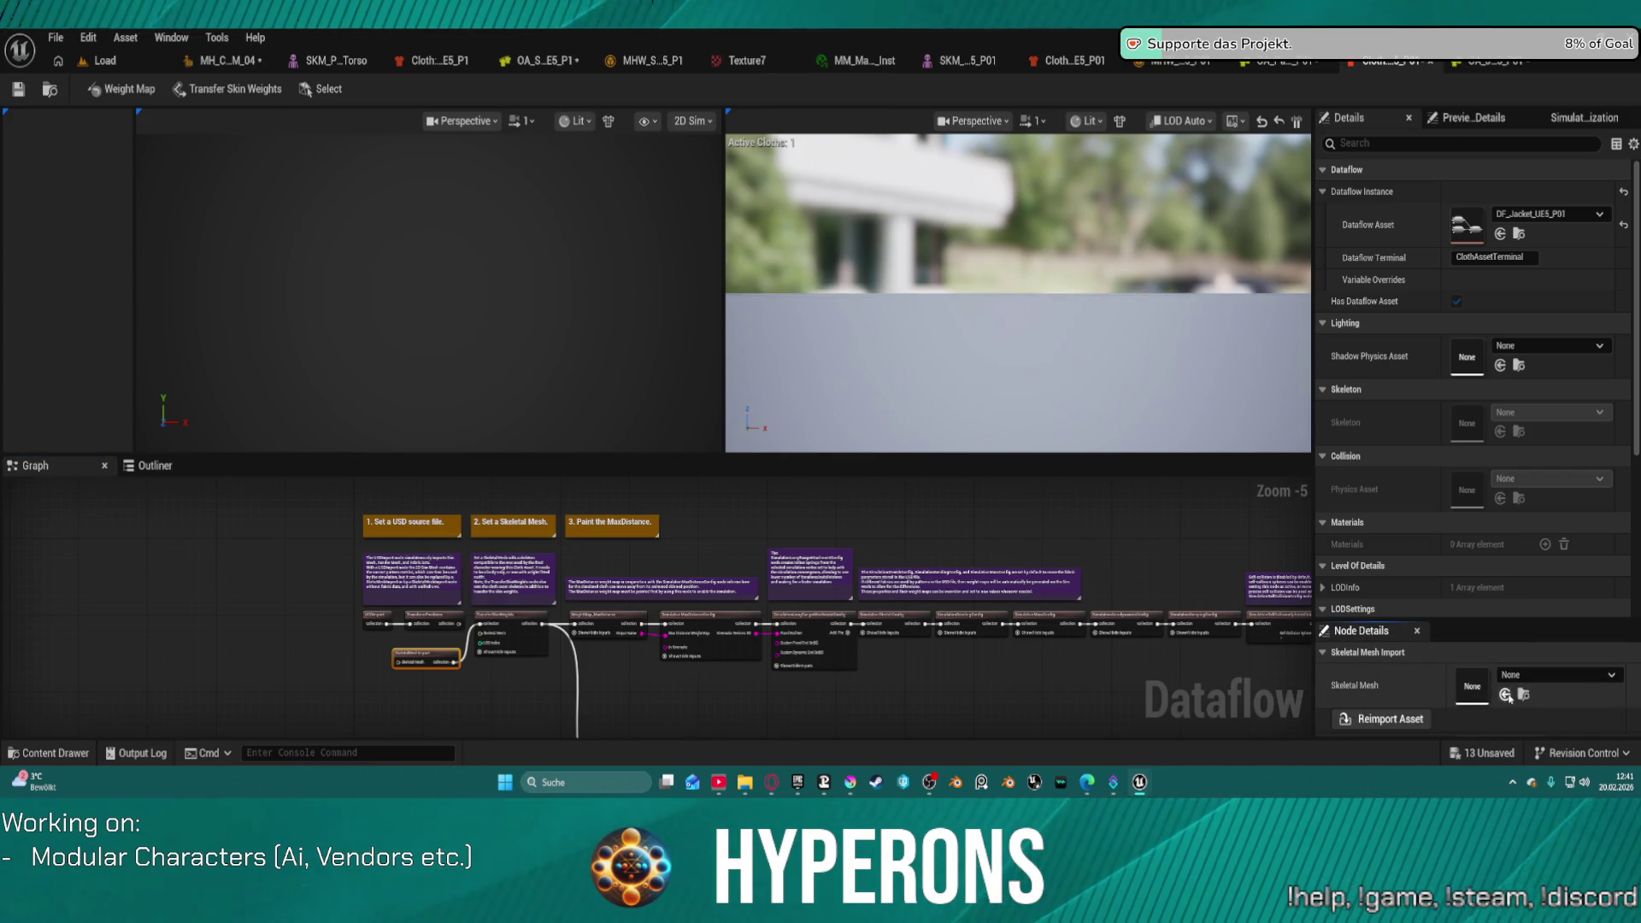
left_click(1504, 694)
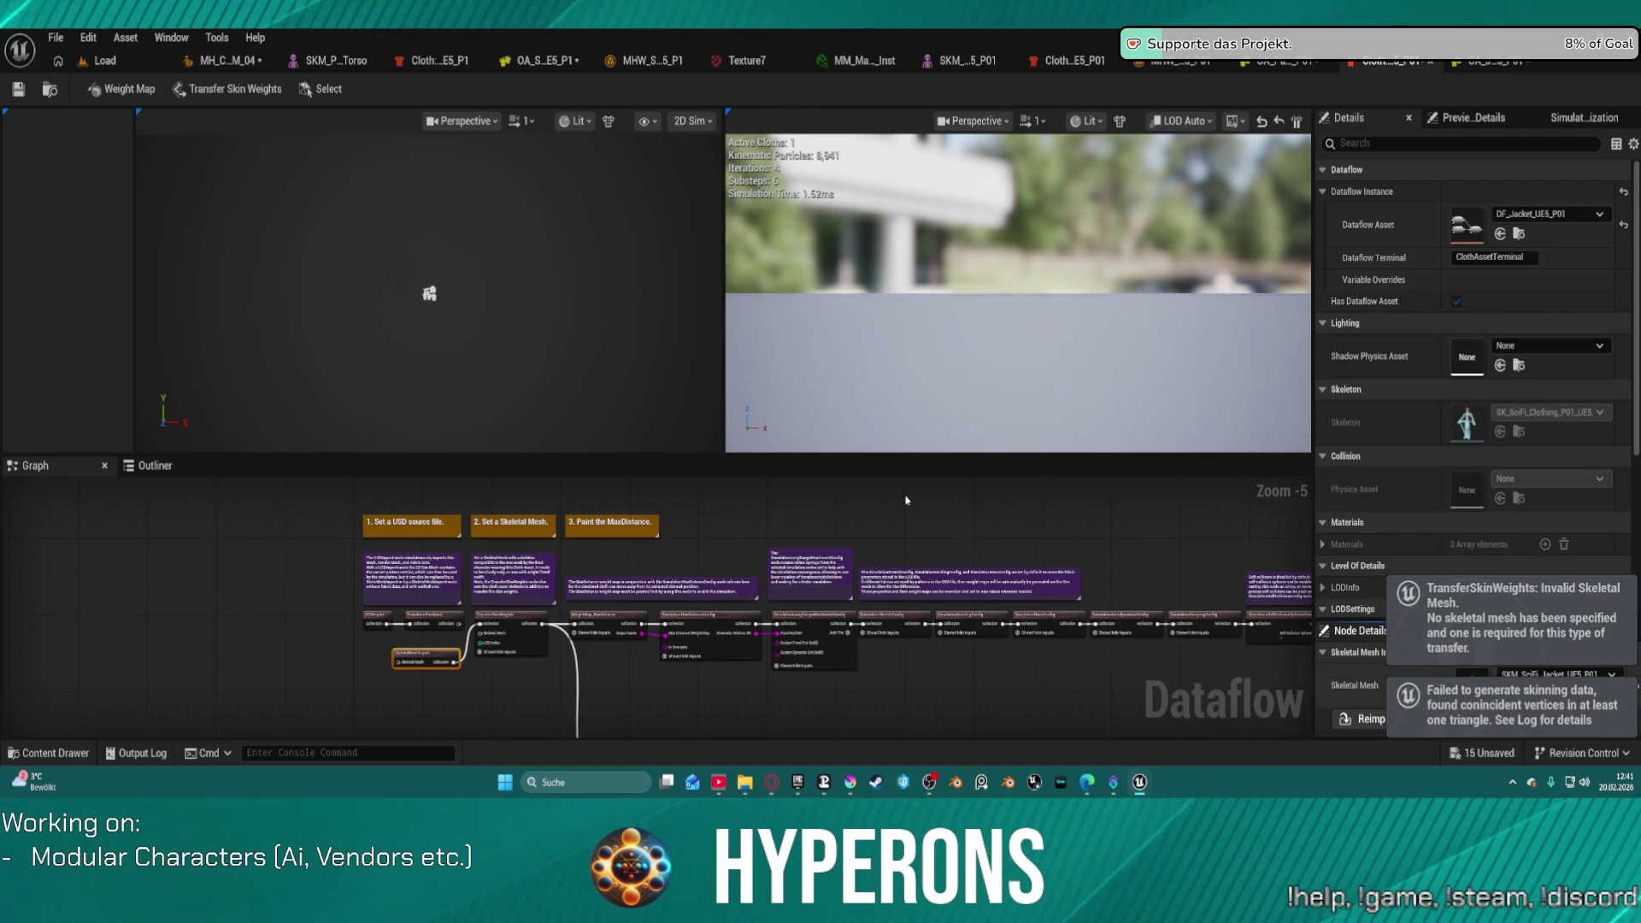
left_click(21, 91)
scroll(901, 528, "down", 3)
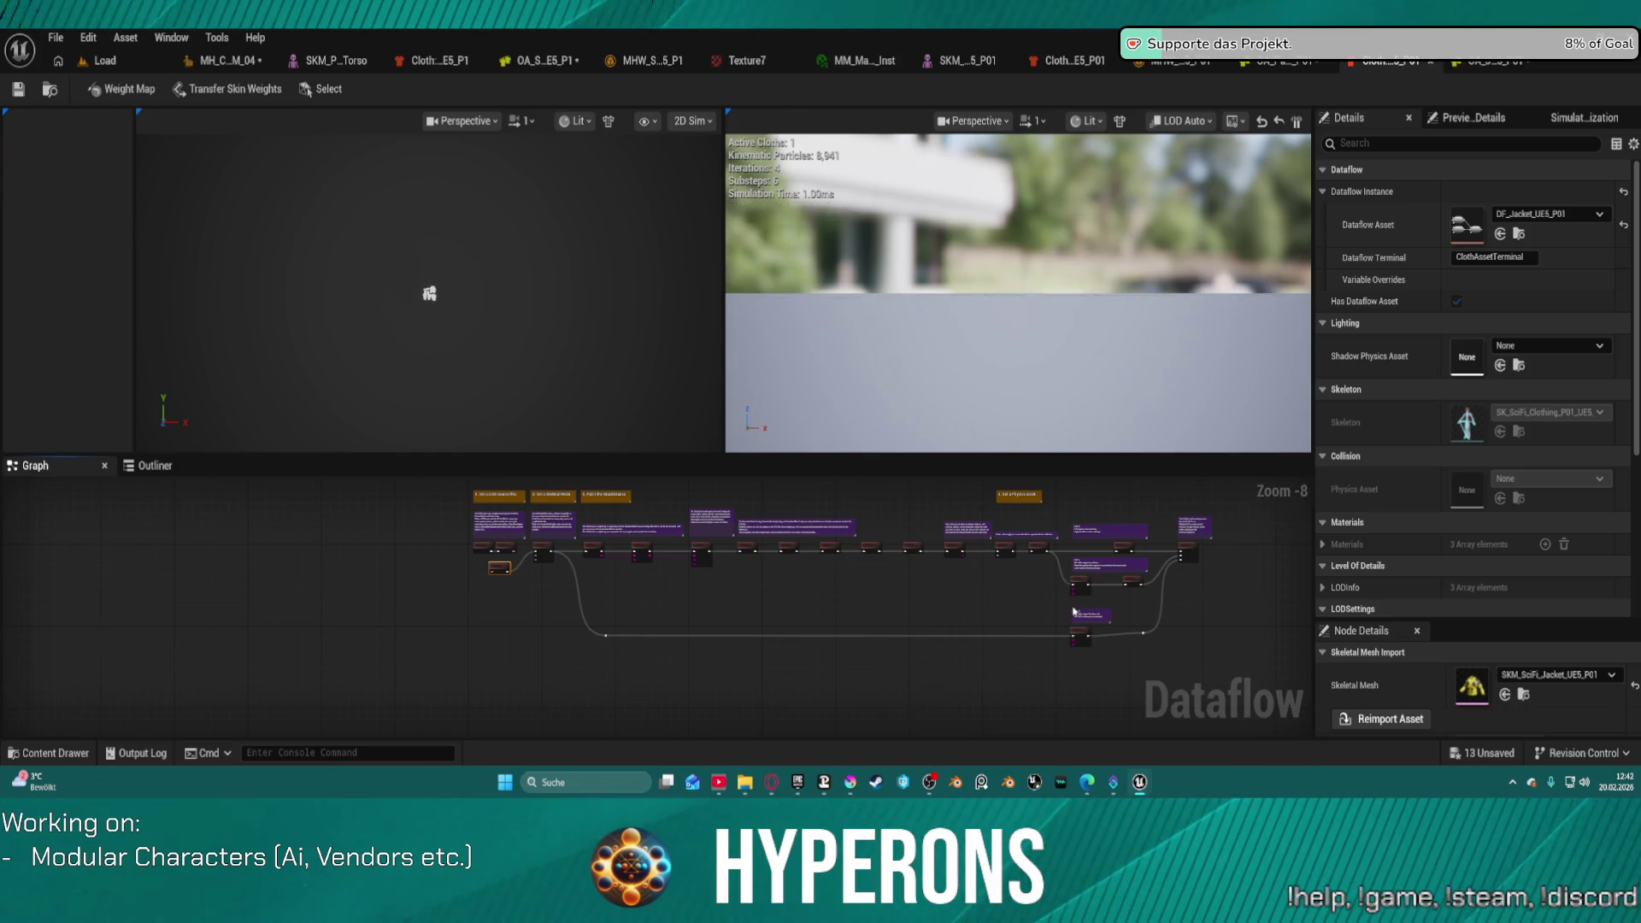
left_click(1184, 65)
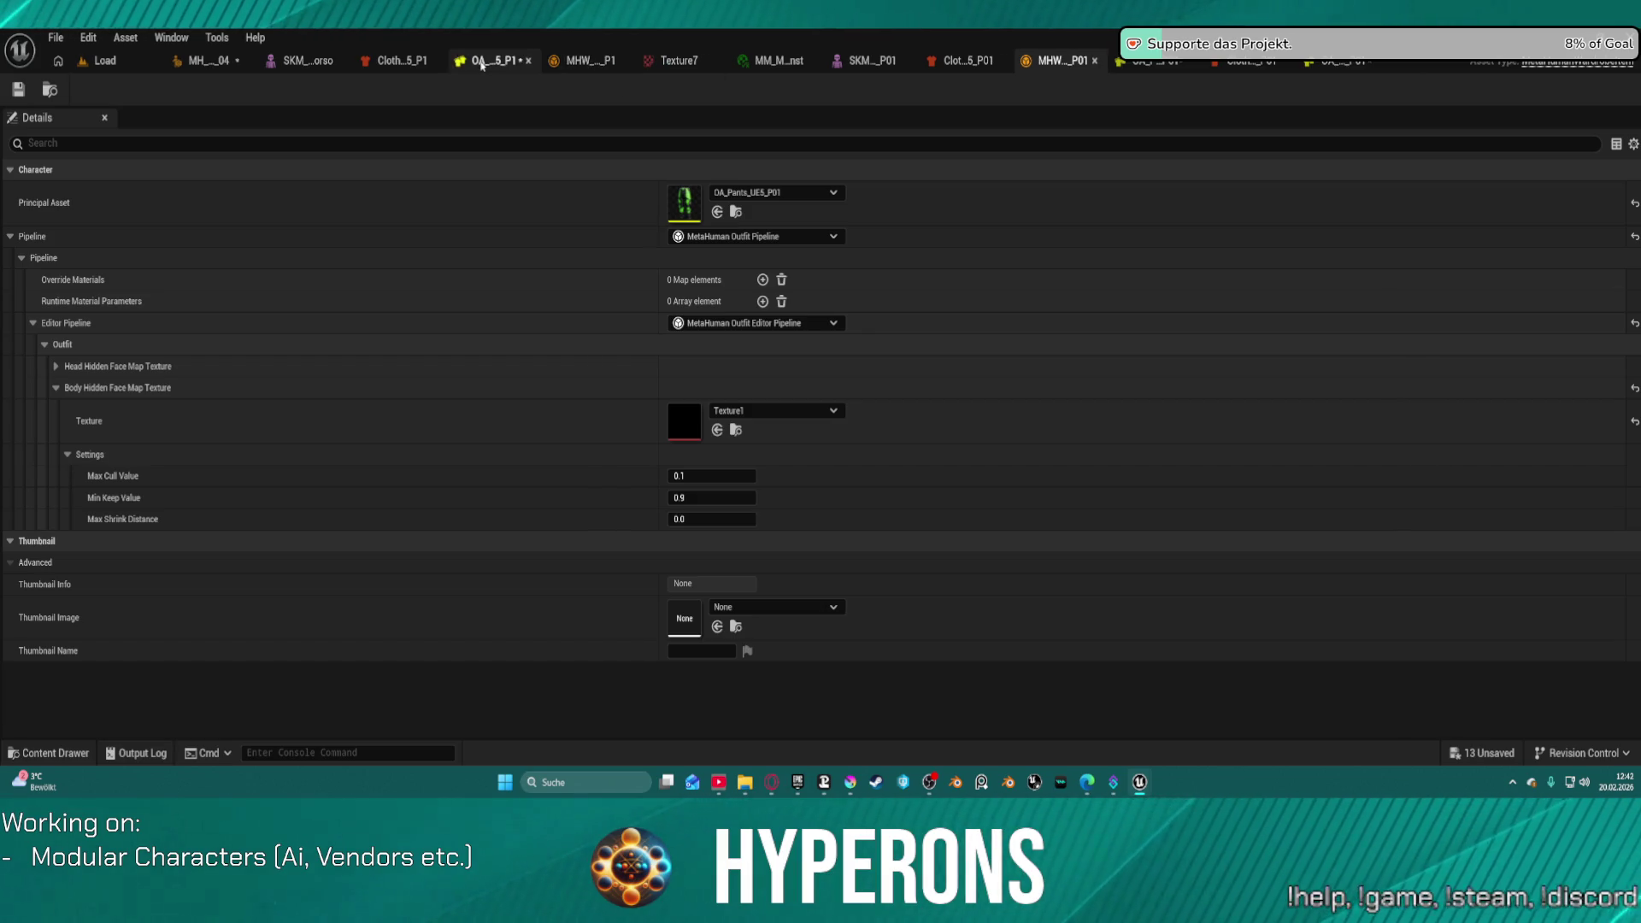
Step: Inspect the sneaker outfit's Dataflow, item settings and cloth graph nodes up to ClothAssetTerminal
left_click(481, 65)
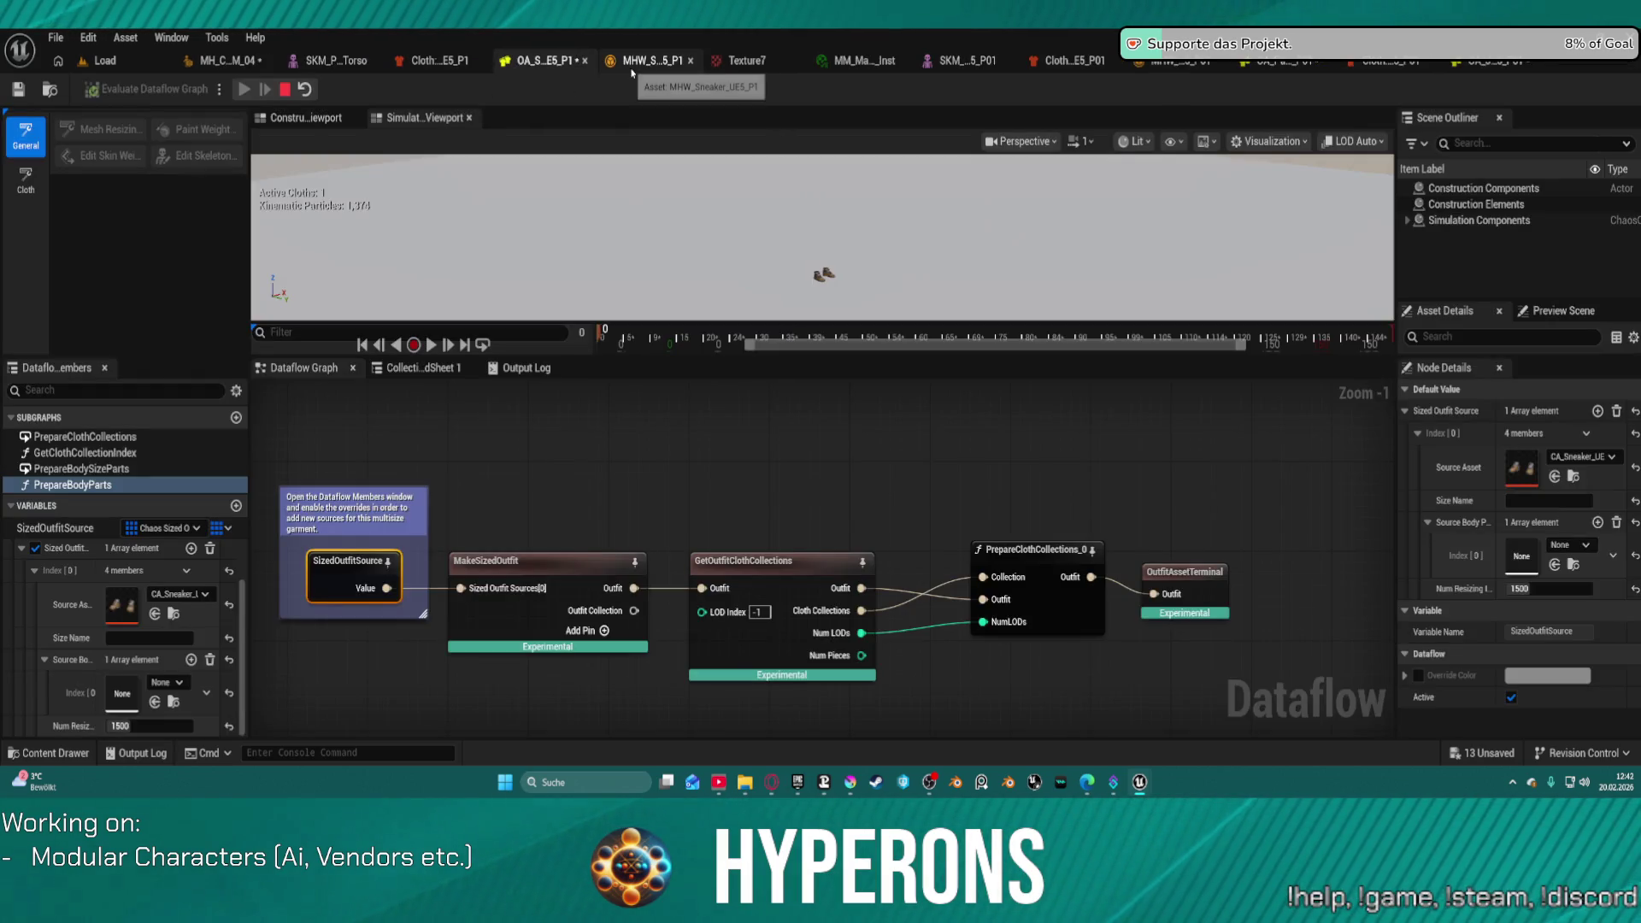
left_click(653, 60)
left_click(431, 63)
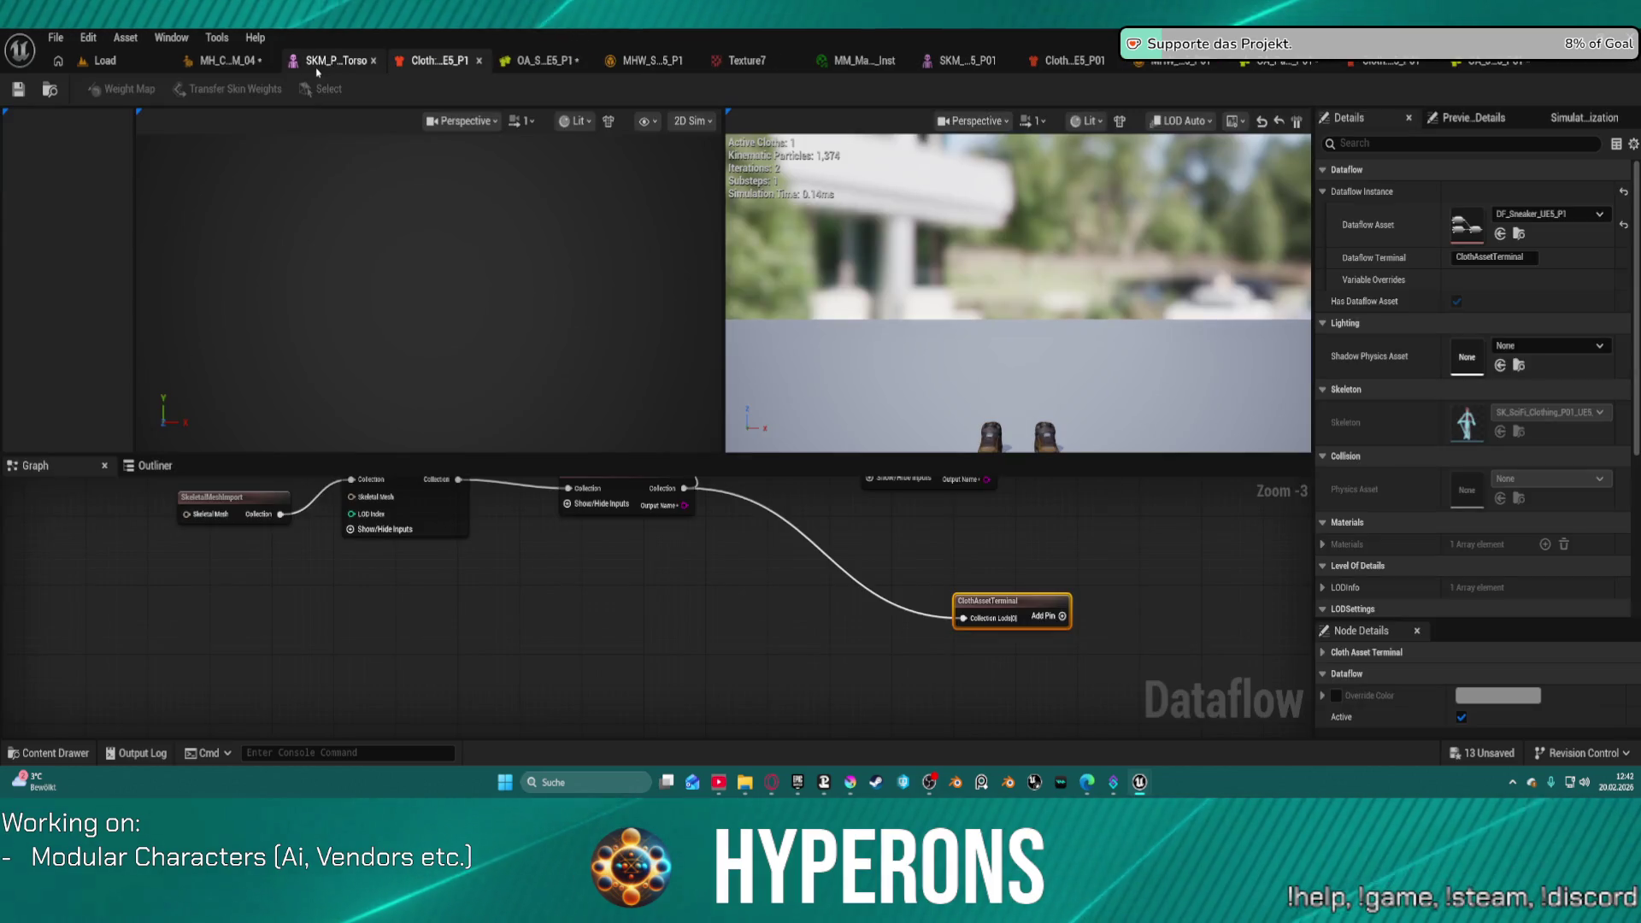
scroll(776, 608, "down", 1)
mouse_move(776, 609)
left_mouse_down()
mouse_move(878, 695)
mouse_move(728, 479)
left_mouse_up()
scroll(879, 695, "up", 1)
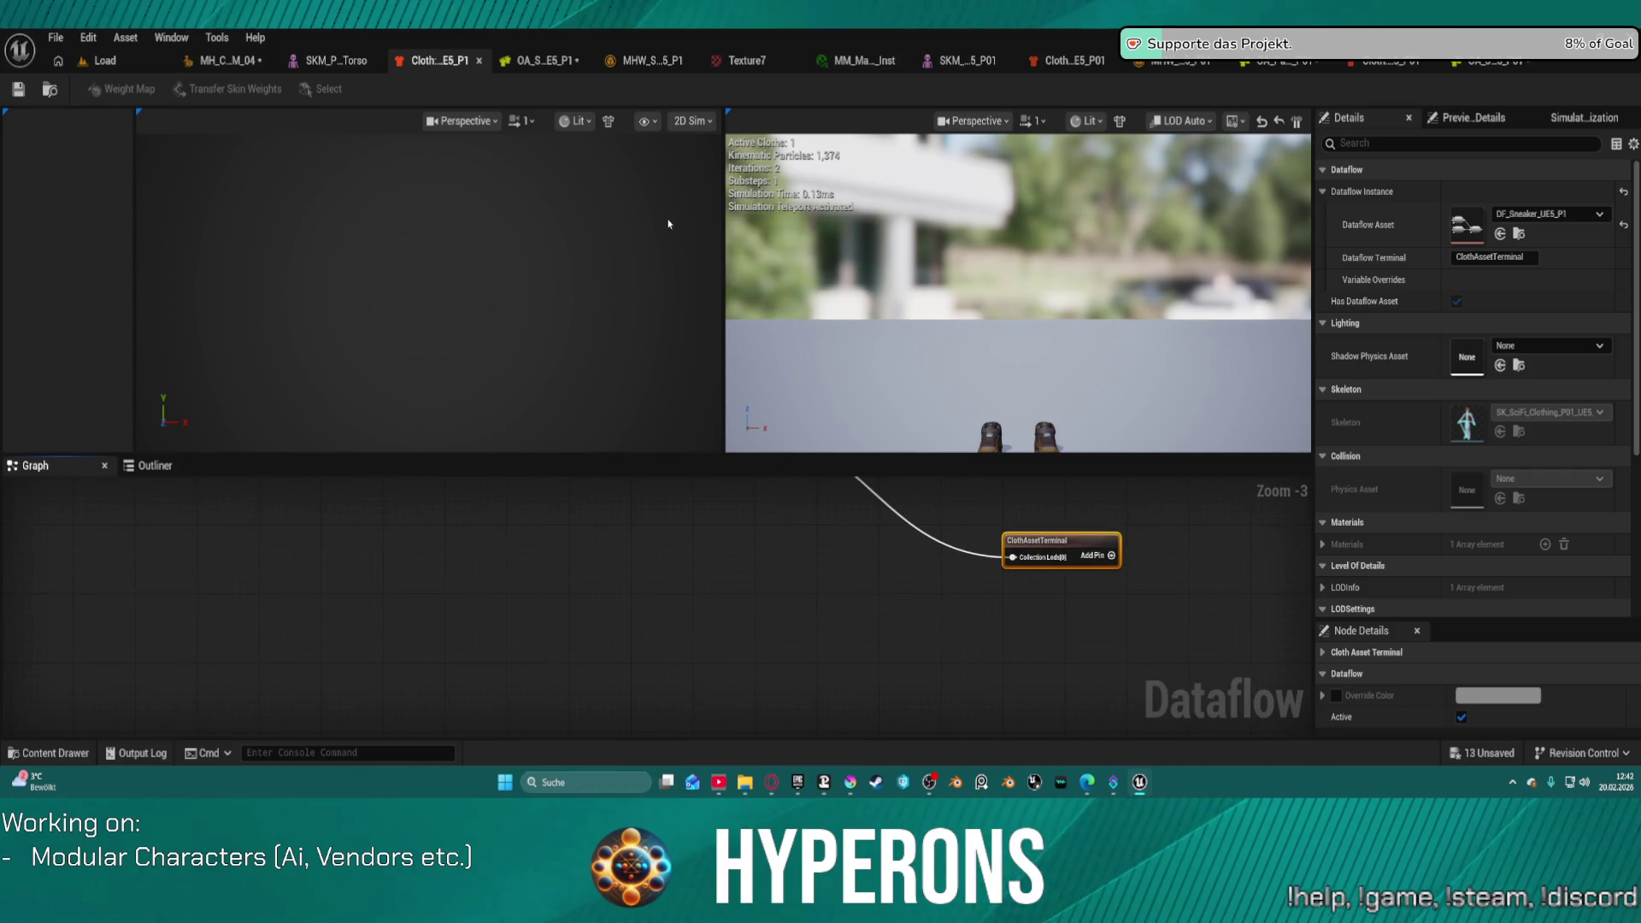
left_click_drag(729, 583, 772, 678)
Step: Compare with the jacket graph, then select the sneaker's SkeletalMeshImport, TransferSkinWeights_v1 and WeightMap_v1 nodes
left_click(1385, 61)
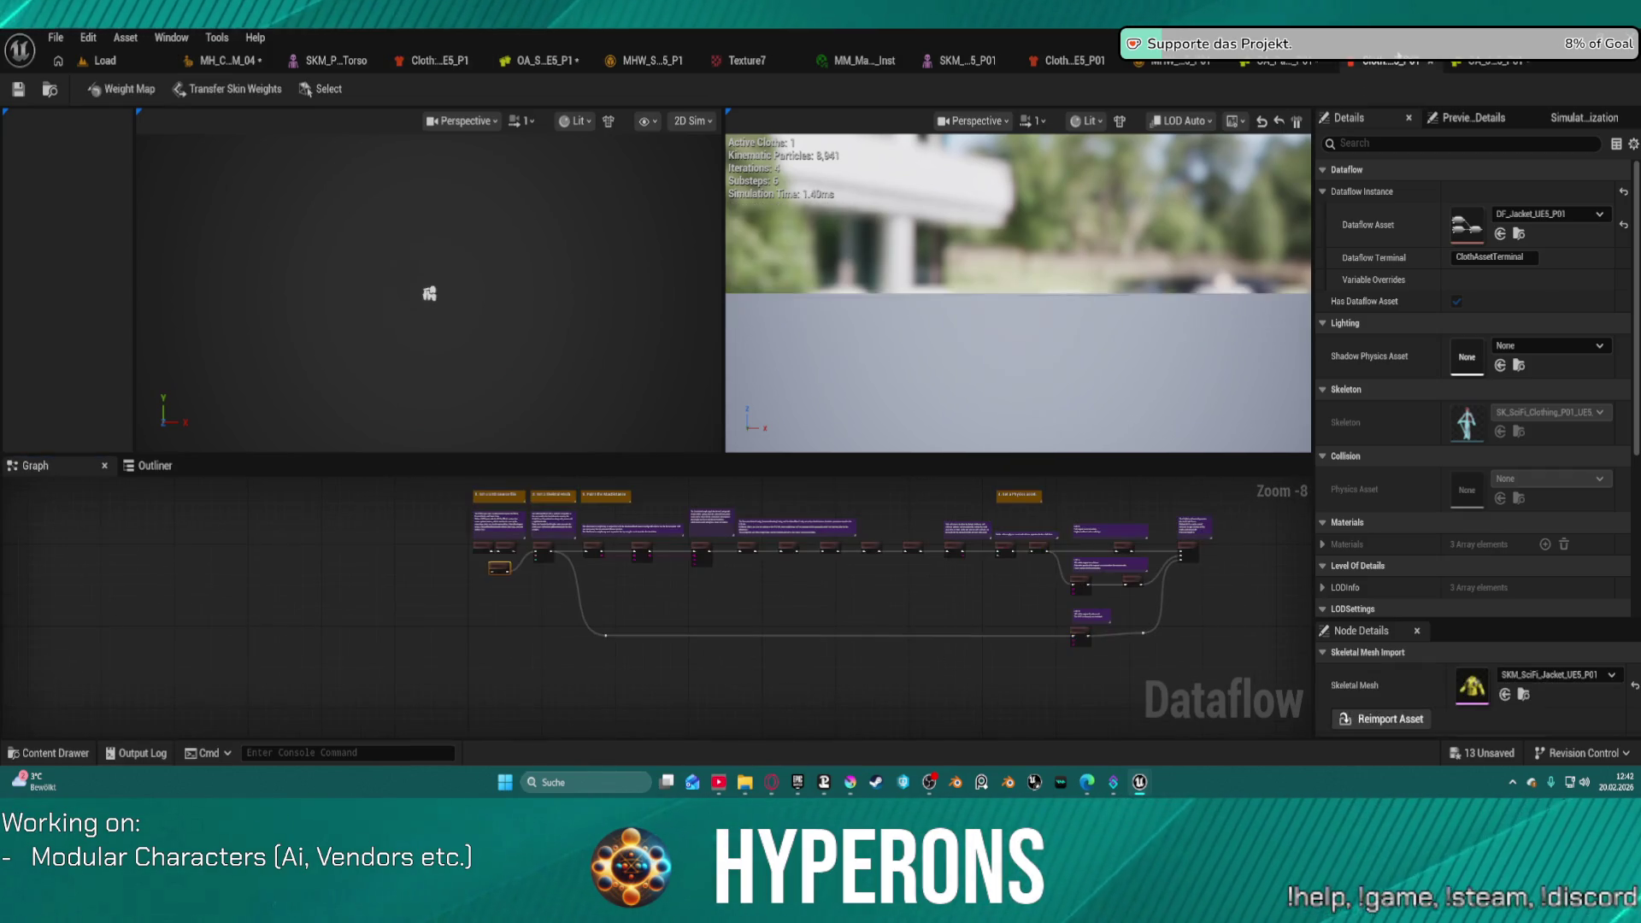
left_click(436, 61)
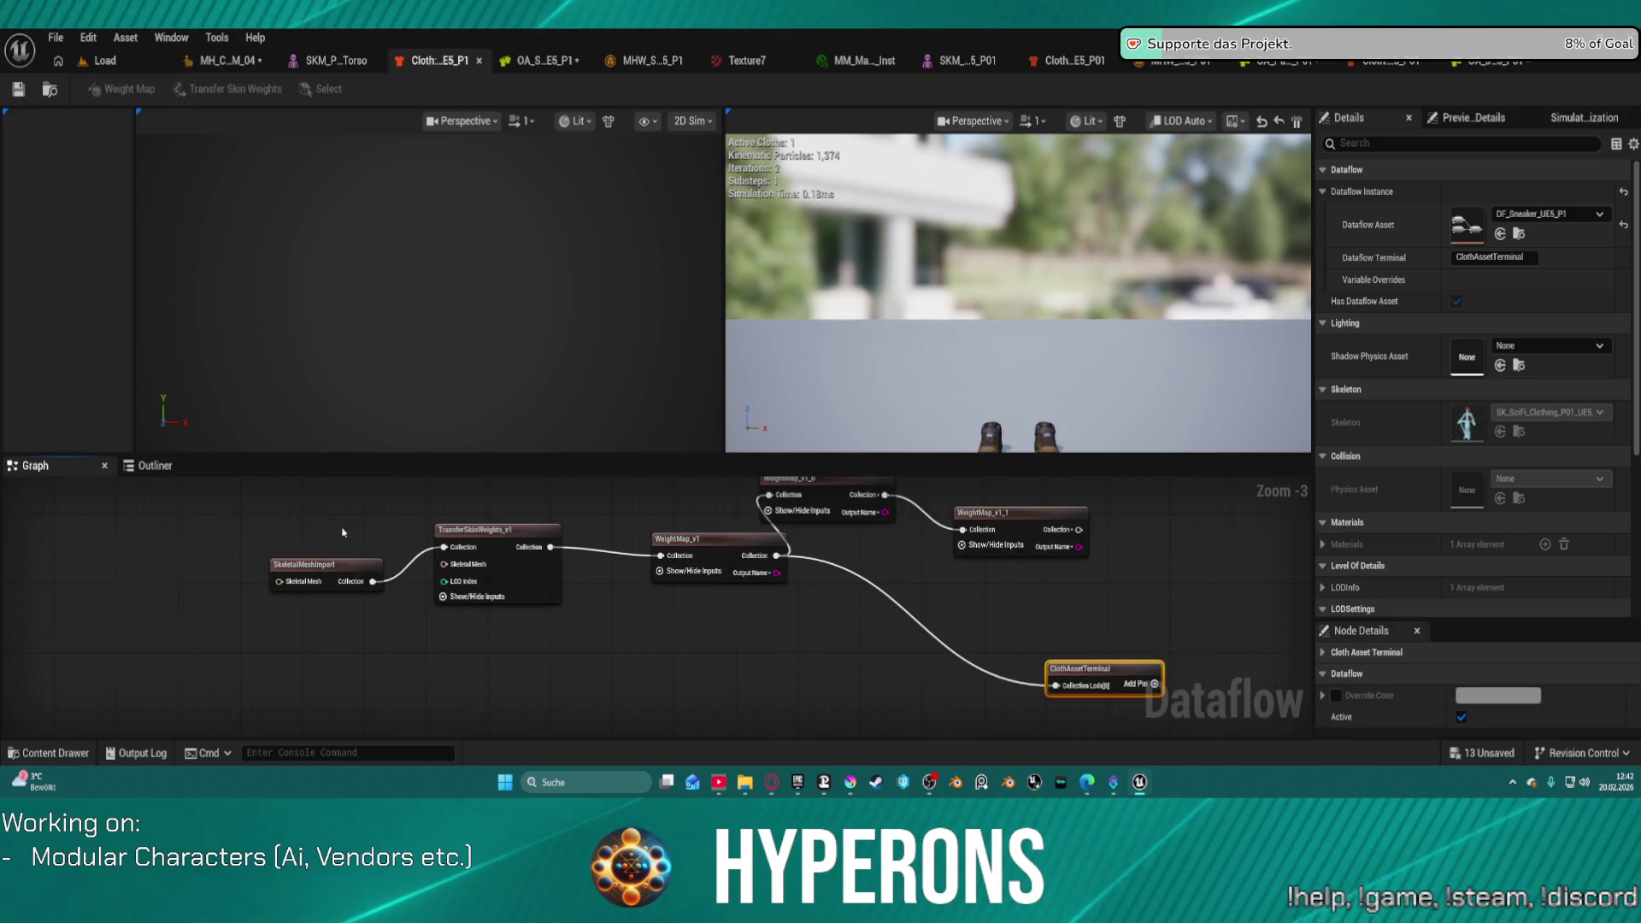
left_click_drag(252, 533, 338, 557)
mouse_move(527, 610)
left_mouse_down()
mouse_move(782, 640)
mouse_move(758, 650)
left_mouse_up()
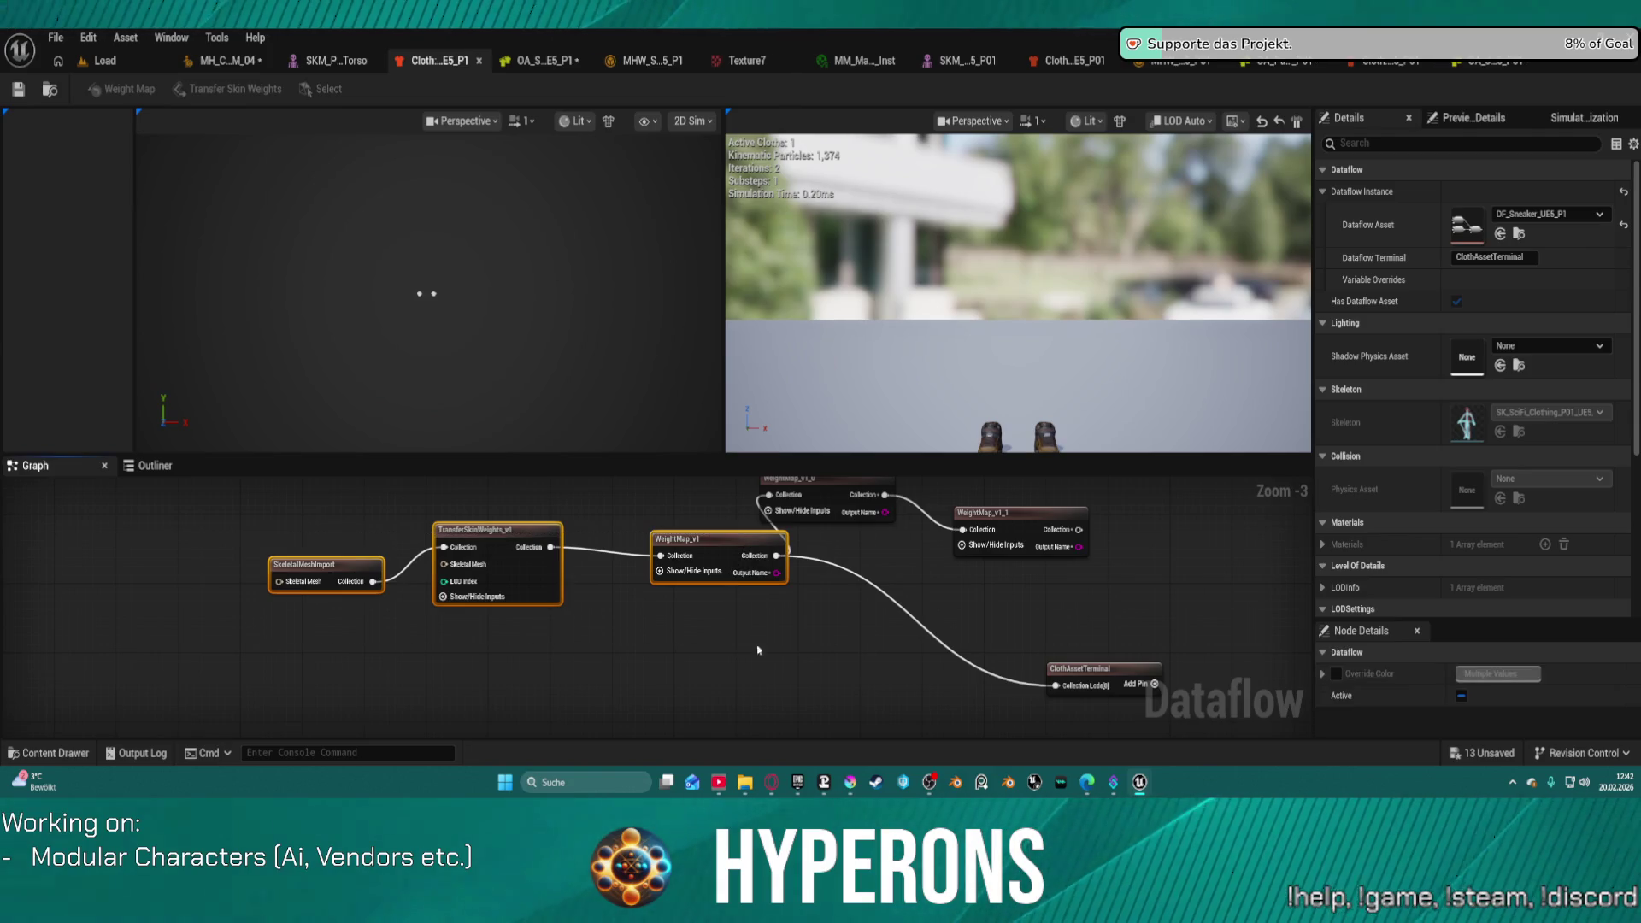
left_click(1081, 668, "ctrl")
key("ctrl+z")
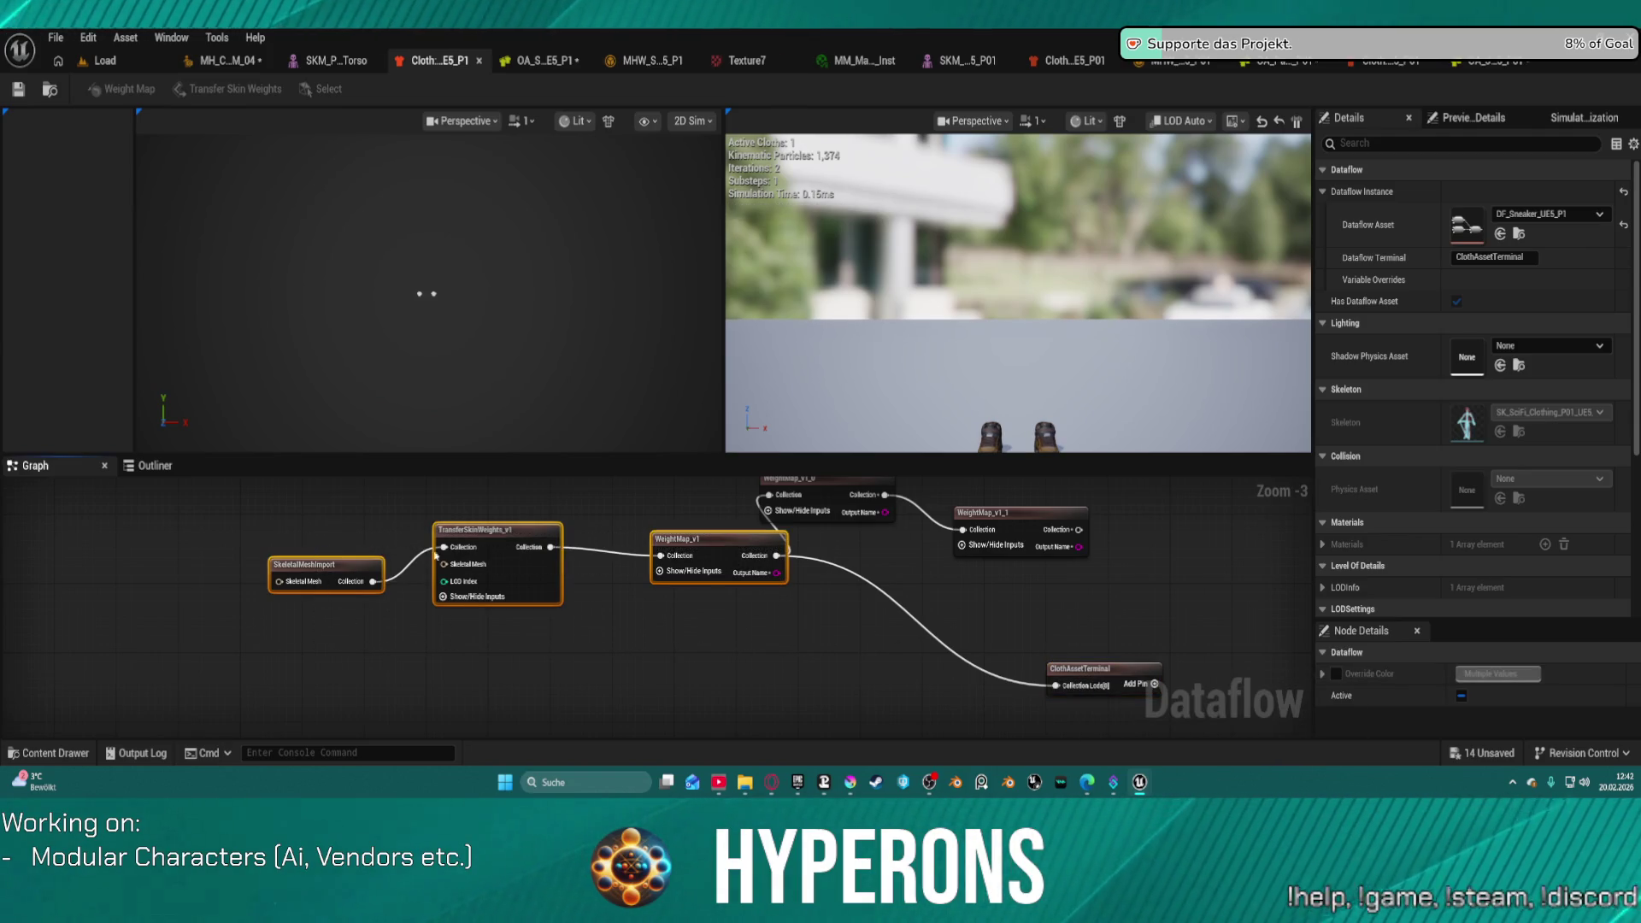
Step: In the jacket cloth graph, move SkeletalMeshImport down beside TransferSkinWeights
left_click(1388, 62)
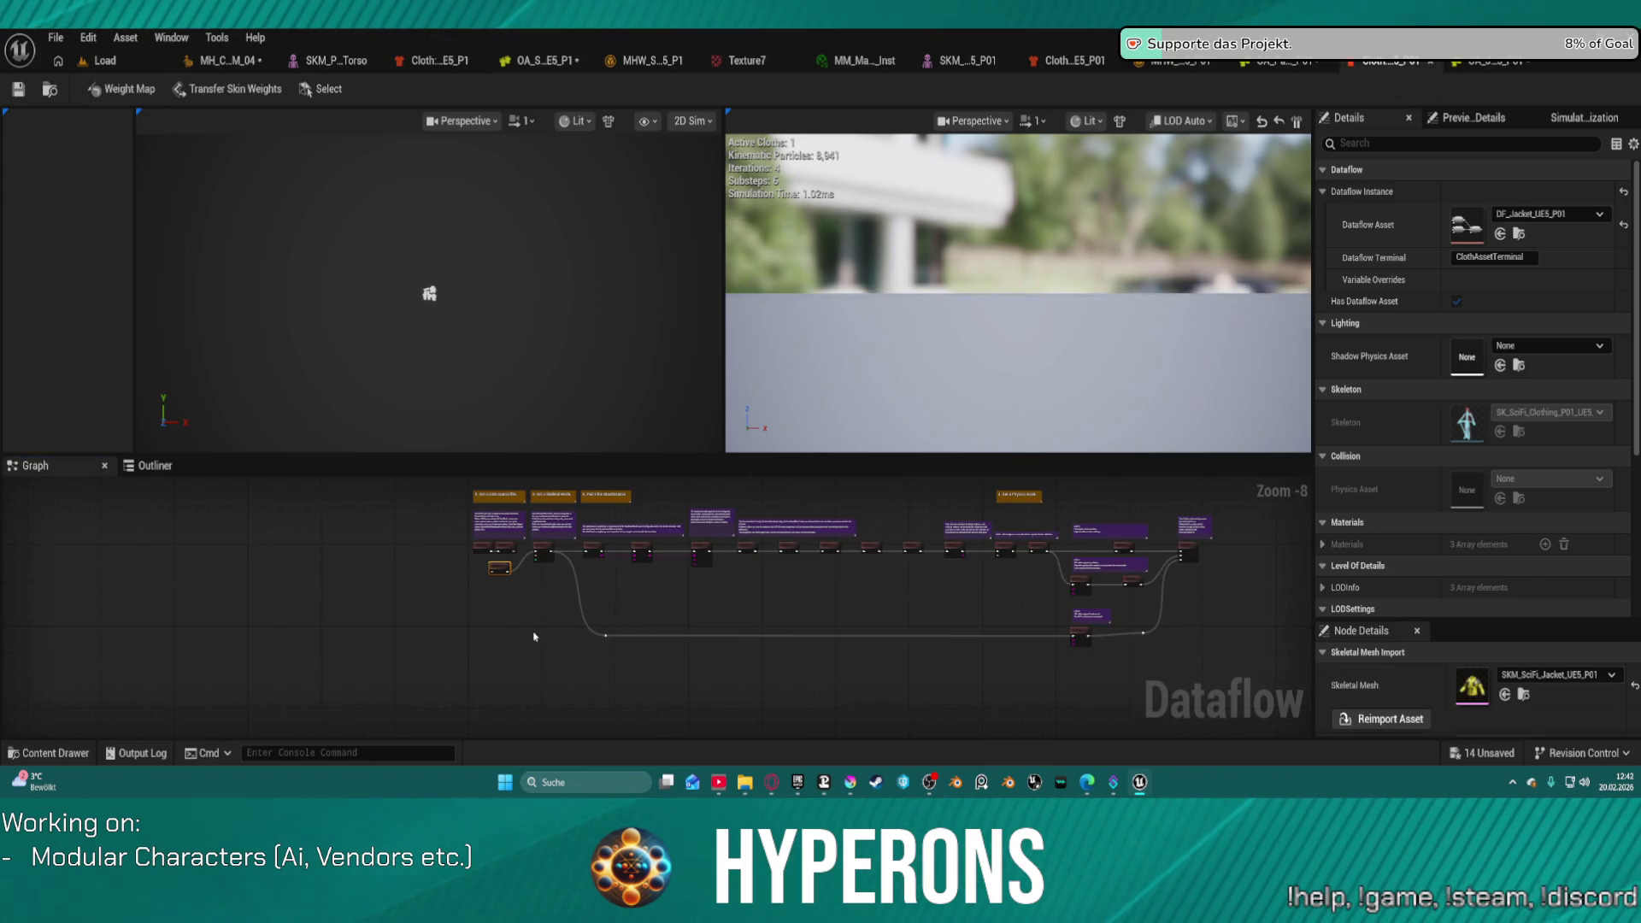
scroll(534, 636, "up", 1)
left_click(553, 597)
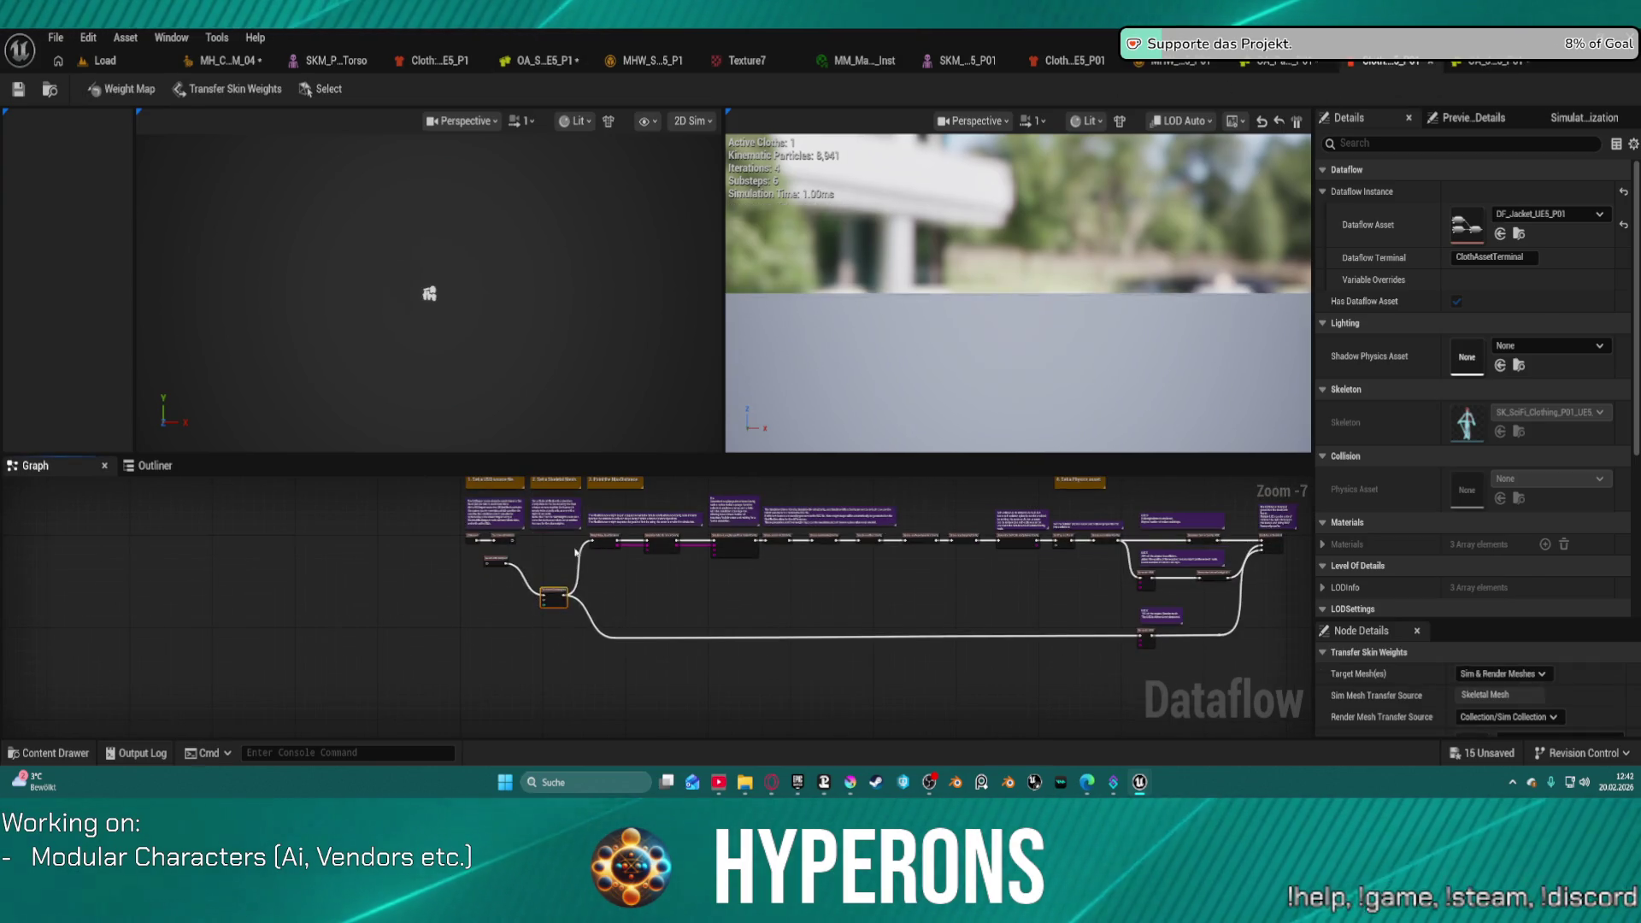
scroll(572, 554, "up", 4)
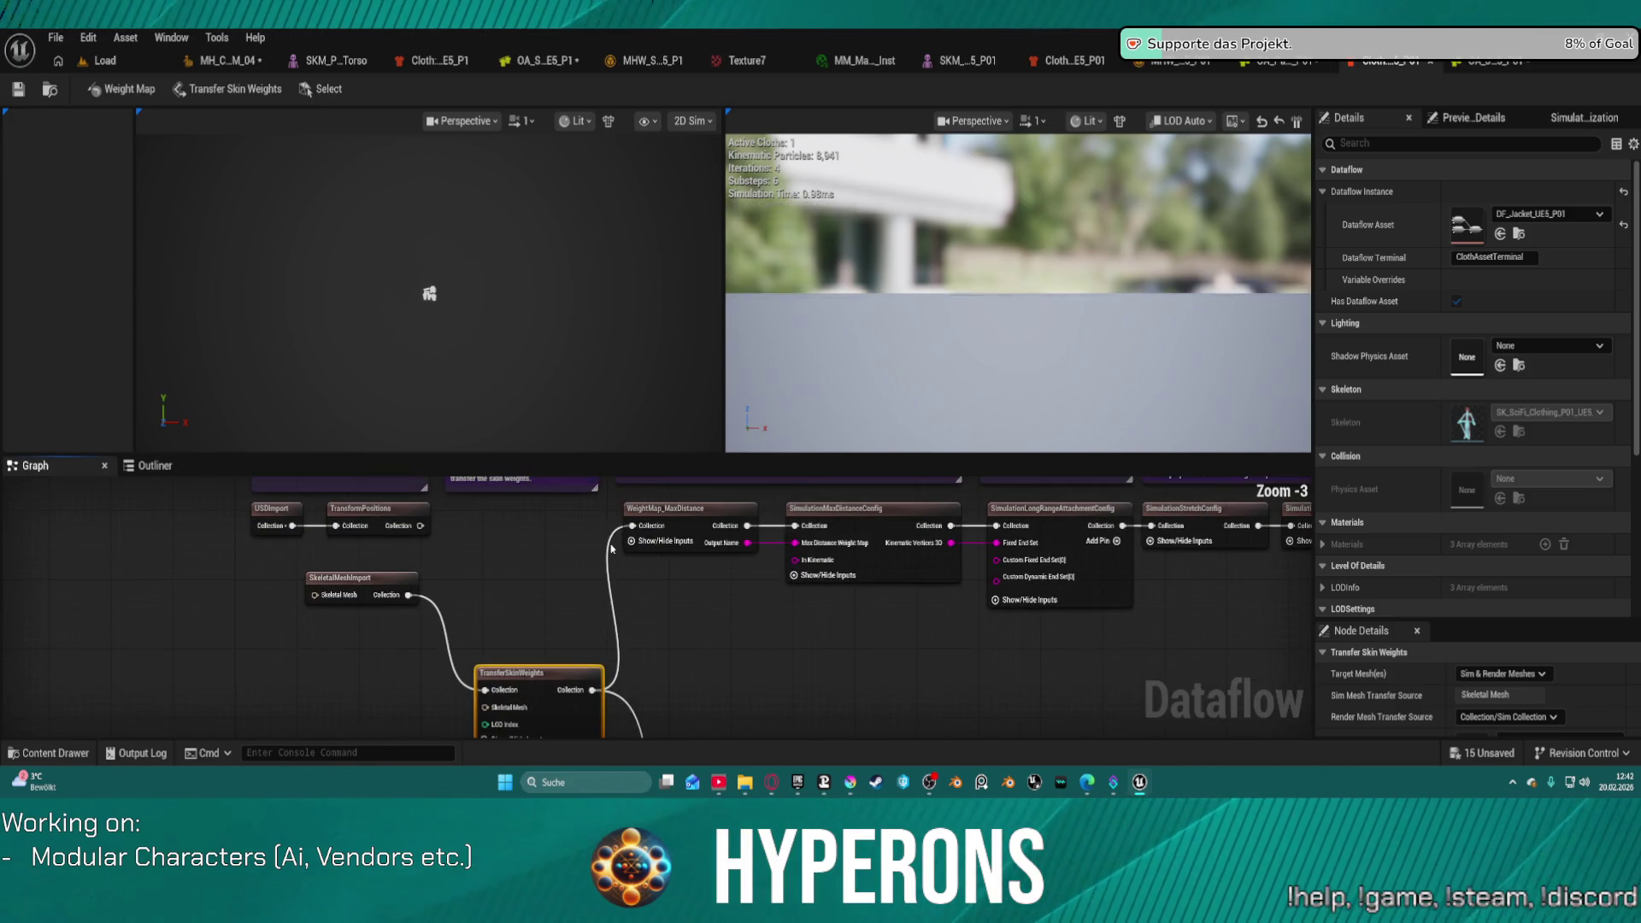
left_click_drag(382, 586, 379, 701)
left_click_drag(815, 680, 303, 668)
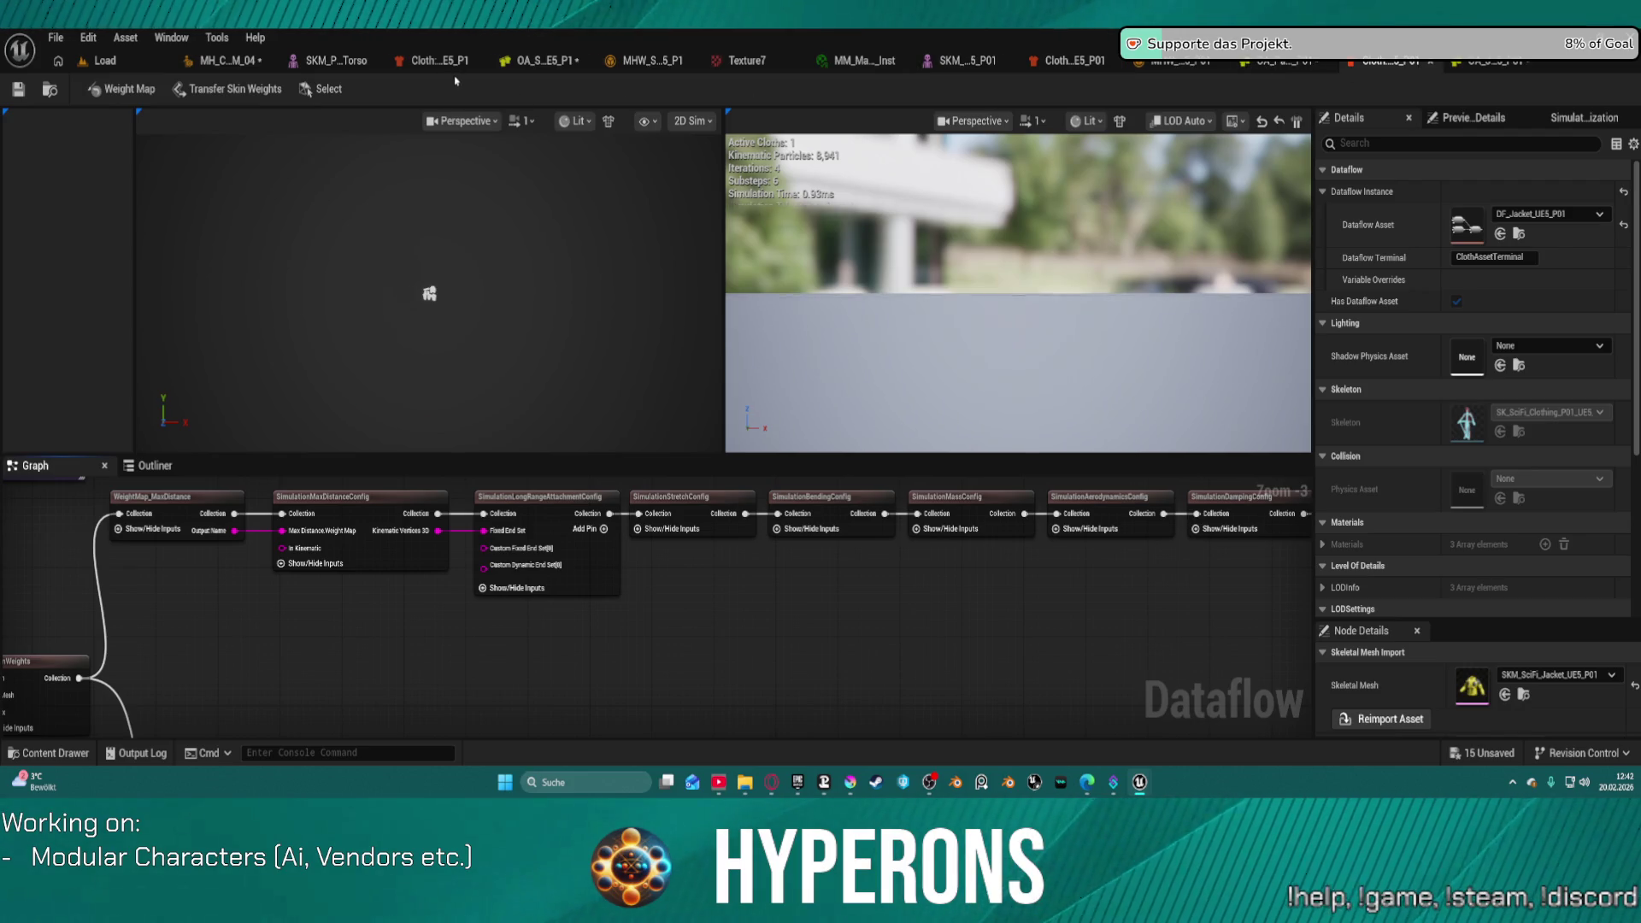
Step: Set Sized Outfit Source's Source Asset to the CA_Jacket cloth asset, matching the sneaker's setup
left_click(1491, 63)
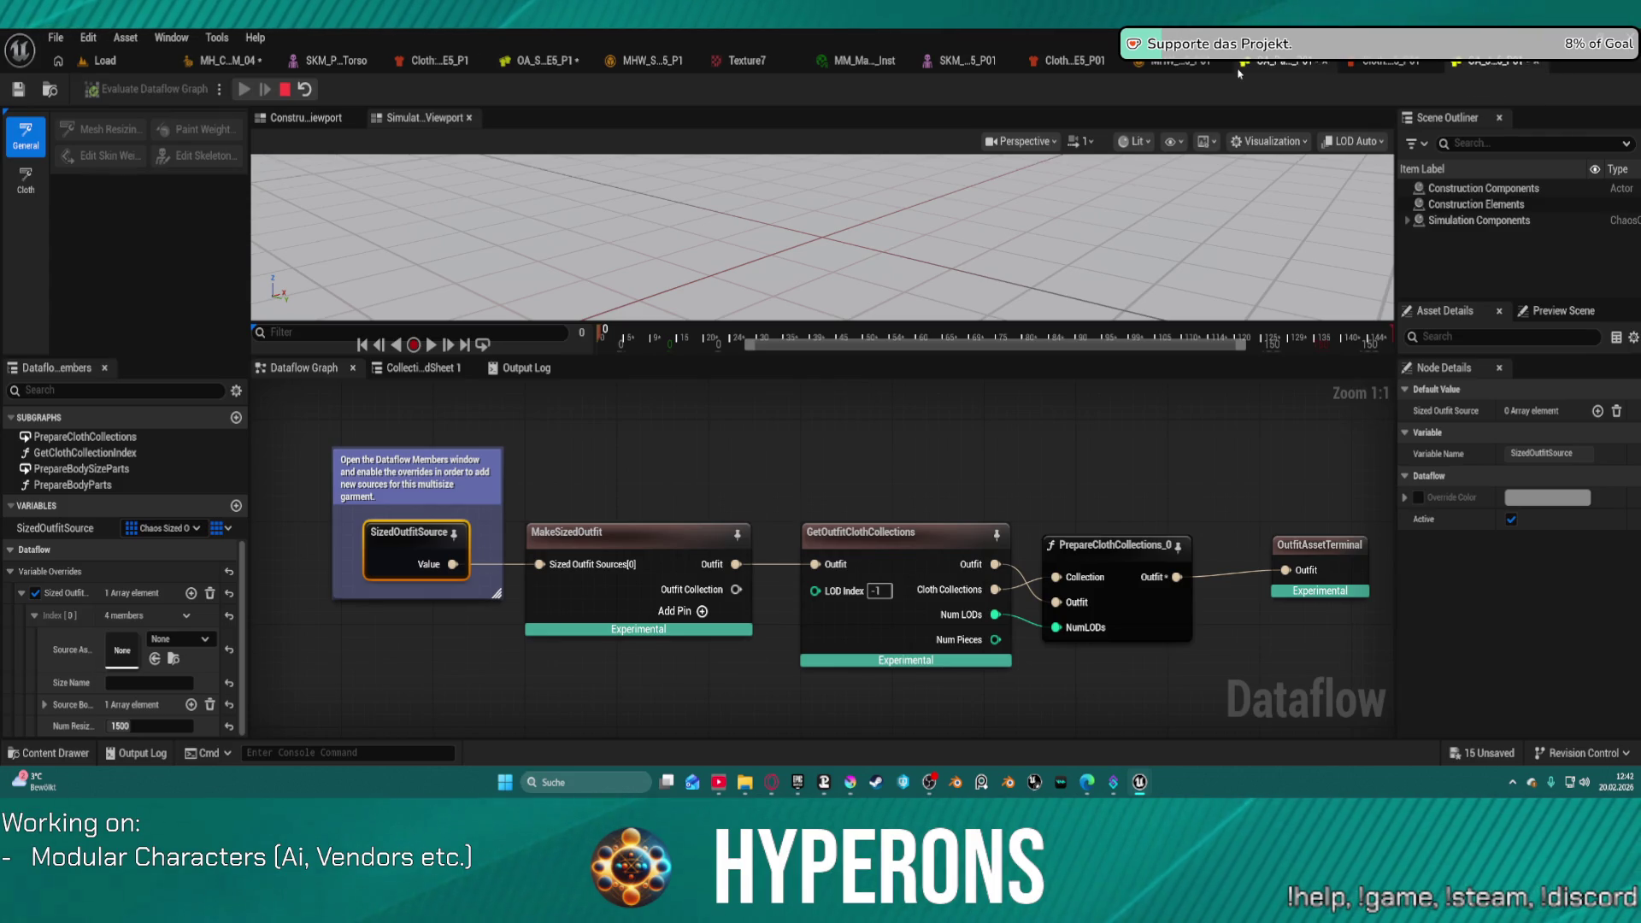
left_click(547, 61)
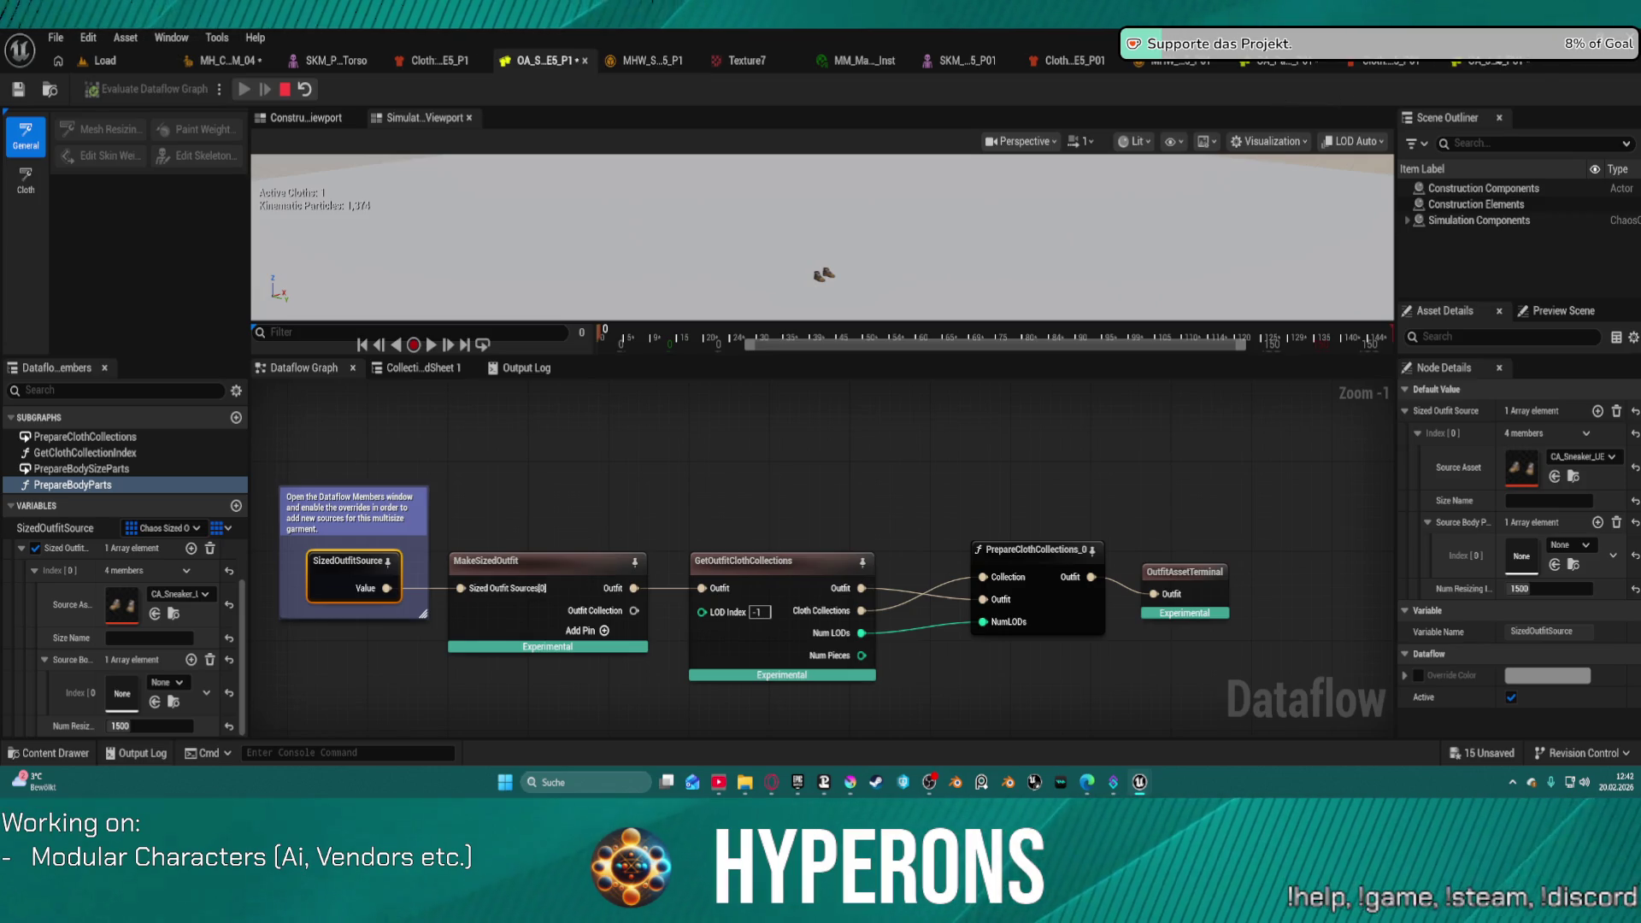
left_click(1491, 63)
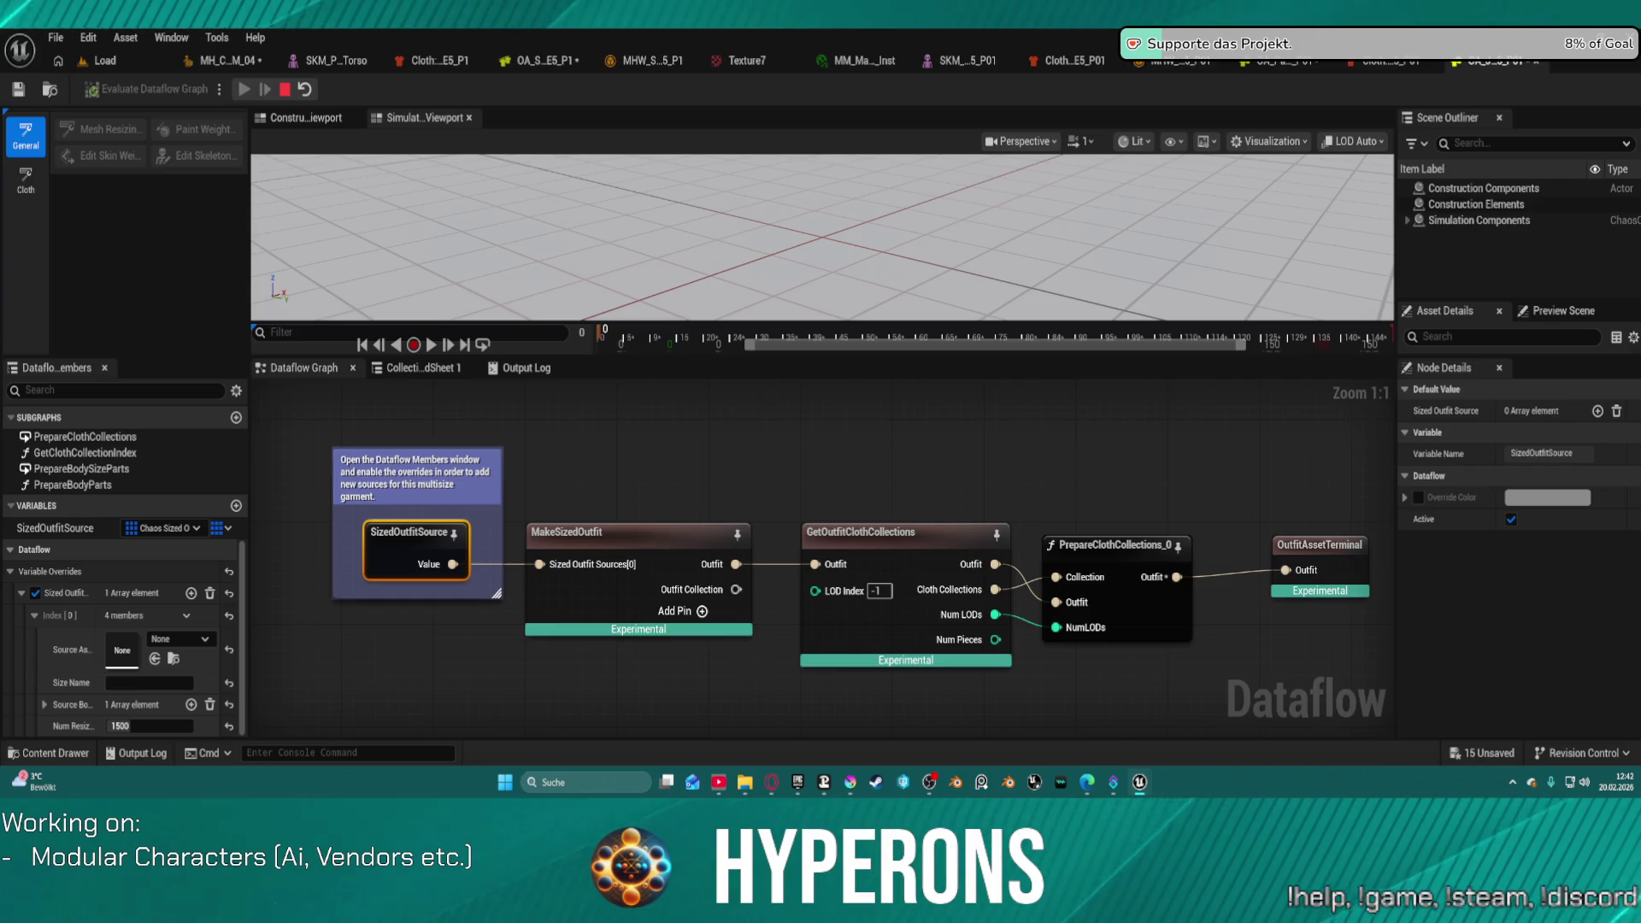
left_click(154, 658)
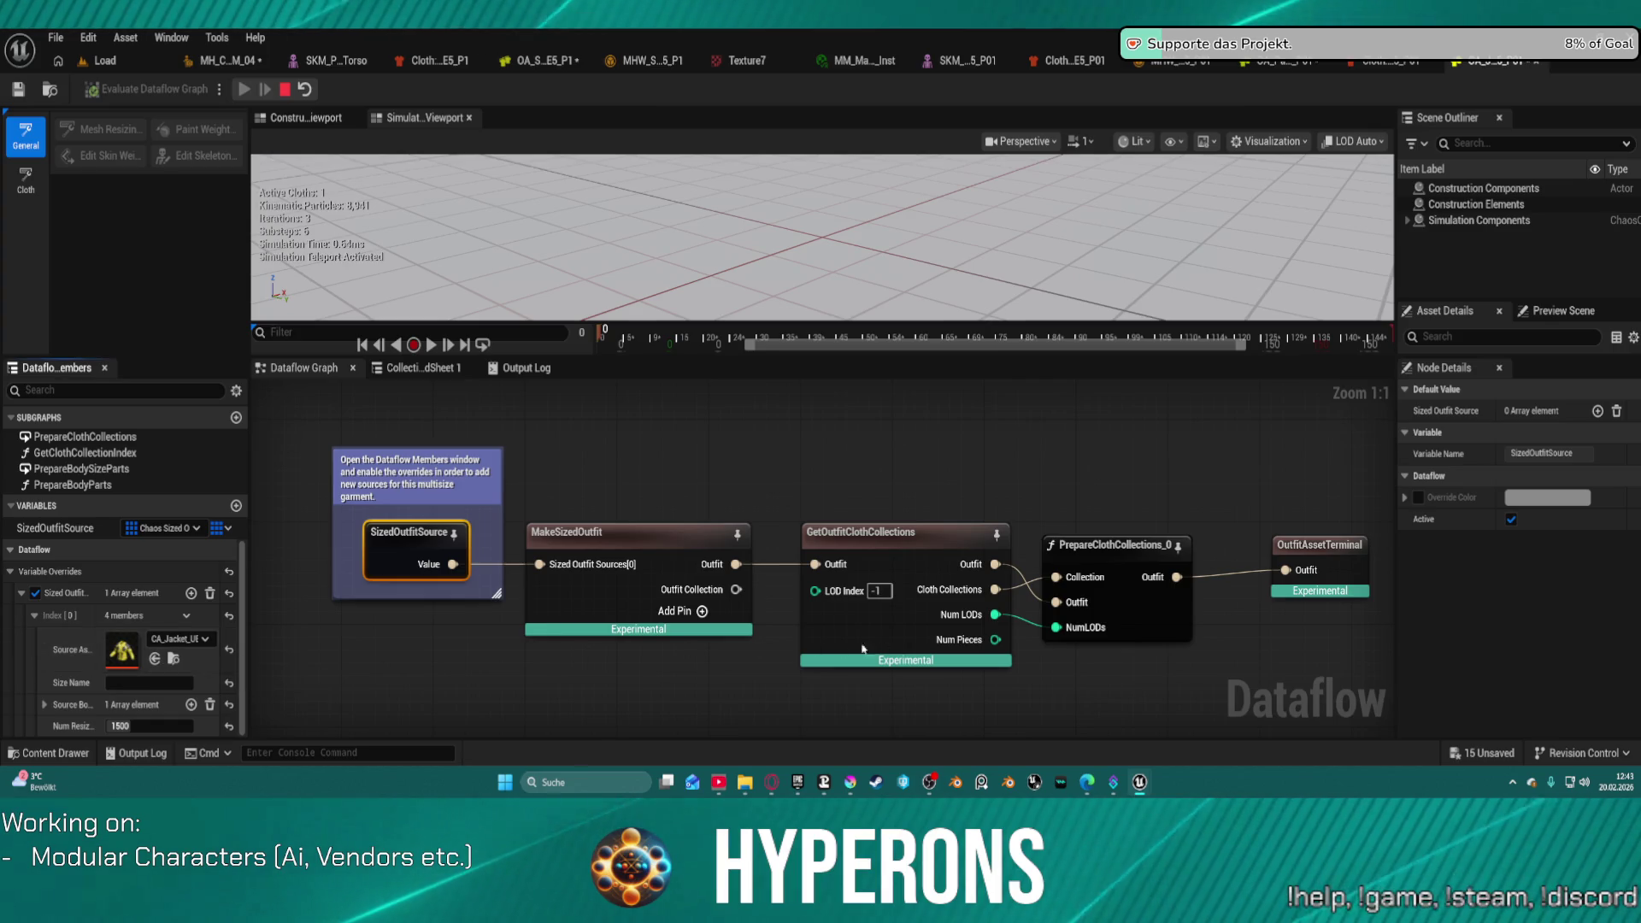
left_click(1280, 65)
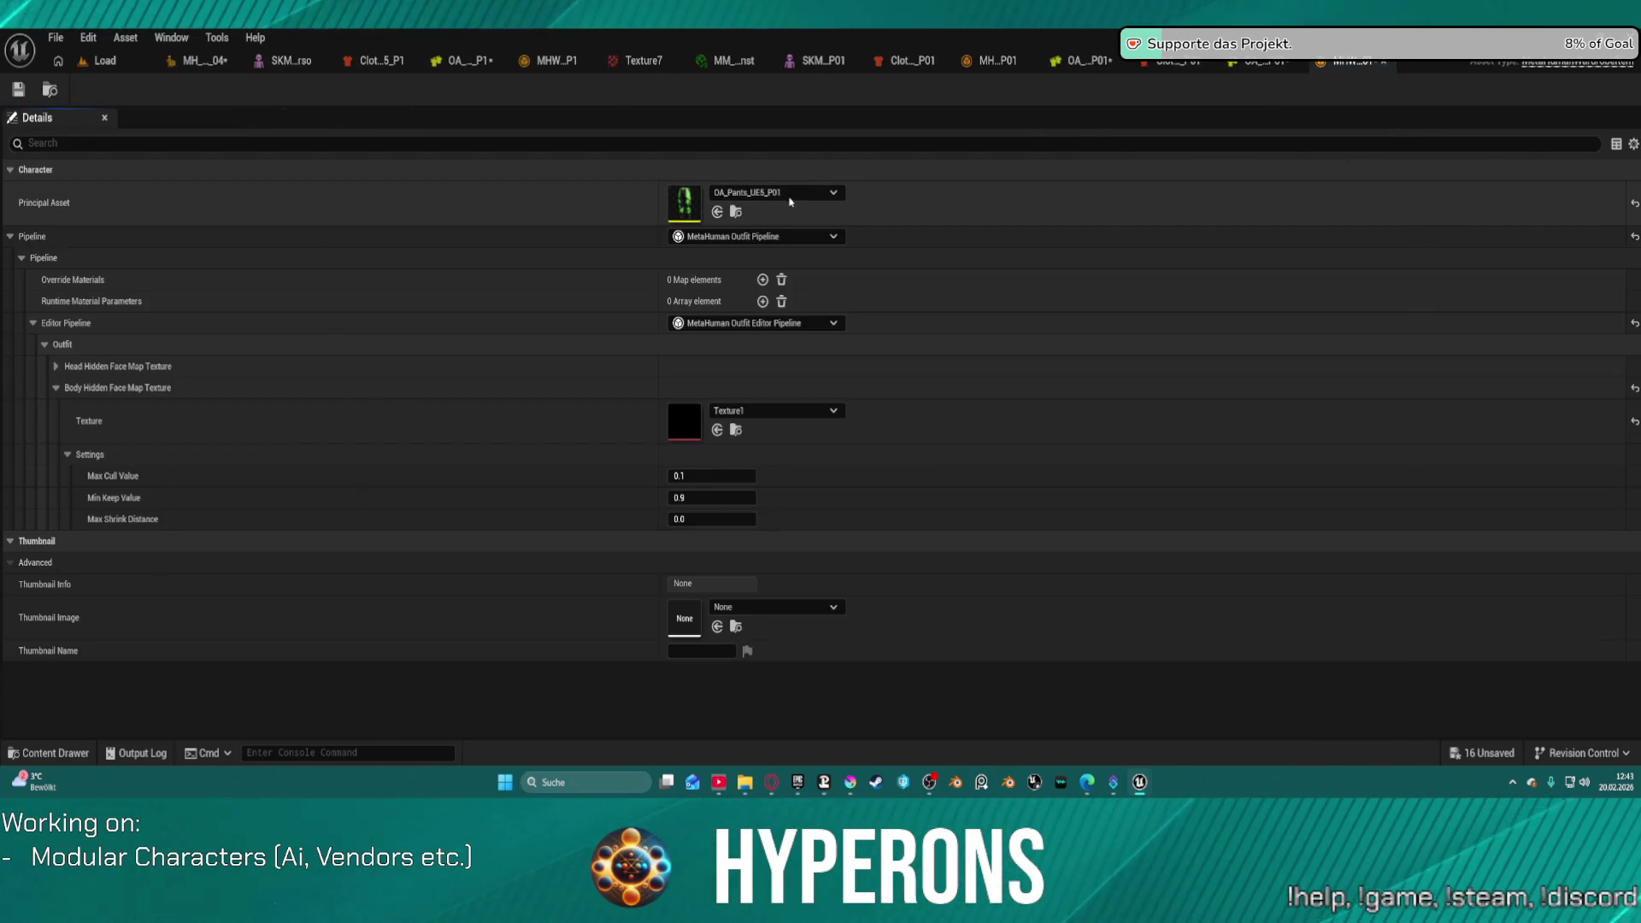
Step: Make the jacket outfit the principal asset with Texture4 as body hidden face map, and save
left_click(786, 193)
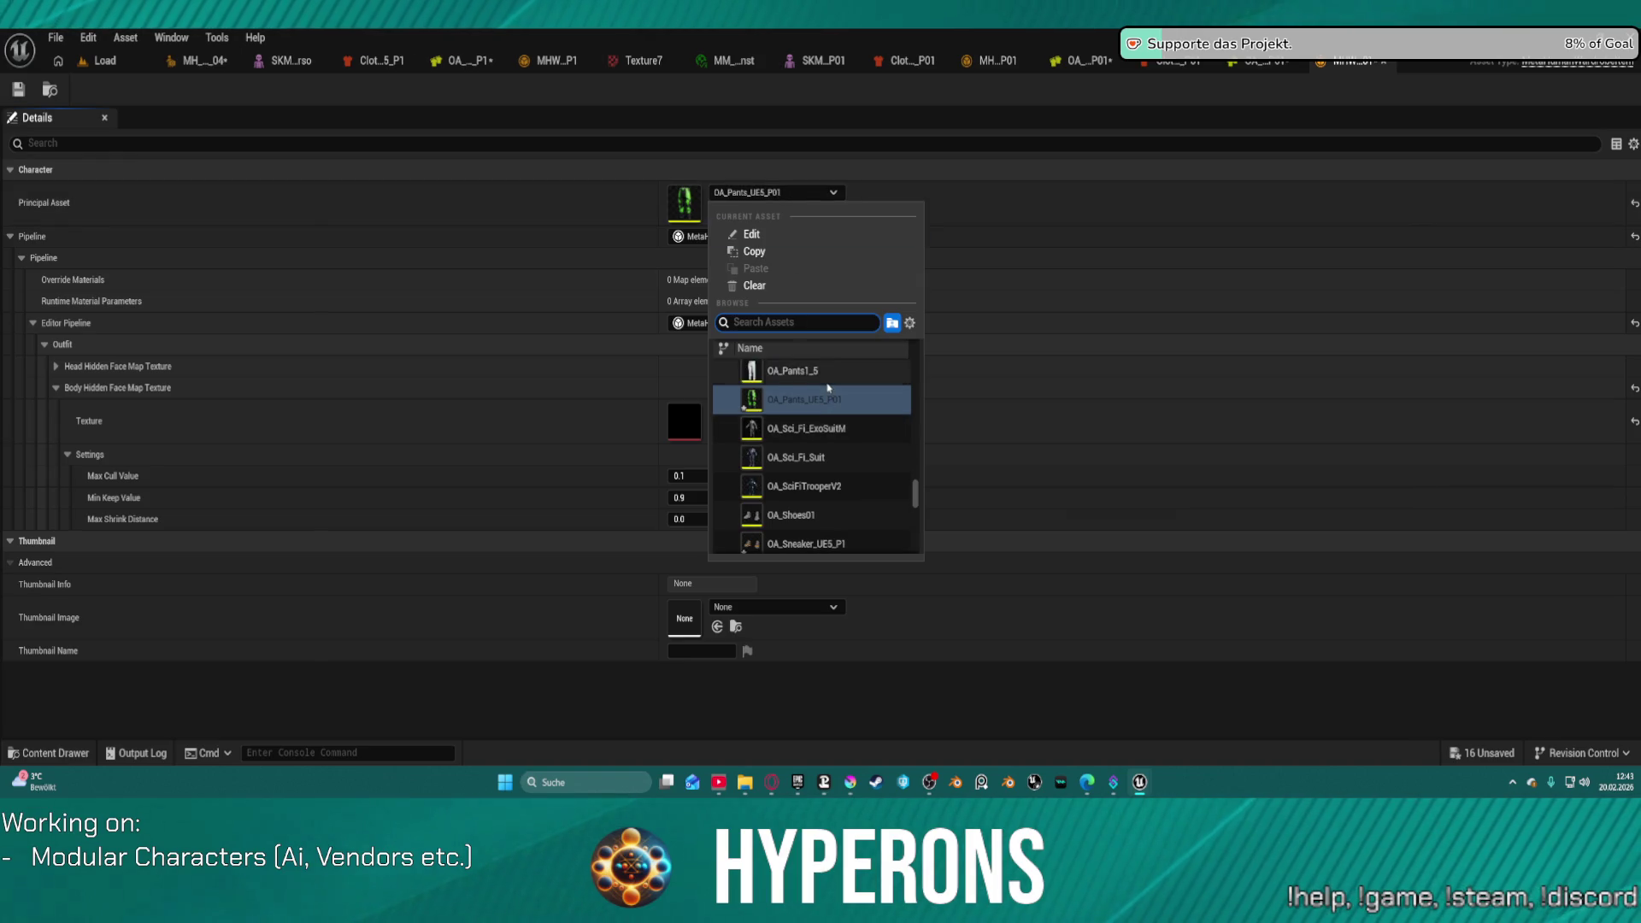
left_click(833, 395)
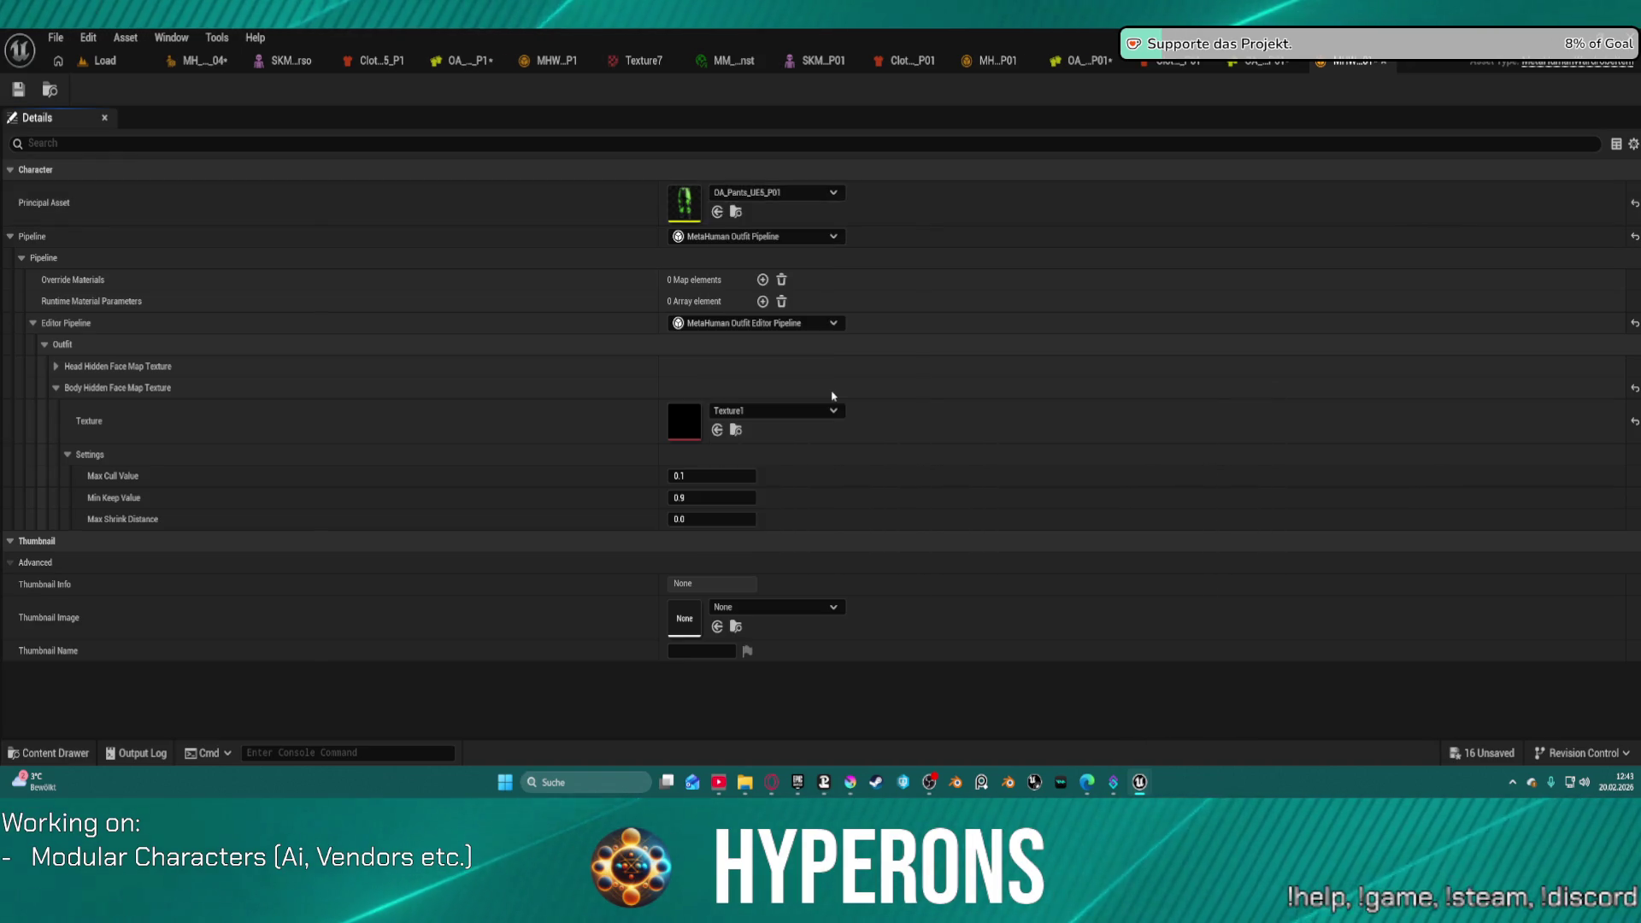
left_click(770, 411)
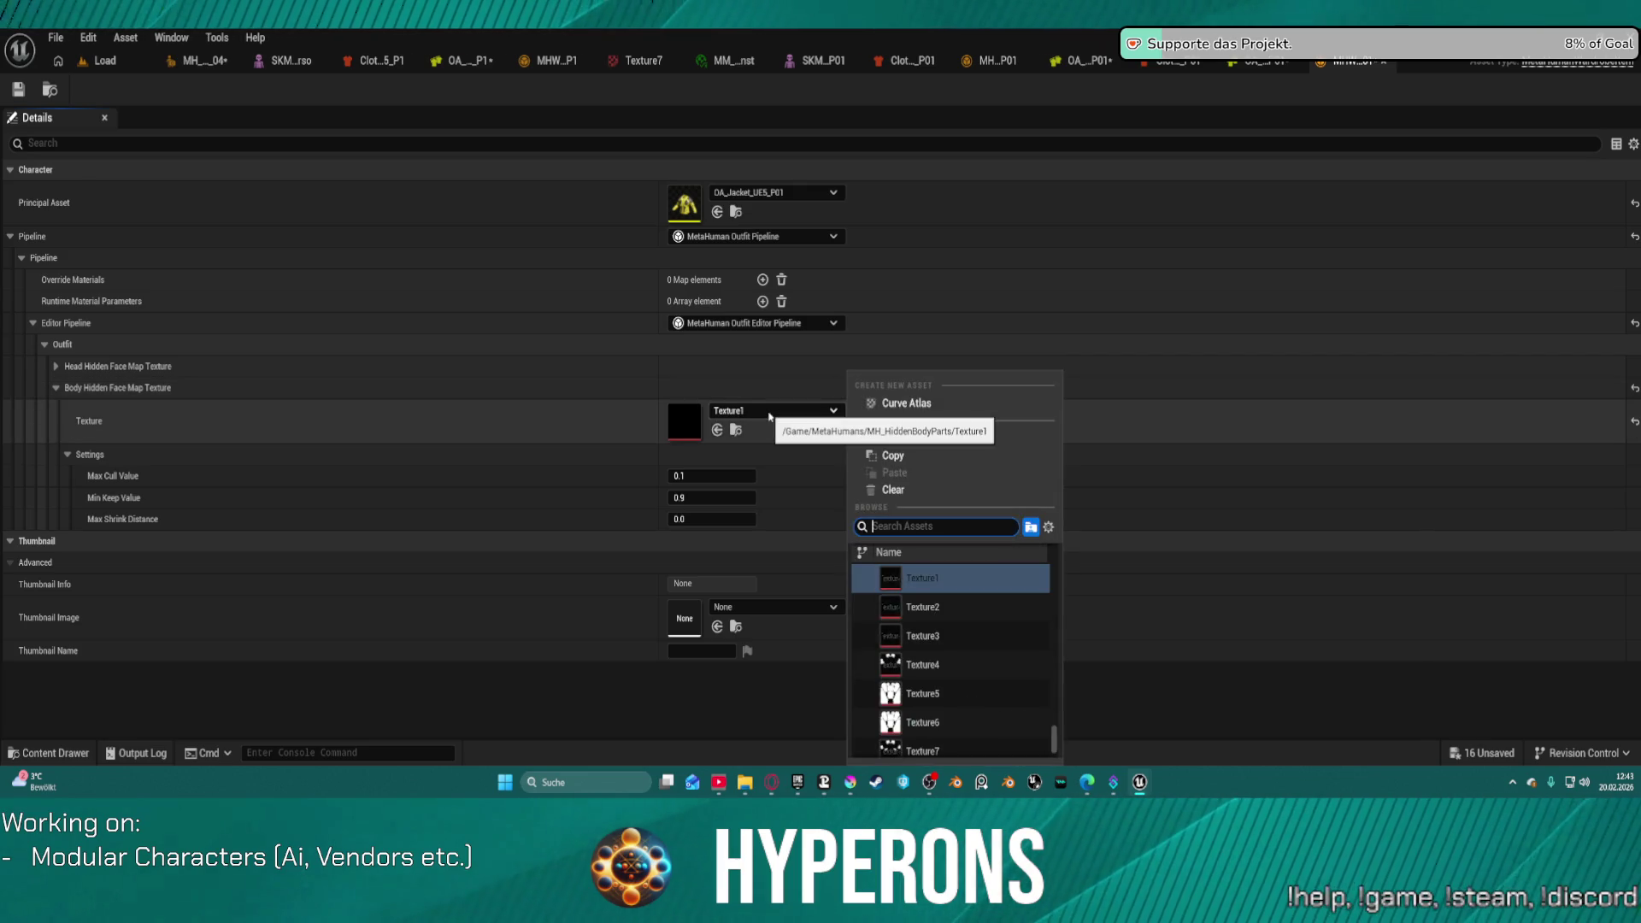
left_click(938, 666)
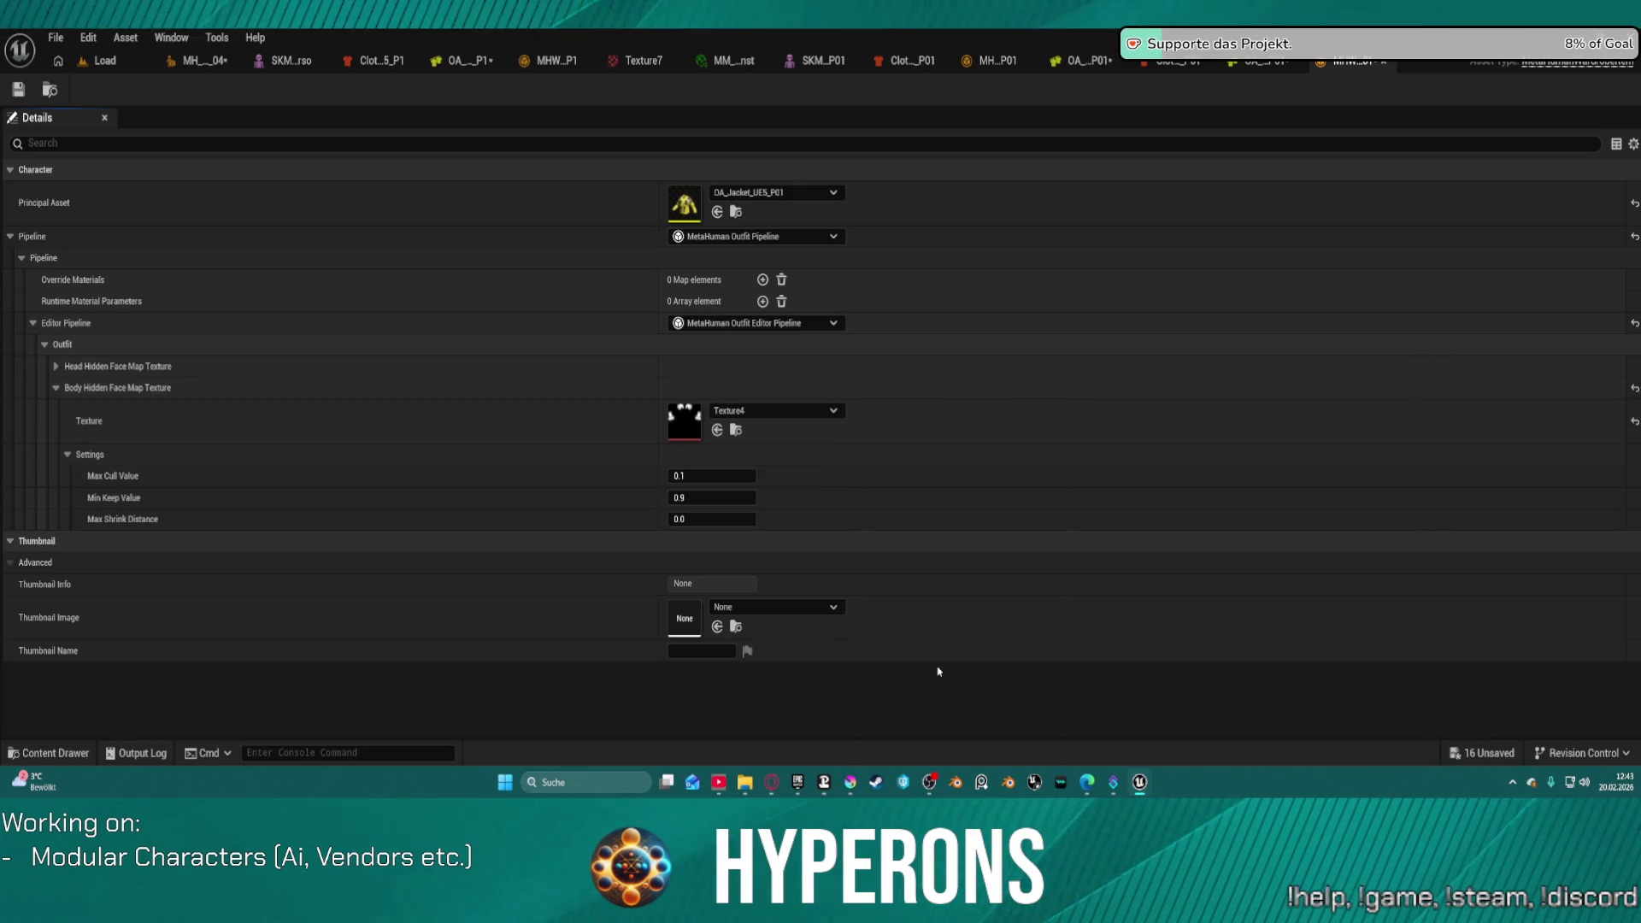
left_click(15, 92)
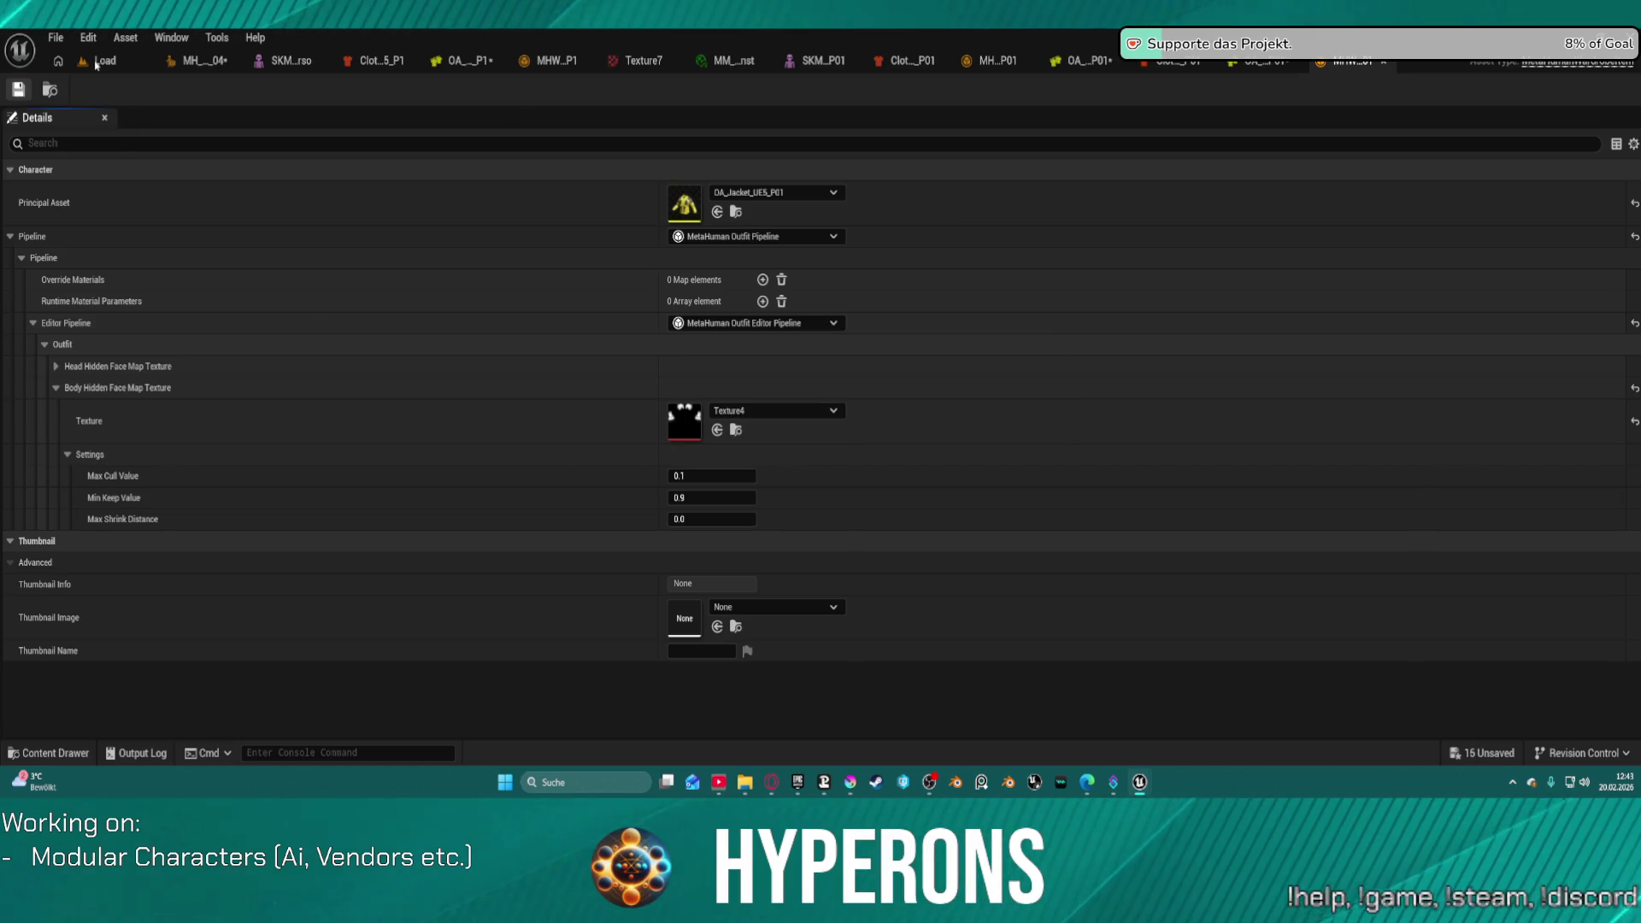
left_click(196, 64)
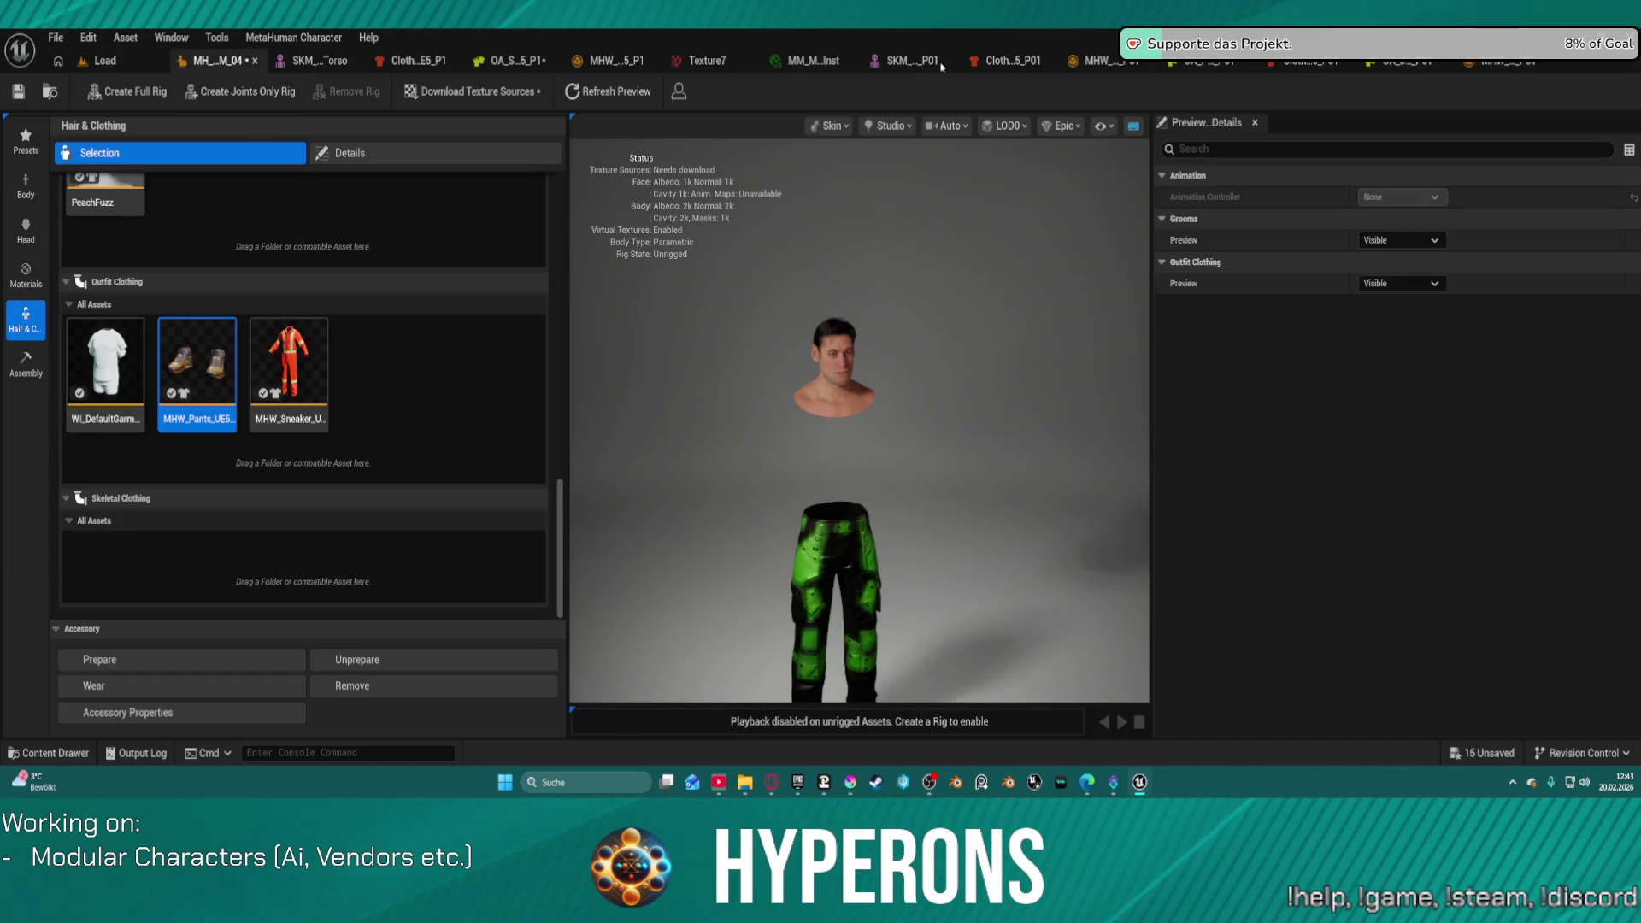
Step: Save, then add MHW_Jacket to Outfit Clothing and put it on the preview character
key("ctrl+s")
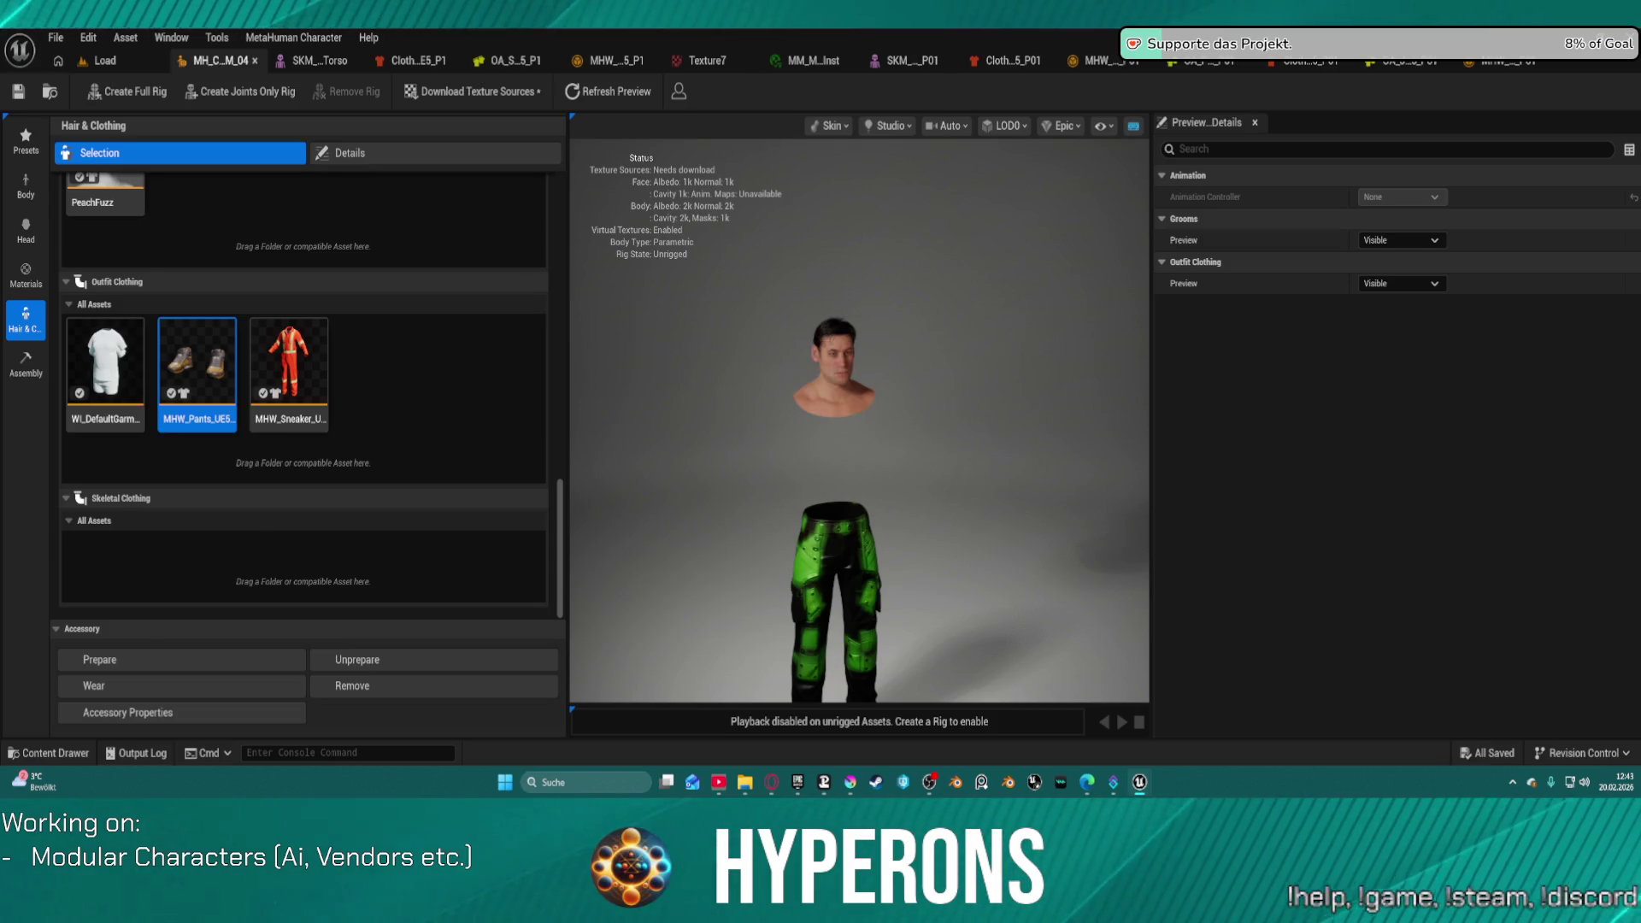
mouse_move(564, 206)
left_mouse_down()
mouse_move(479, 205)
mouse_move(377, 377)
mouse_move(425, 386)
left_mouse_up()
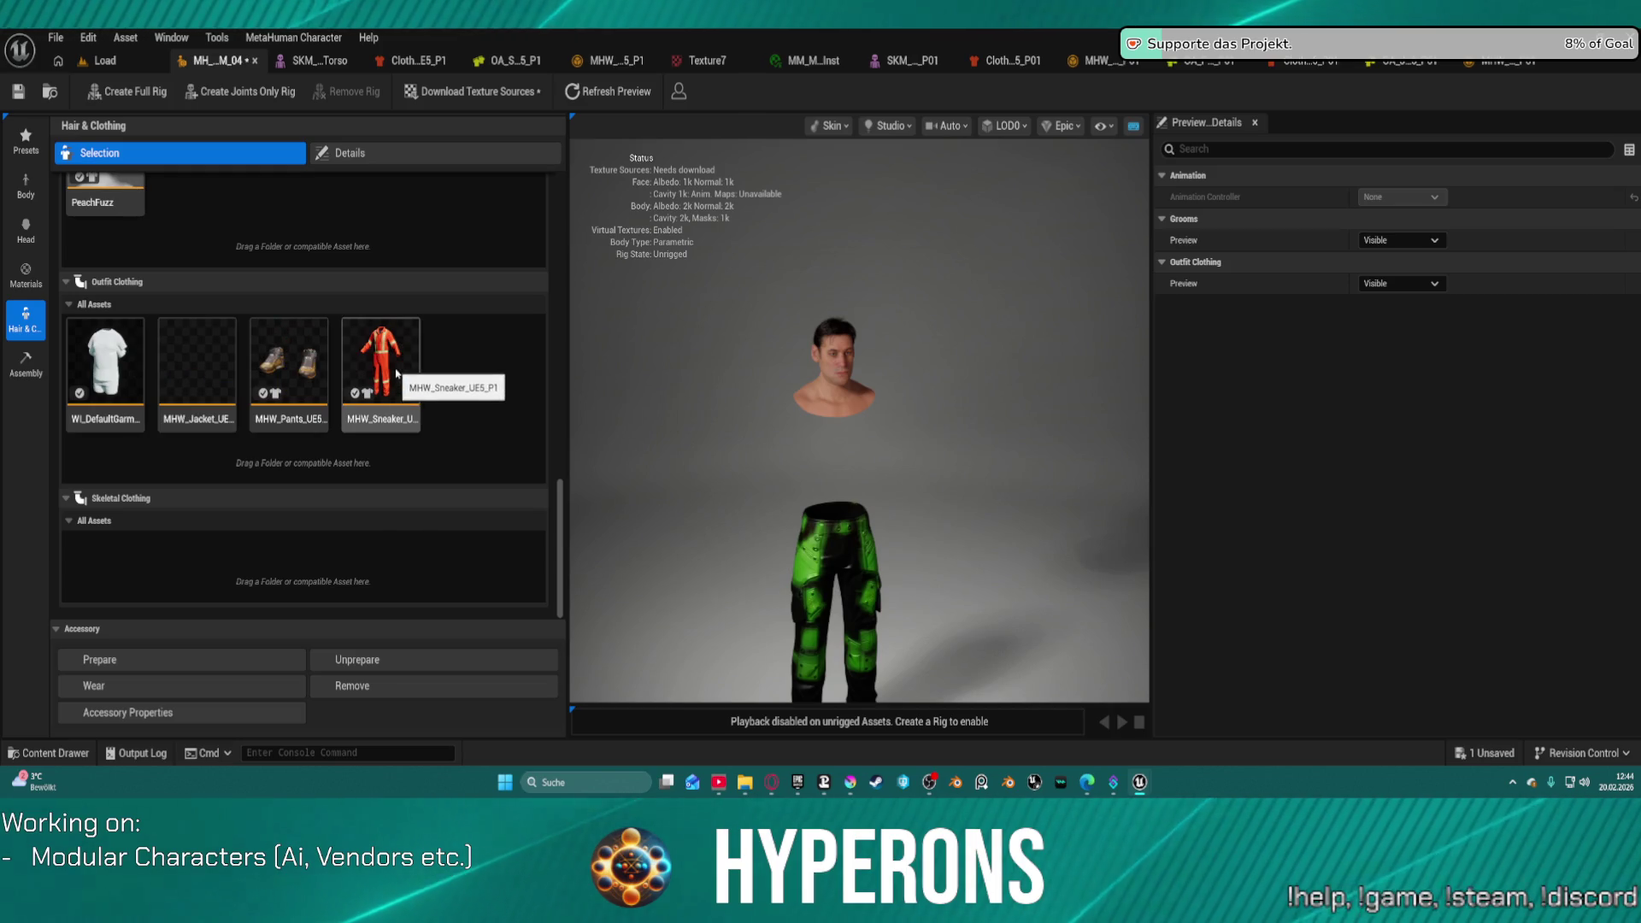
left_click(185, 366)
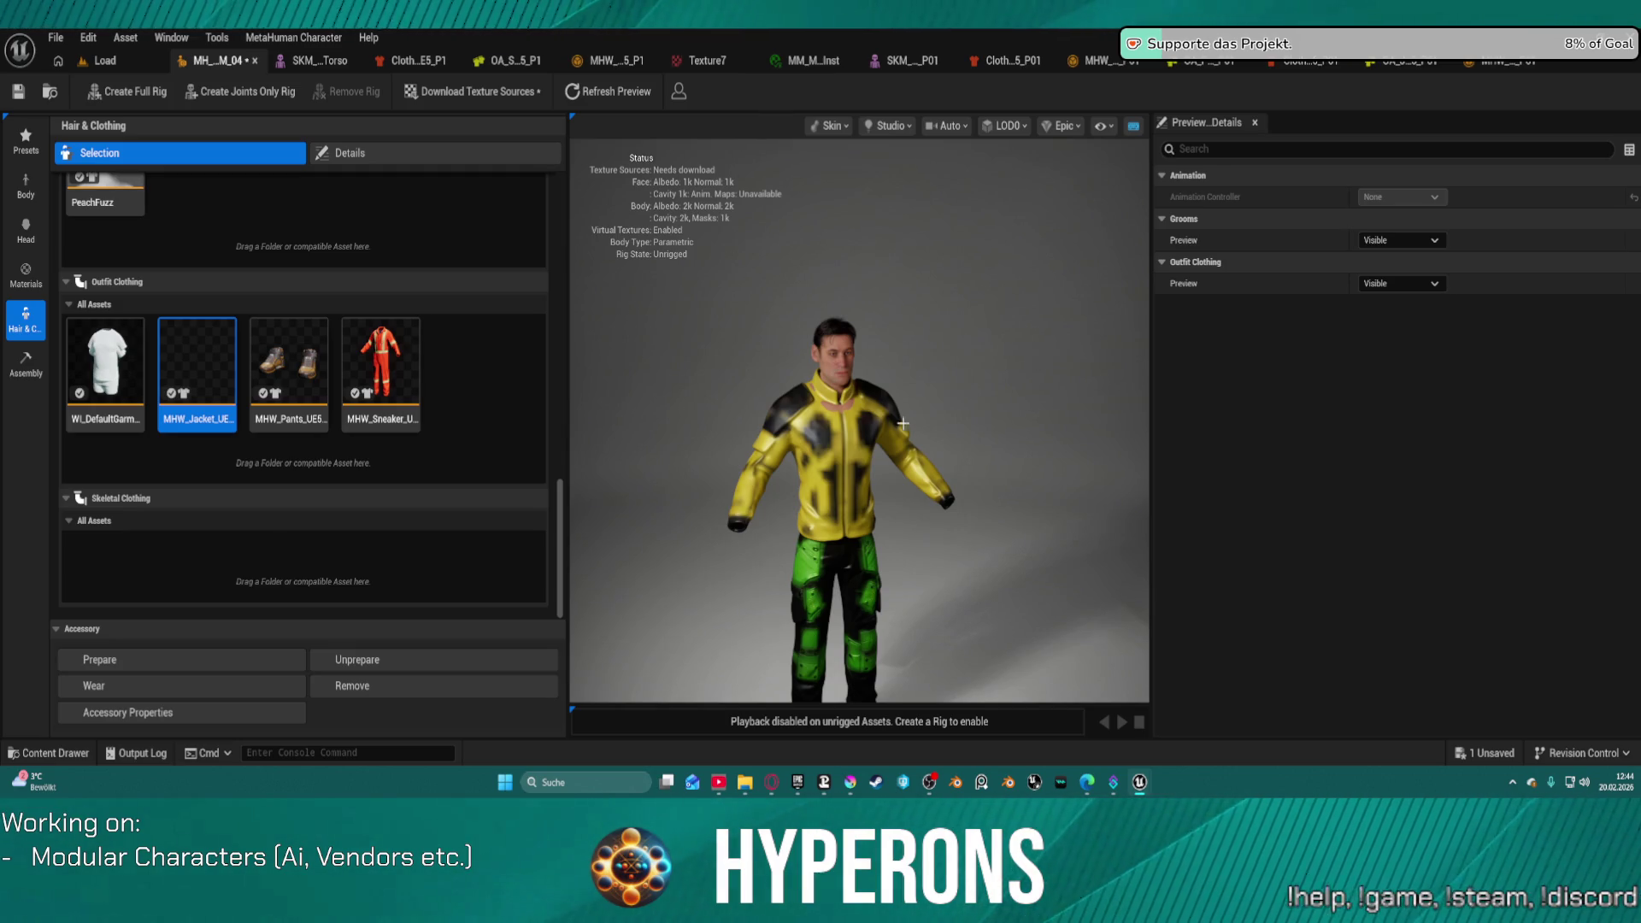
Step: Toggle the pants and sneaker tiles to re-assemble the preview with jacket, pants and sneakers
left_click(321, 355)
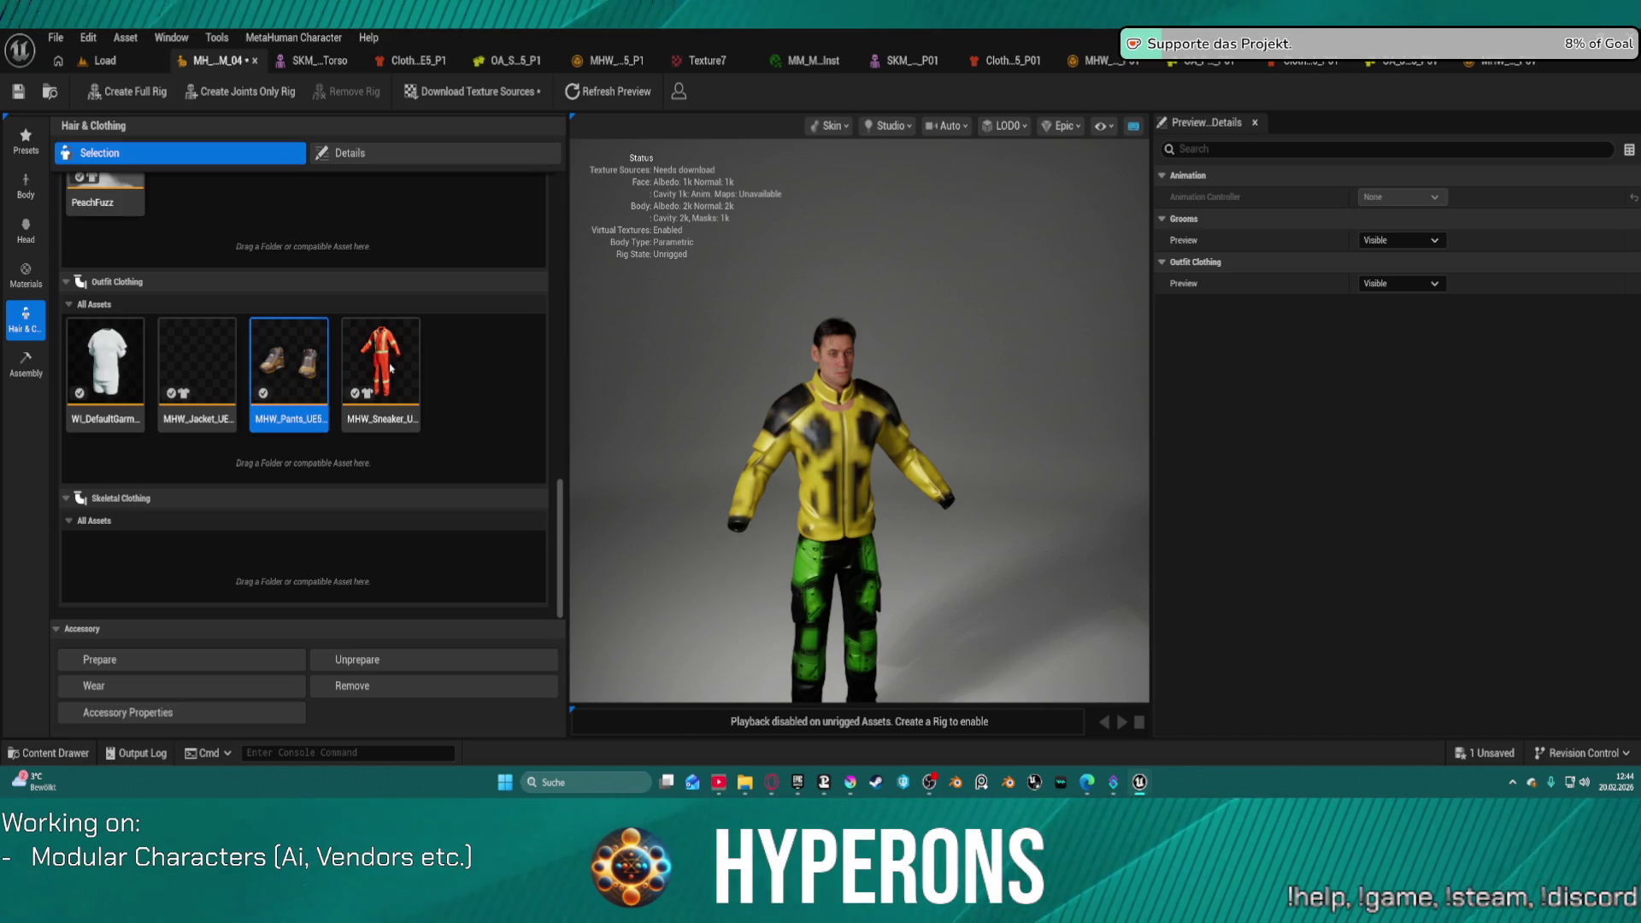
left_click(389, 368)
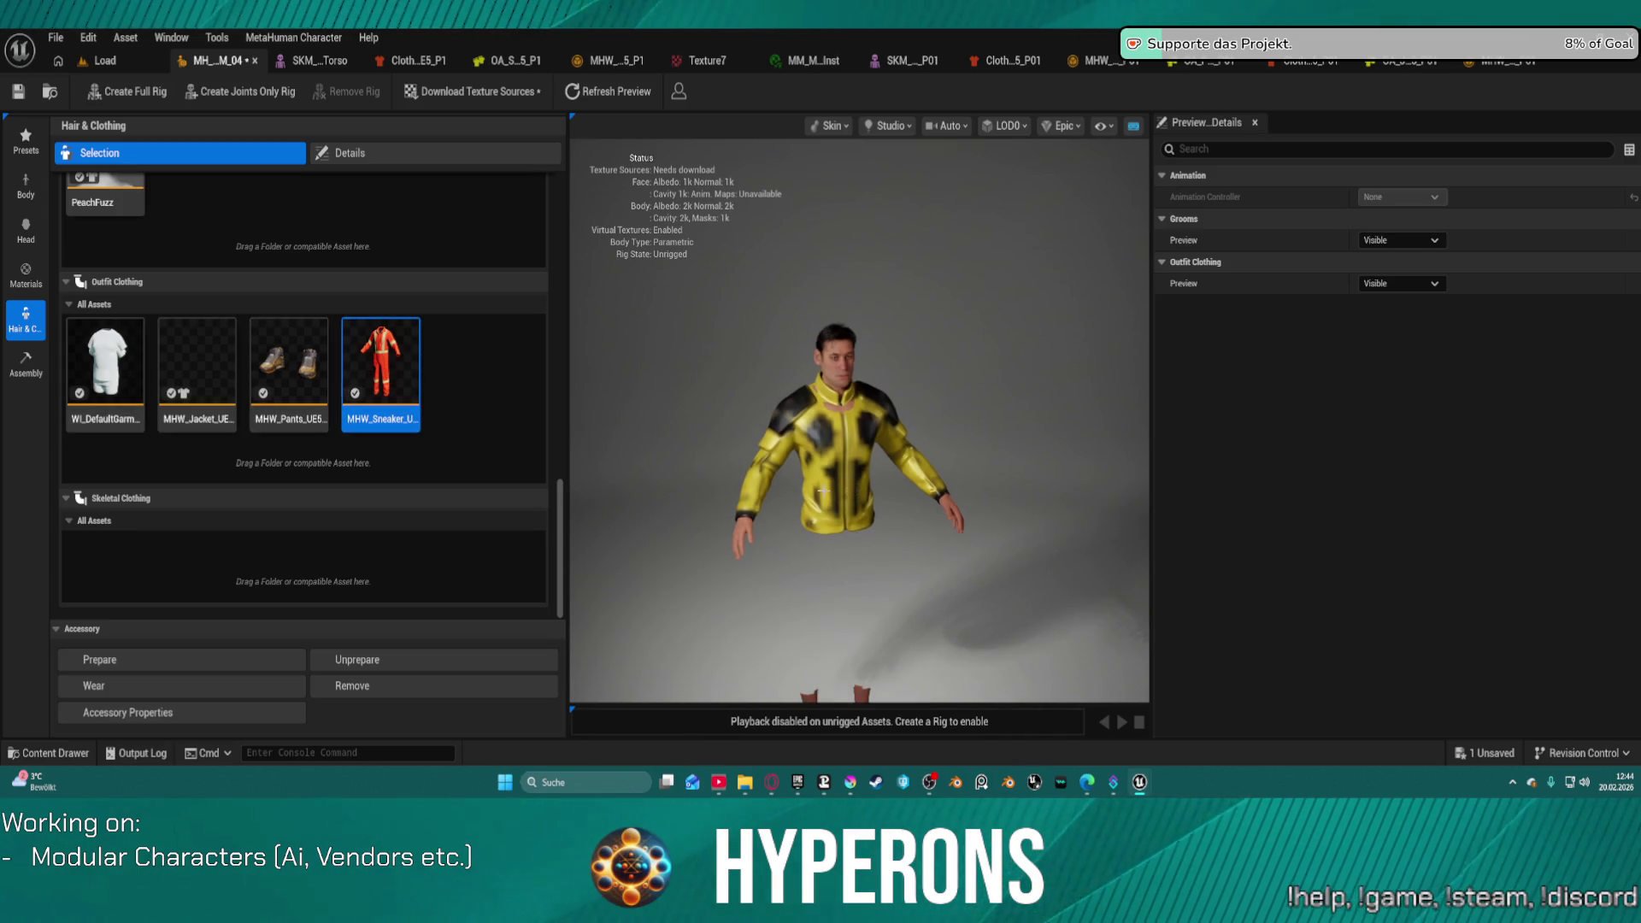
left_click(307, 368)
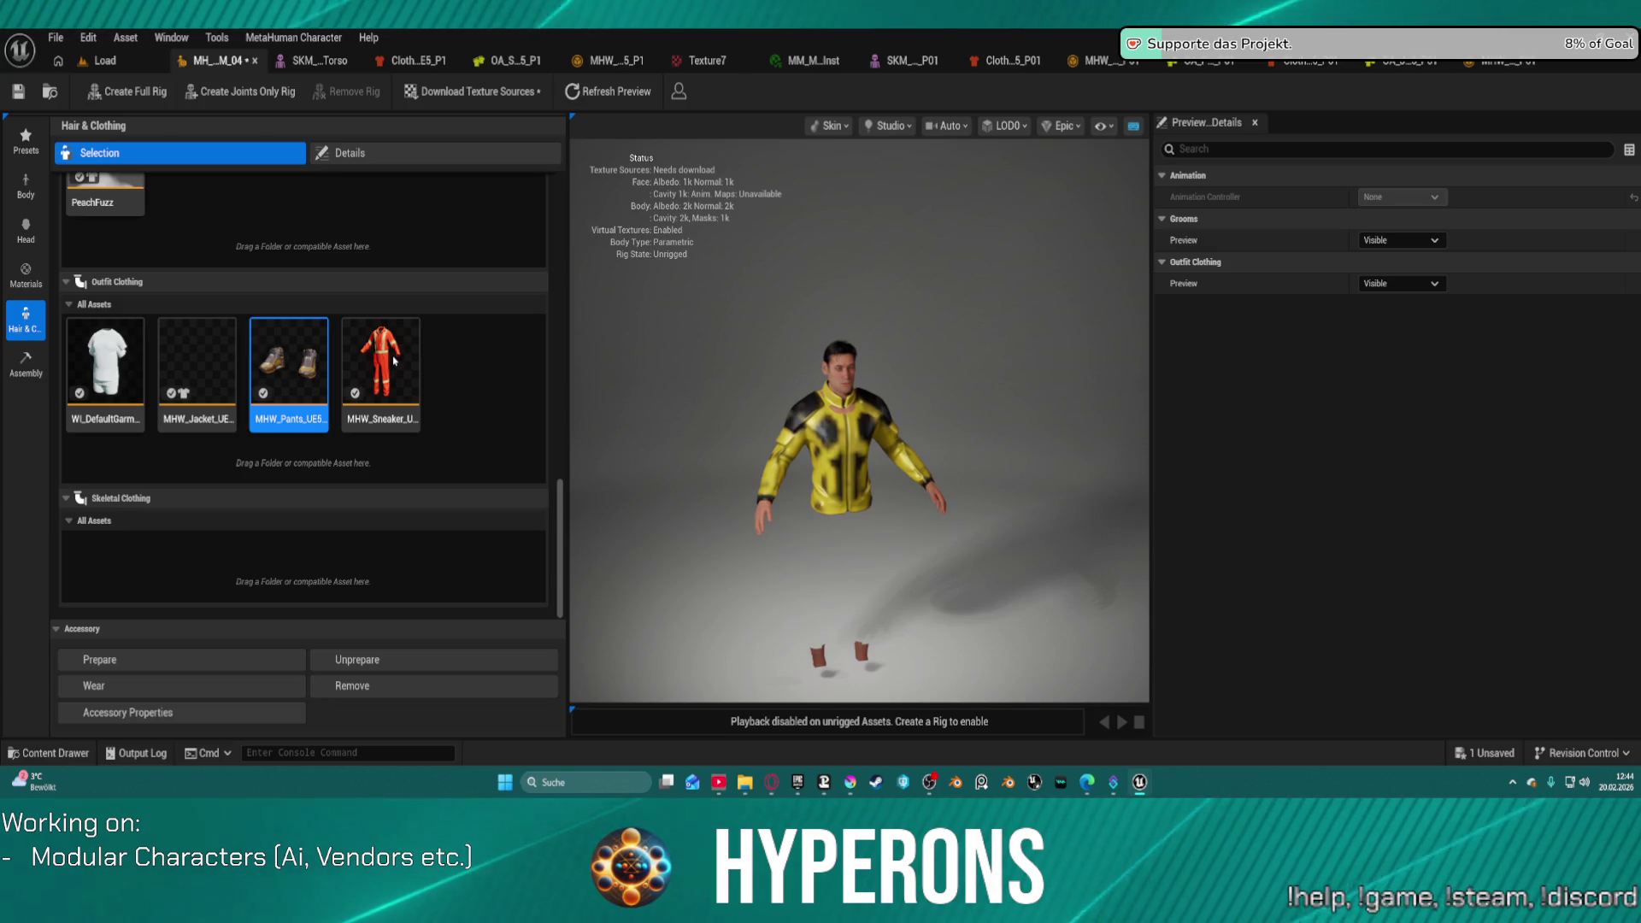
left_click(394, 360)
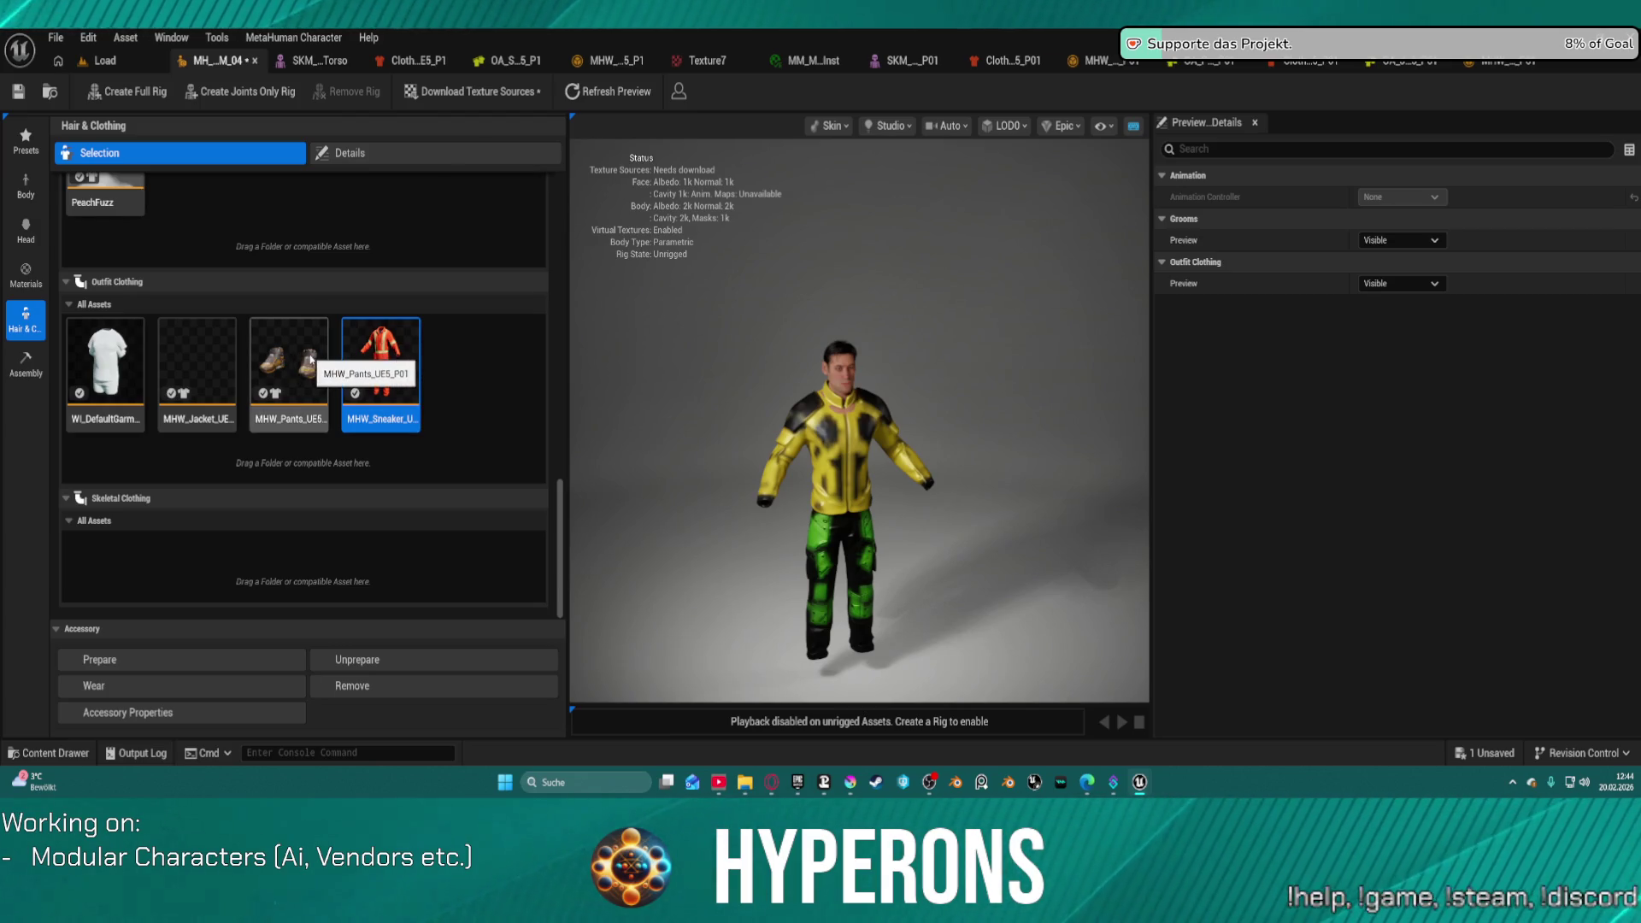
left_click(394, 366)
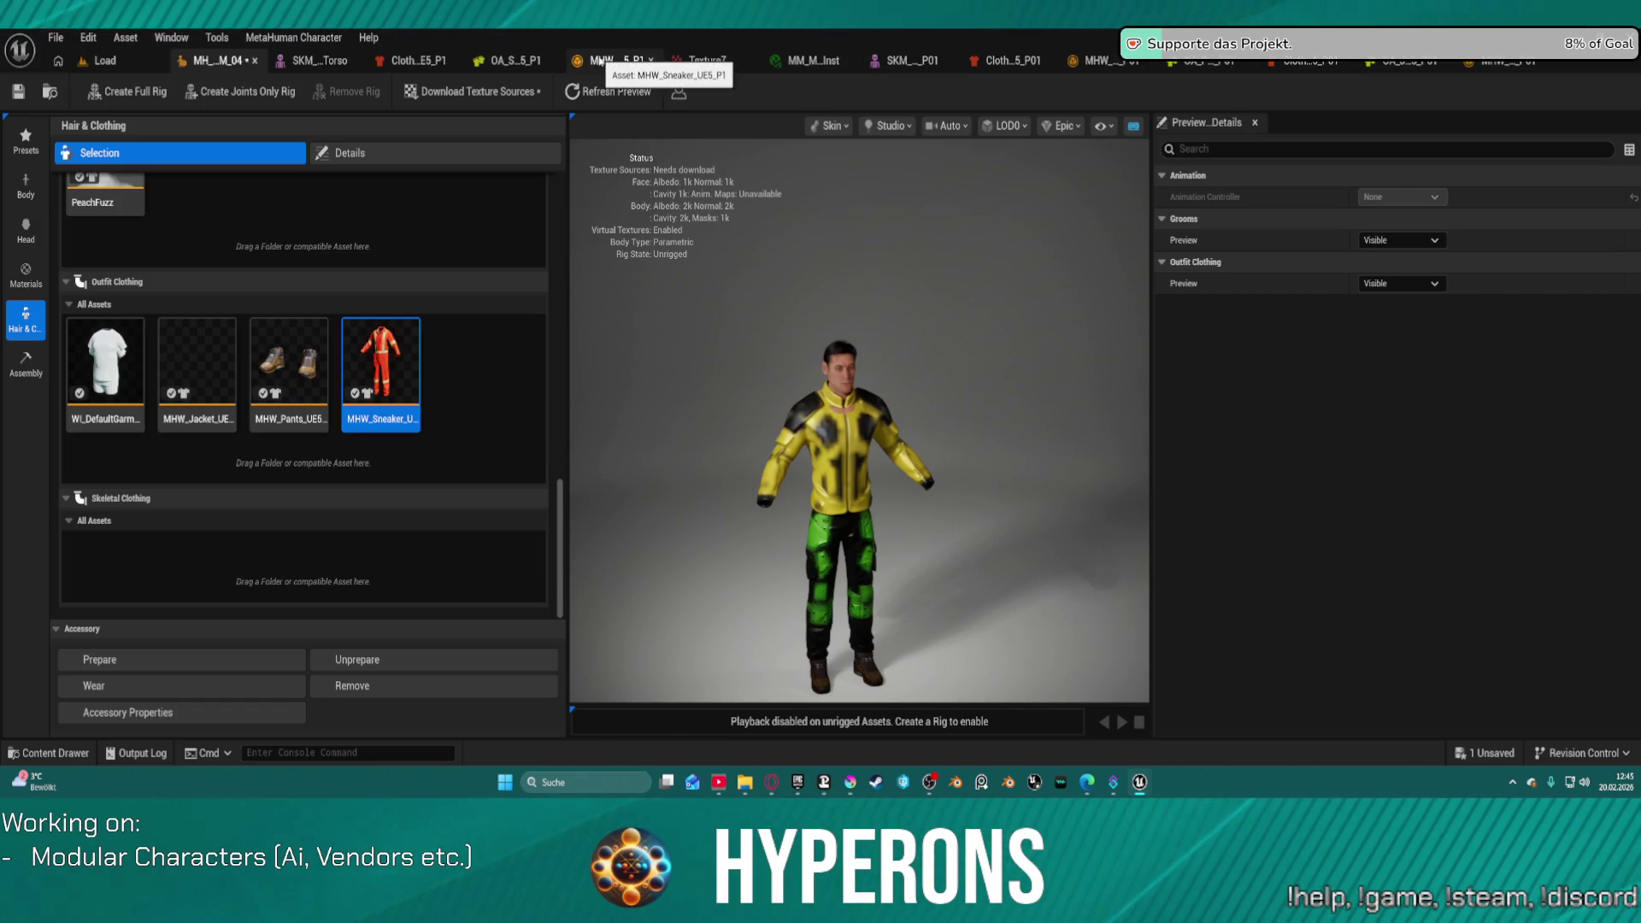
left_click(1111, 60)
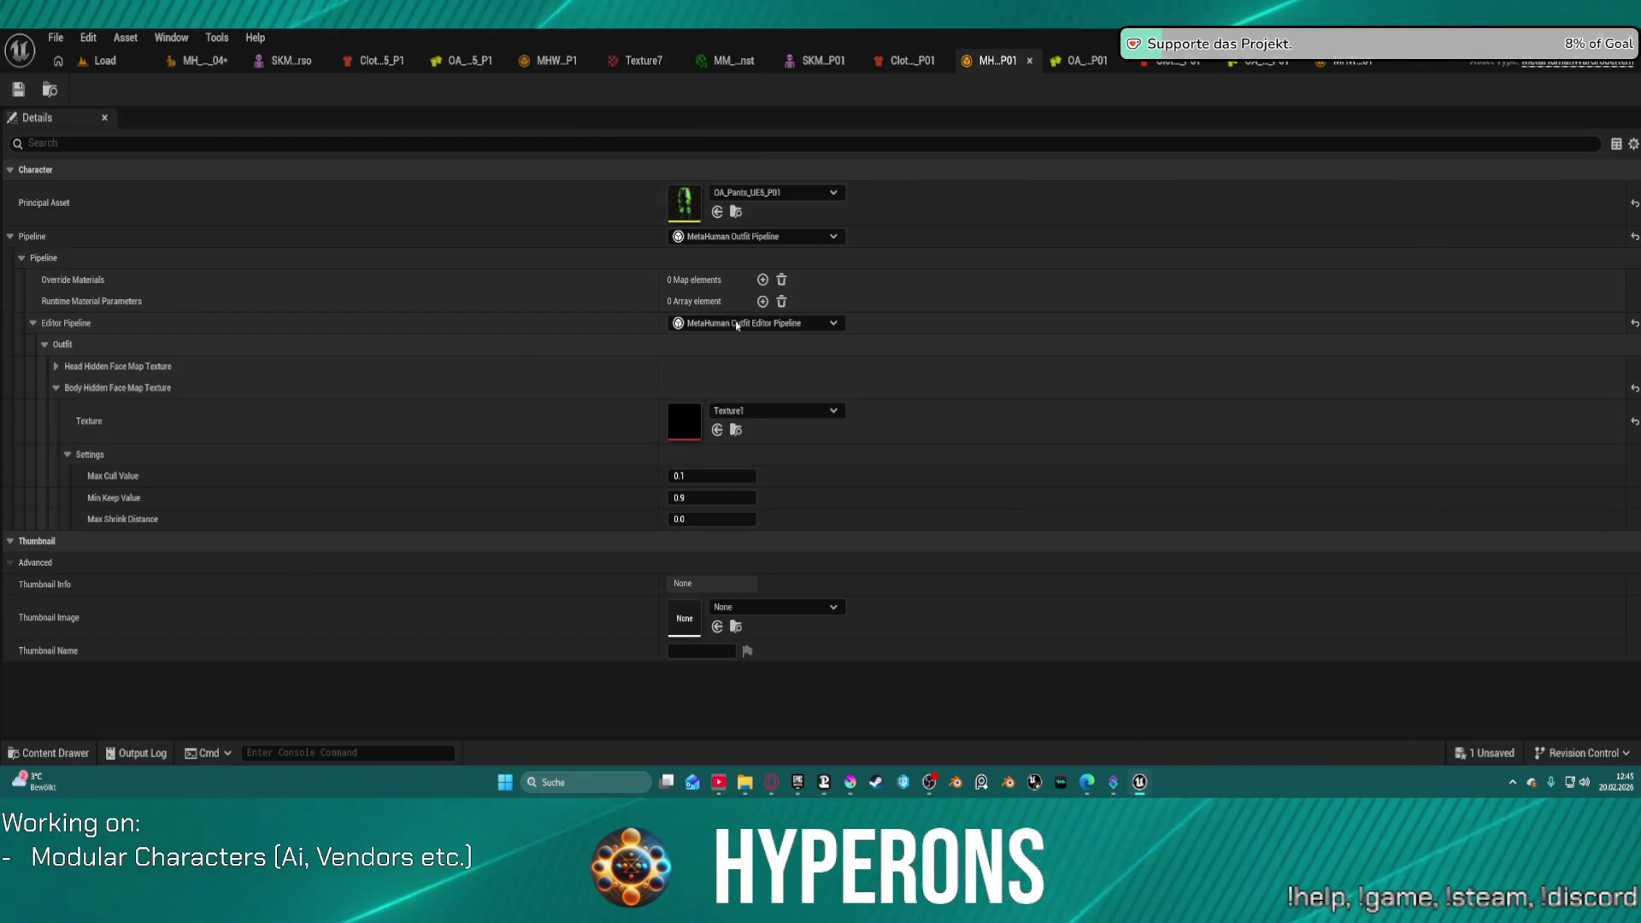
Step: Choose Texture5 as the pants outfit's Body Hidden Face Map Texture
left_click(749, 411)
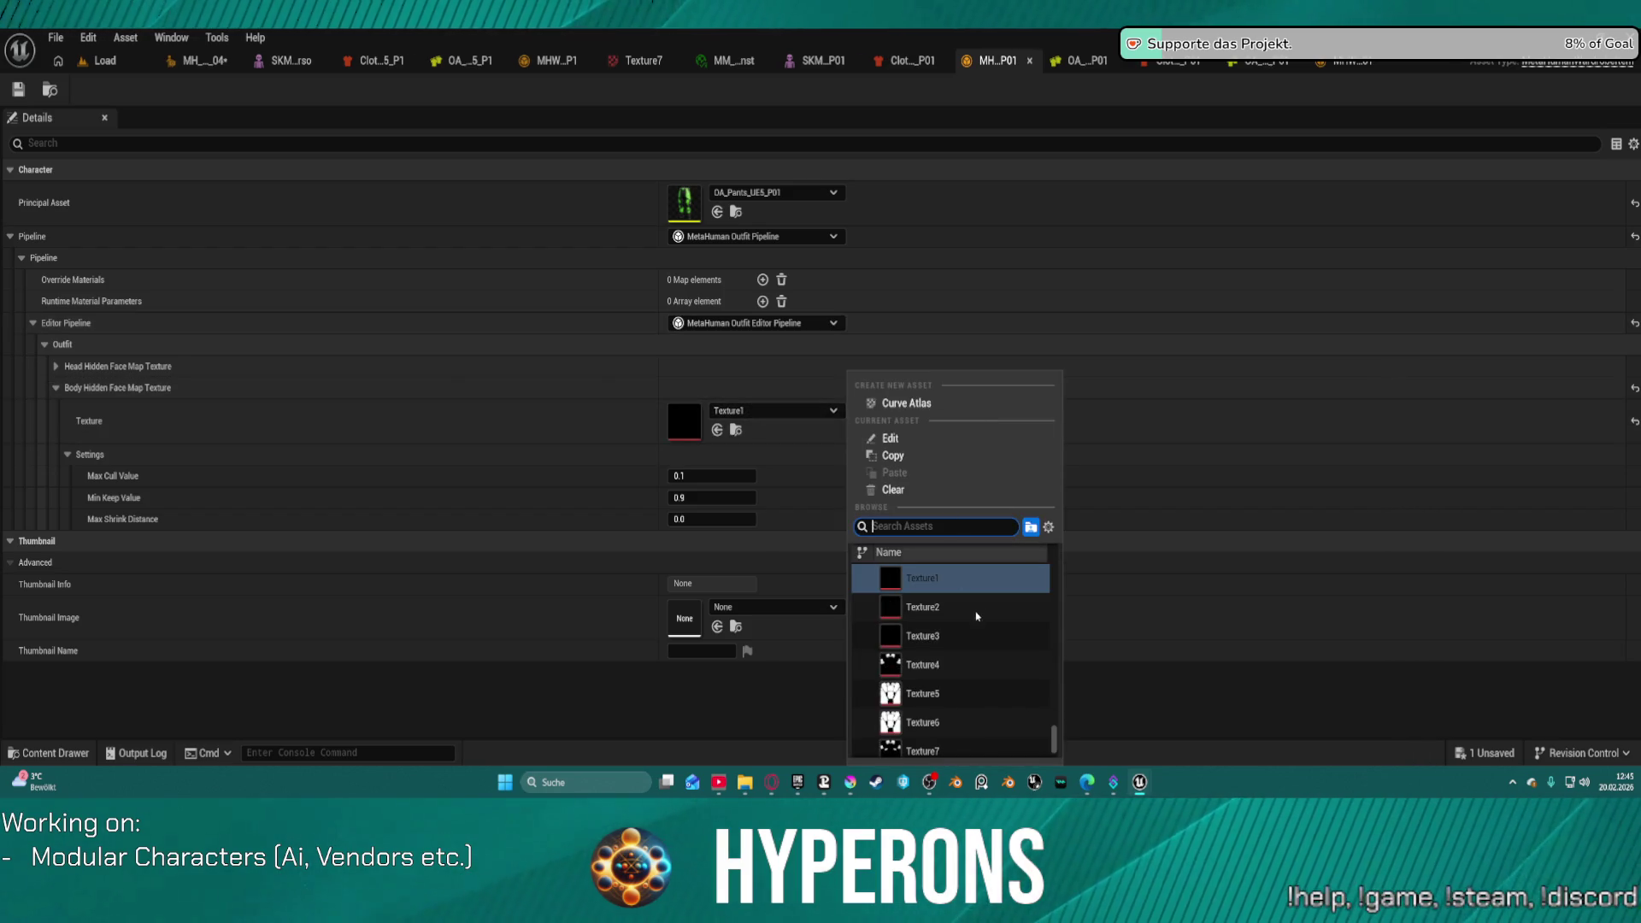
scroll(957, 632, "down", 1)
mouse_move(943, 669)
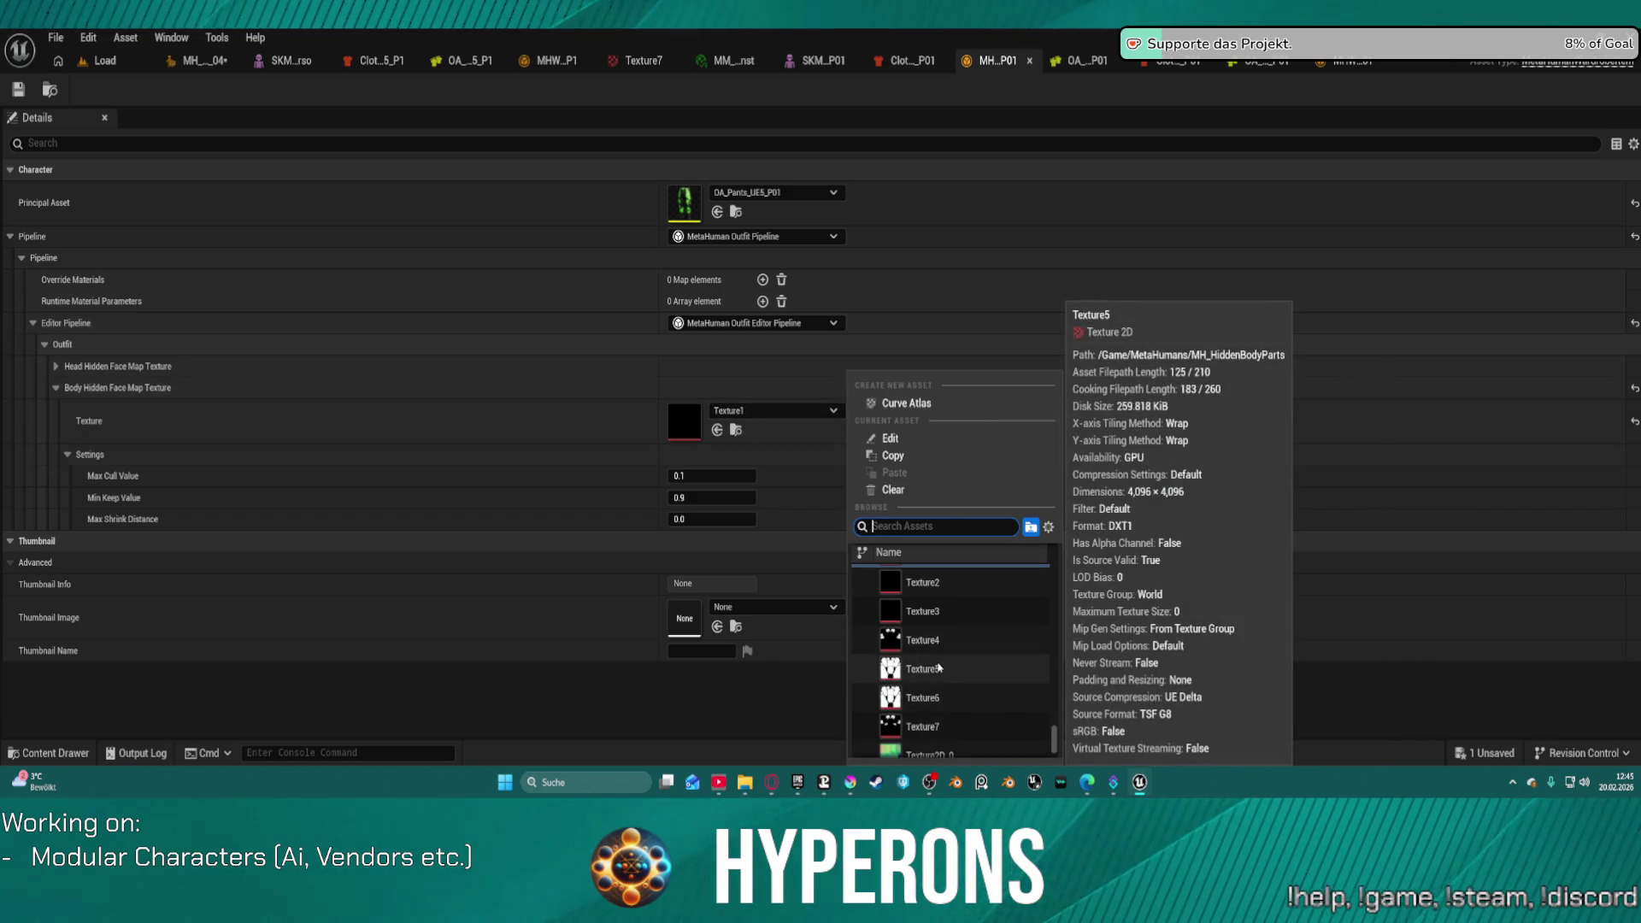
left_click(925, 670)
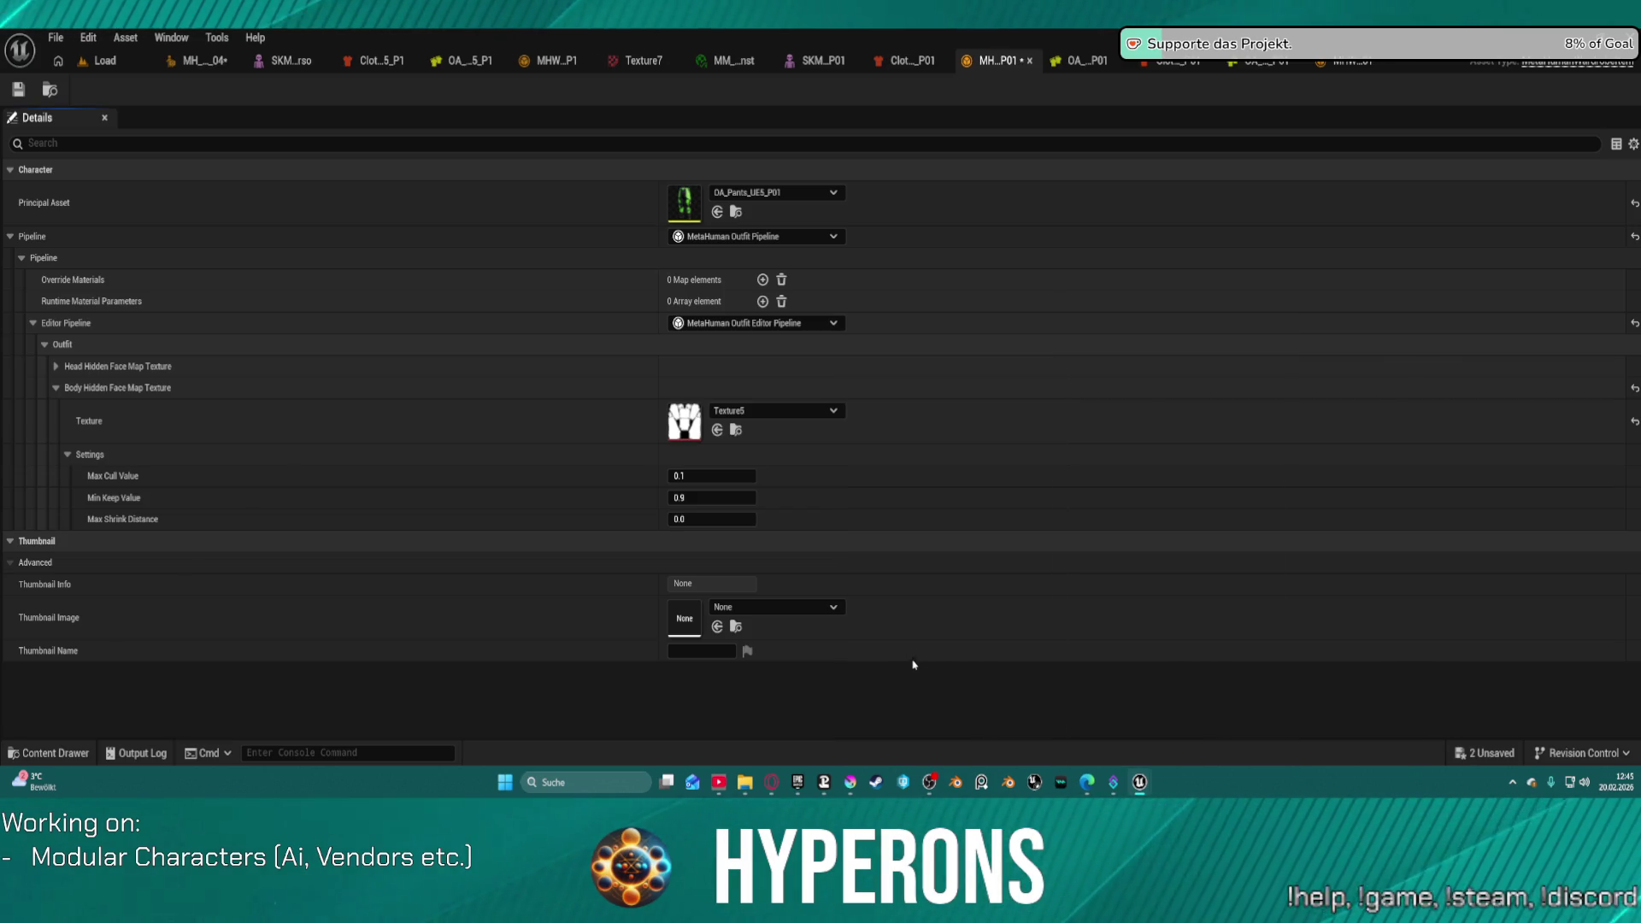
left_click(203, 61)
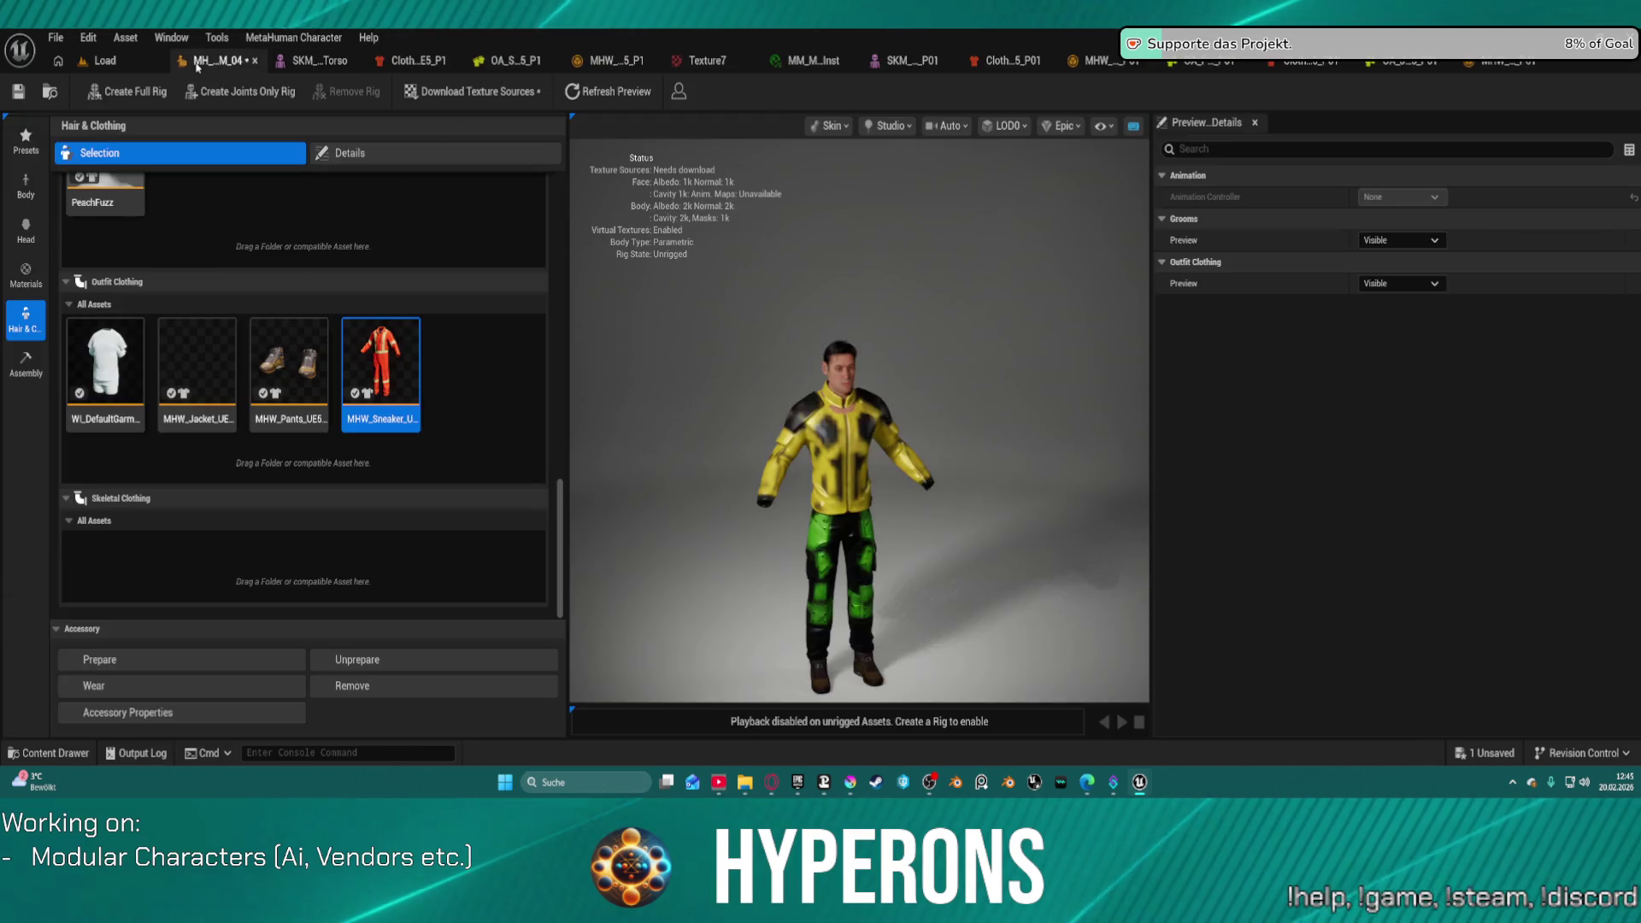
Step: Re-preview the sneaker and jacket tiles, then switch the jacket's body hidden face map to Texture5
left_click(389, 364)
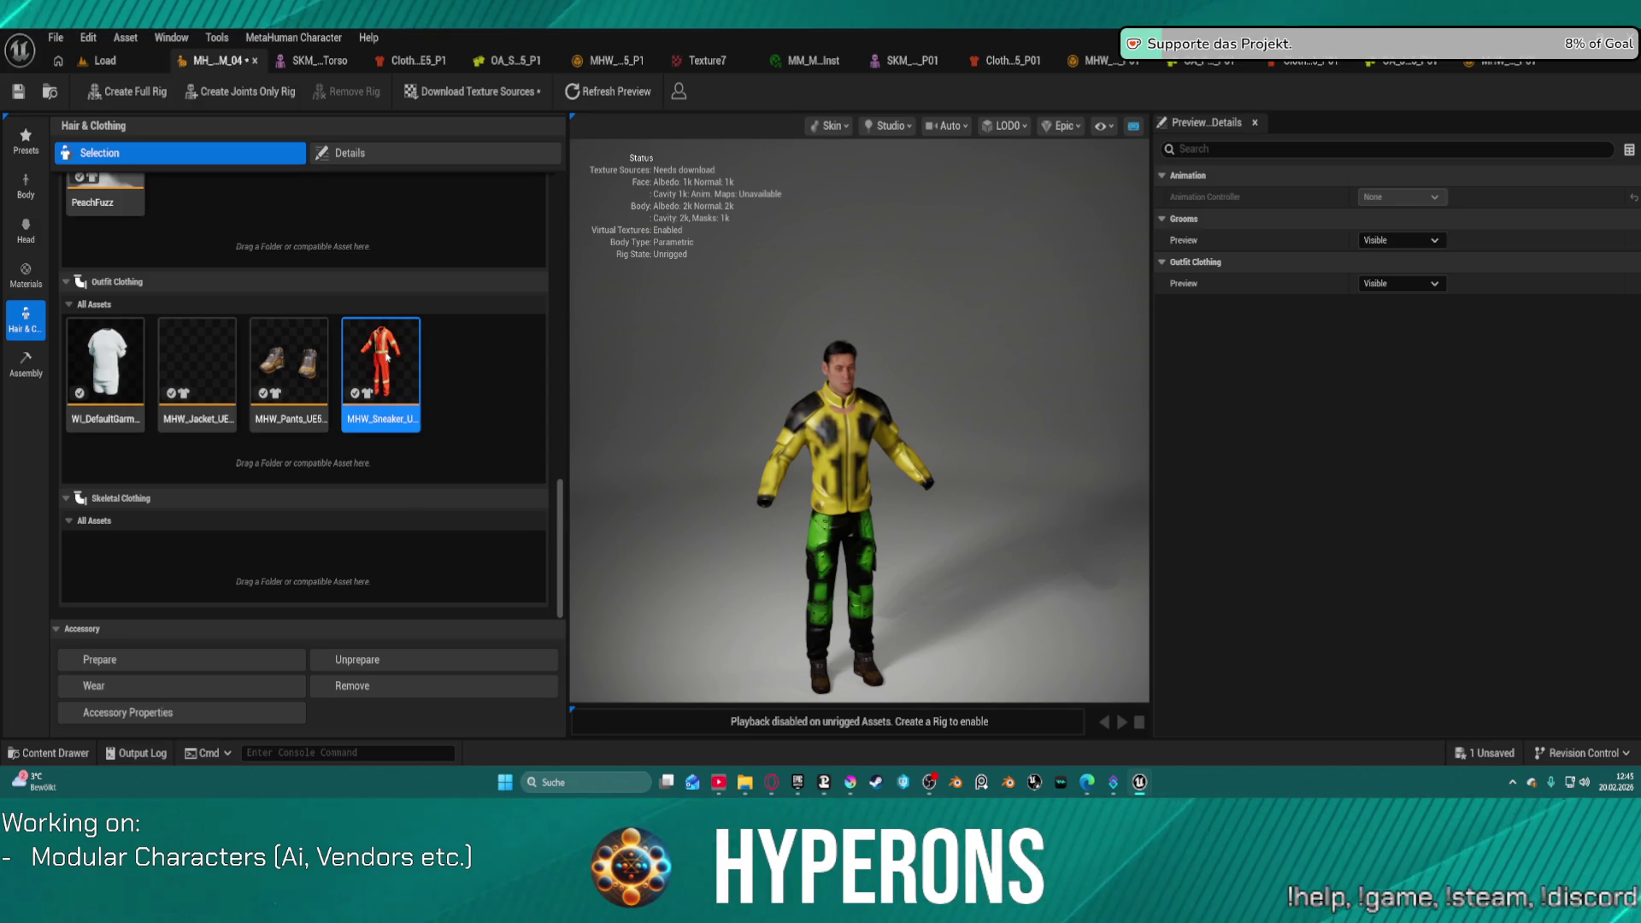
left_click(388, 359)
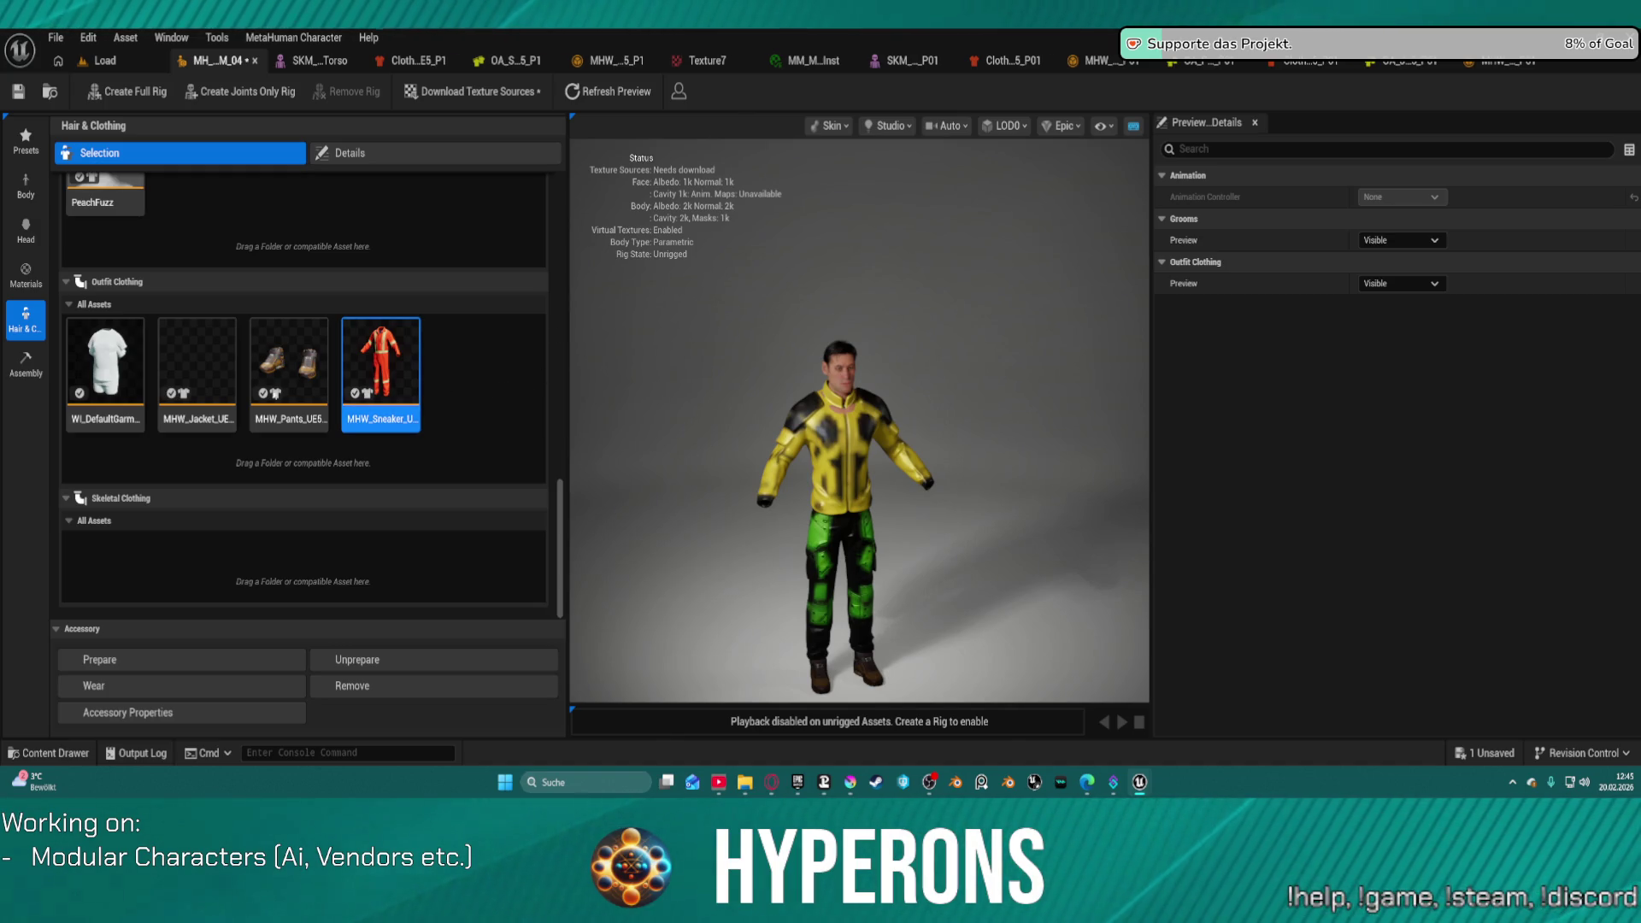
left_click(214, 362)
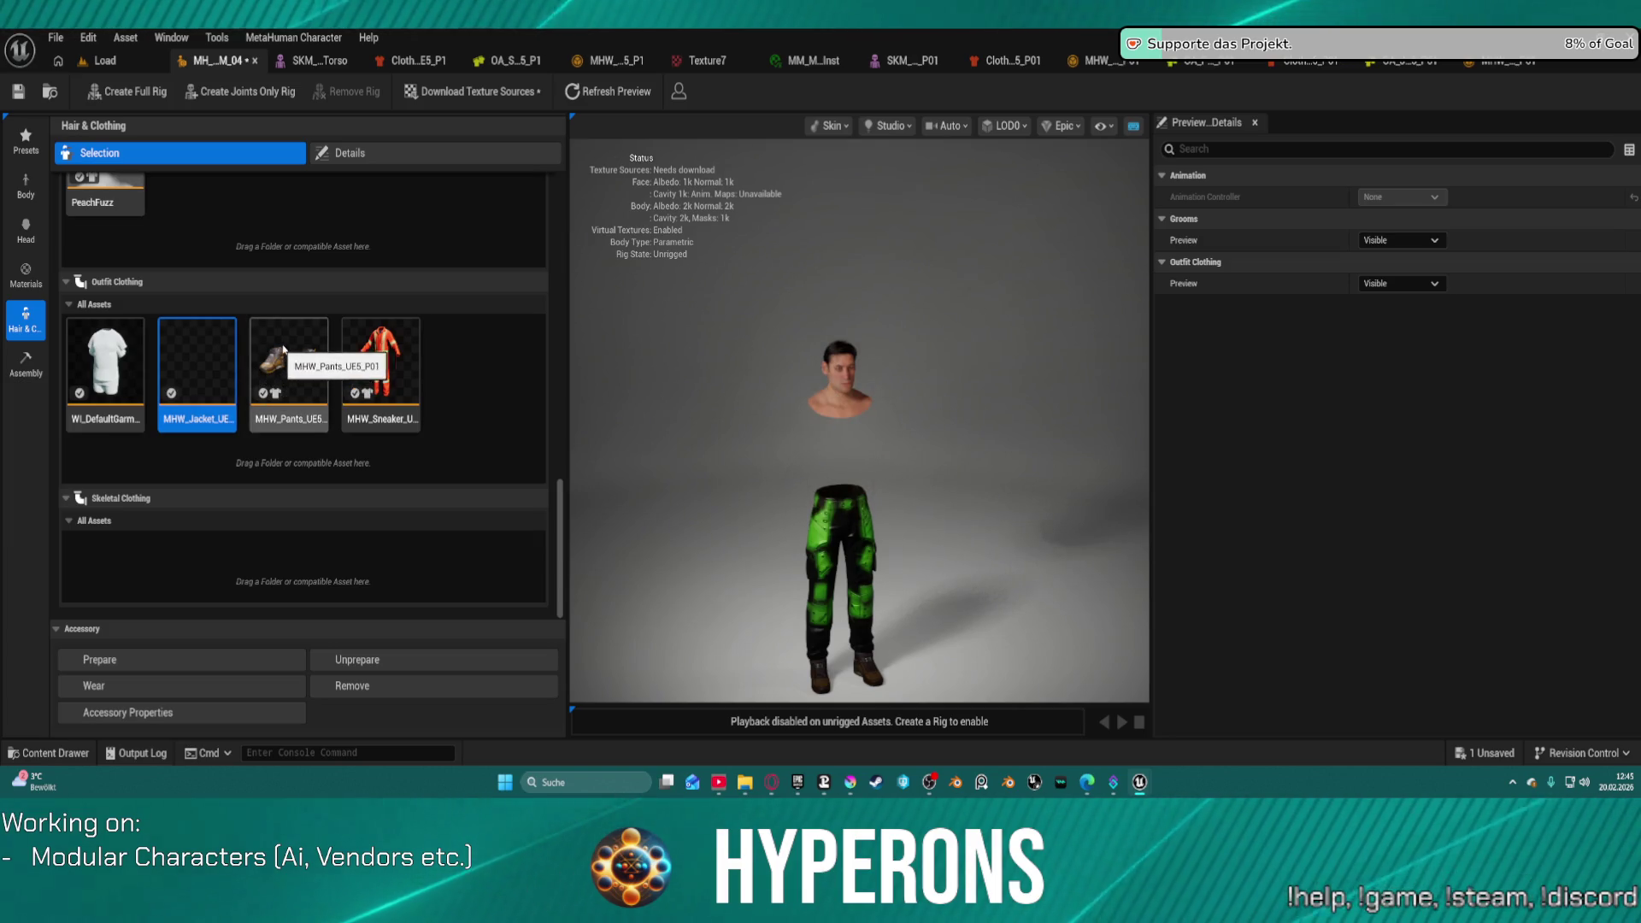
left_click(208, 346)
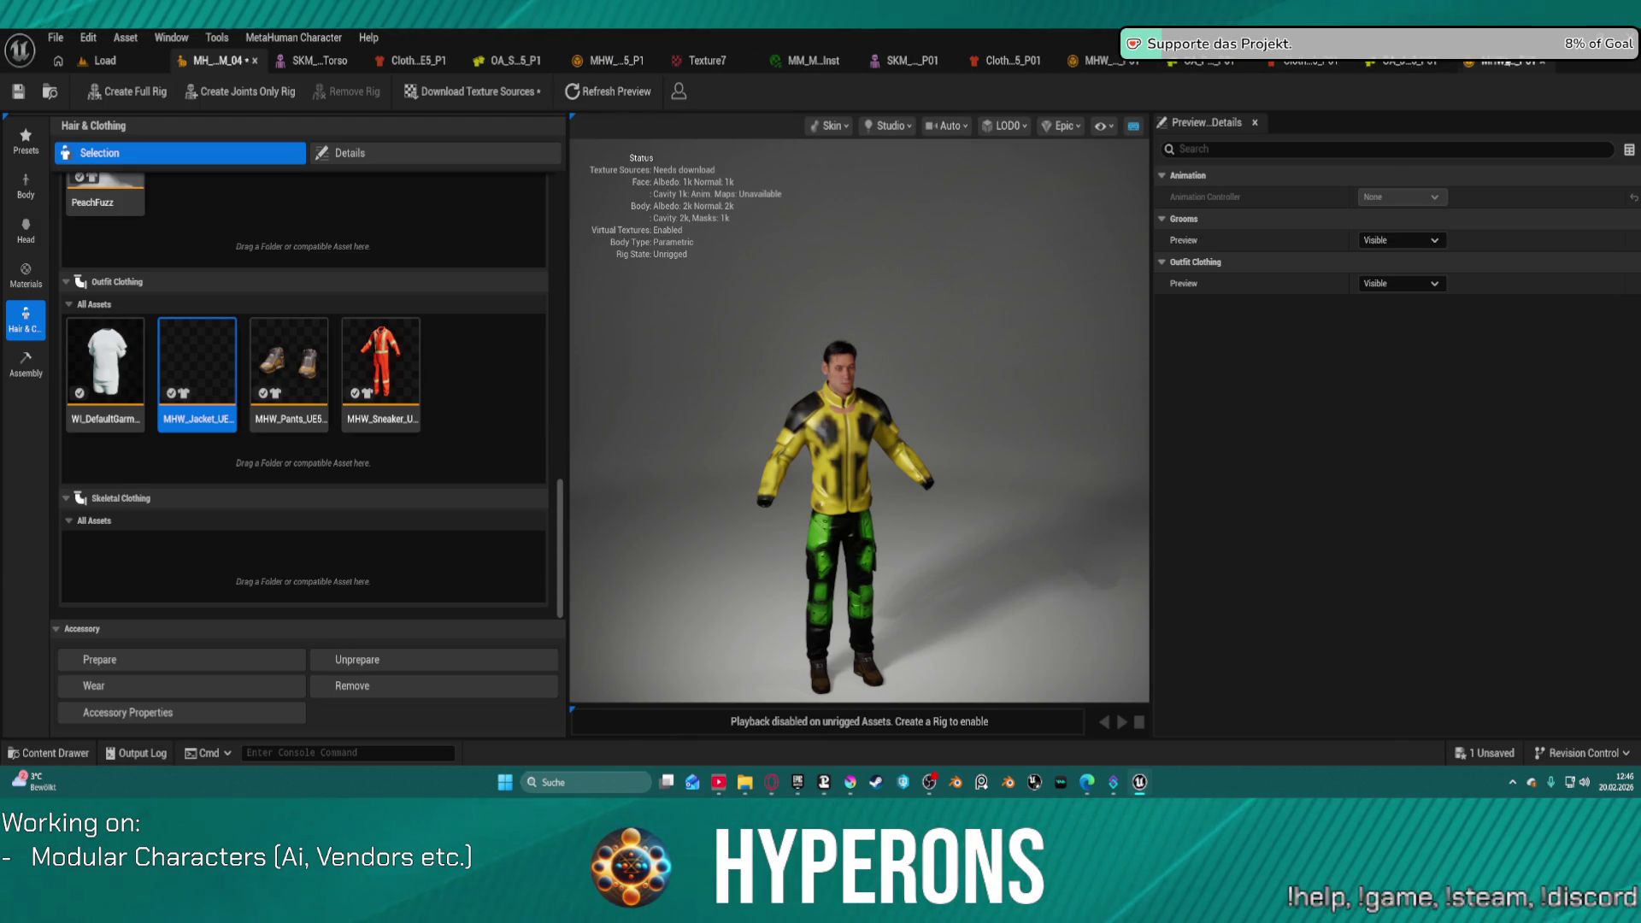
left_click(1504, 62)
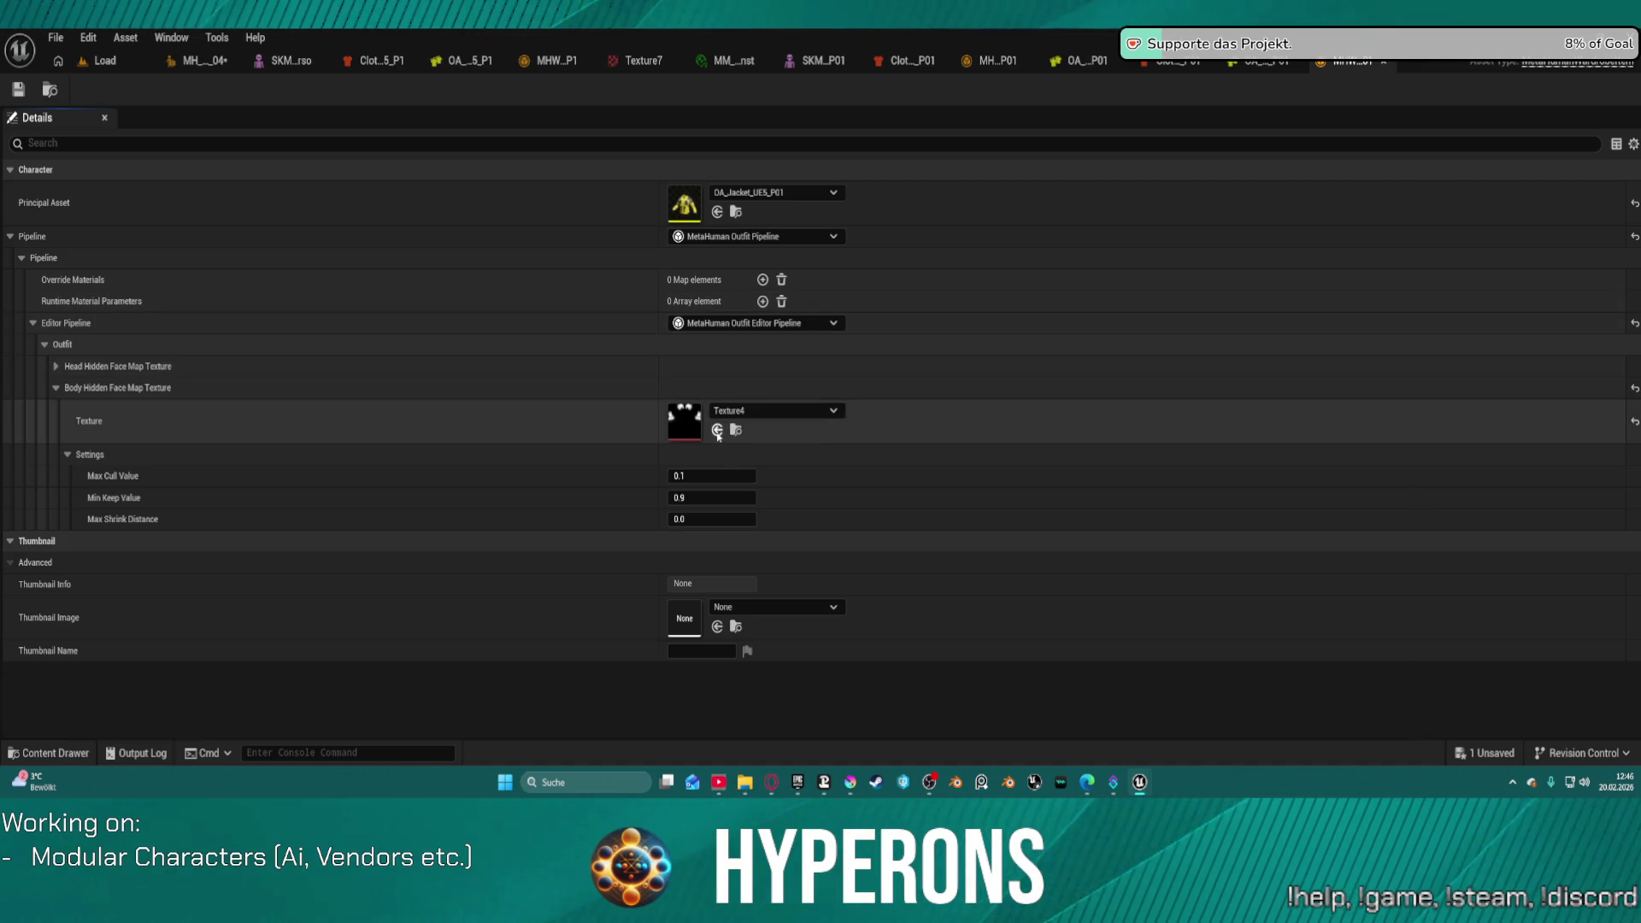
left_click(718, 431)
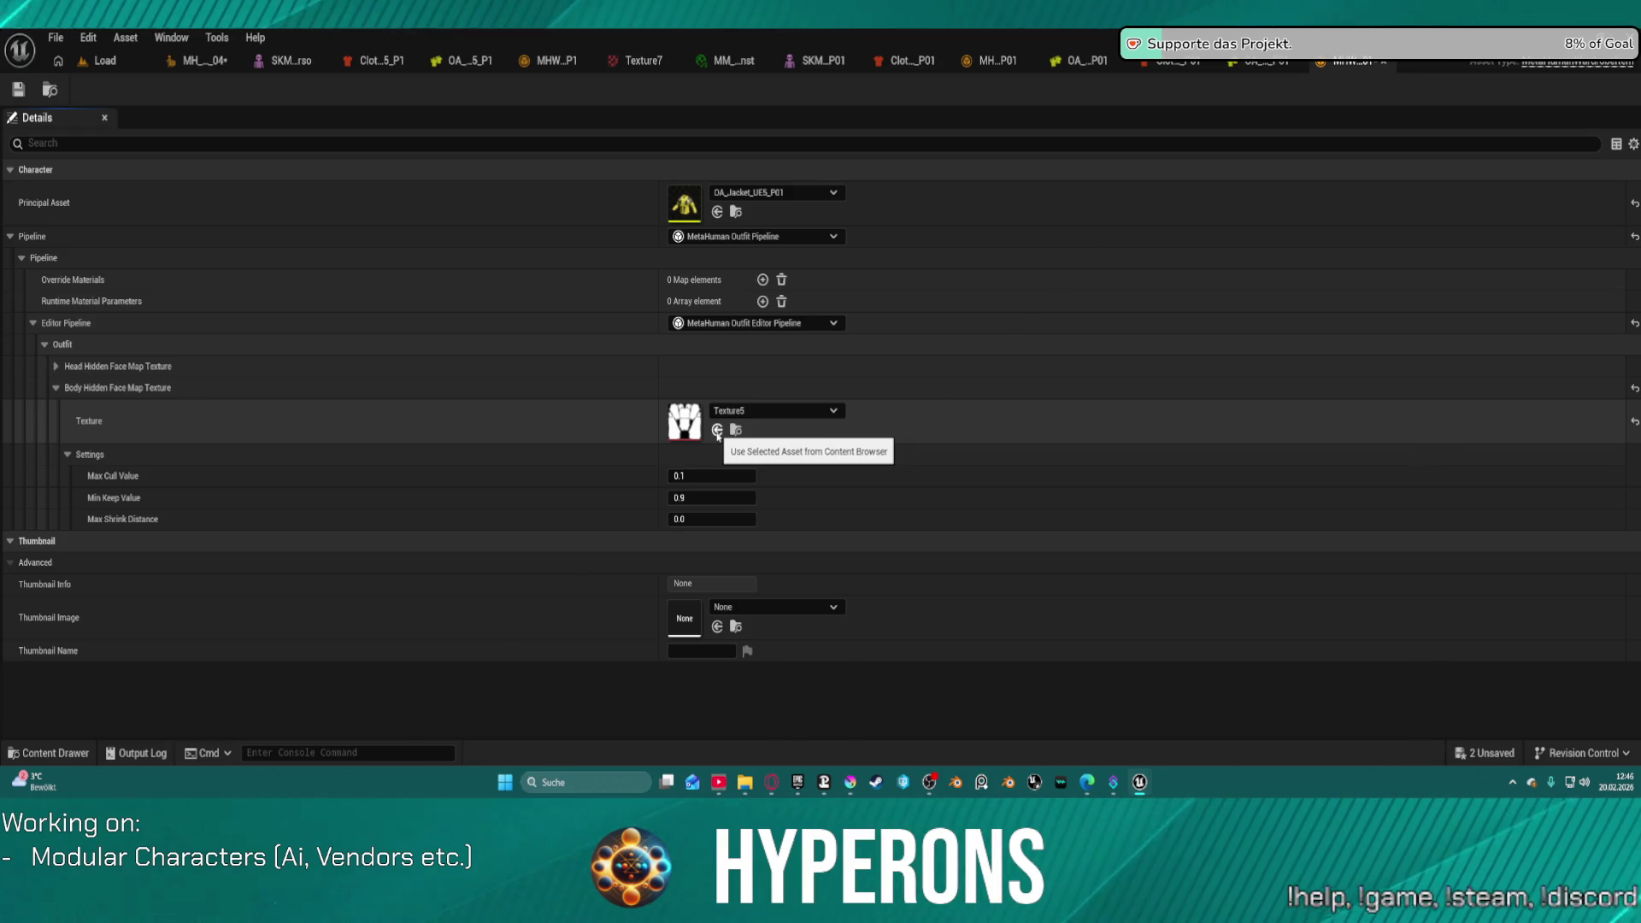
Step: Save the jacket outfit, then toggle the jacket, pants and sneaker tiles on the preview
left_click(19, 90)
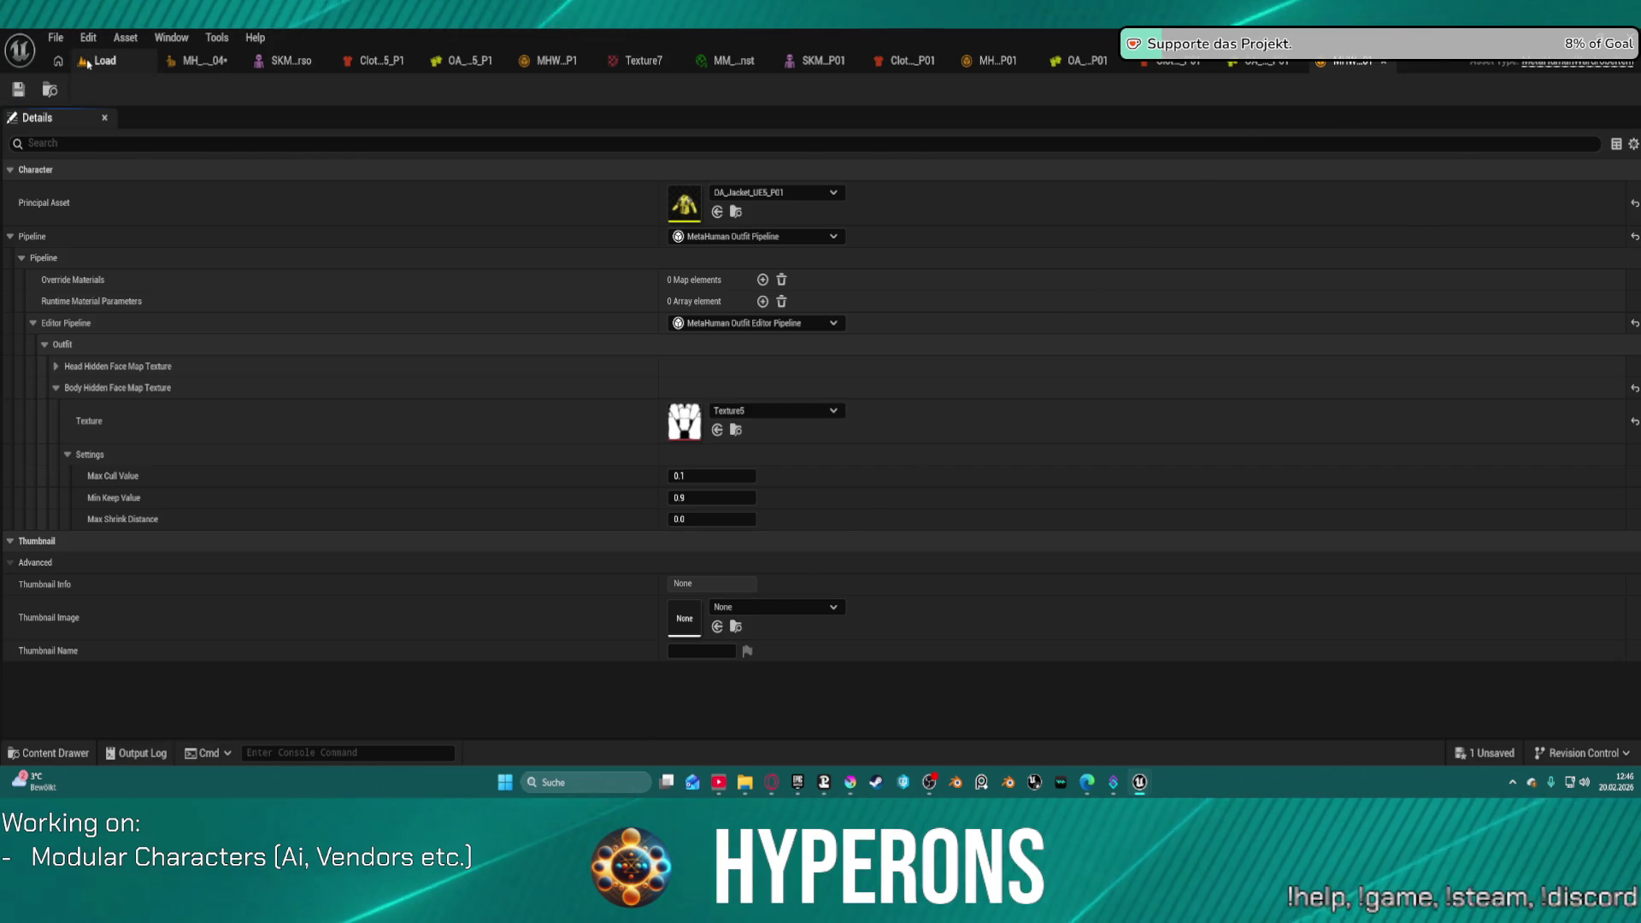
left_click(103, 60)
left_click(247, 61)
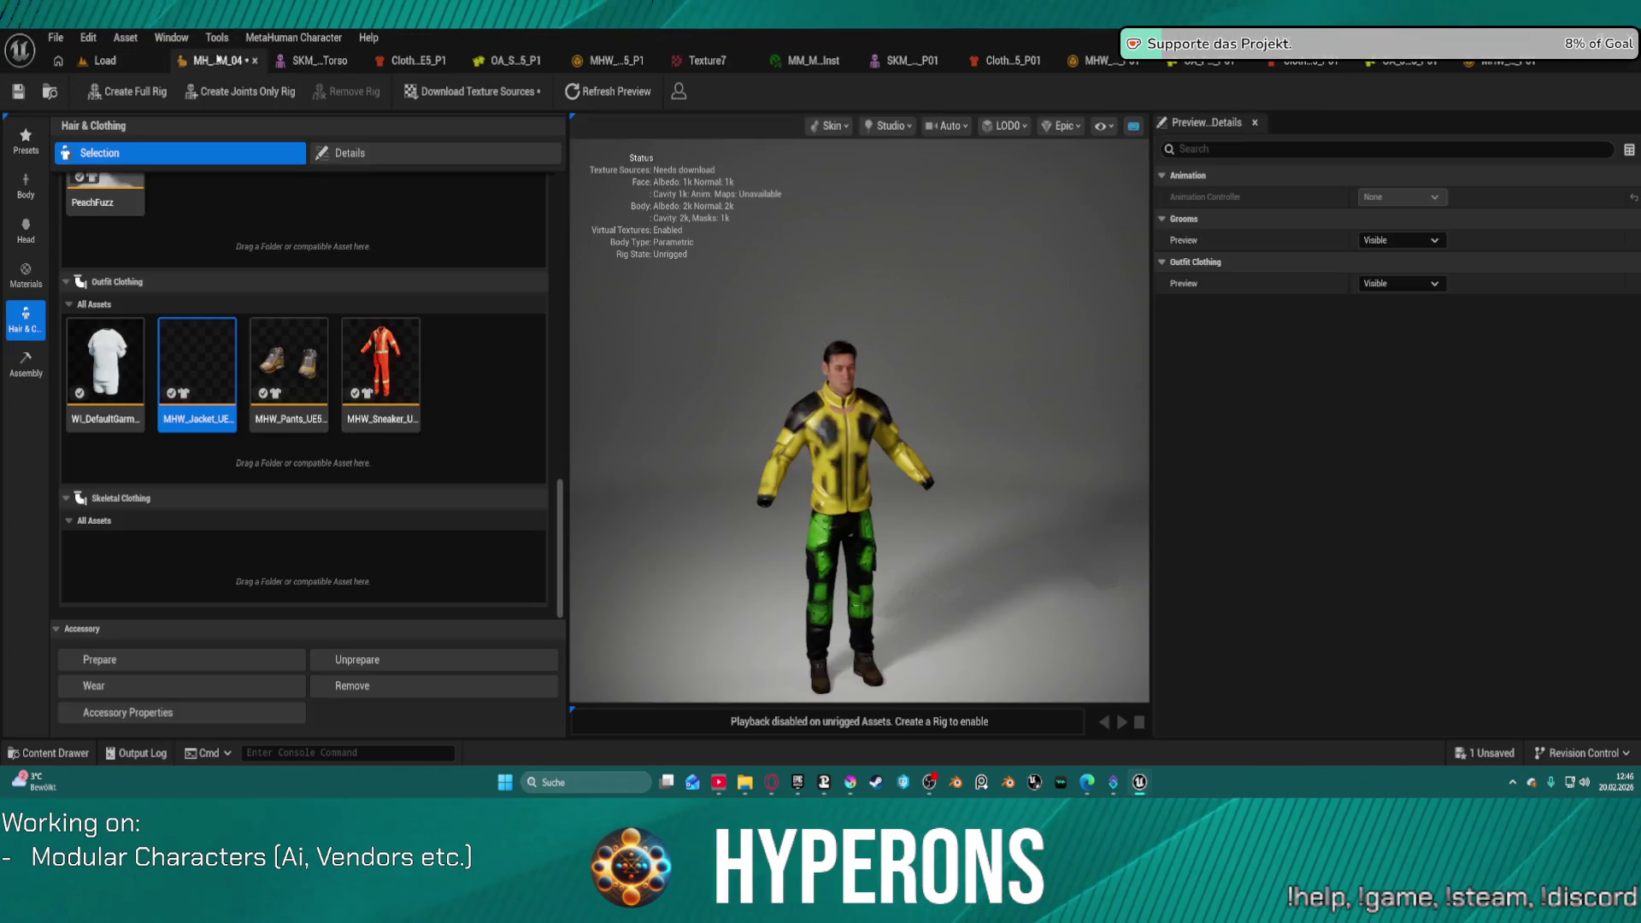
double_click(216, 357)
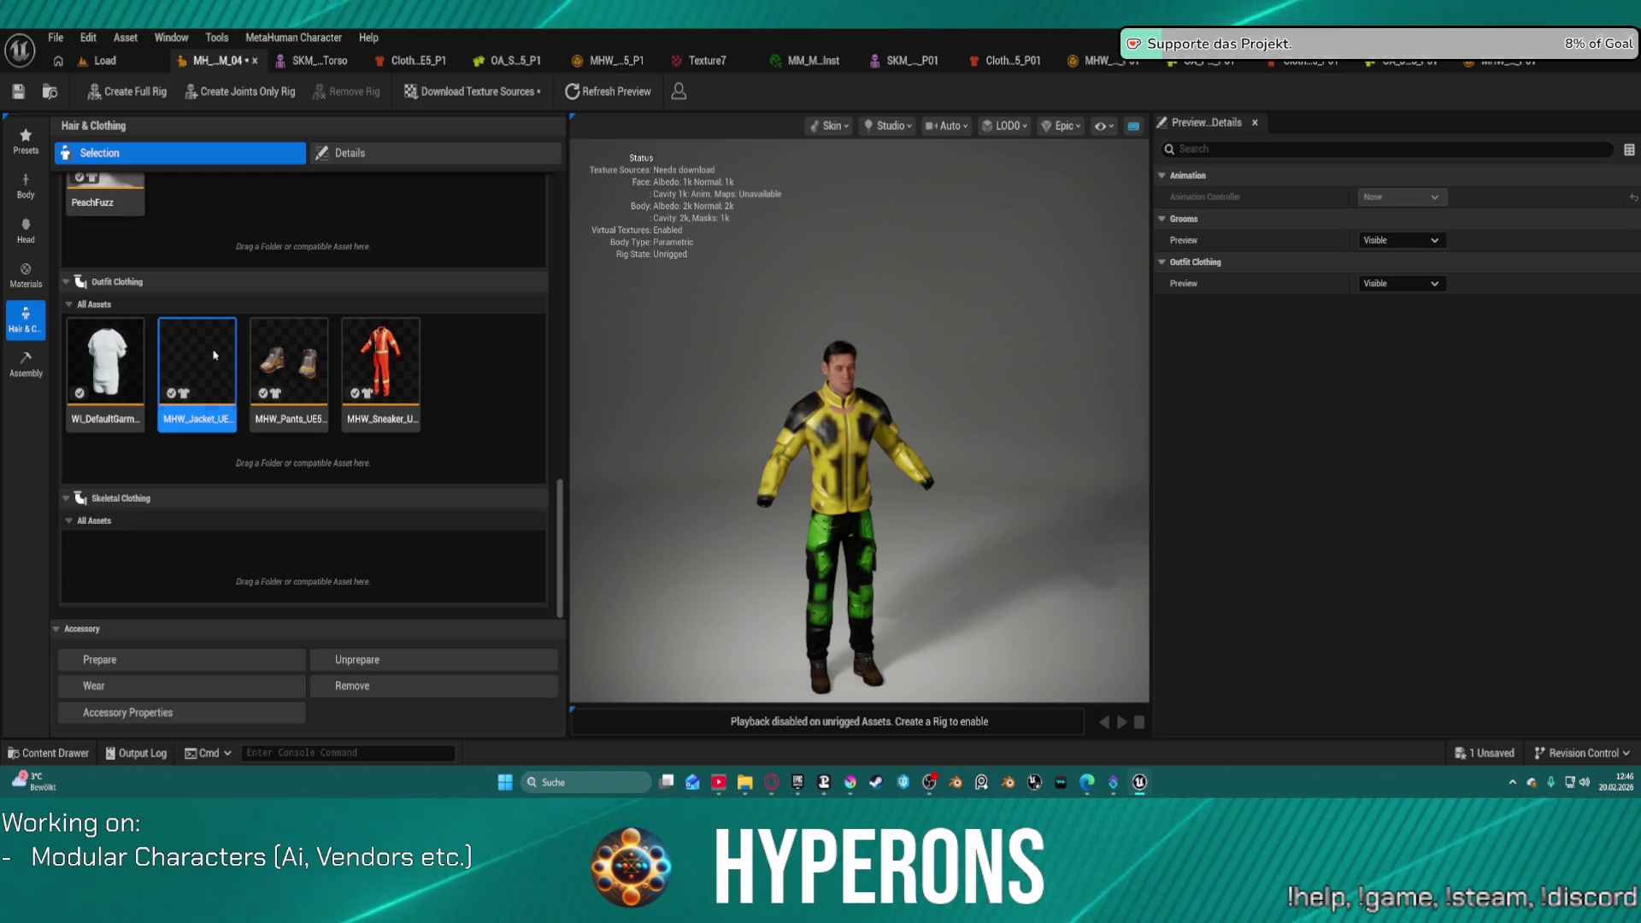
double_click(215, 355)
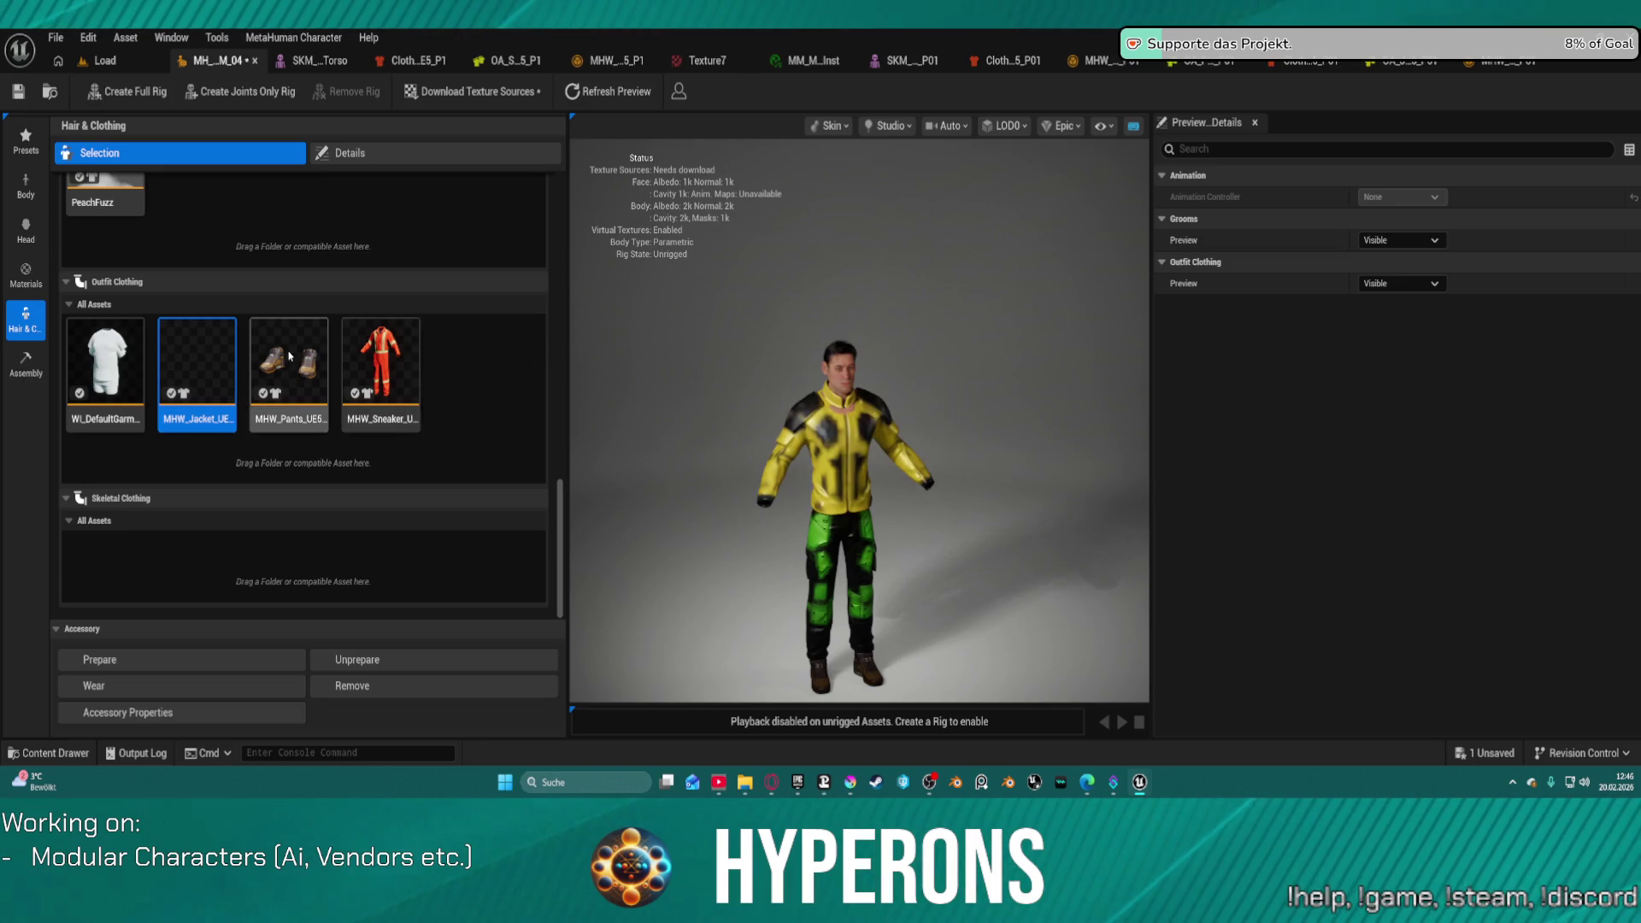
left_click(270, 372)
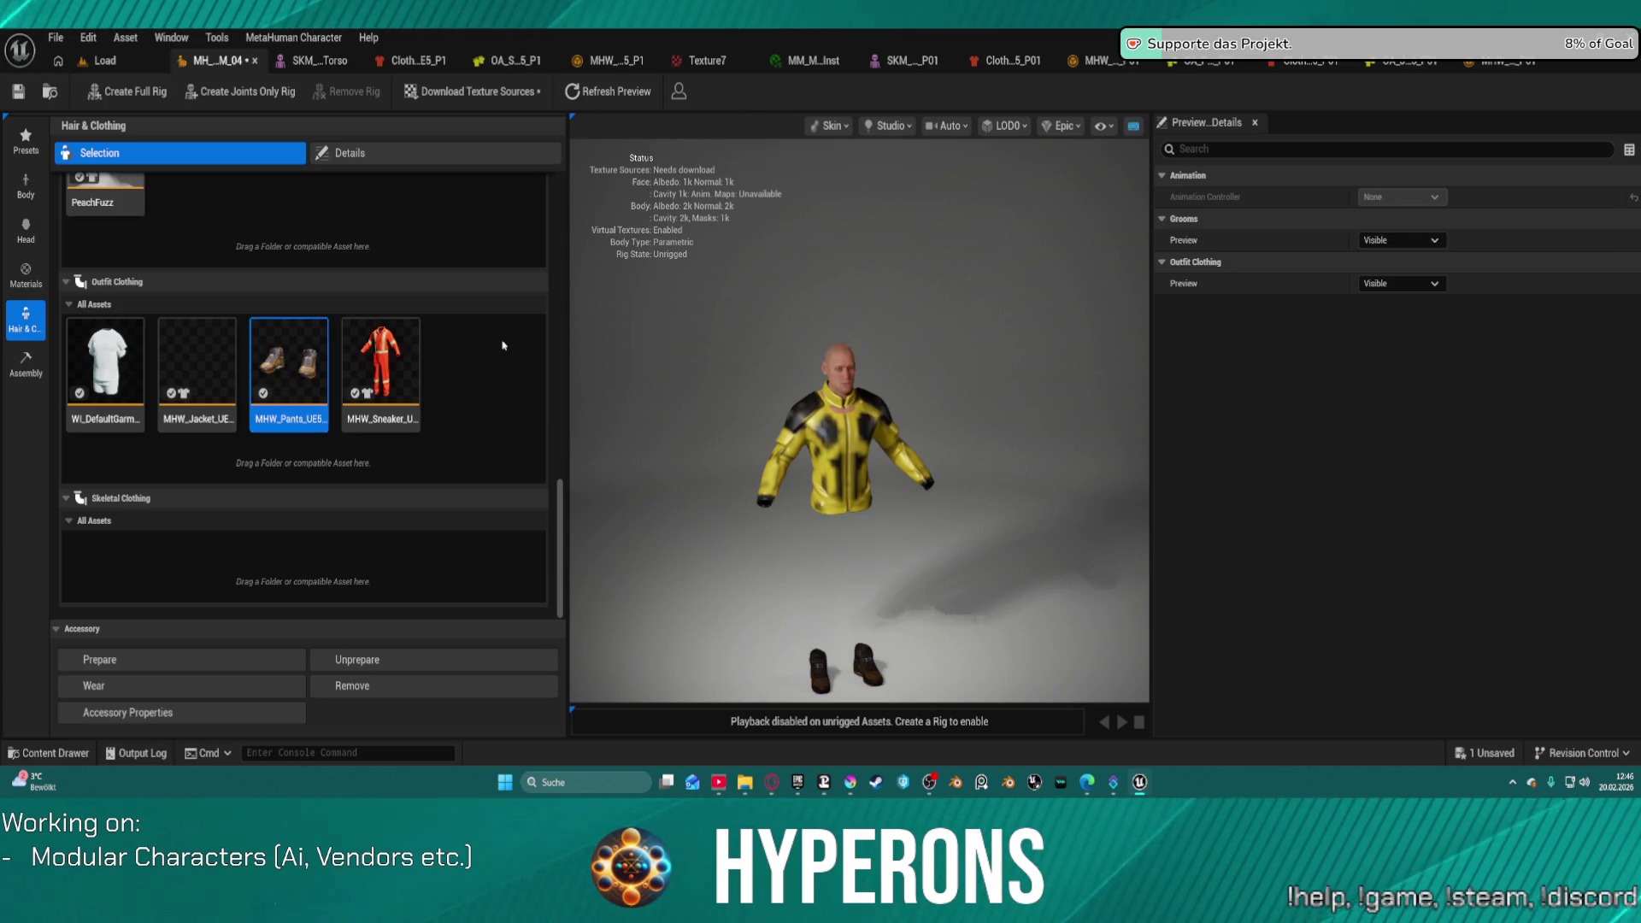
left_click(401, 352)
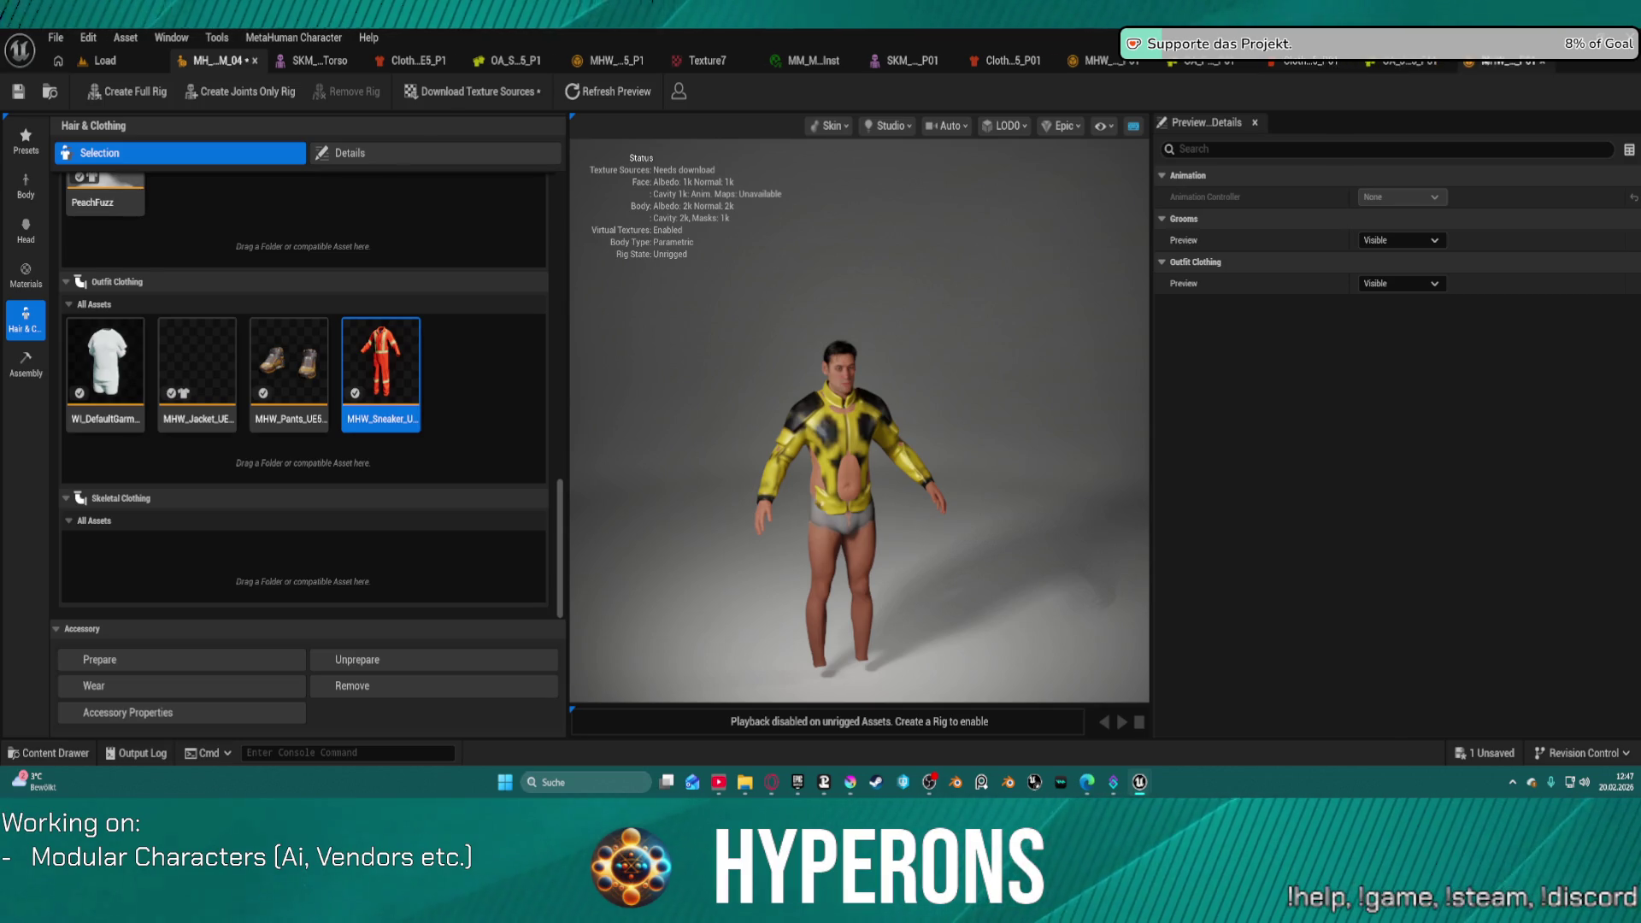
Step: Set the jacket's body hidden face map back to Texture4 and select the jacket on the character
left_click(1333, 63)
left_click(717, 430)
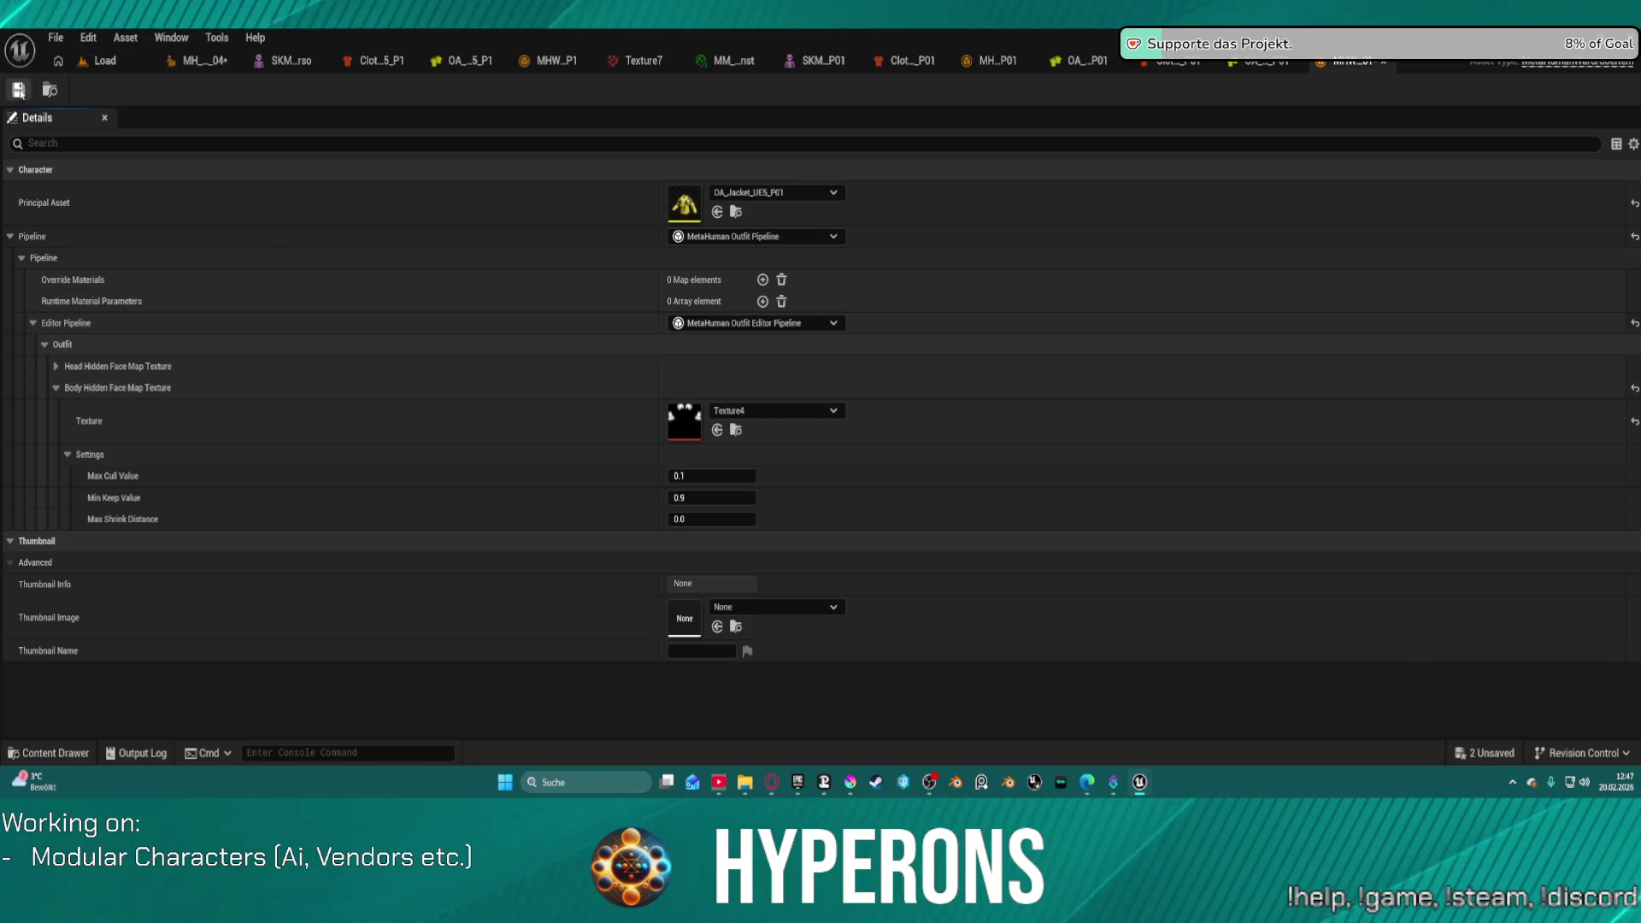
left_click(212, 65)
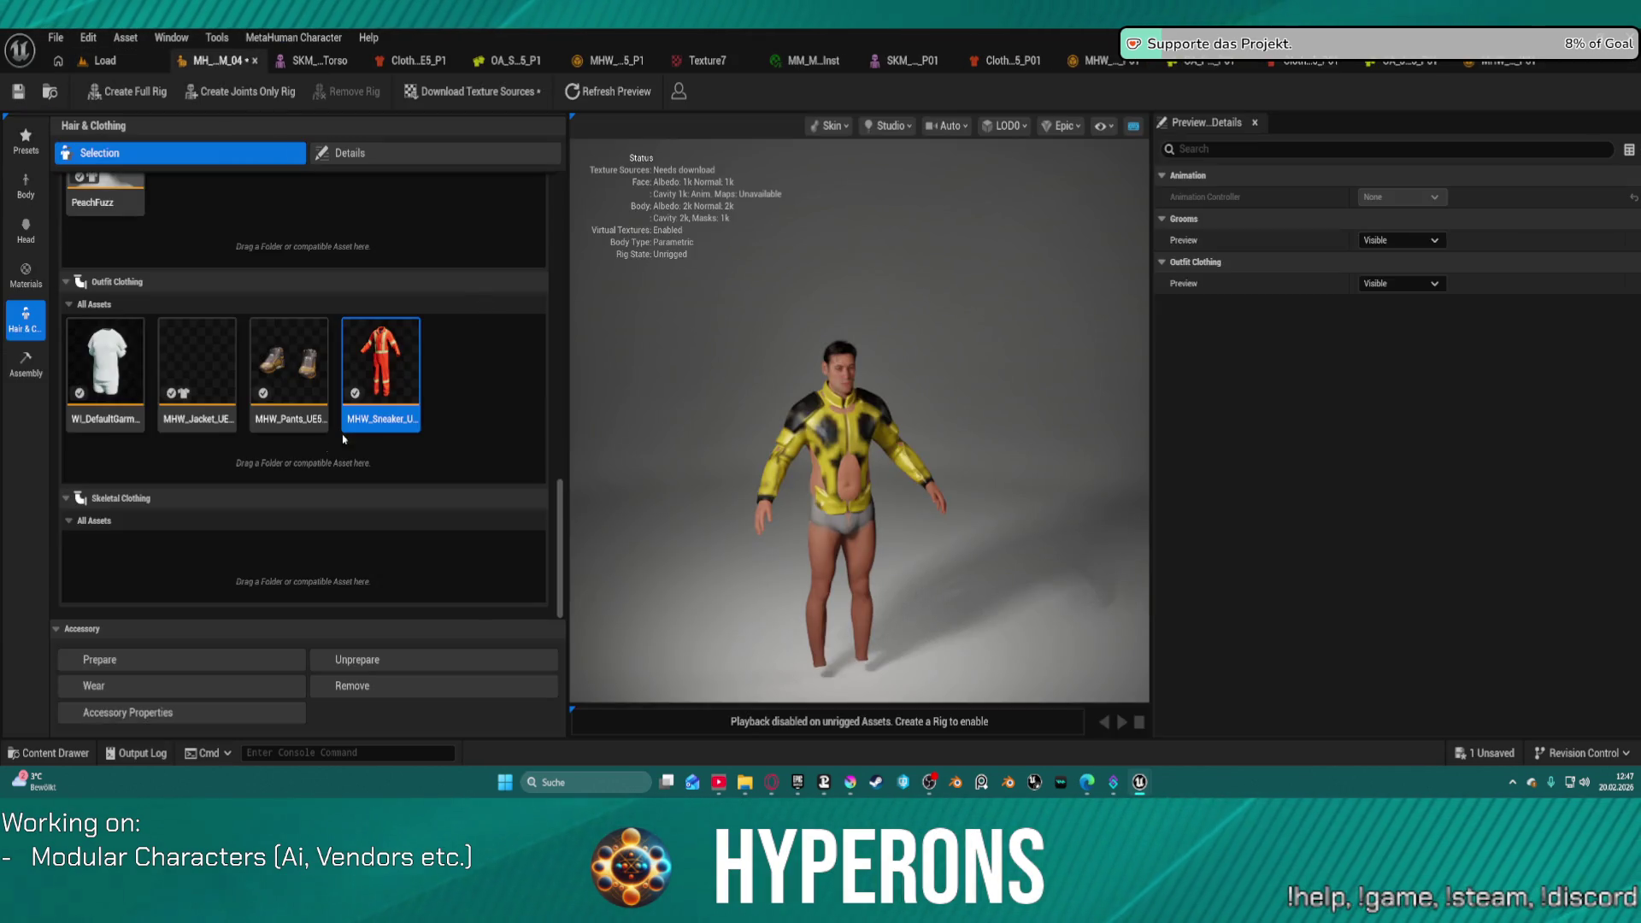
left_click(202, 372)
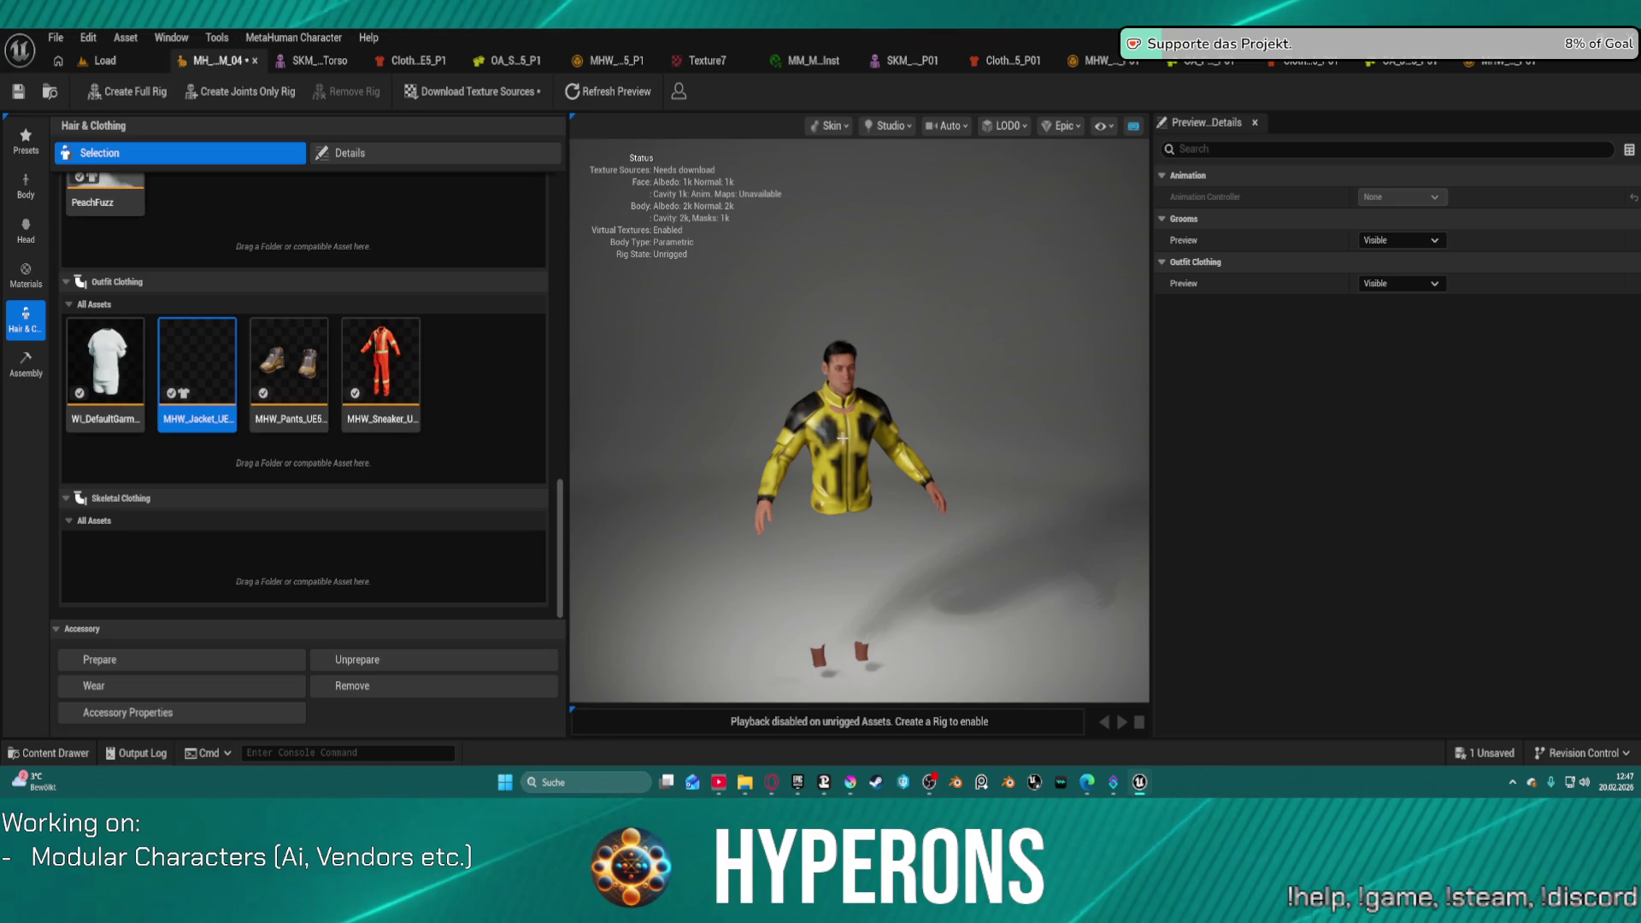
scroll(862, 406, "up", 2)
scroll(862, 407, "up", 3)
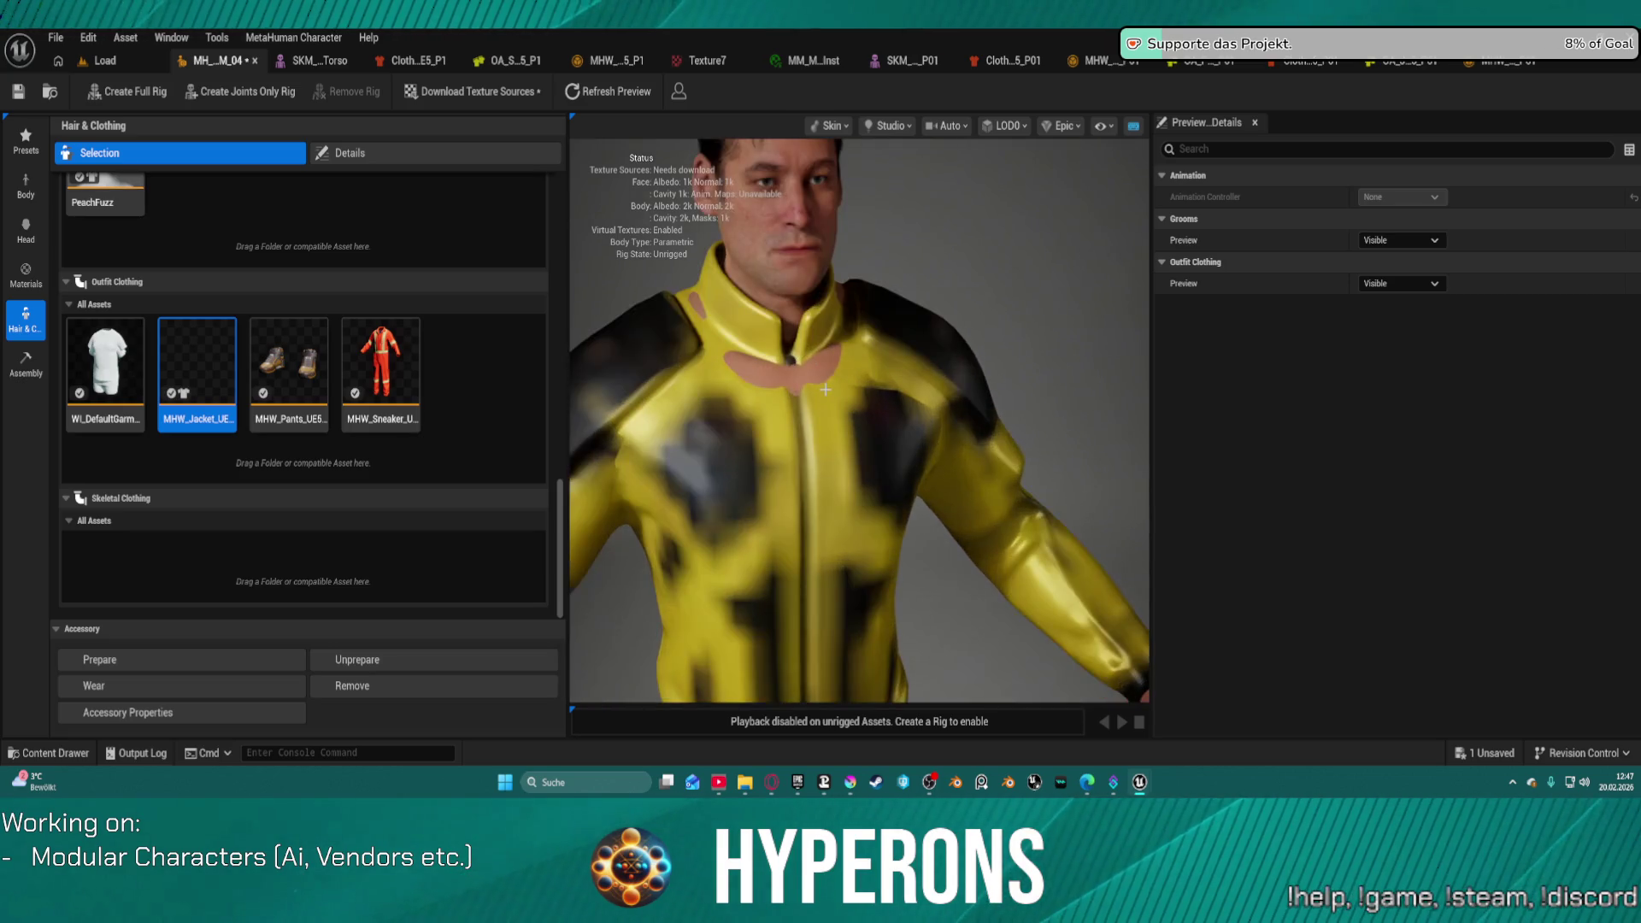
scroll(862, 407, "up", 2)
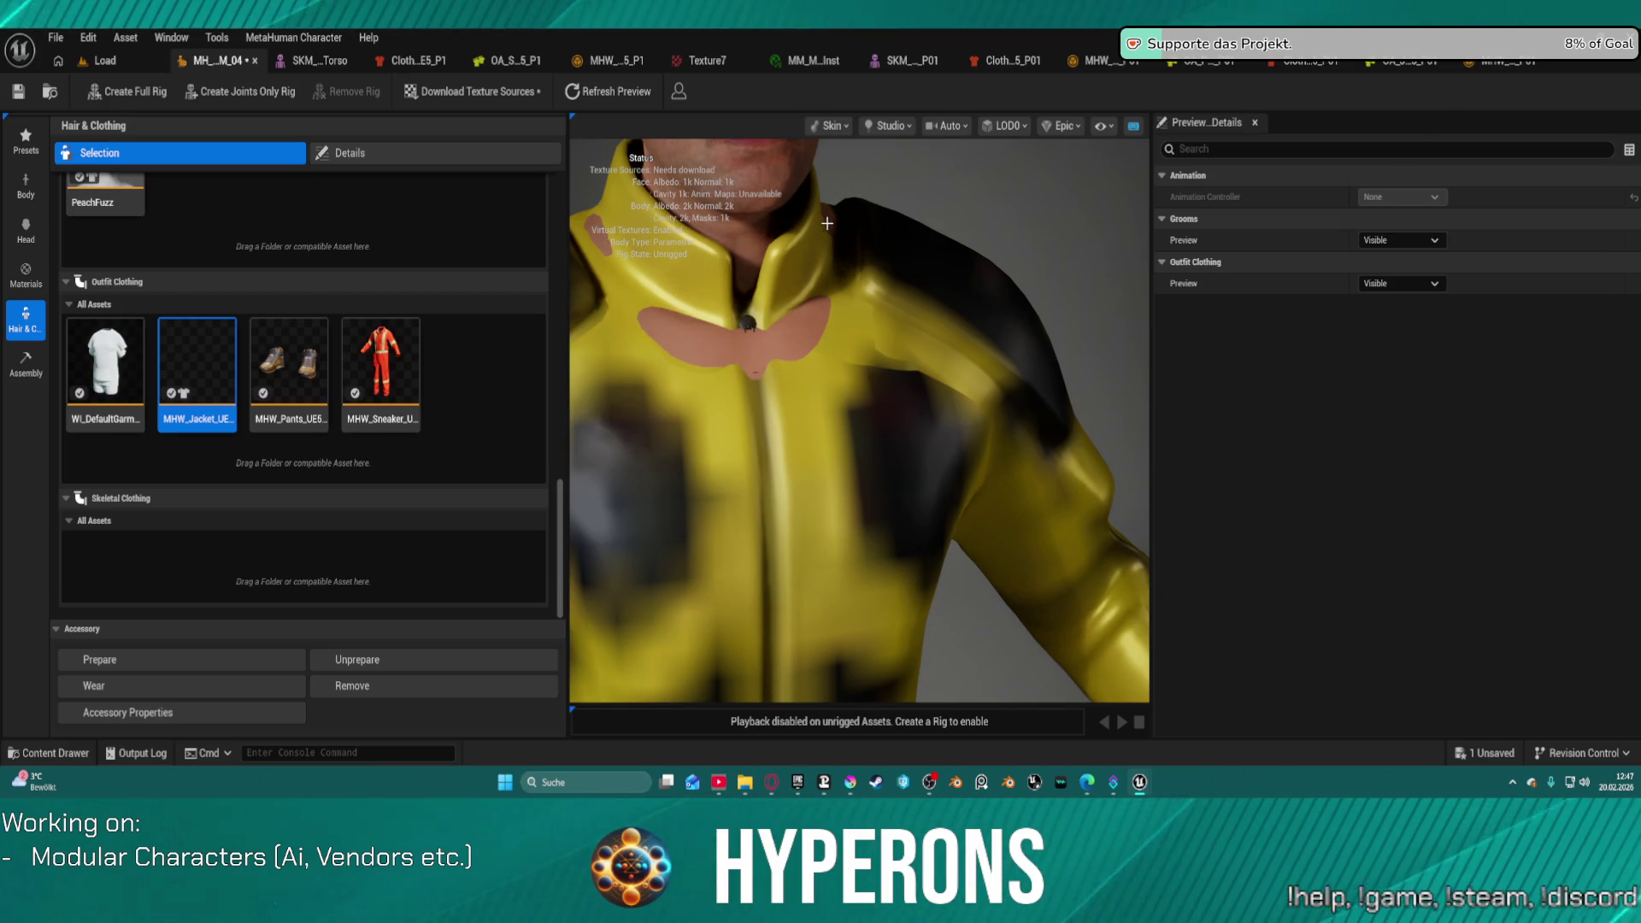
scroll(700, 290, "down", 6)
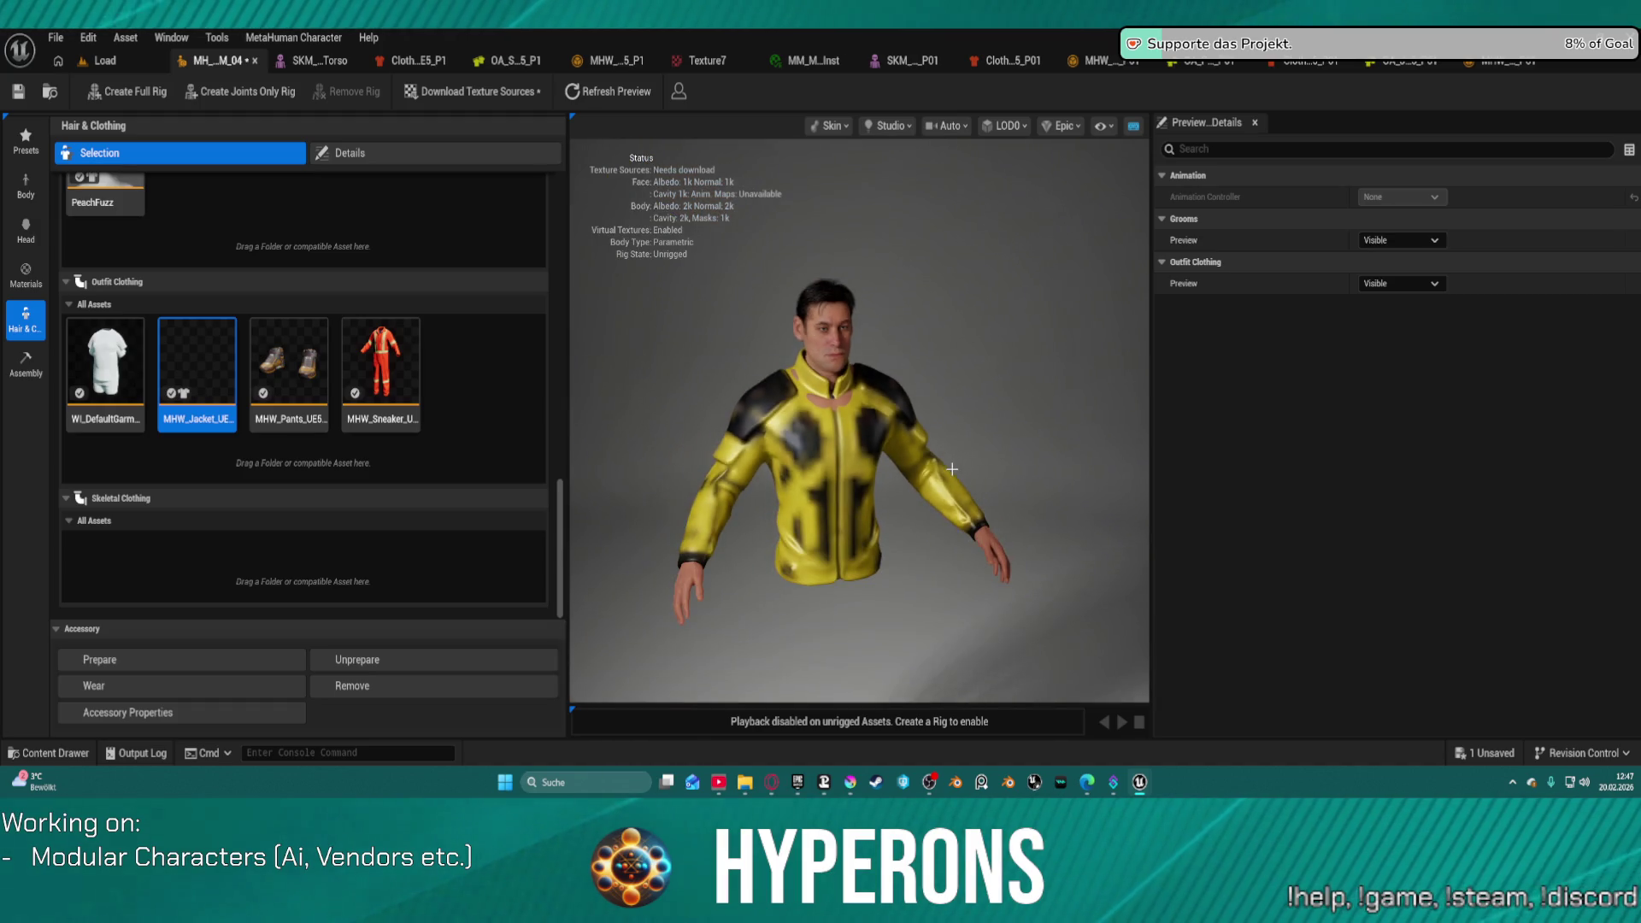
scroll(951, 468, "down", 1)
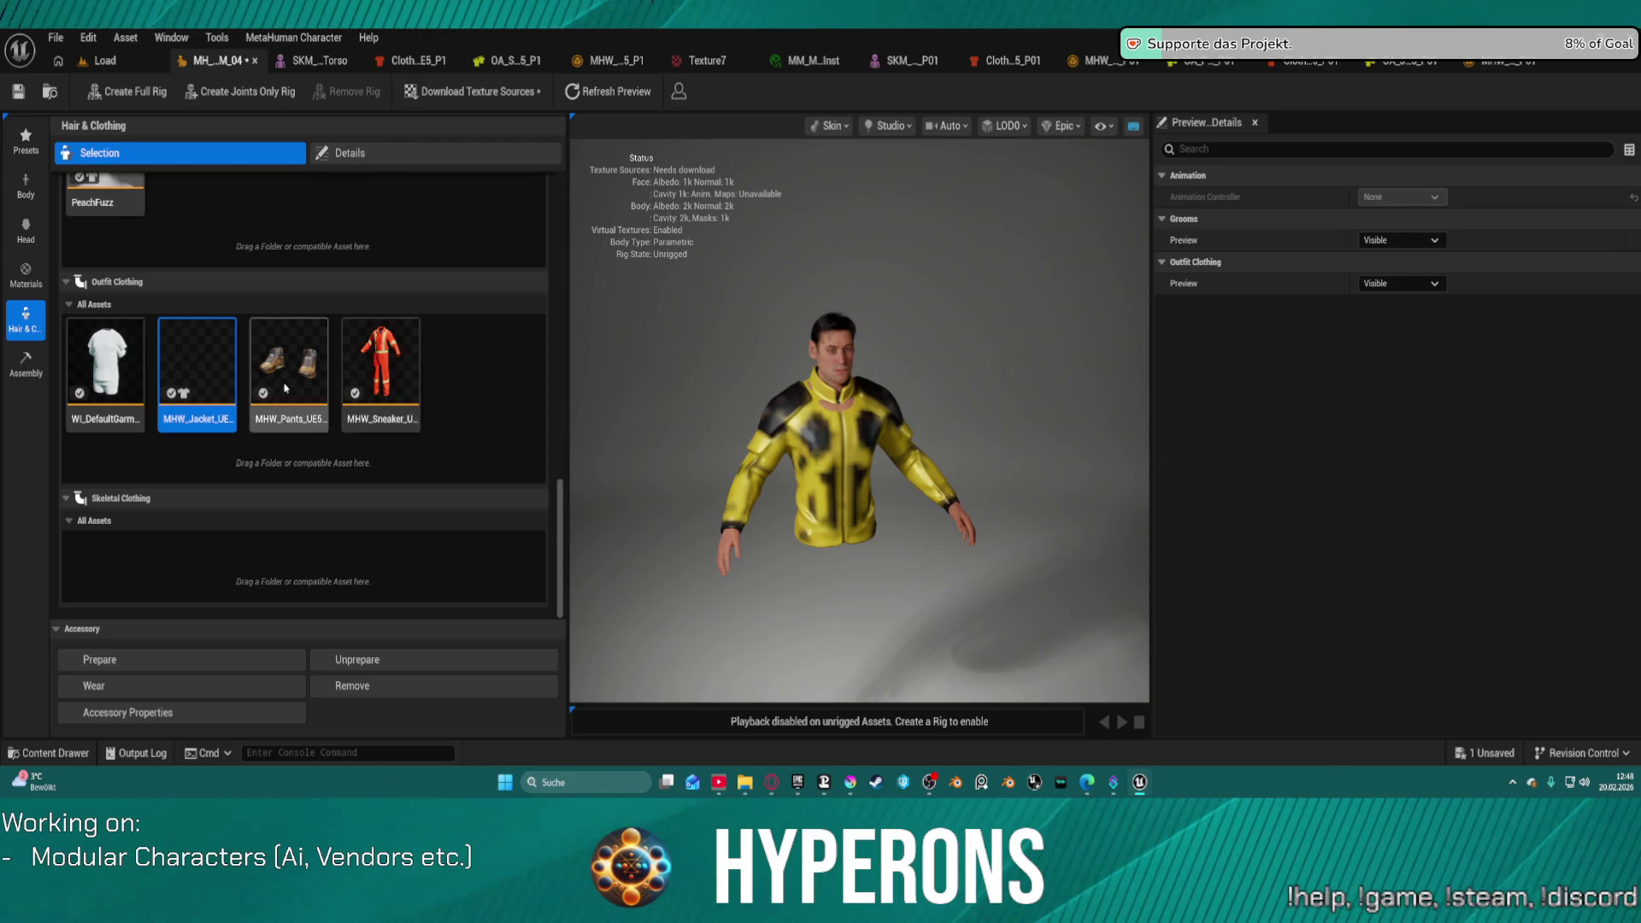
Step: Assign Texture as the sneaker outfit's body hidden-face map and save the outfit asset
left_click(308, 342)
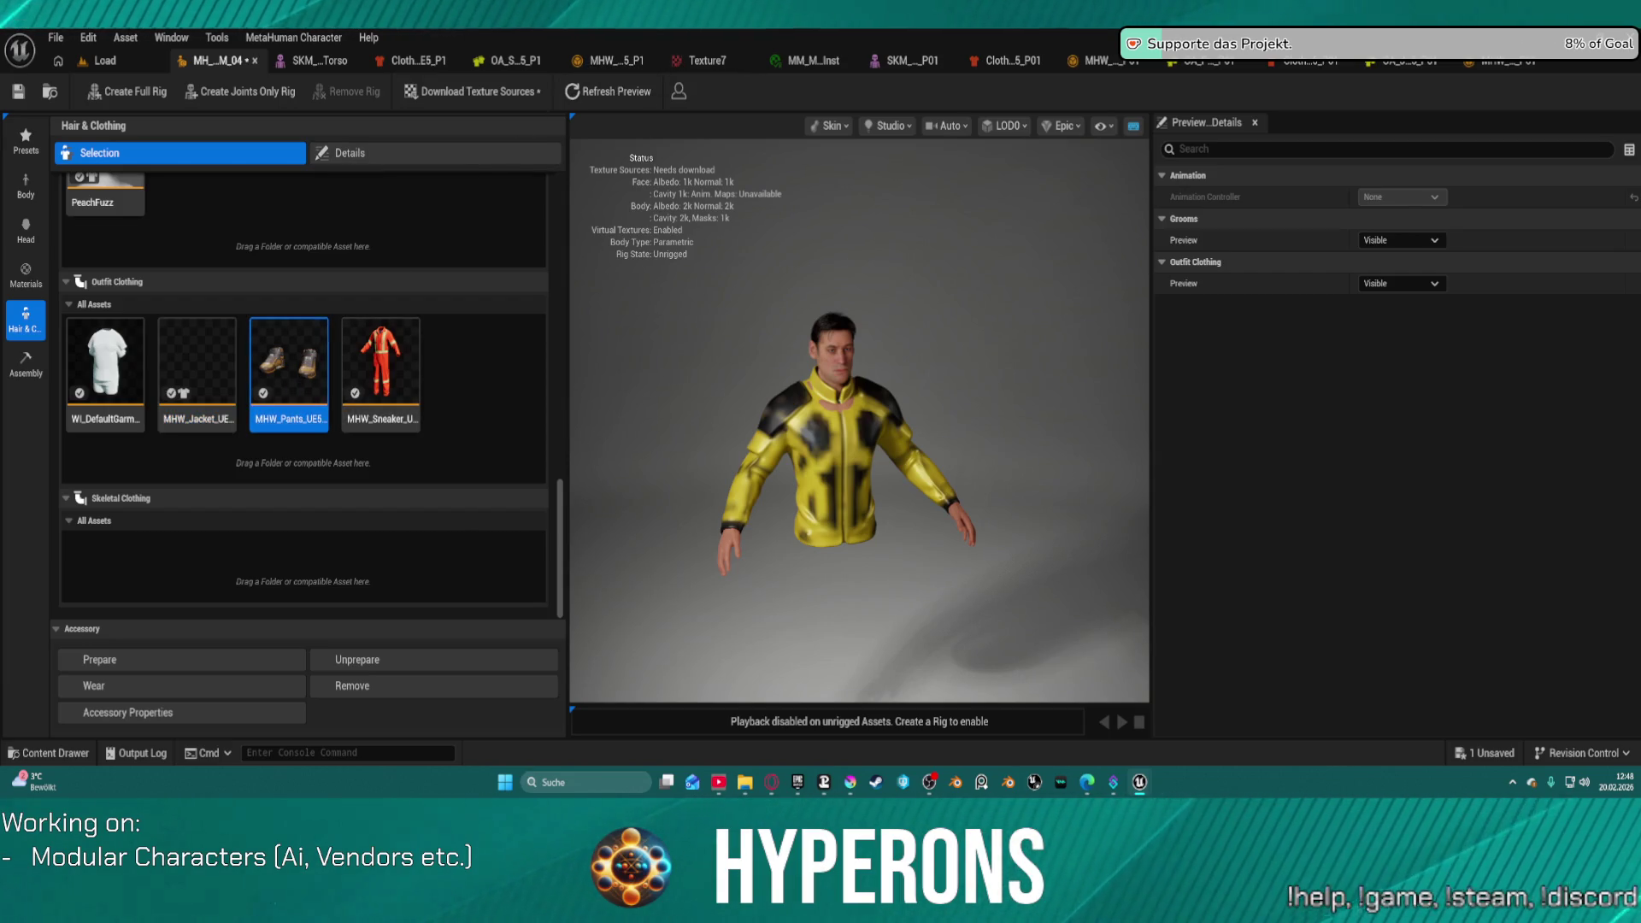
left_click(581, 68)
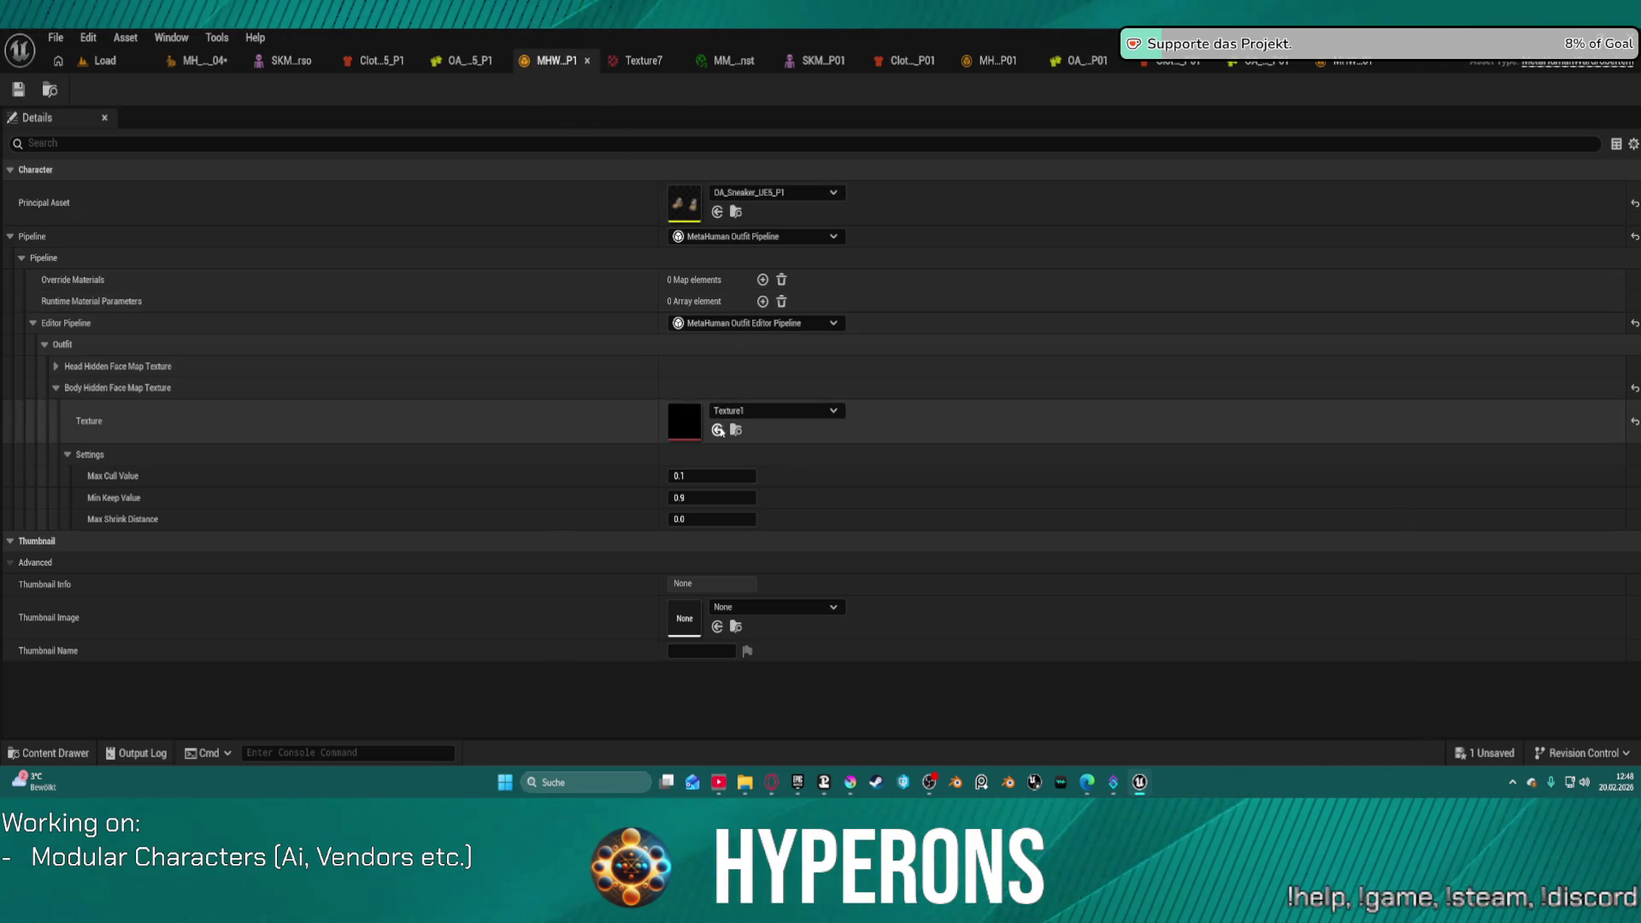
left_click(718, 430)
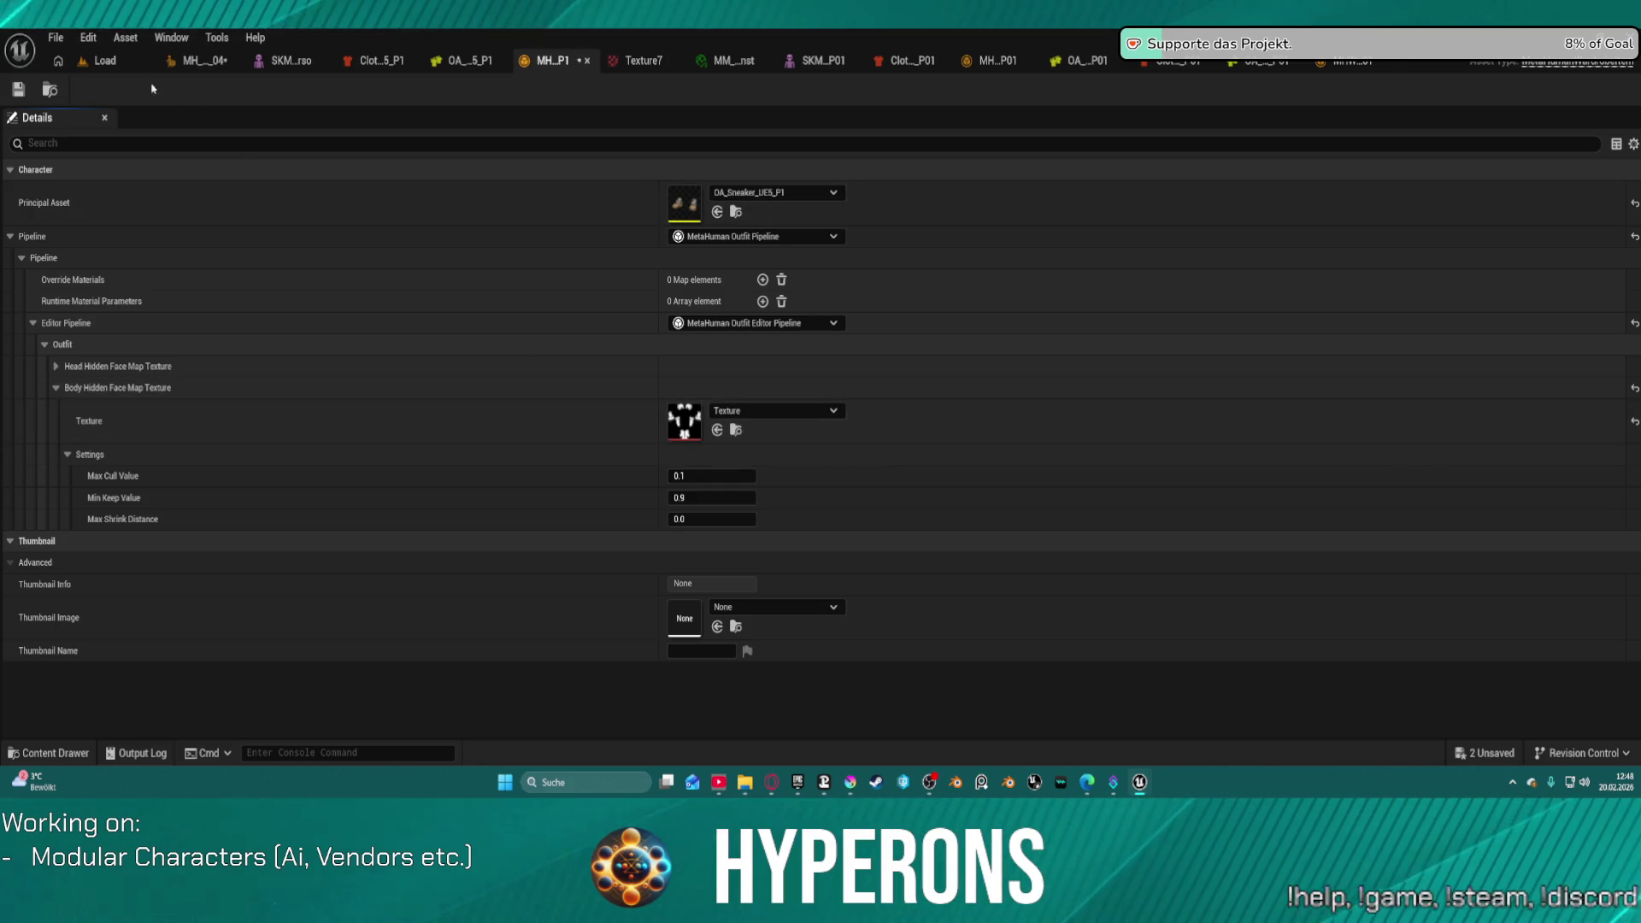
left_click(18, 89)
Step: Save the MetaHuman with Ctrl+S and preview it with the pants and sneaker outfits
left_click(98, 60)
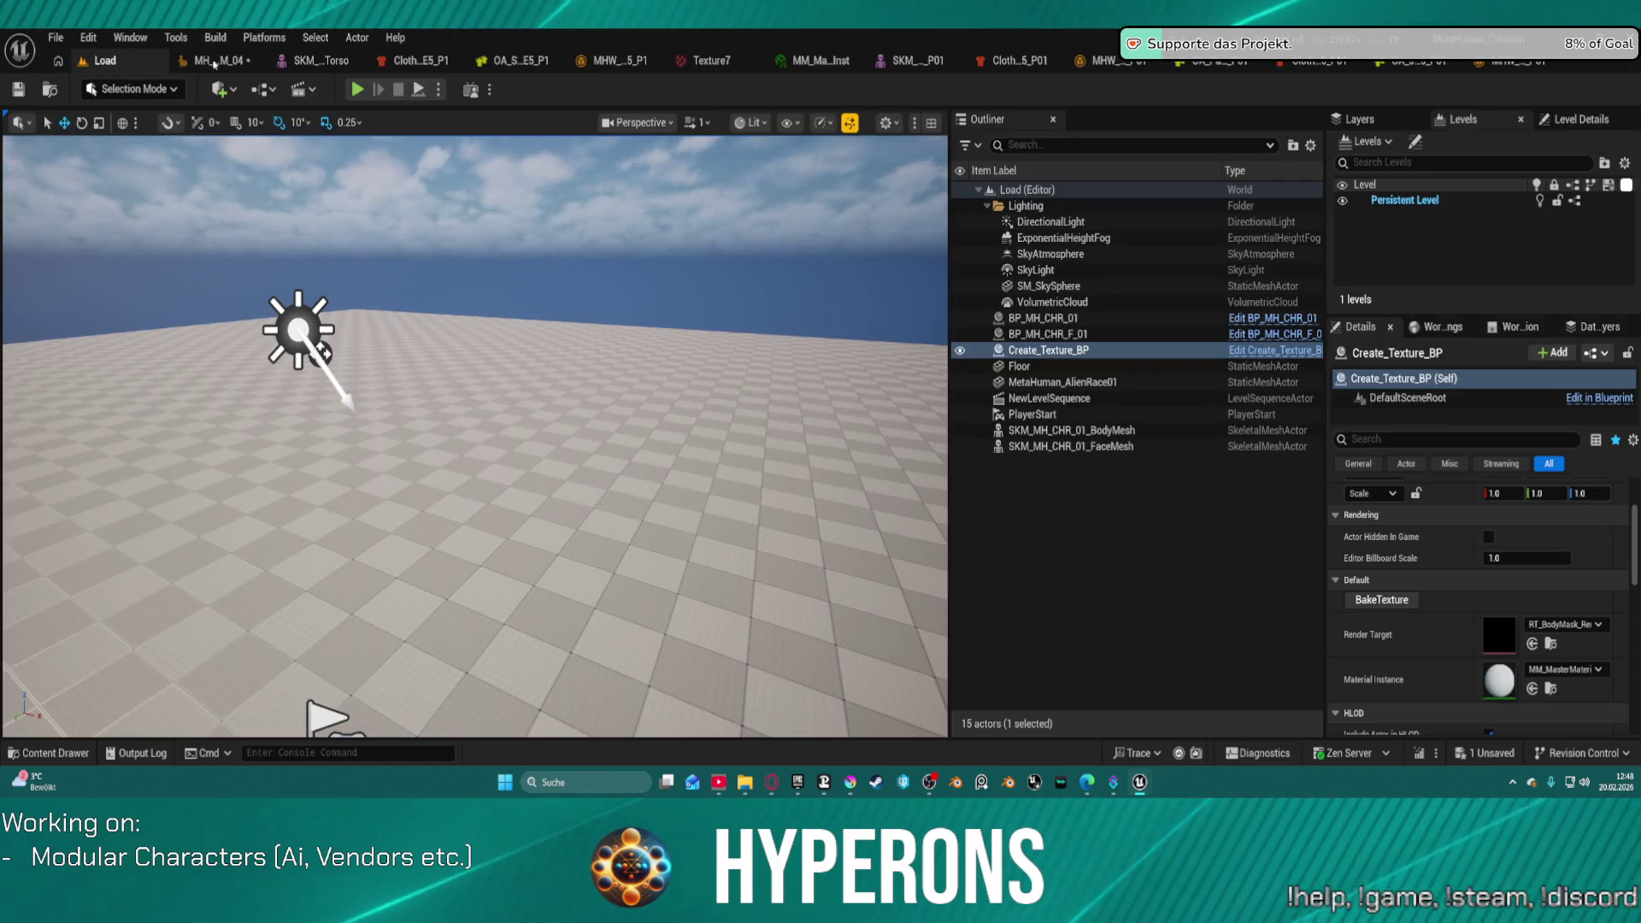
left_click(206, 64)
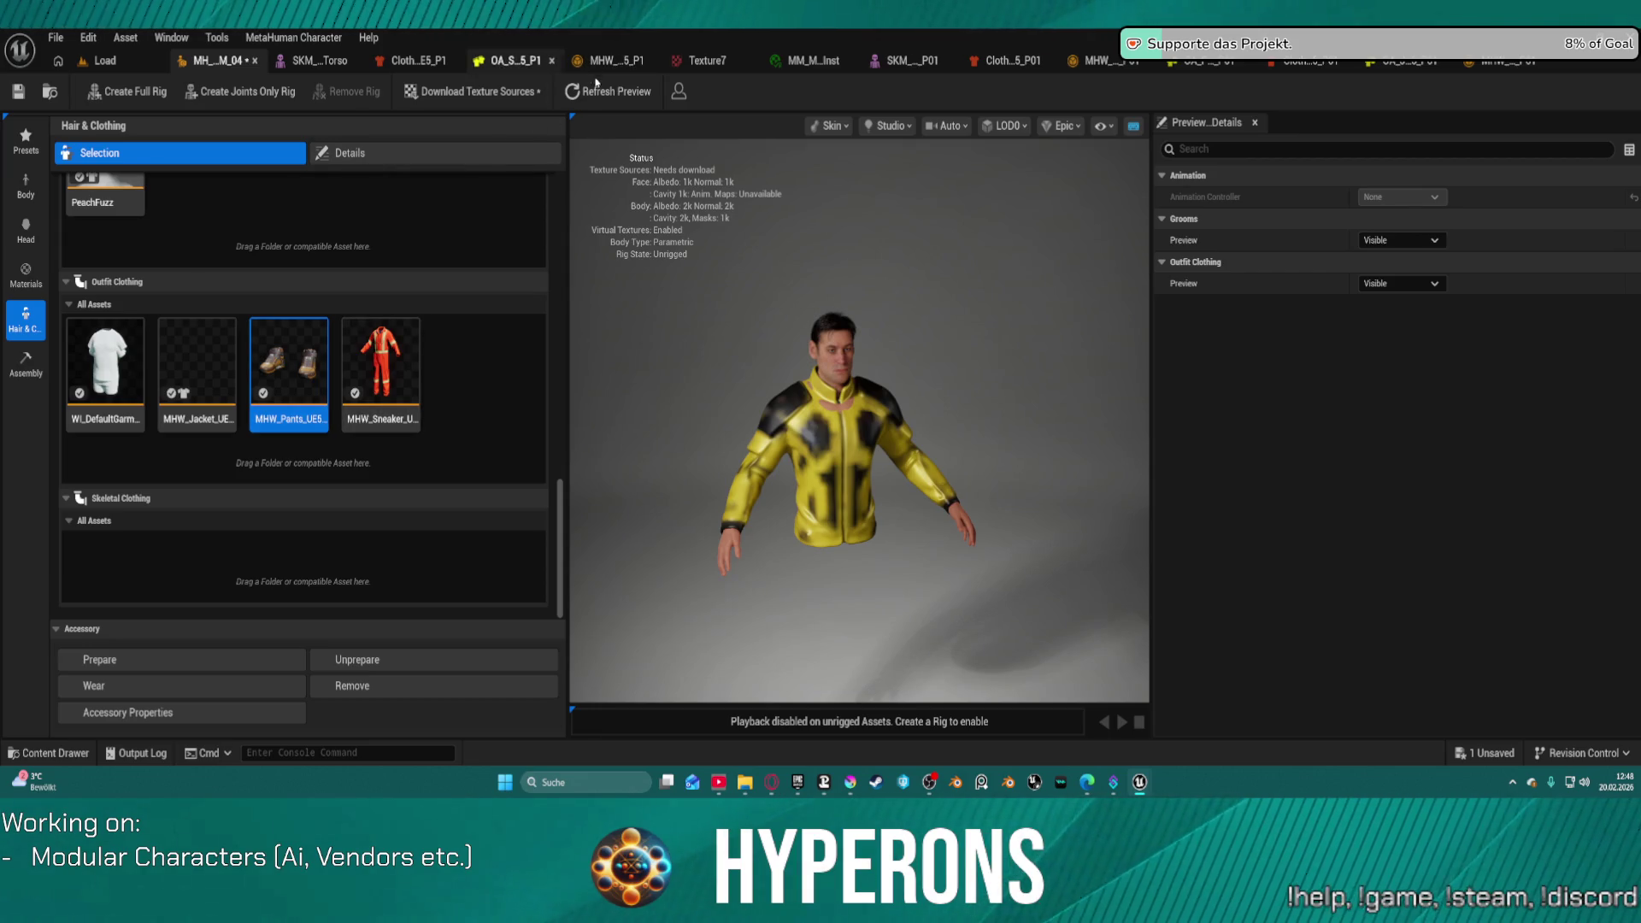
key("ctrl+s")
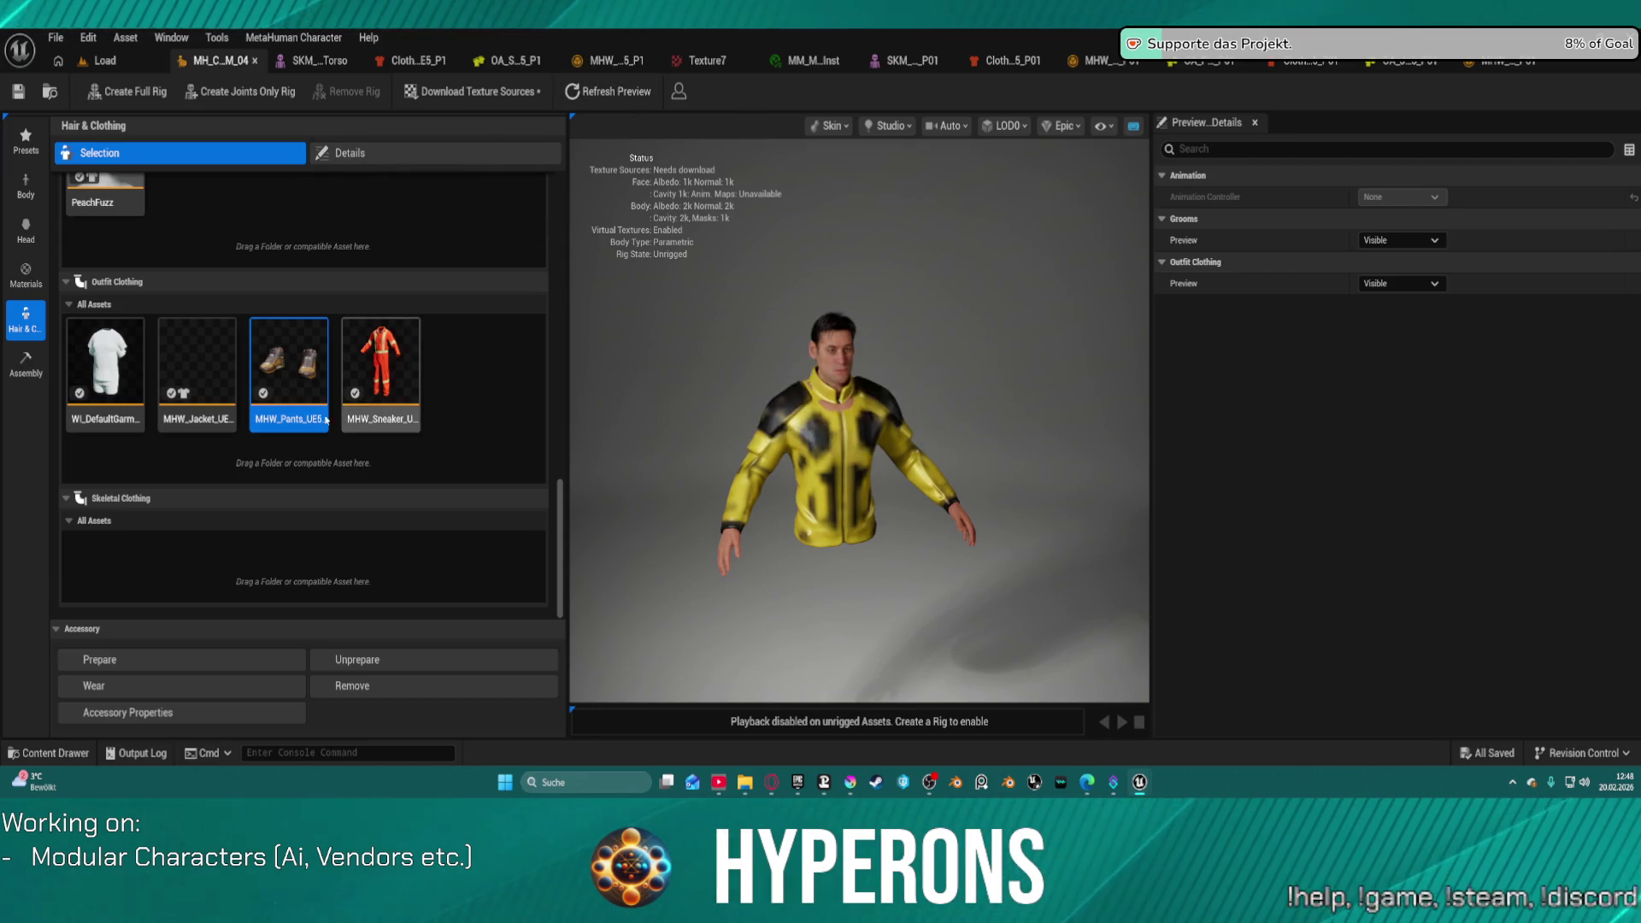
left_click(287, 351)
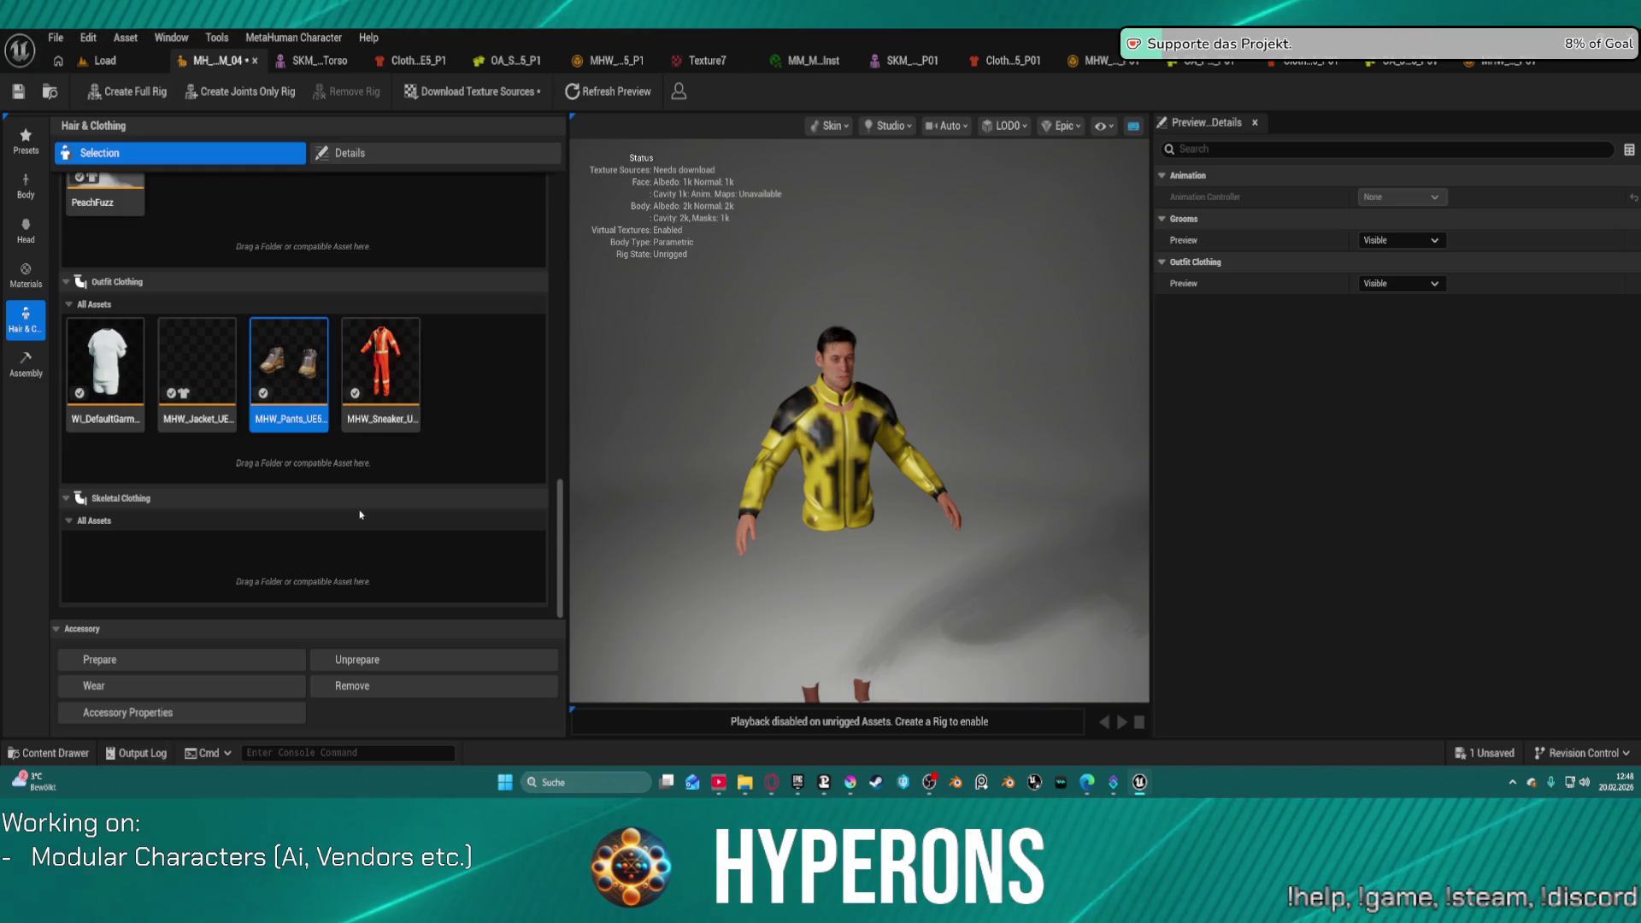
double_click(405, 361)
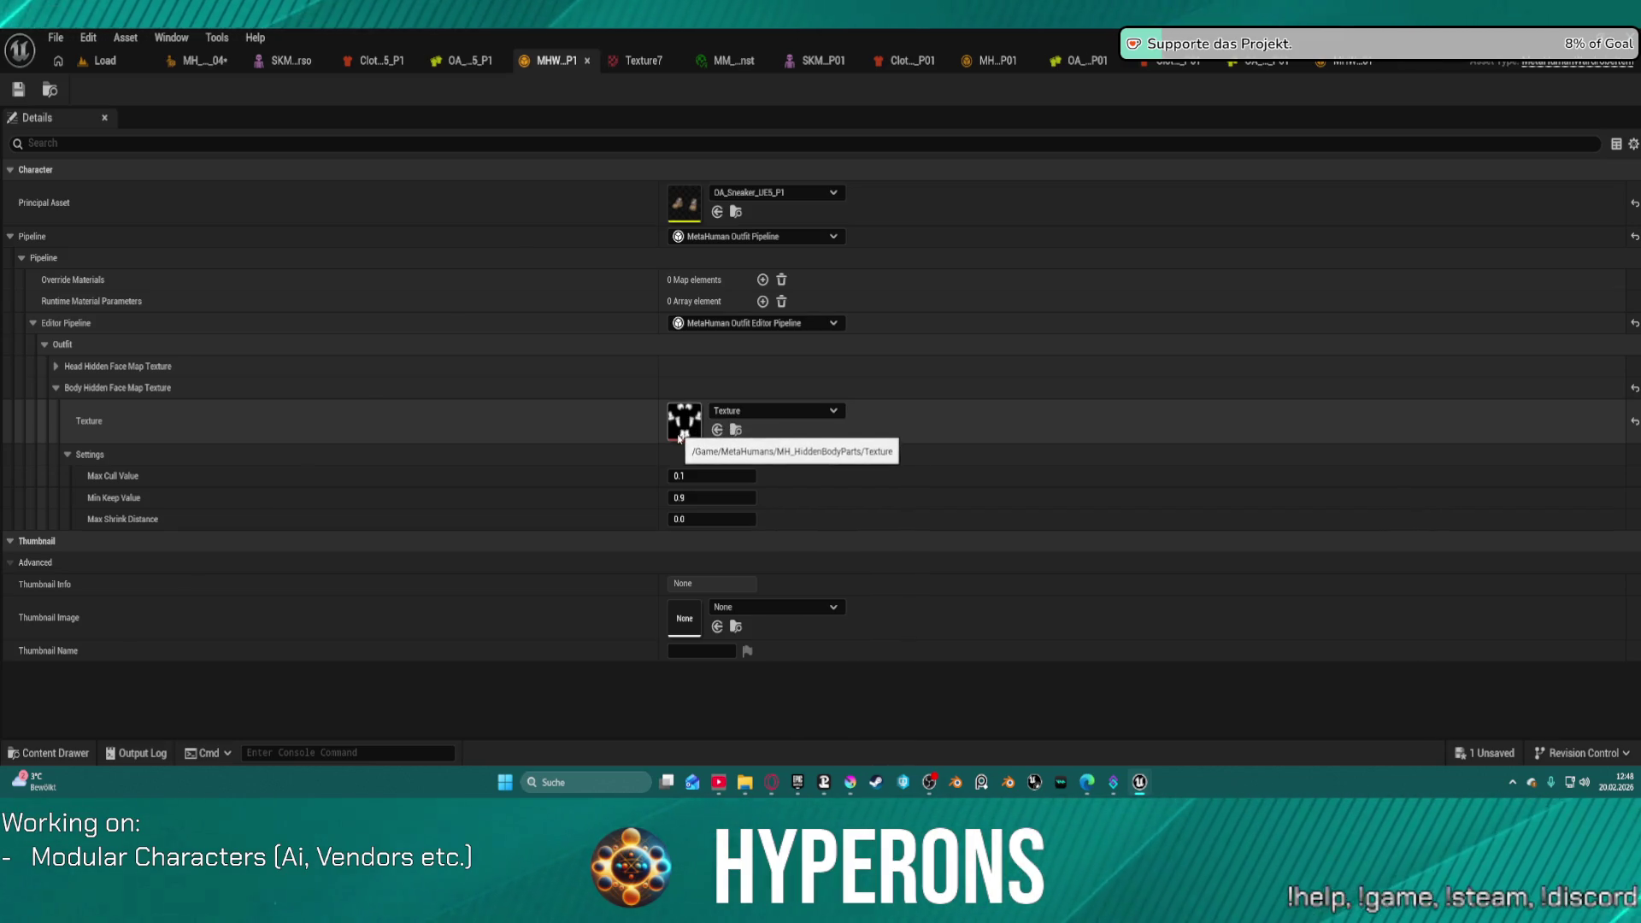
left_click(191, 61)
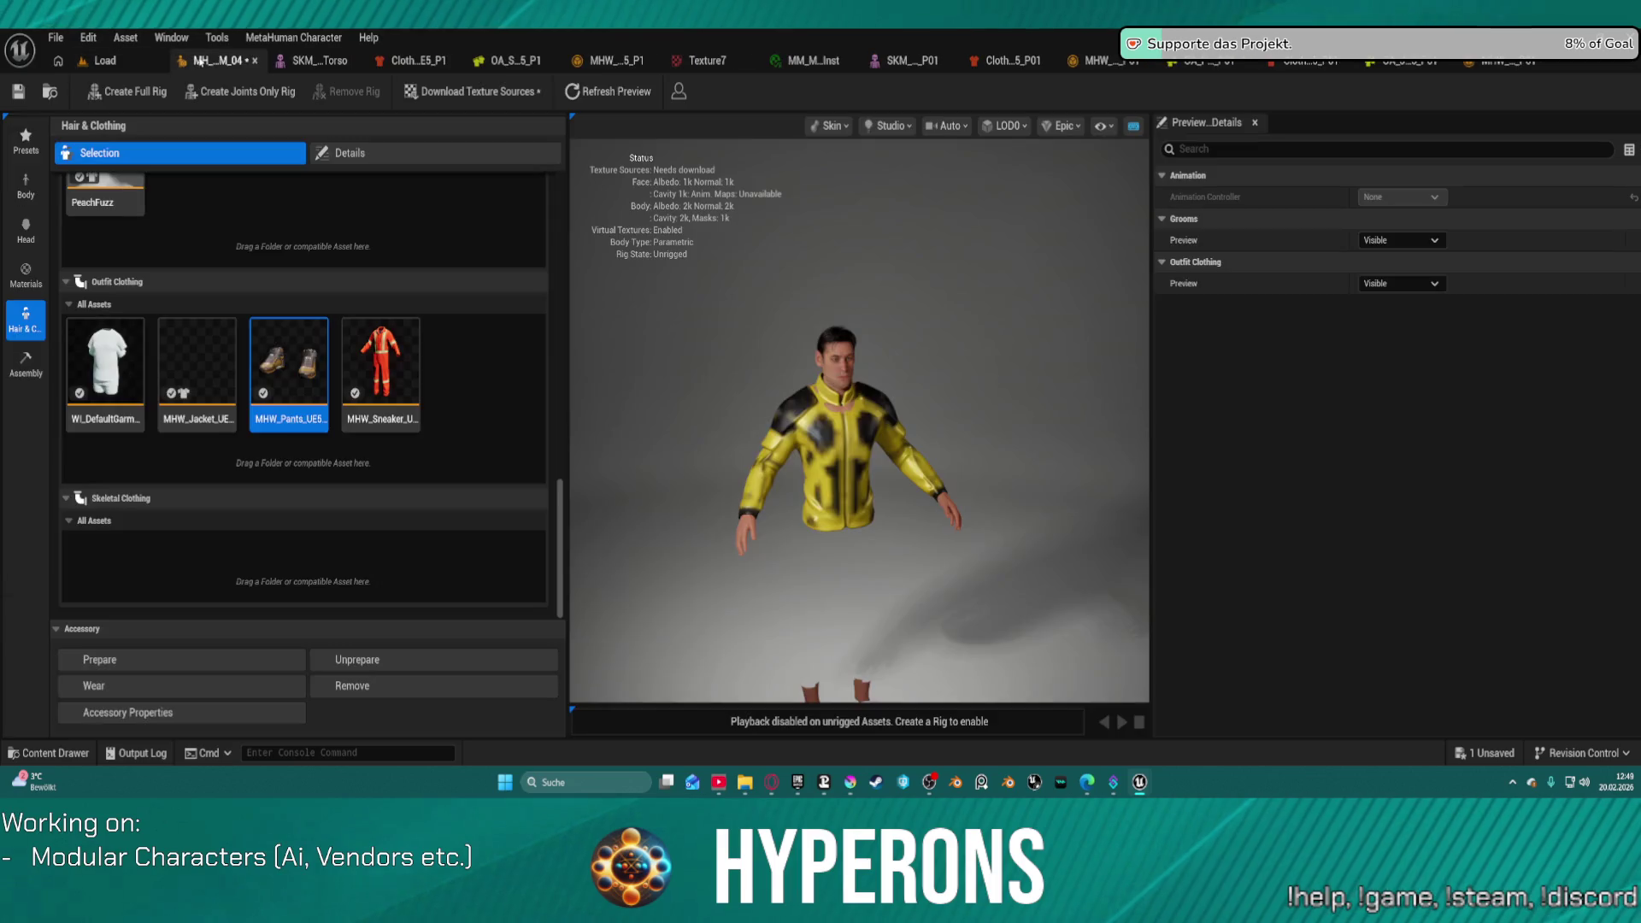
Step: Put on the MHW_Sneaker and MHW_Pants outfits and orbit to frame the dressed character
left_click(381, 368)
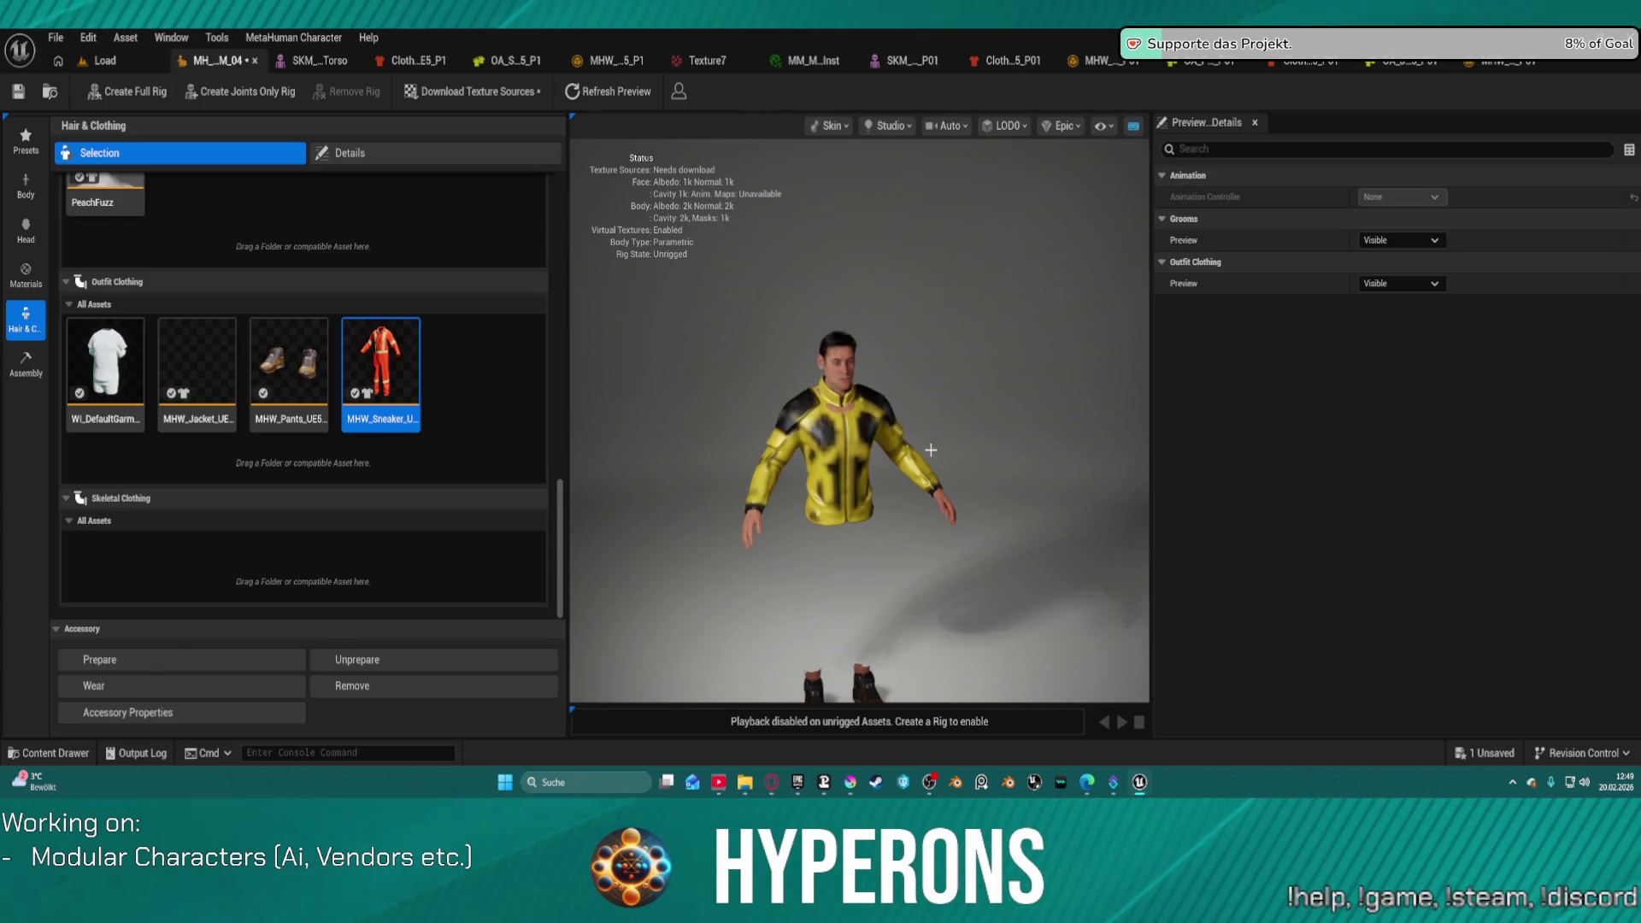
scroll(936, 444, "down", 1)
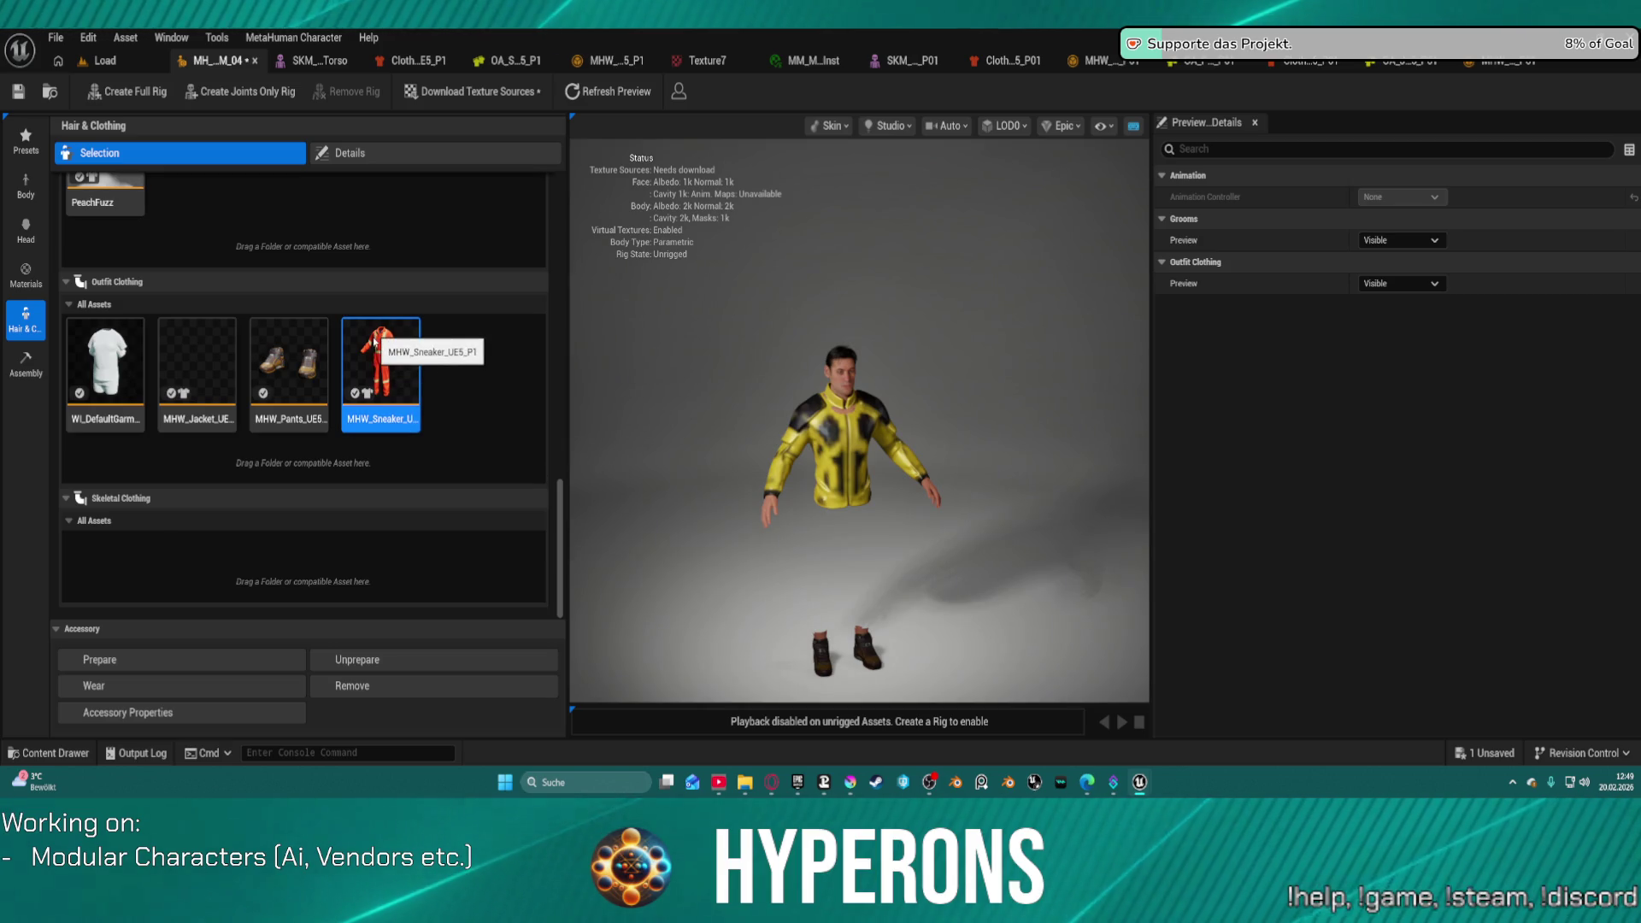
left_click(312, 376)
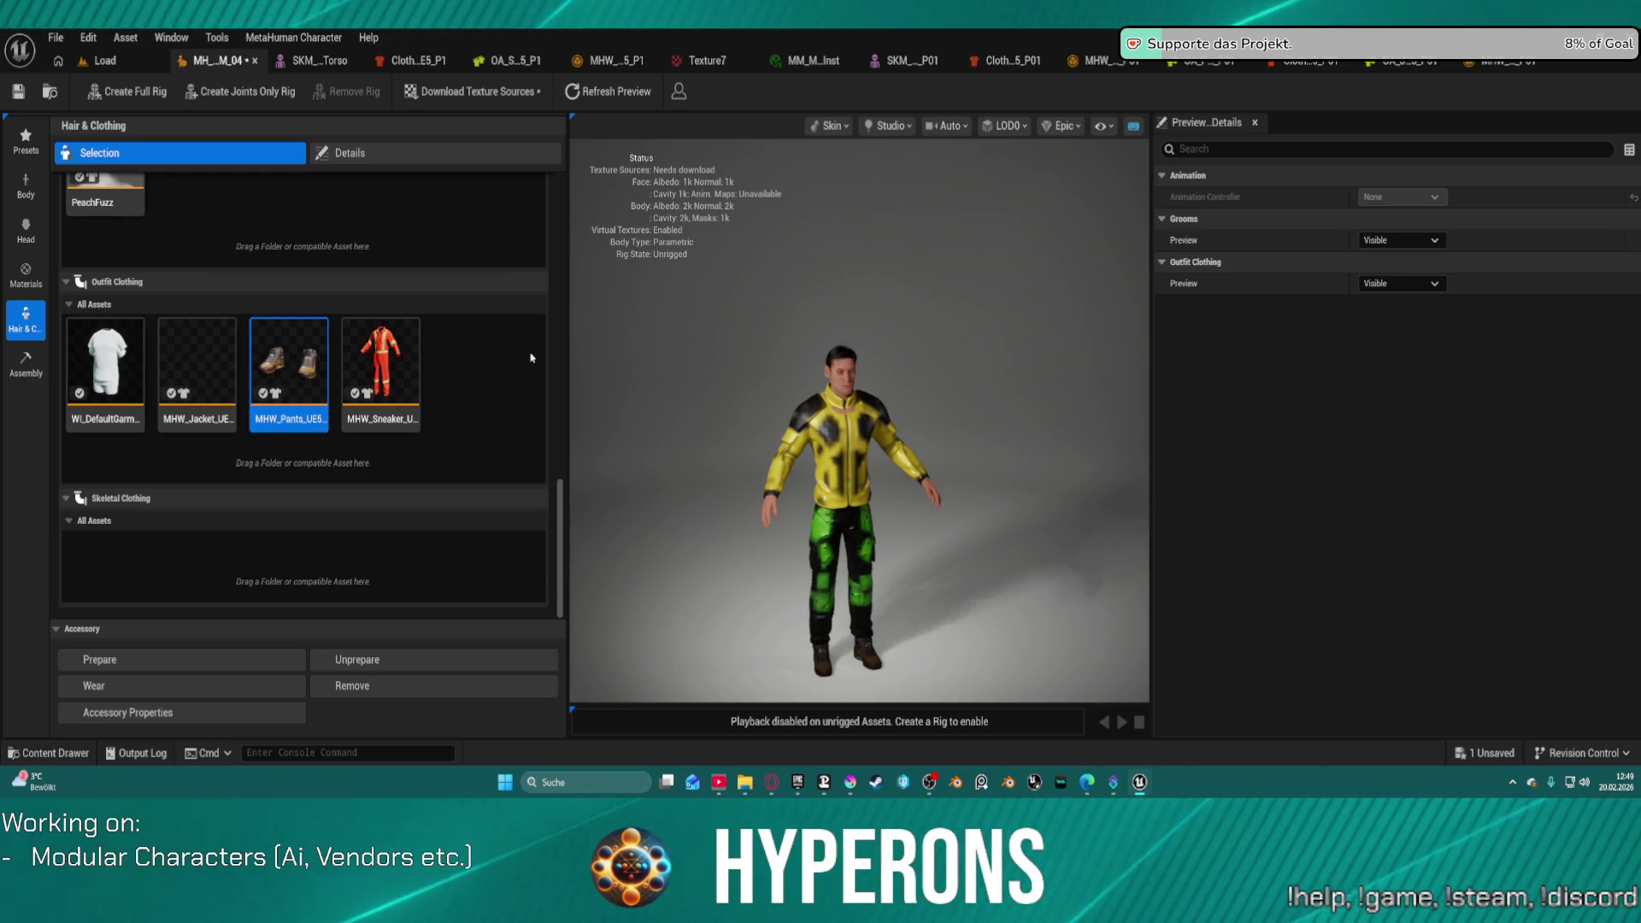
left_click_drag(753, 419, 995, 419)
left_click_drag(852, 556, 790, 556)
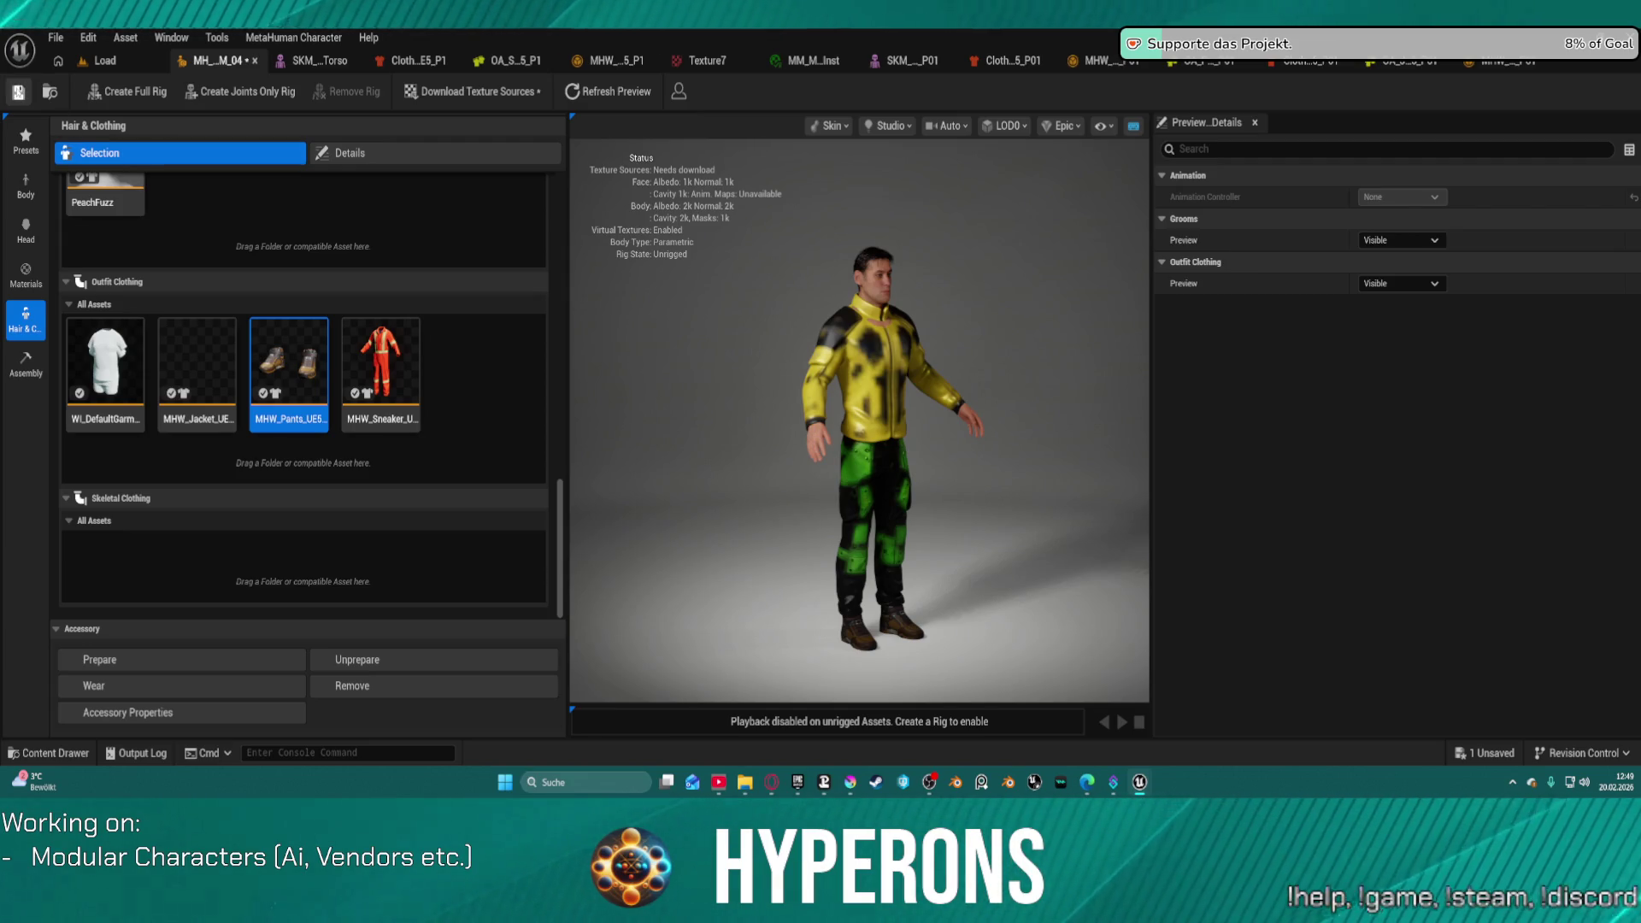
Step: Save the MetaHuman and download its high-resolution texture sources
left_click(18, 92)
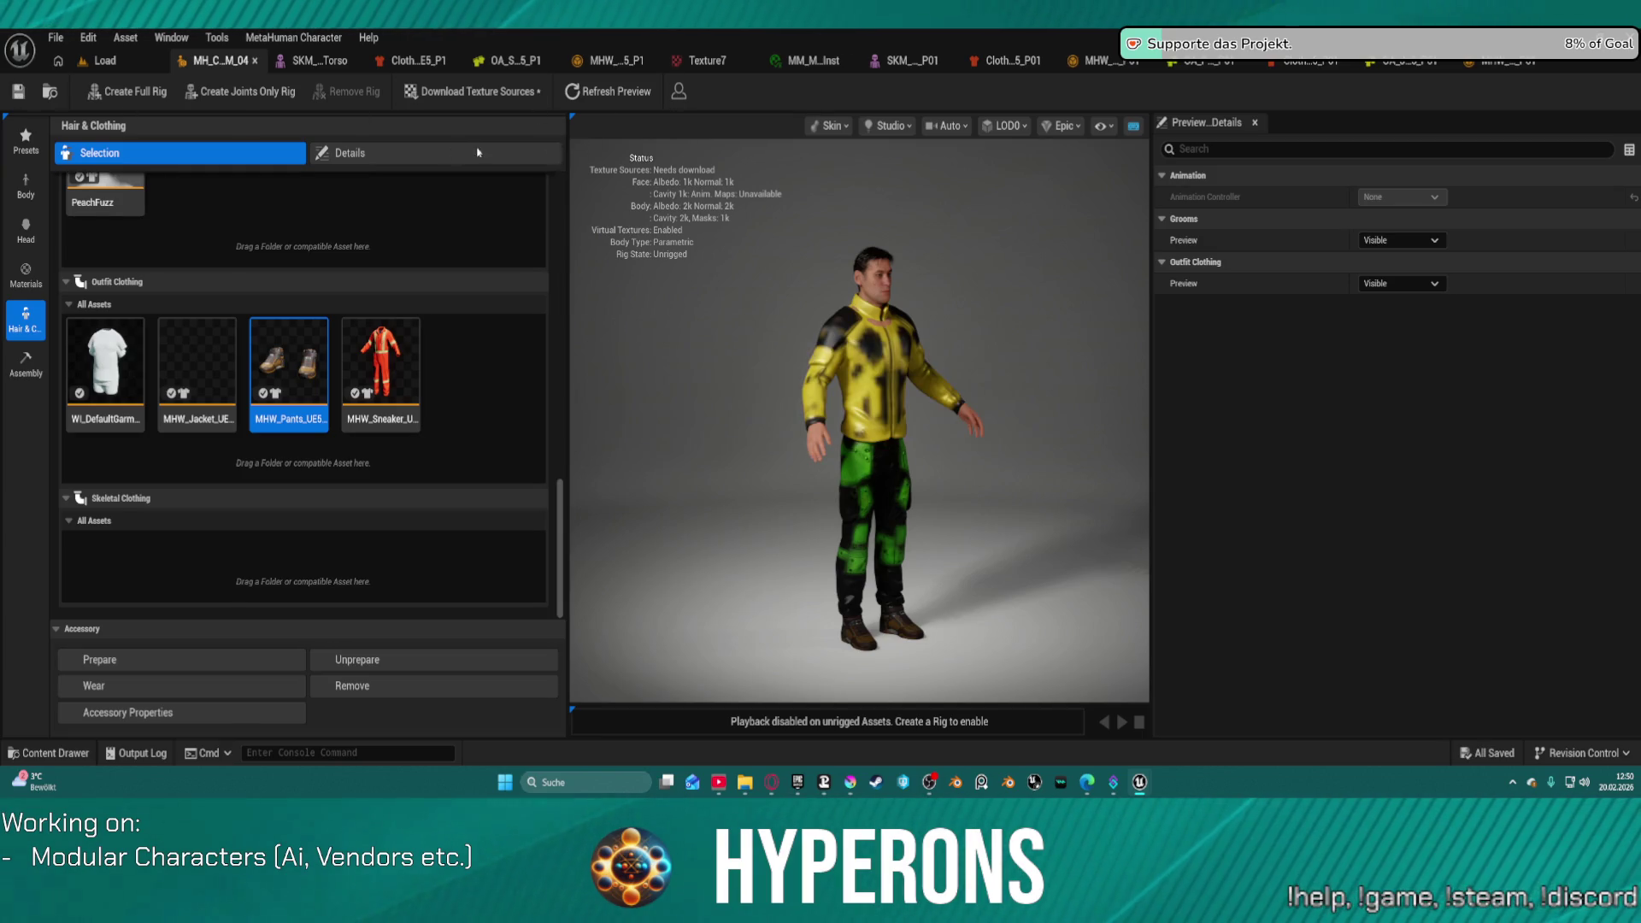
left_click(118, 65)
left_click(216, 60)
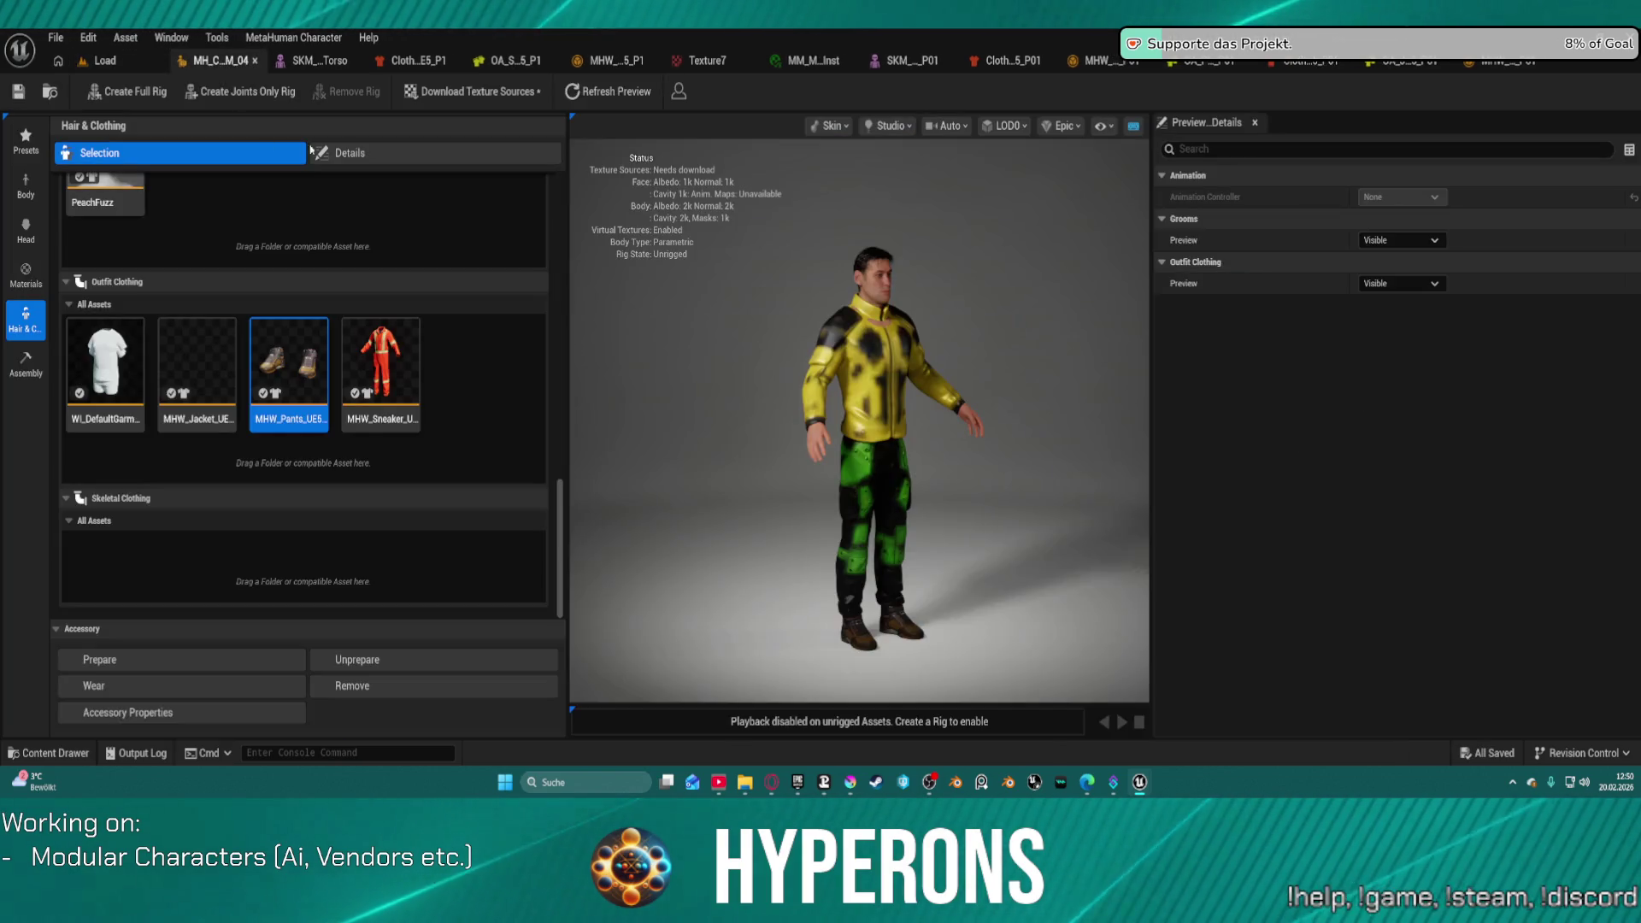
left_click(516, 96)
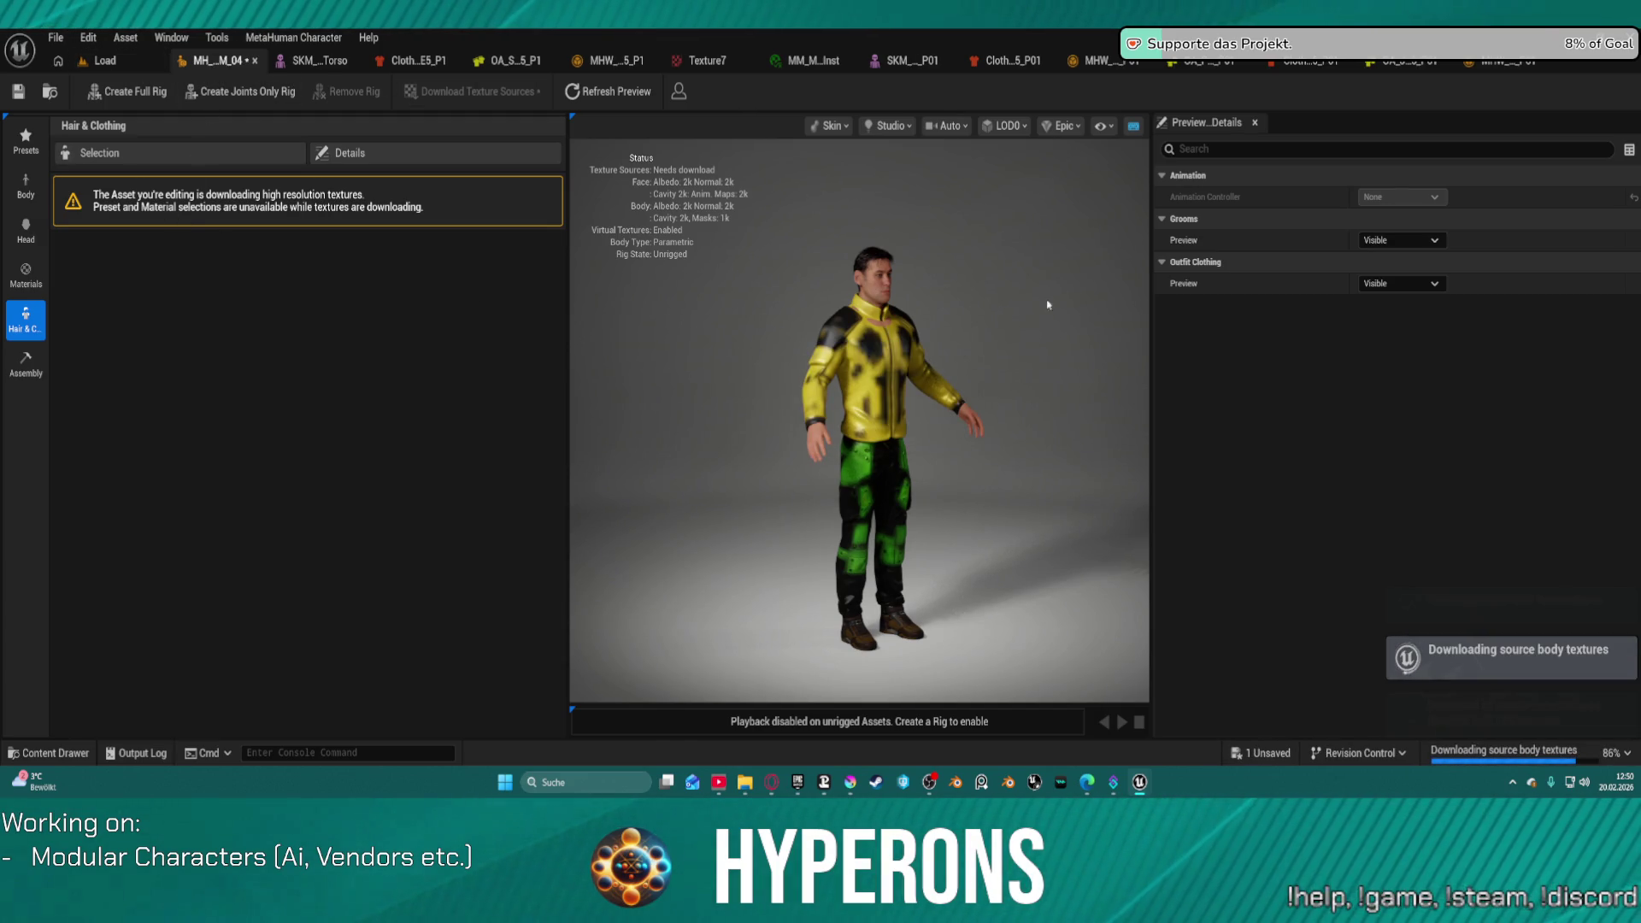
Step: Once the download finishes, start auto-rigging the MetaHuman with a full rig
left_click(124, 61)
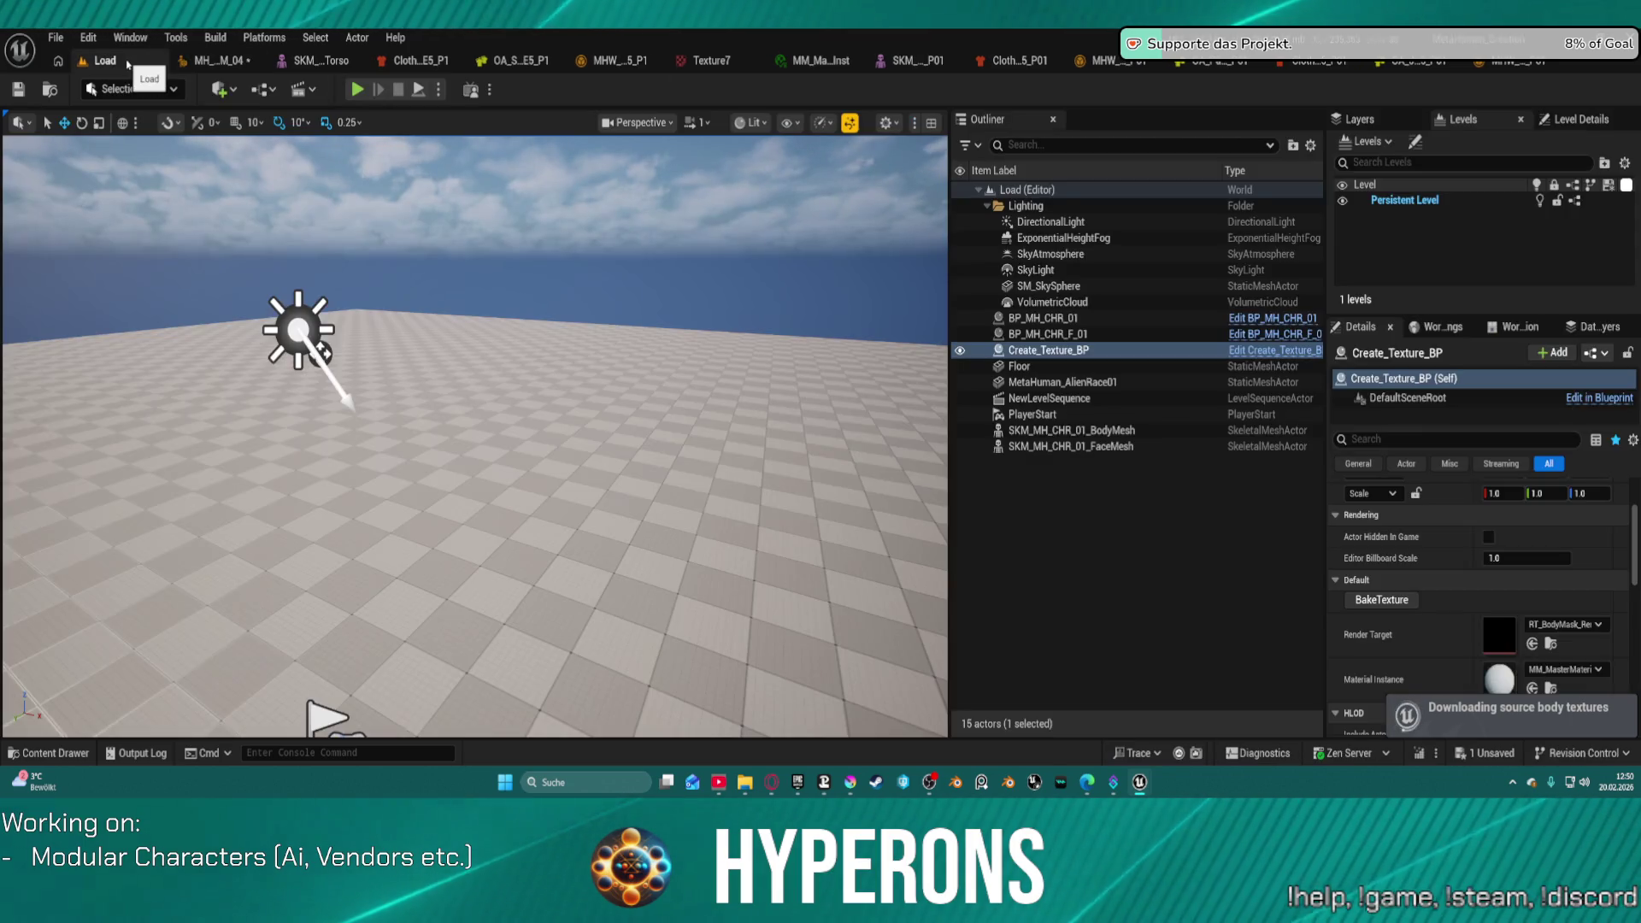
left_click(218, 60)
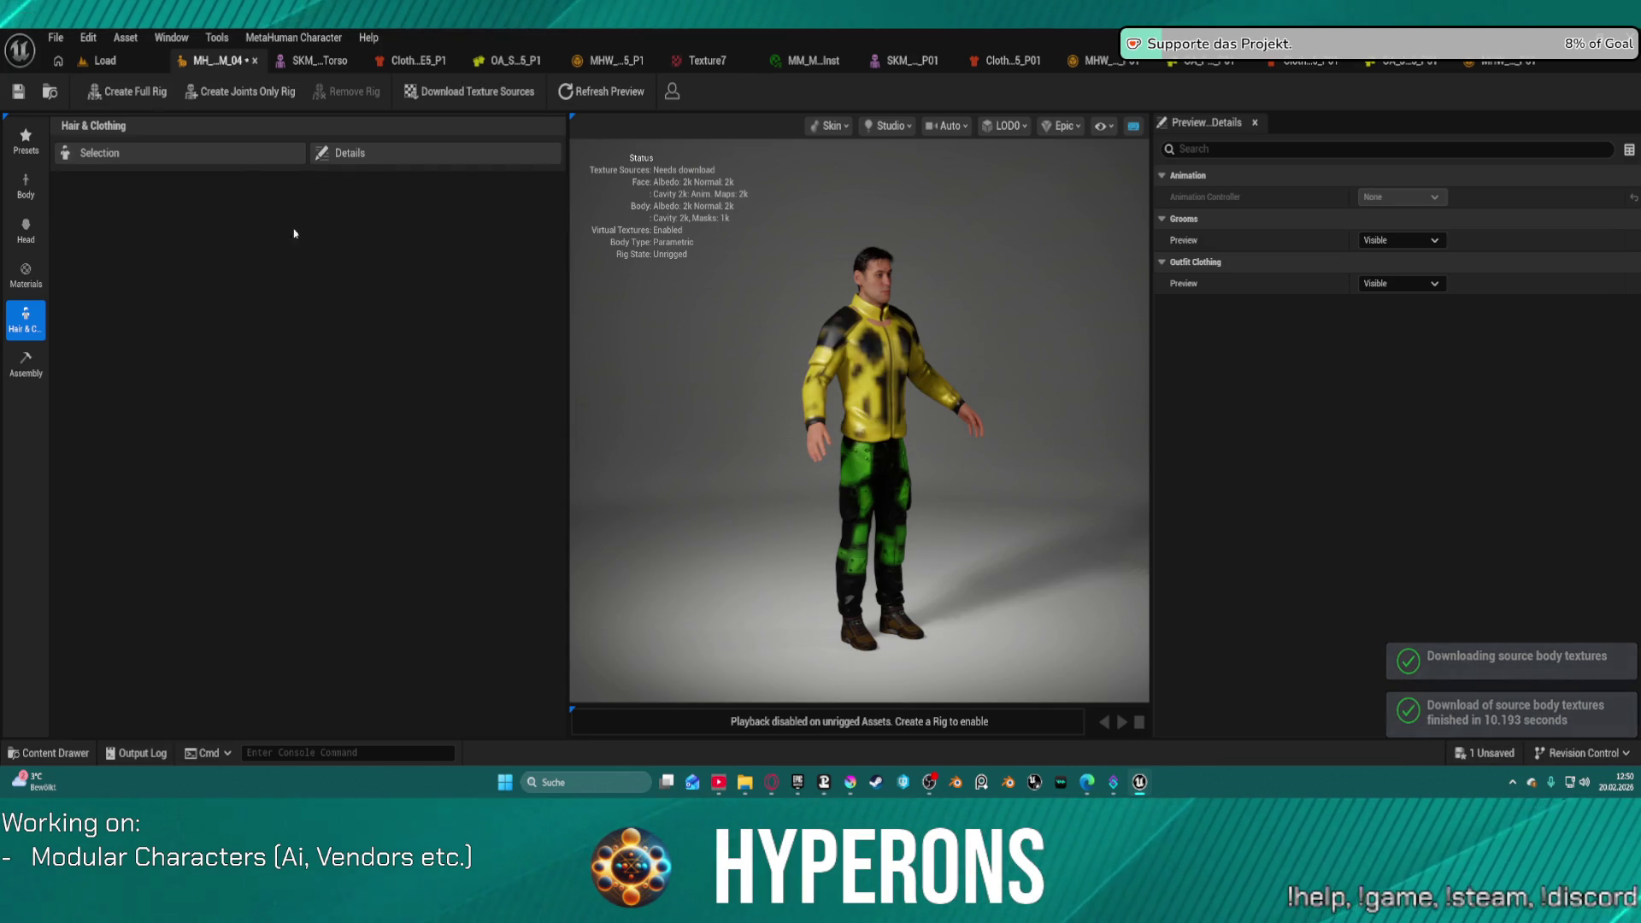
left_click(139, 92)
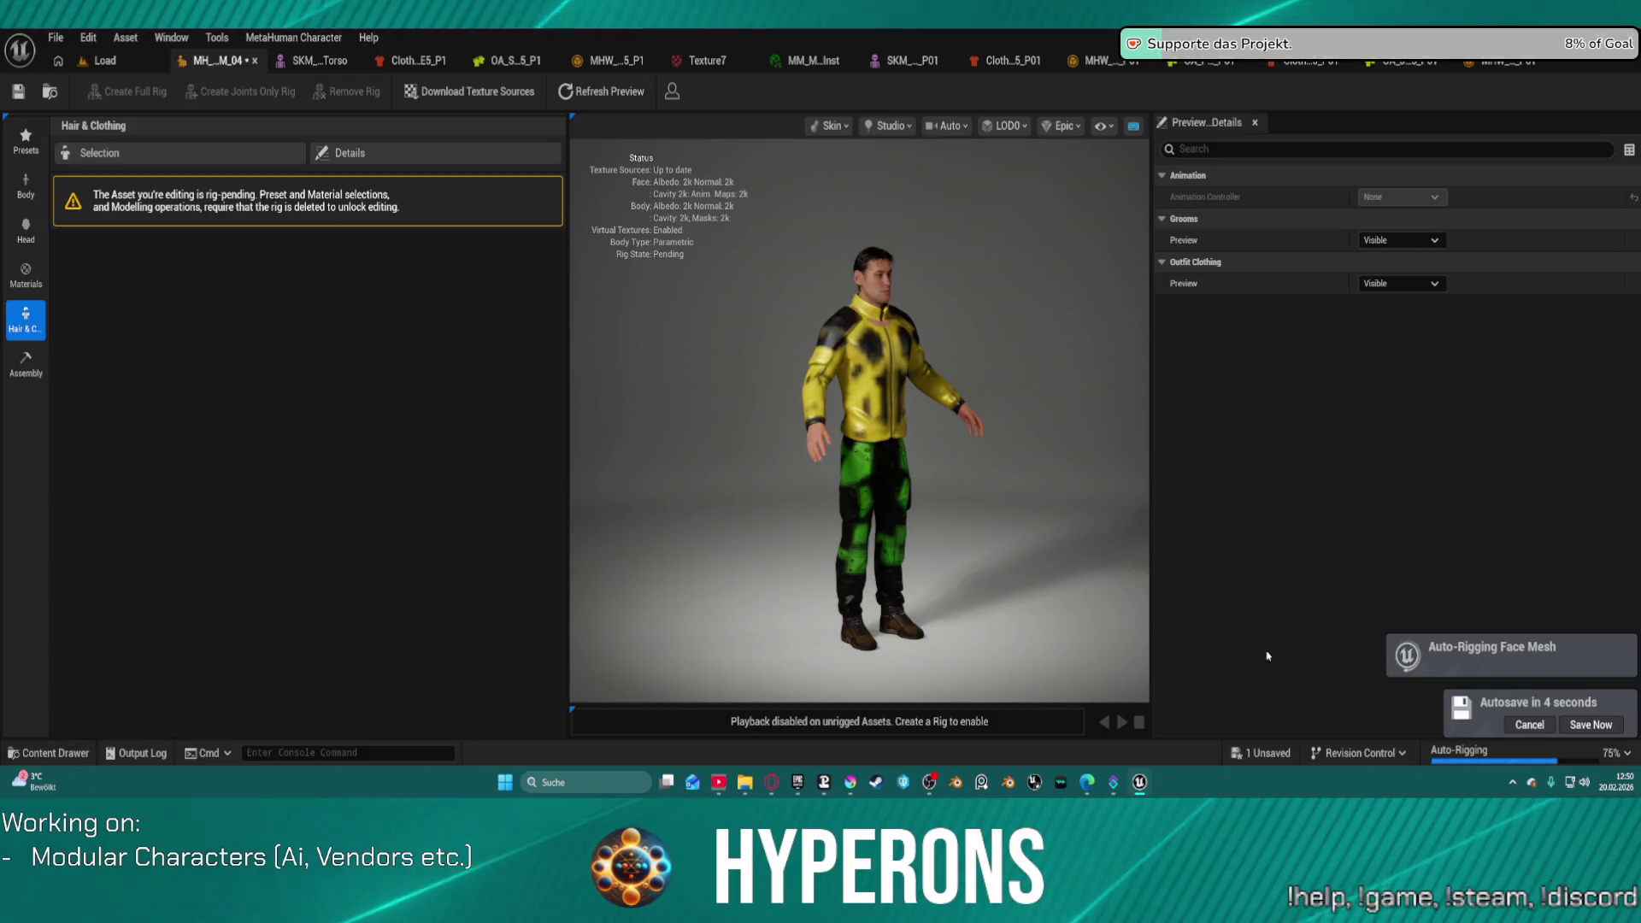
Step: Save the MetaHuman now via Save Now while auto-rigging finishes with joints and blend shapes
left_click(1580, 729)
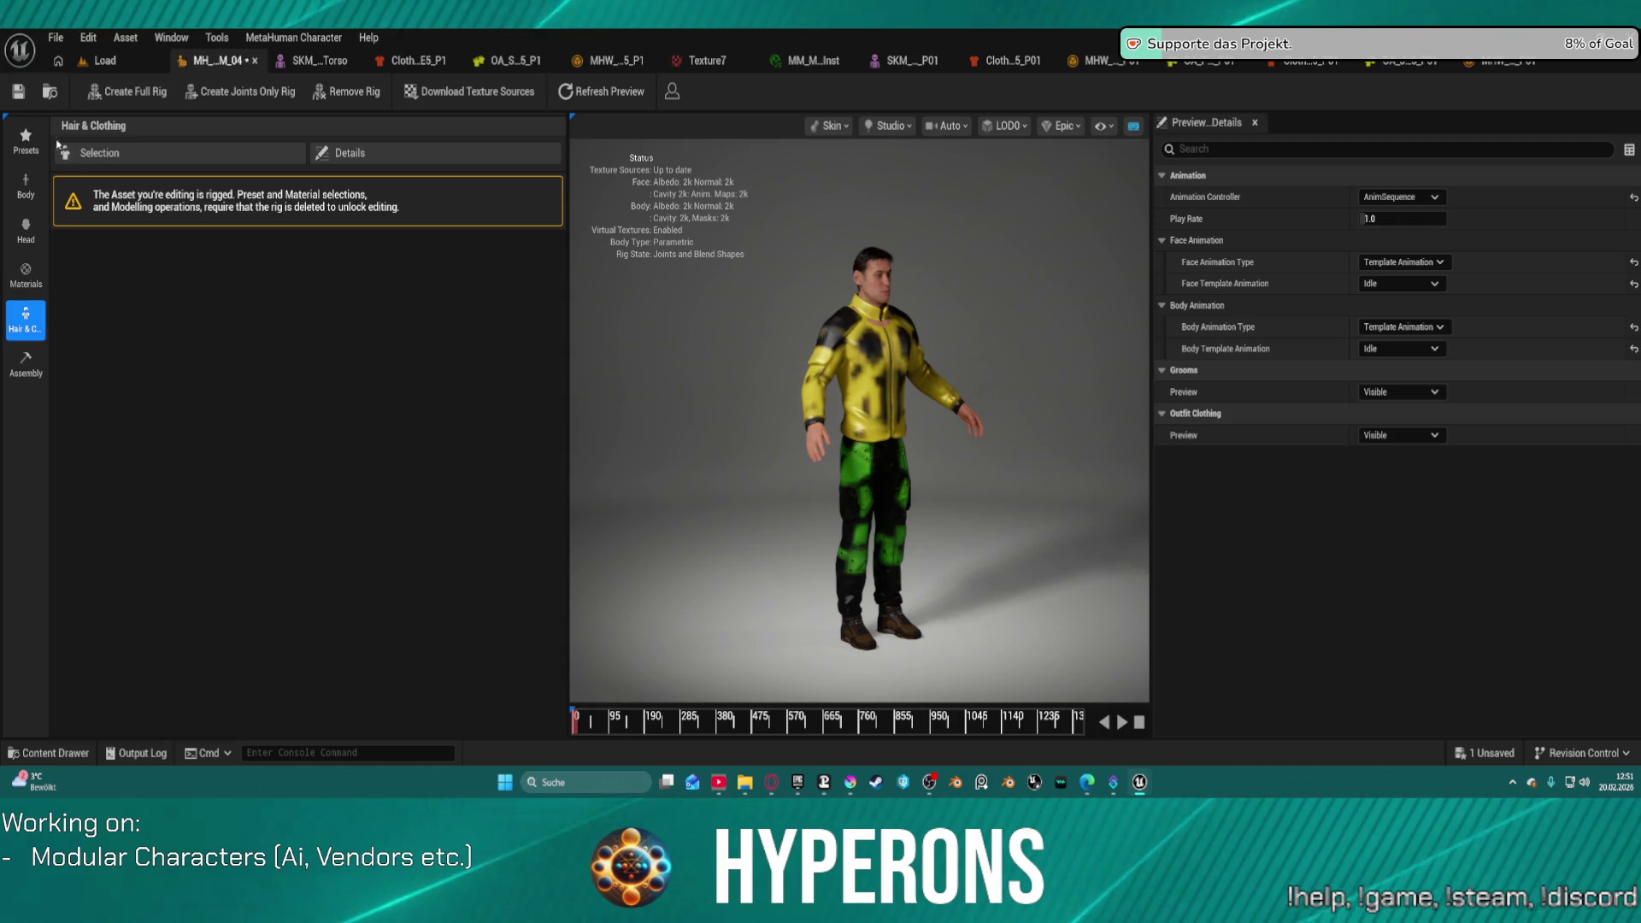
Step: Assemble the rigged MetaHuman as a Complete UE character named MH_CHR_M_04
left_click(32, 373)
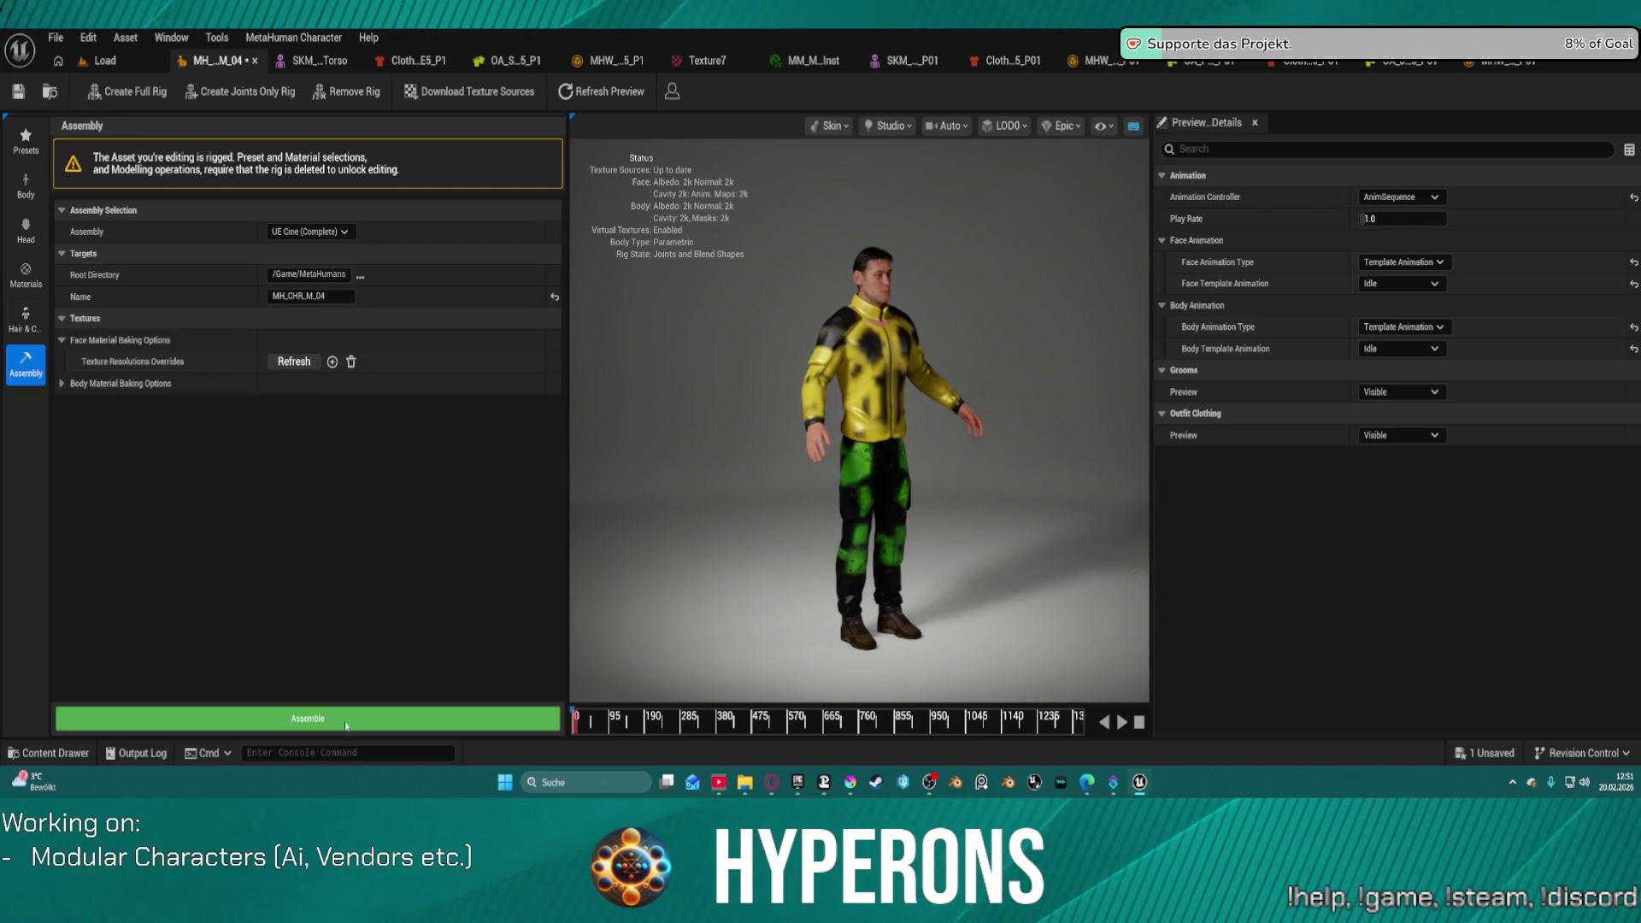
left_click(398, 732)
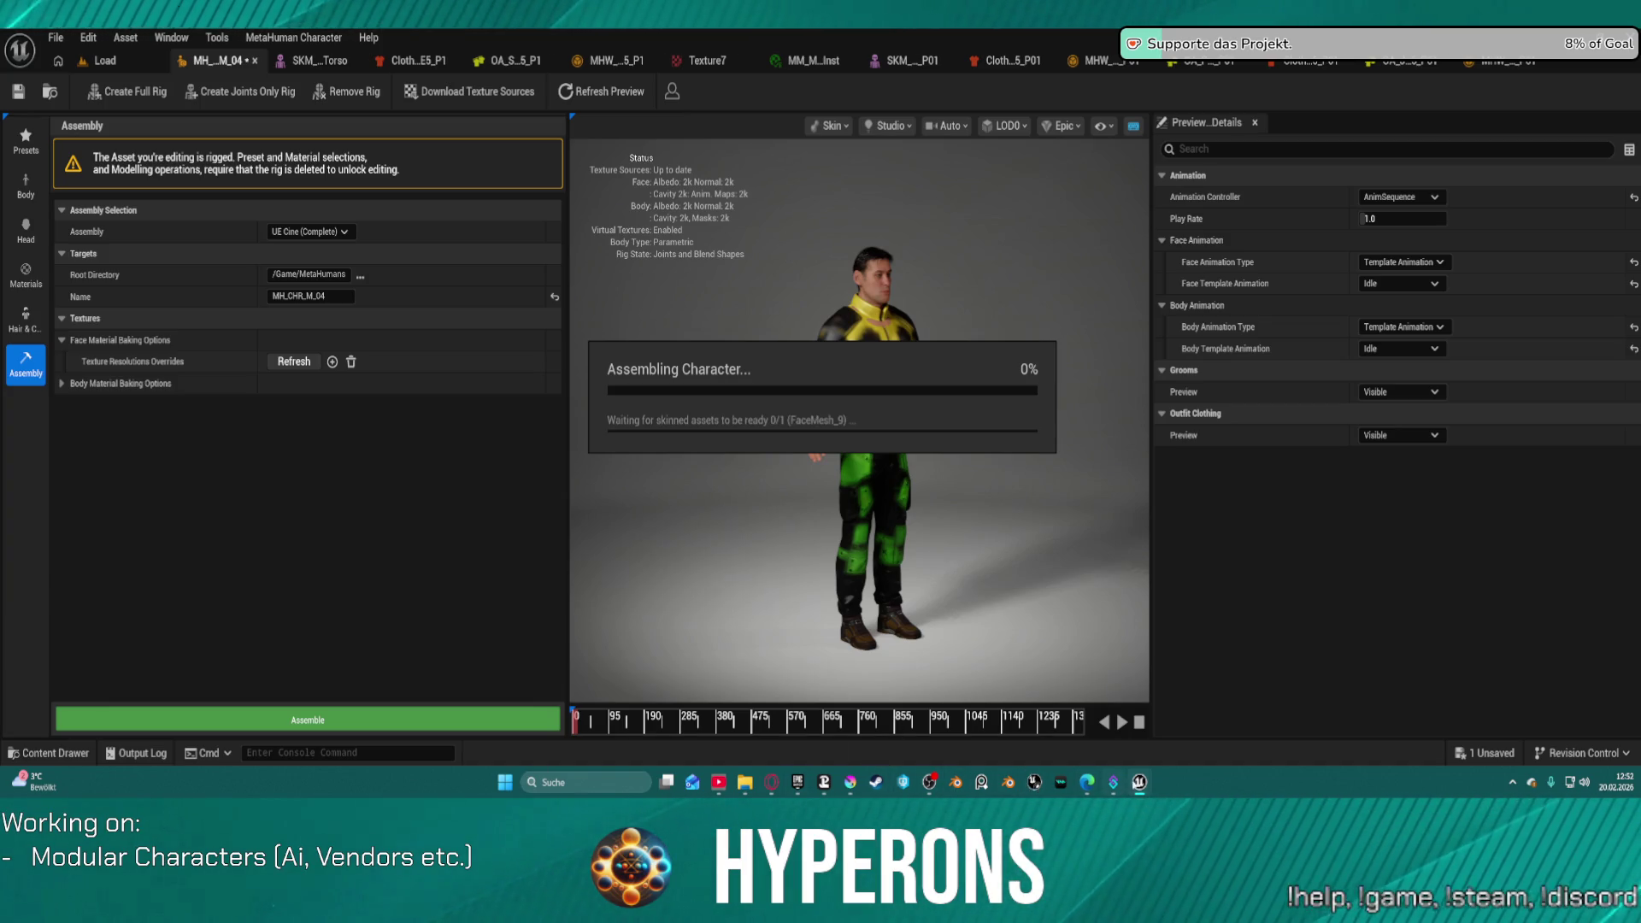
mouse_move(1139, 782)
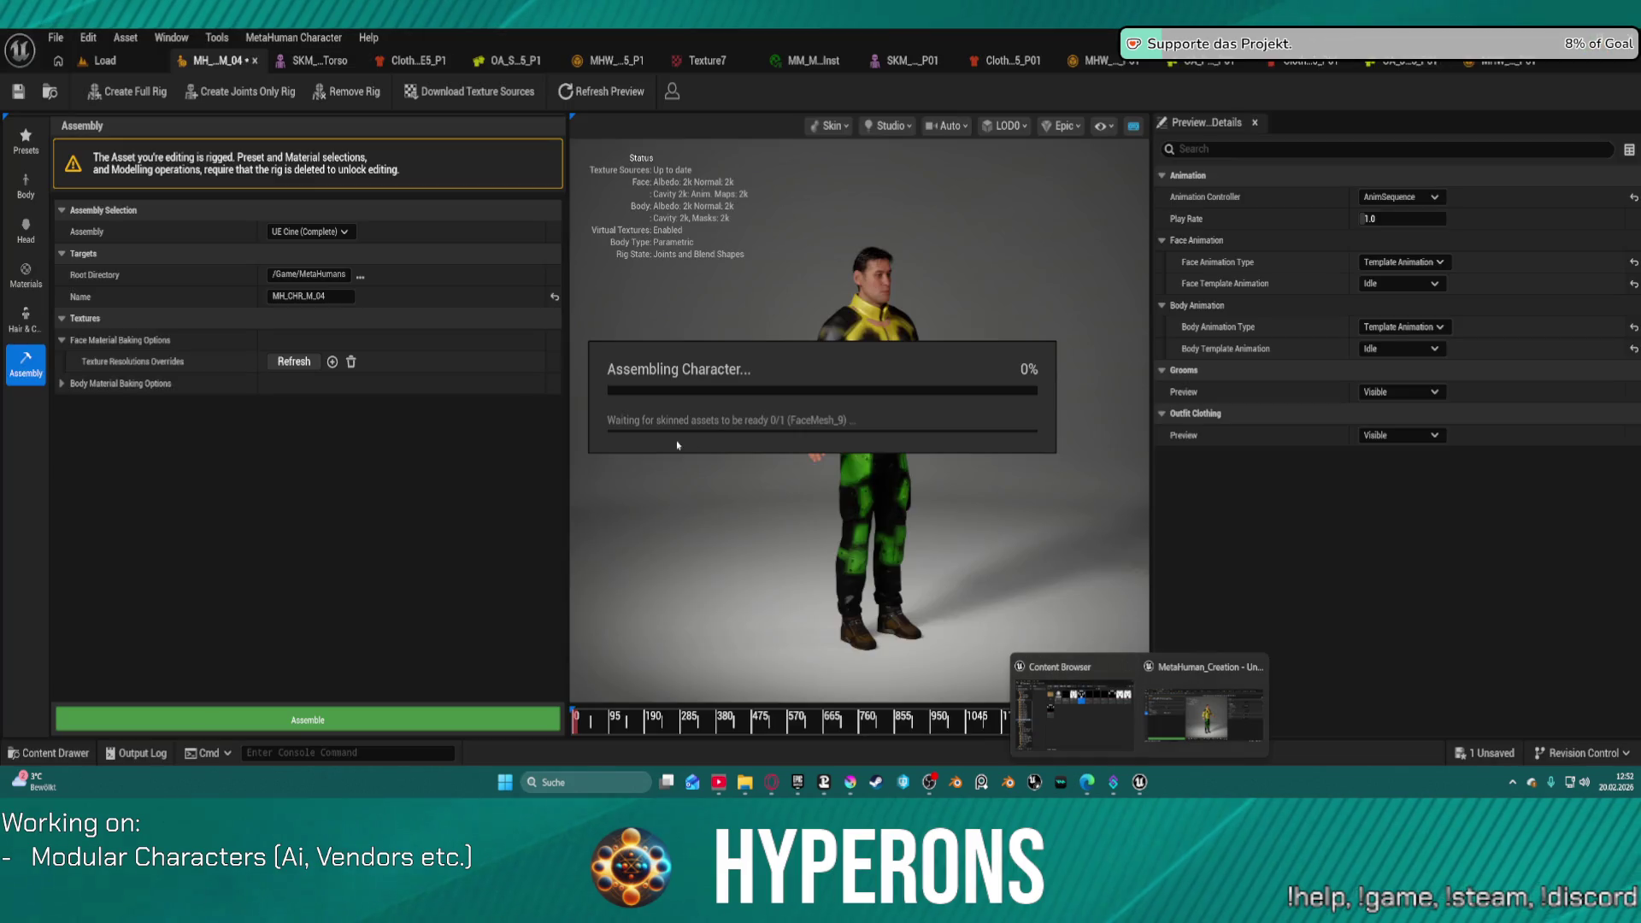
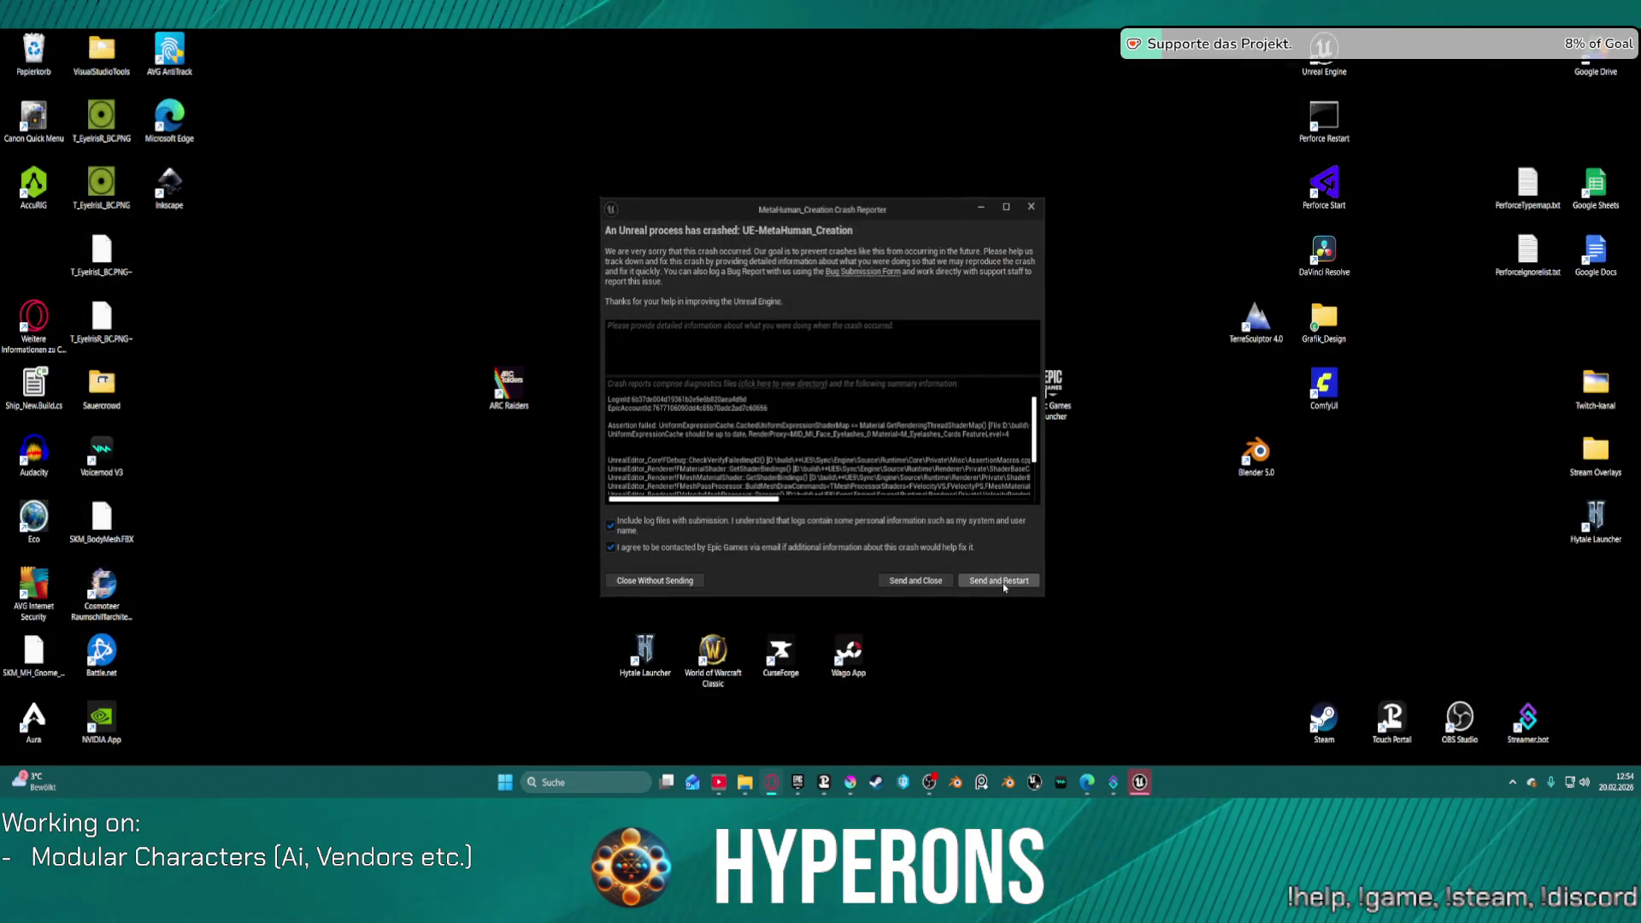
Step: Send the crash report, restart, and restore the autosaved MH_CHR_M_04 package, dismissing the check-out error
left_click(1003, 583)
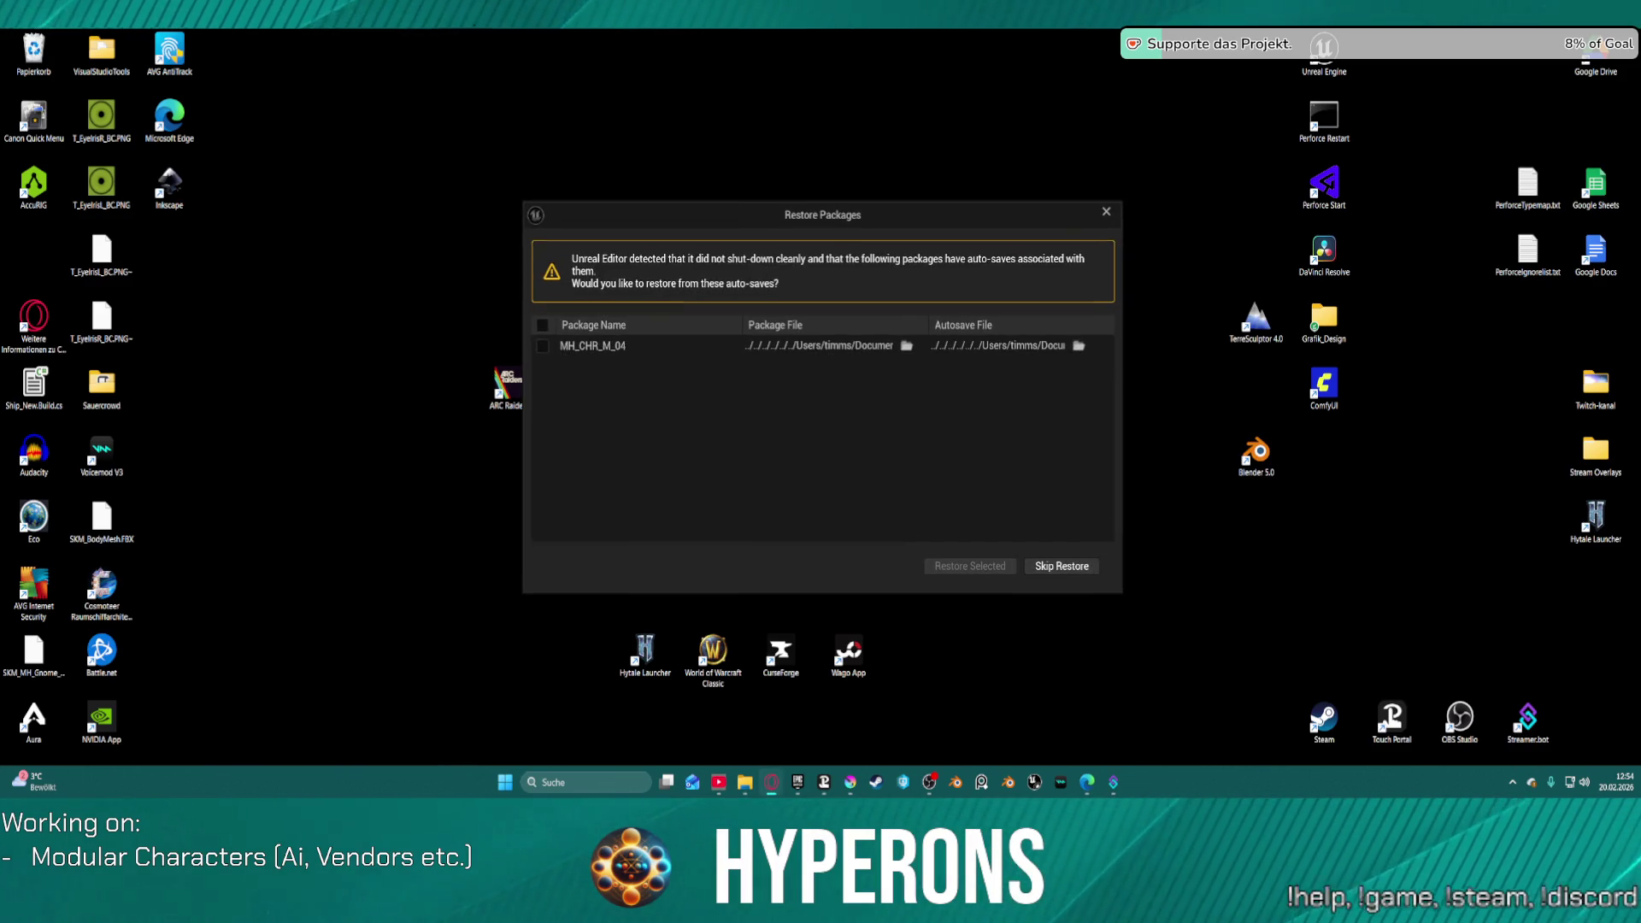
left_click(545, 325)
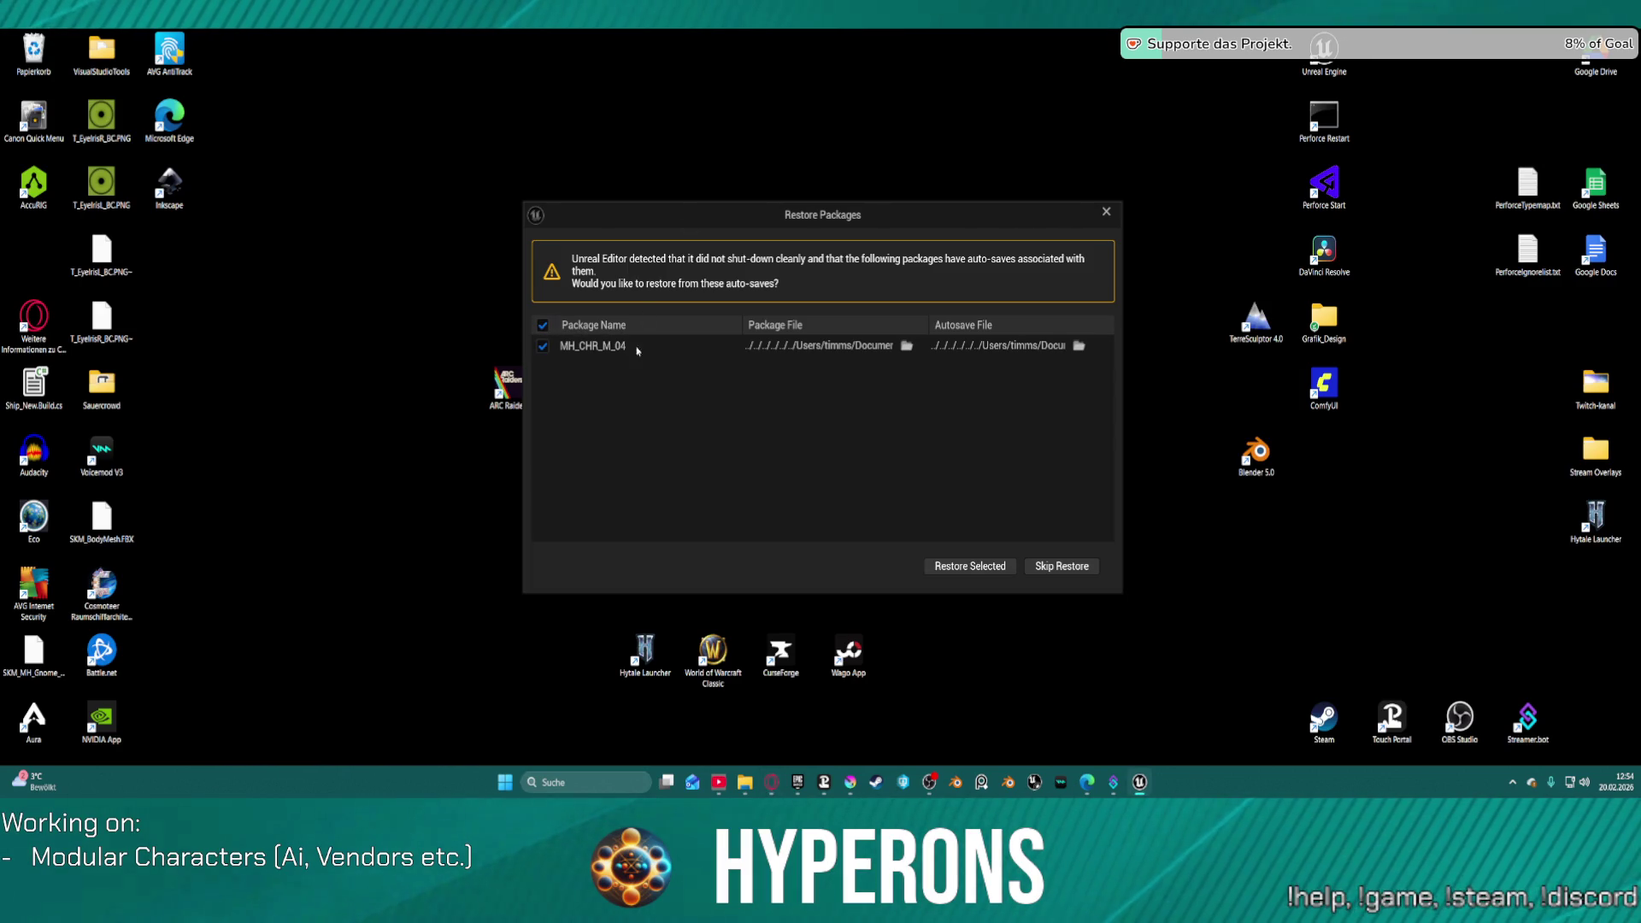
left_click(989, 571)
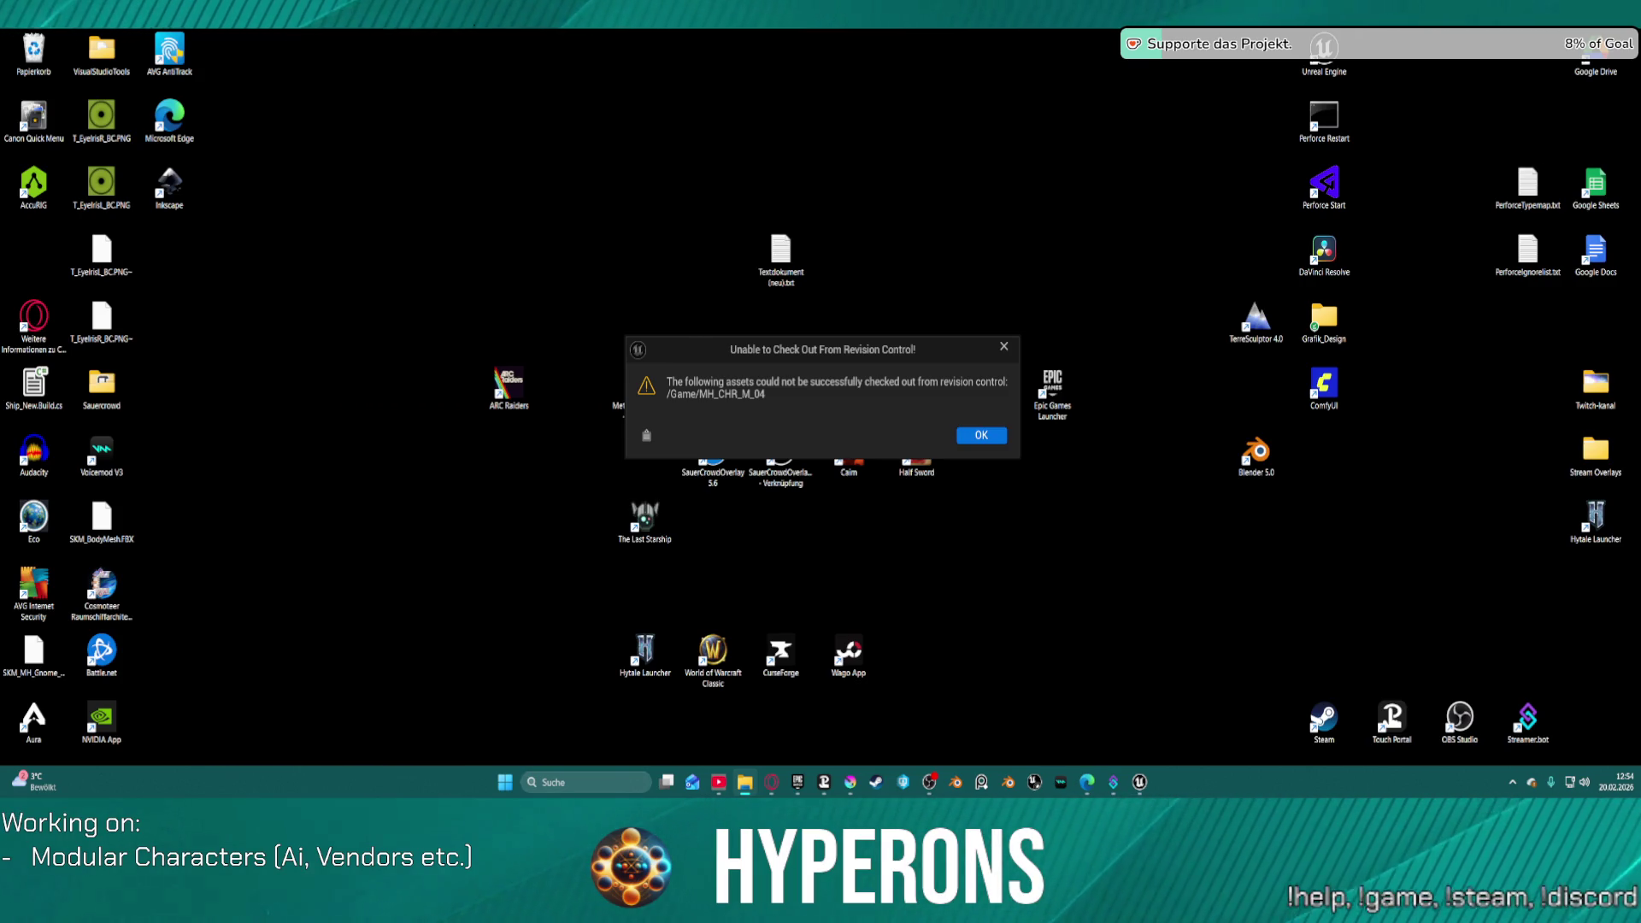
key("Return")
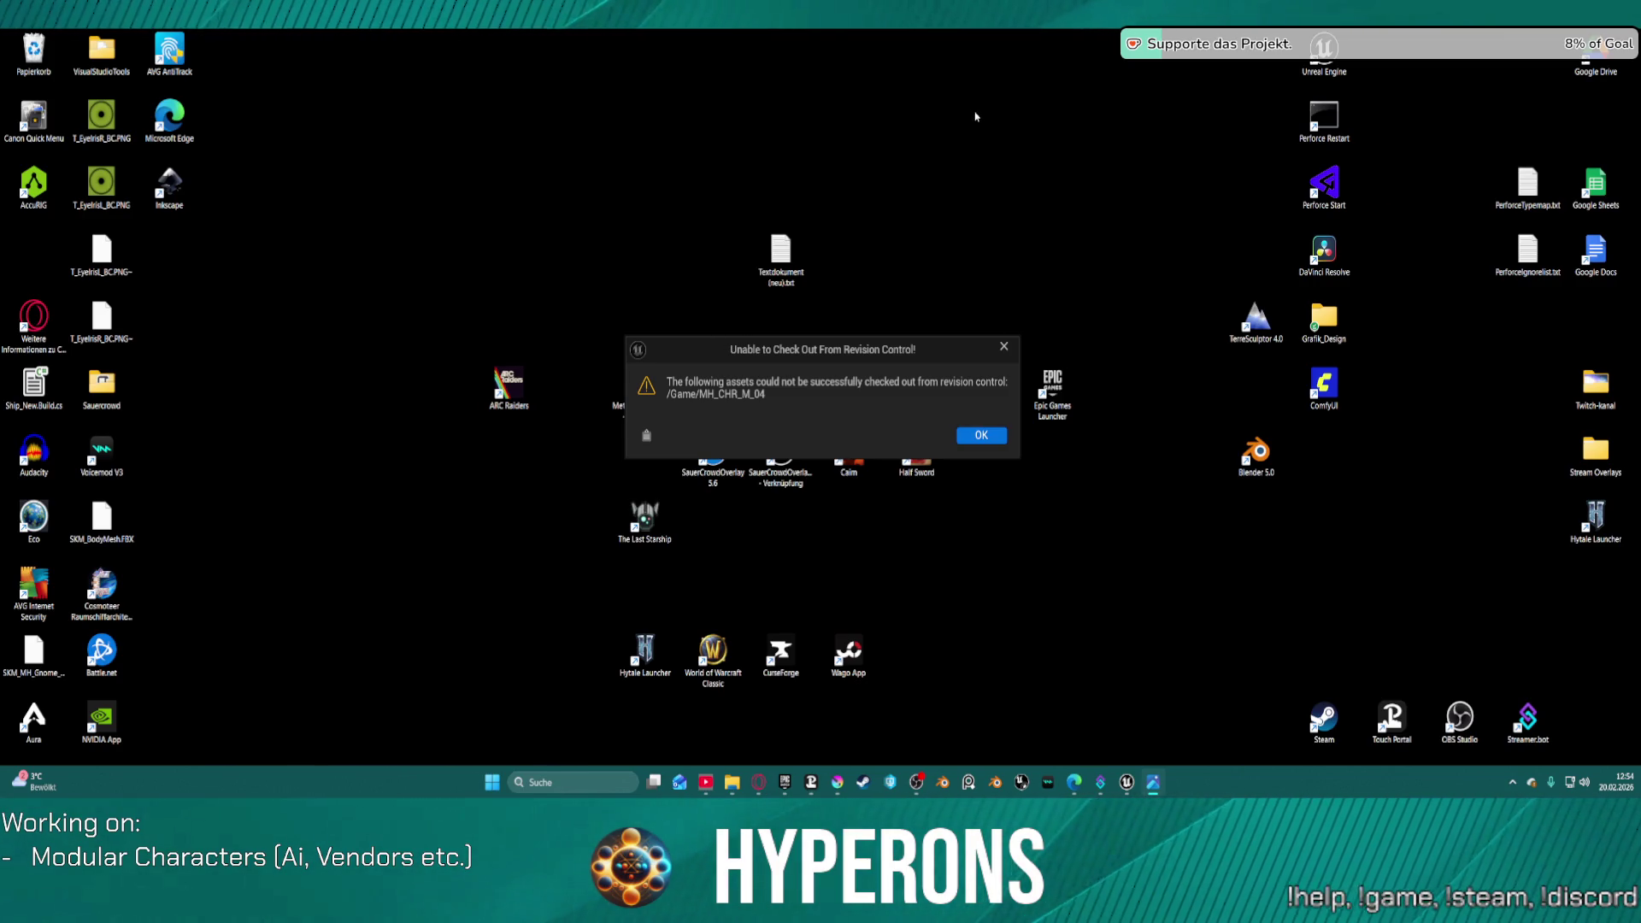
left_click(981, 435)
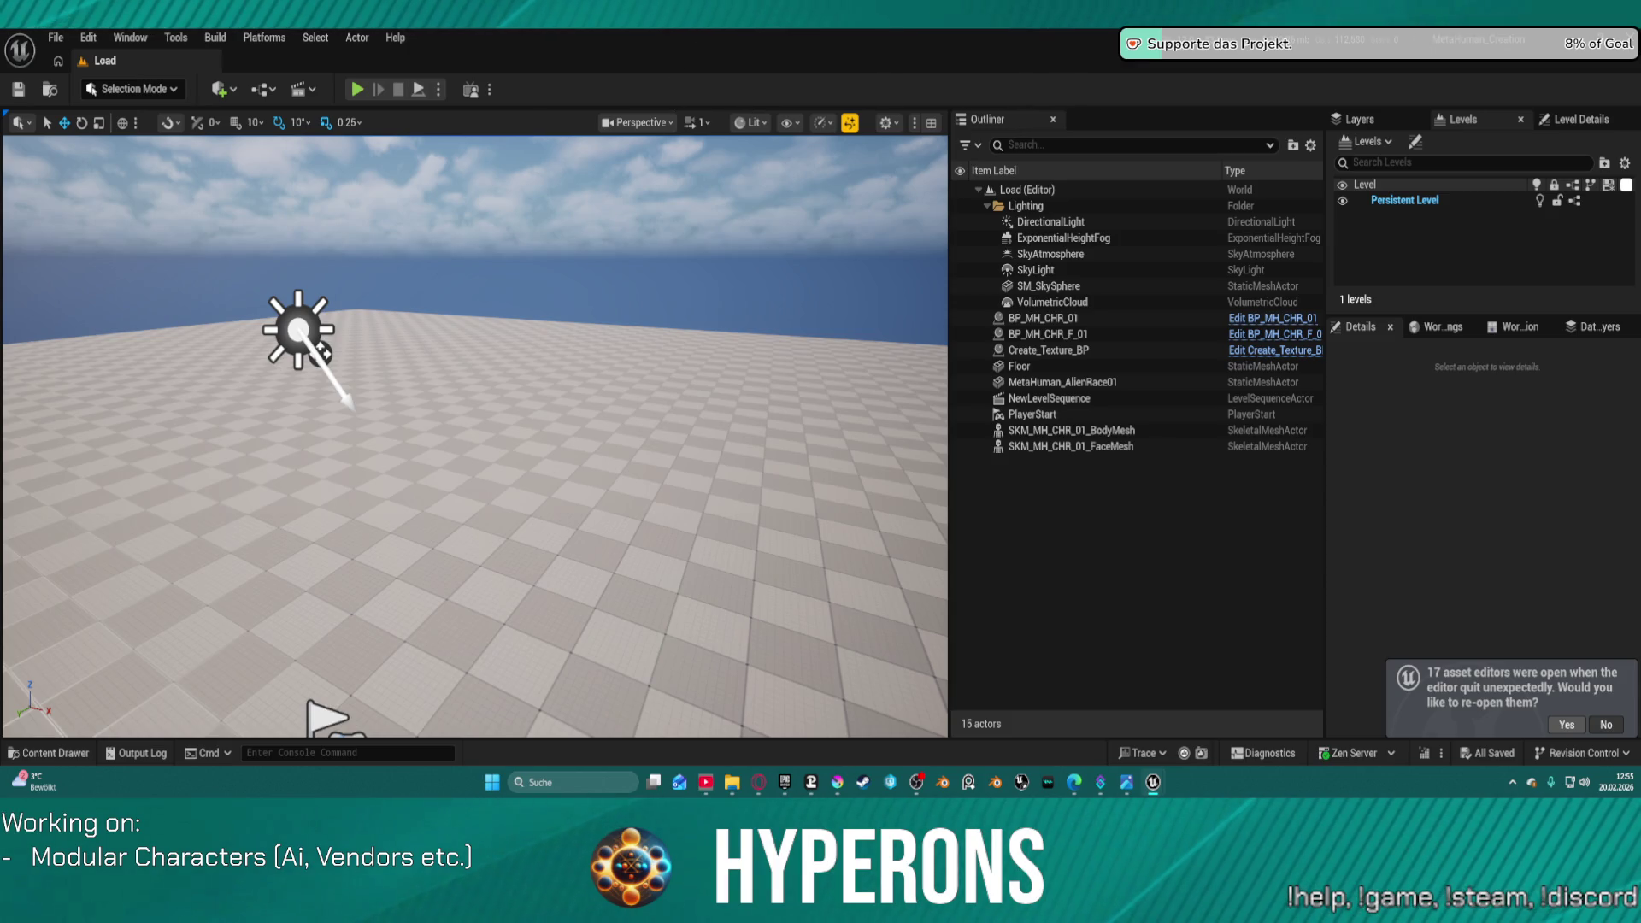
Step: Acknowledge the revision-control and Dataflow notices and reopen the 17 asset editors from before the crash
left_click(1567, 724)
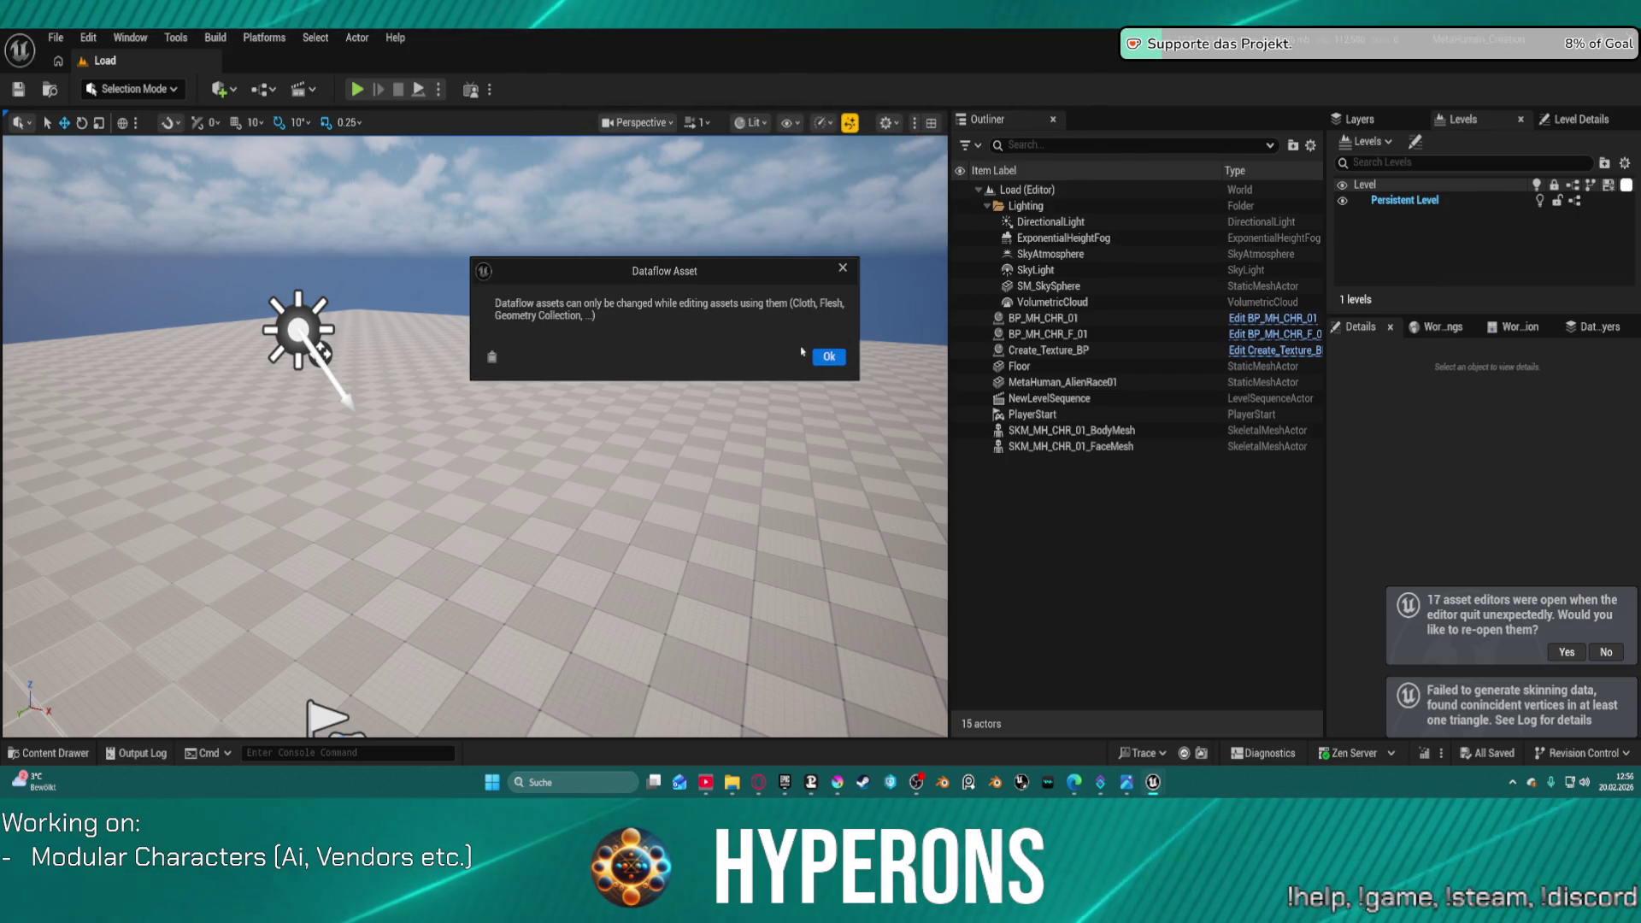
left_click(828, 358)
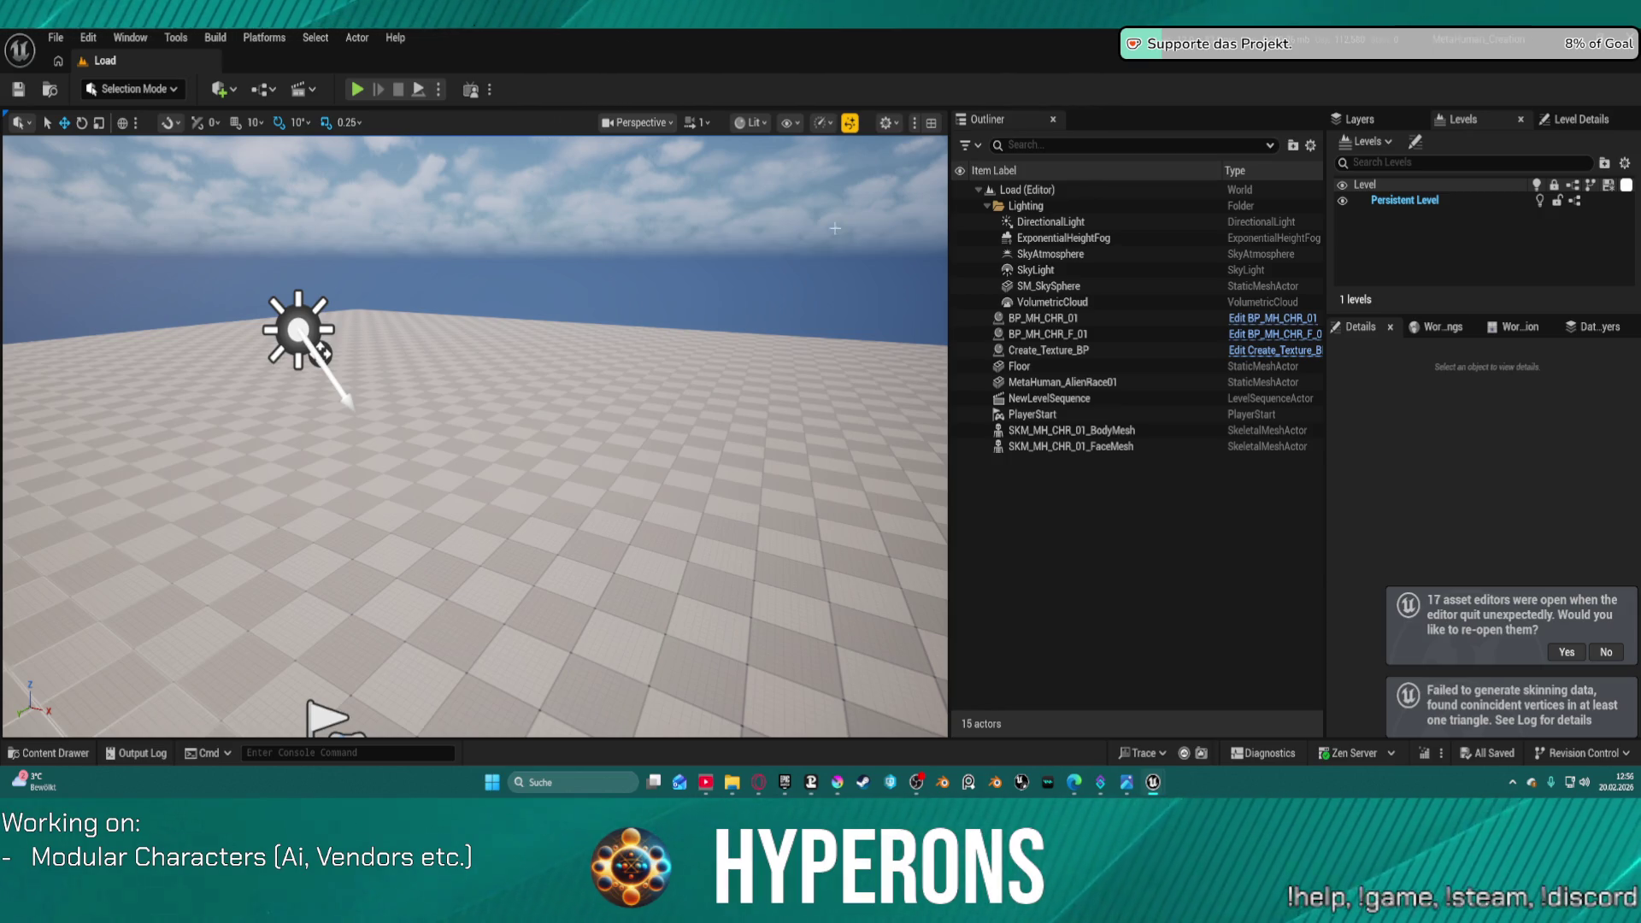
left_click(1566, 652)
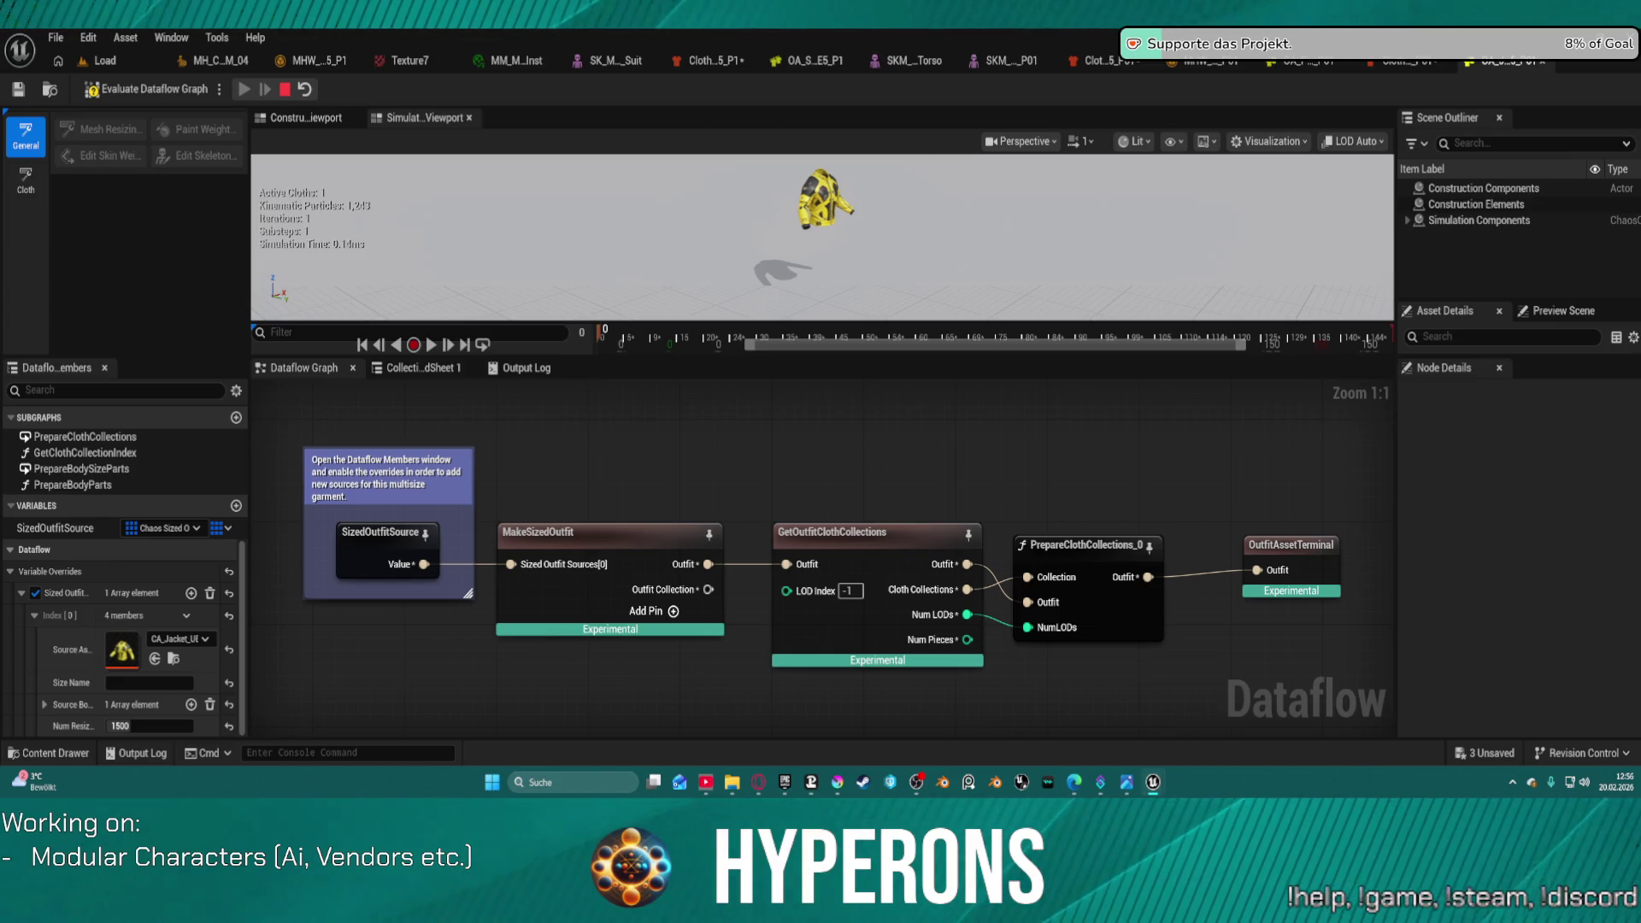
Step: Set MH_CHR_M_04's assembly type to UE Optimized and start downloading its source textures
left_click(225, 60)
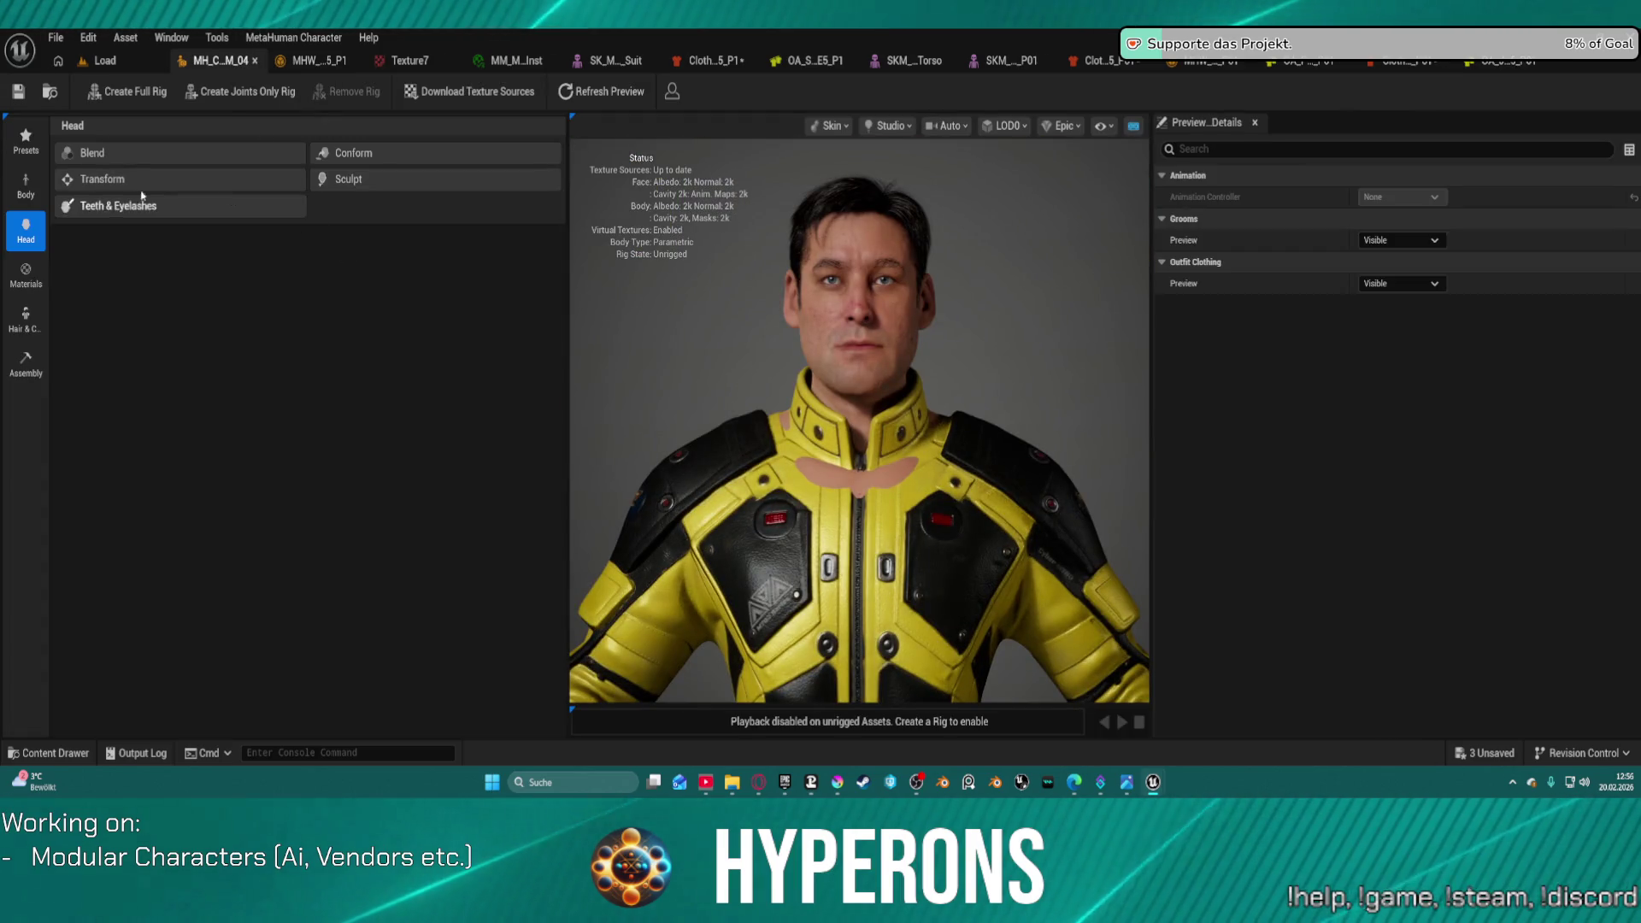
left_click(26, 364)
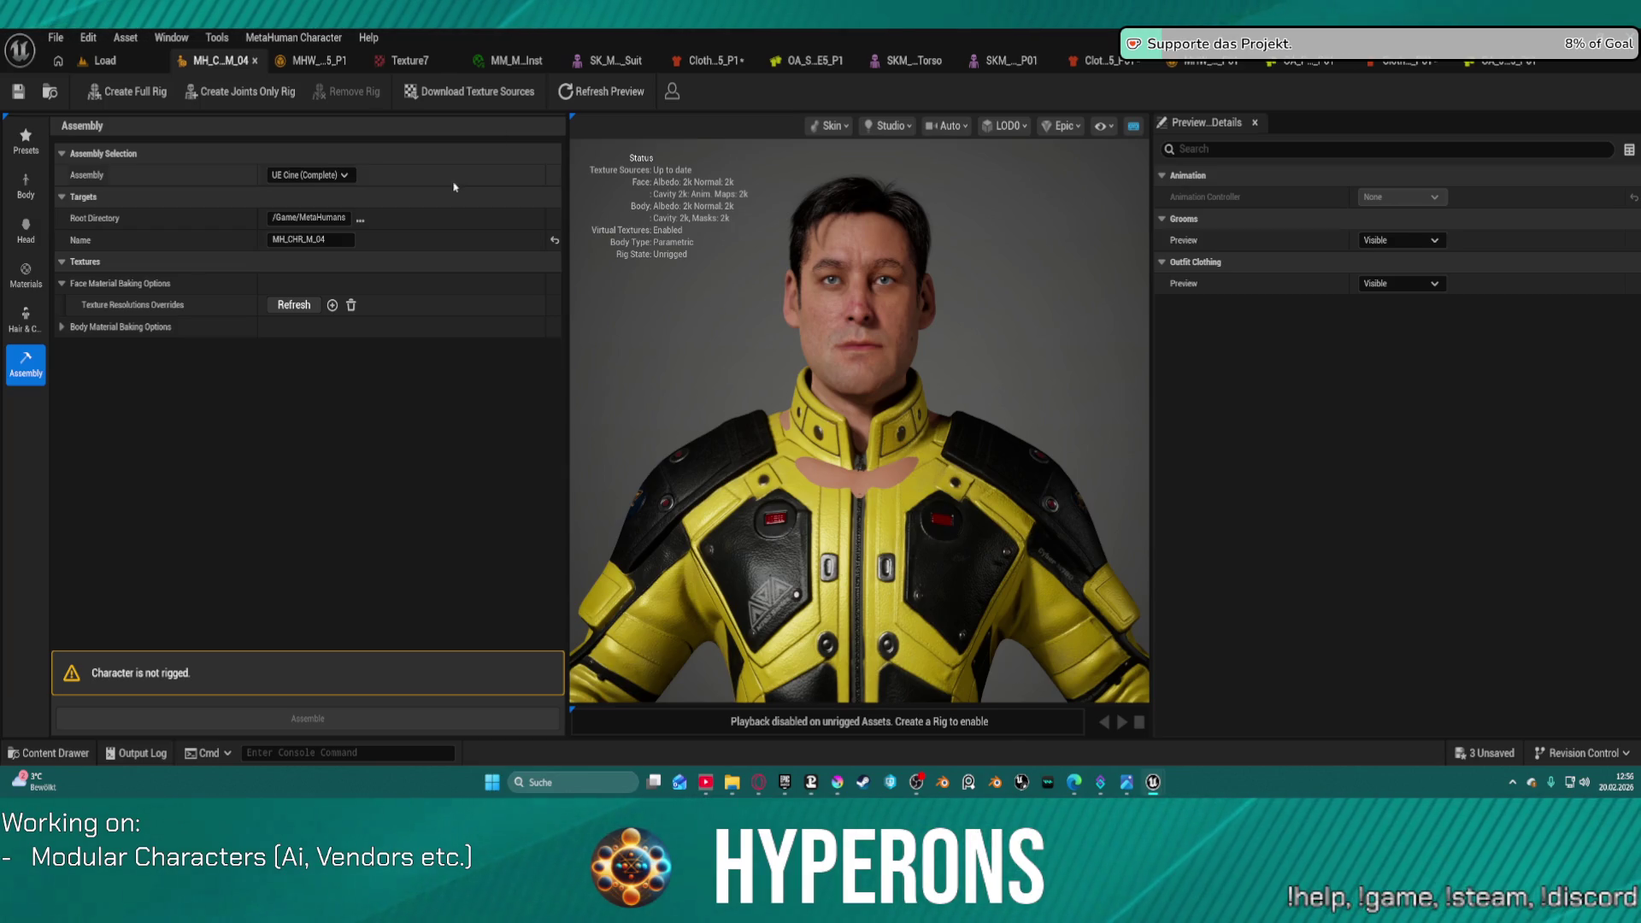
left_click(312, 175)
left_click(322, 205)
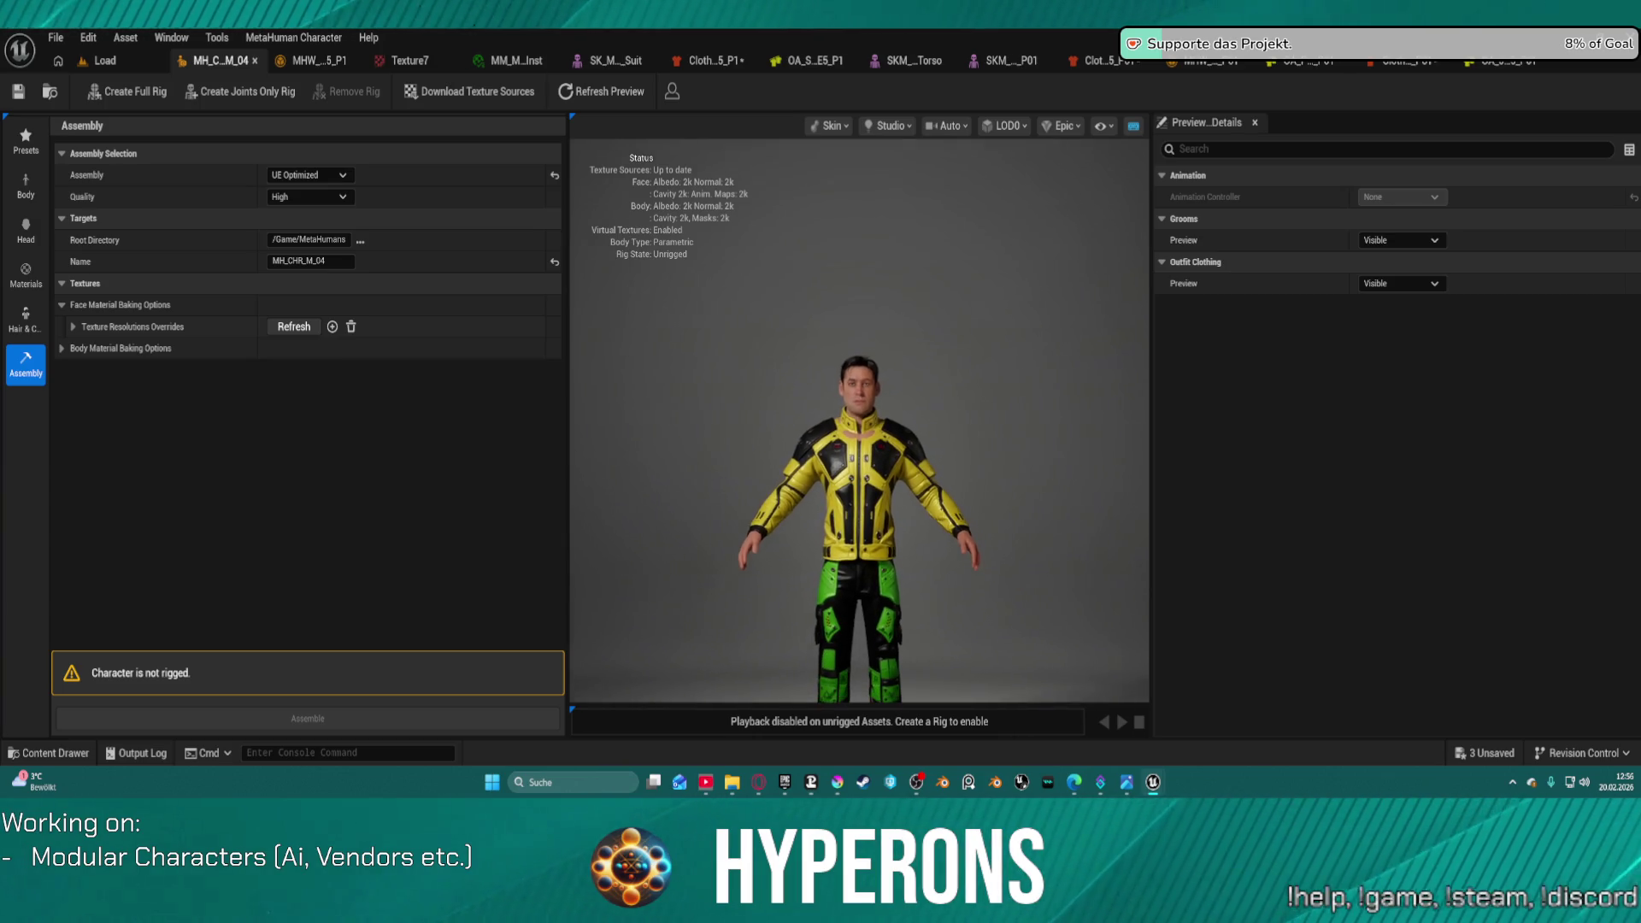
scroll(856, 574, "up", 5)
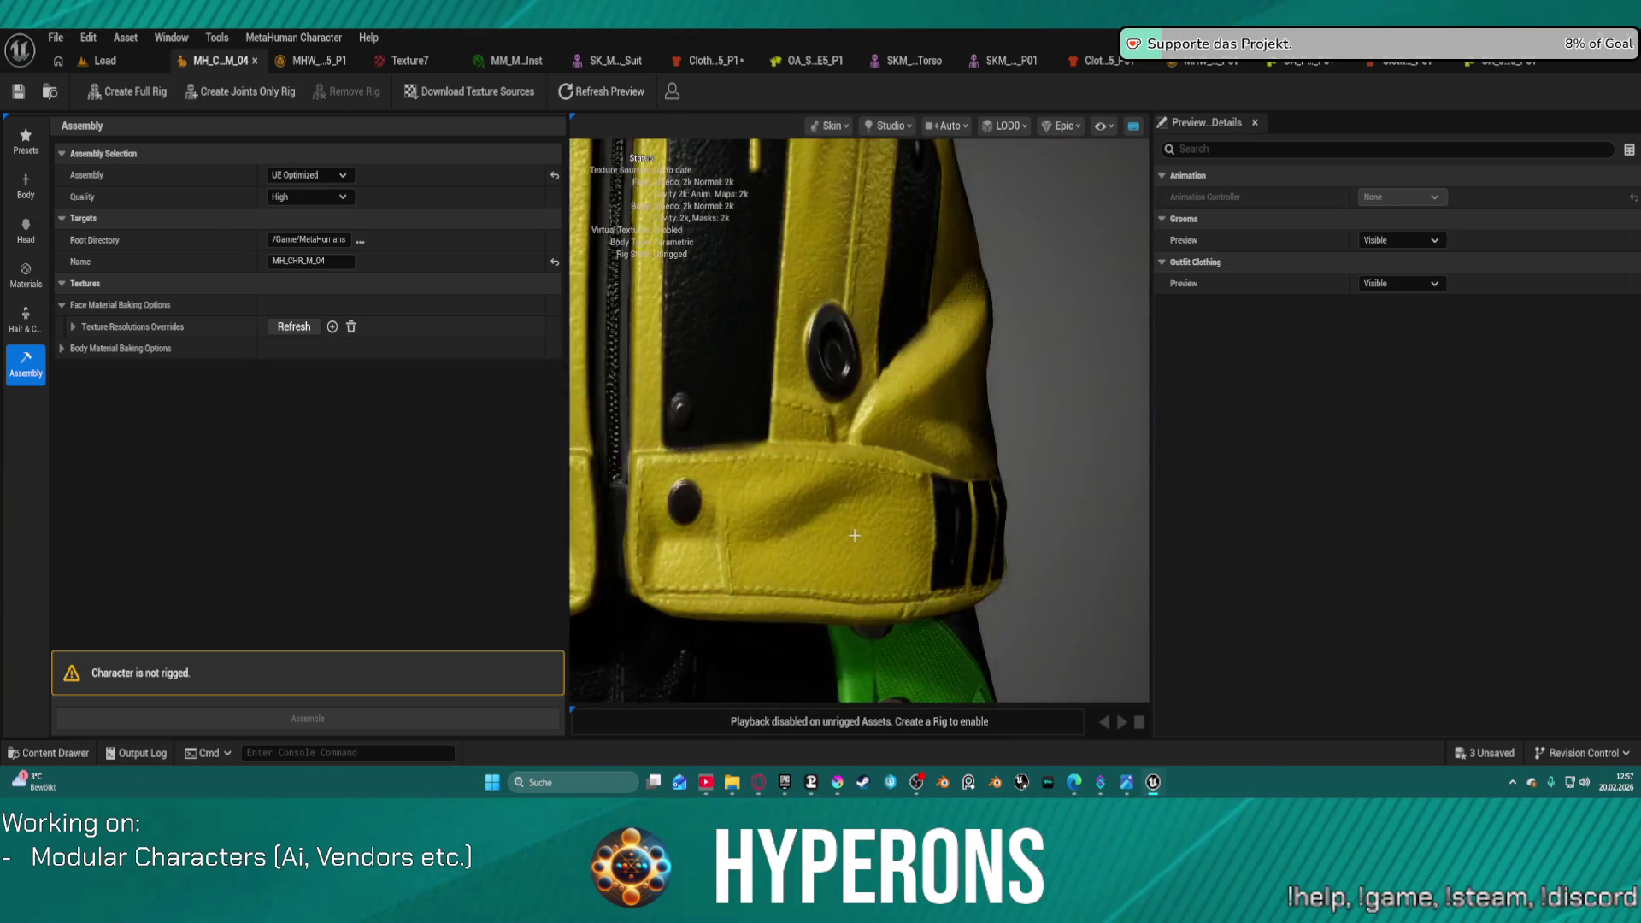
scroll(854, 535, "down", 5)
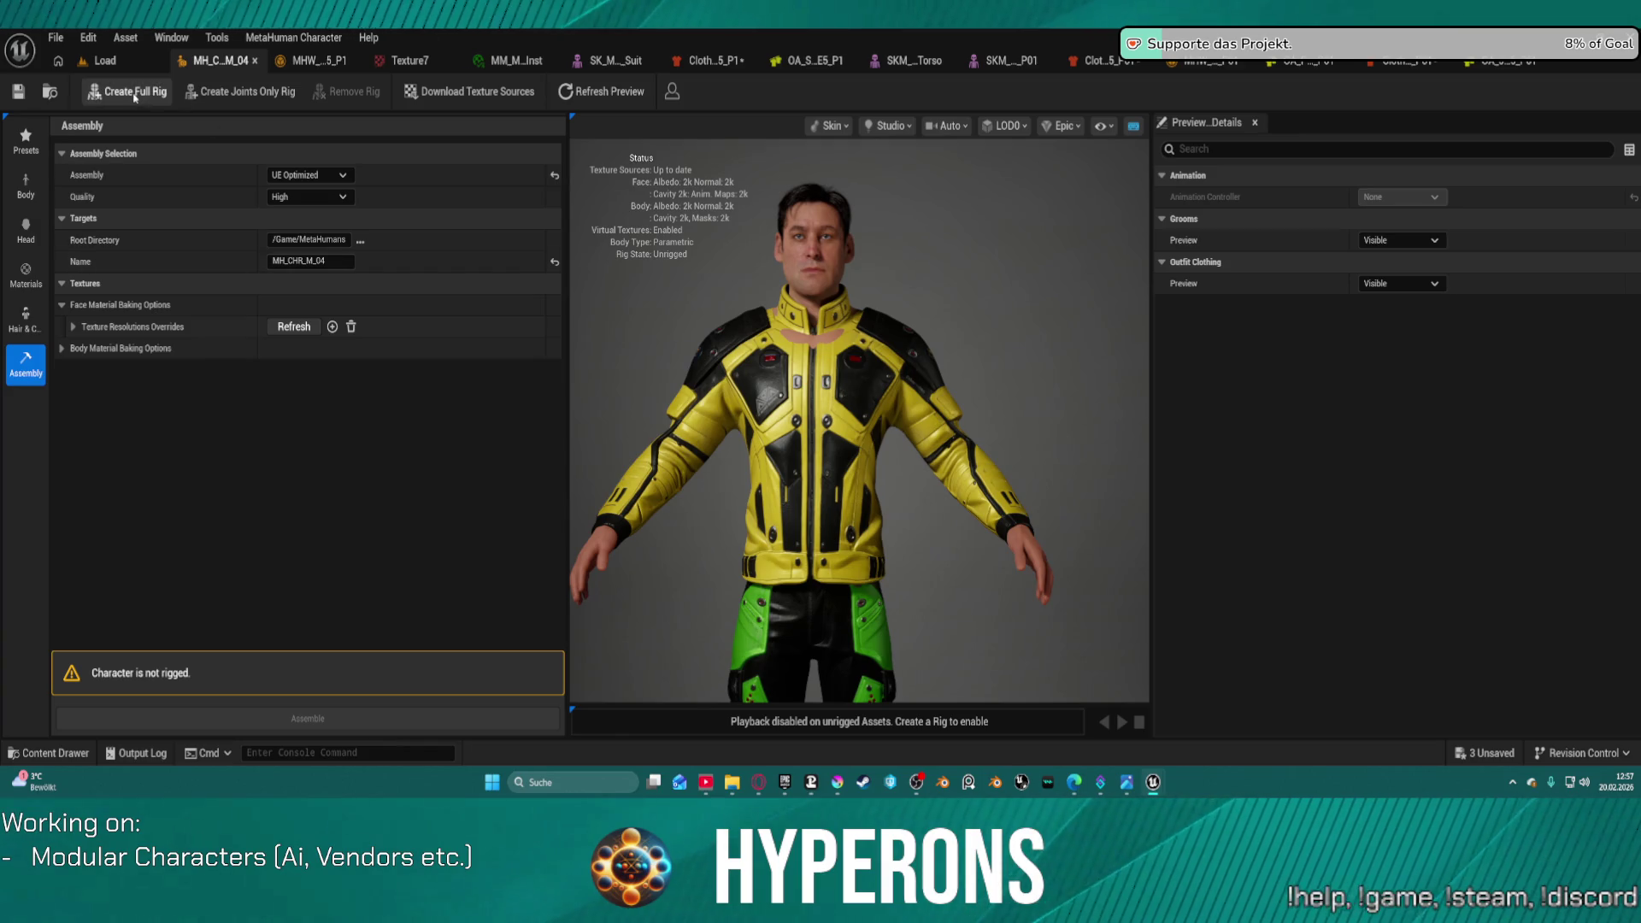
left_click(472, 98)
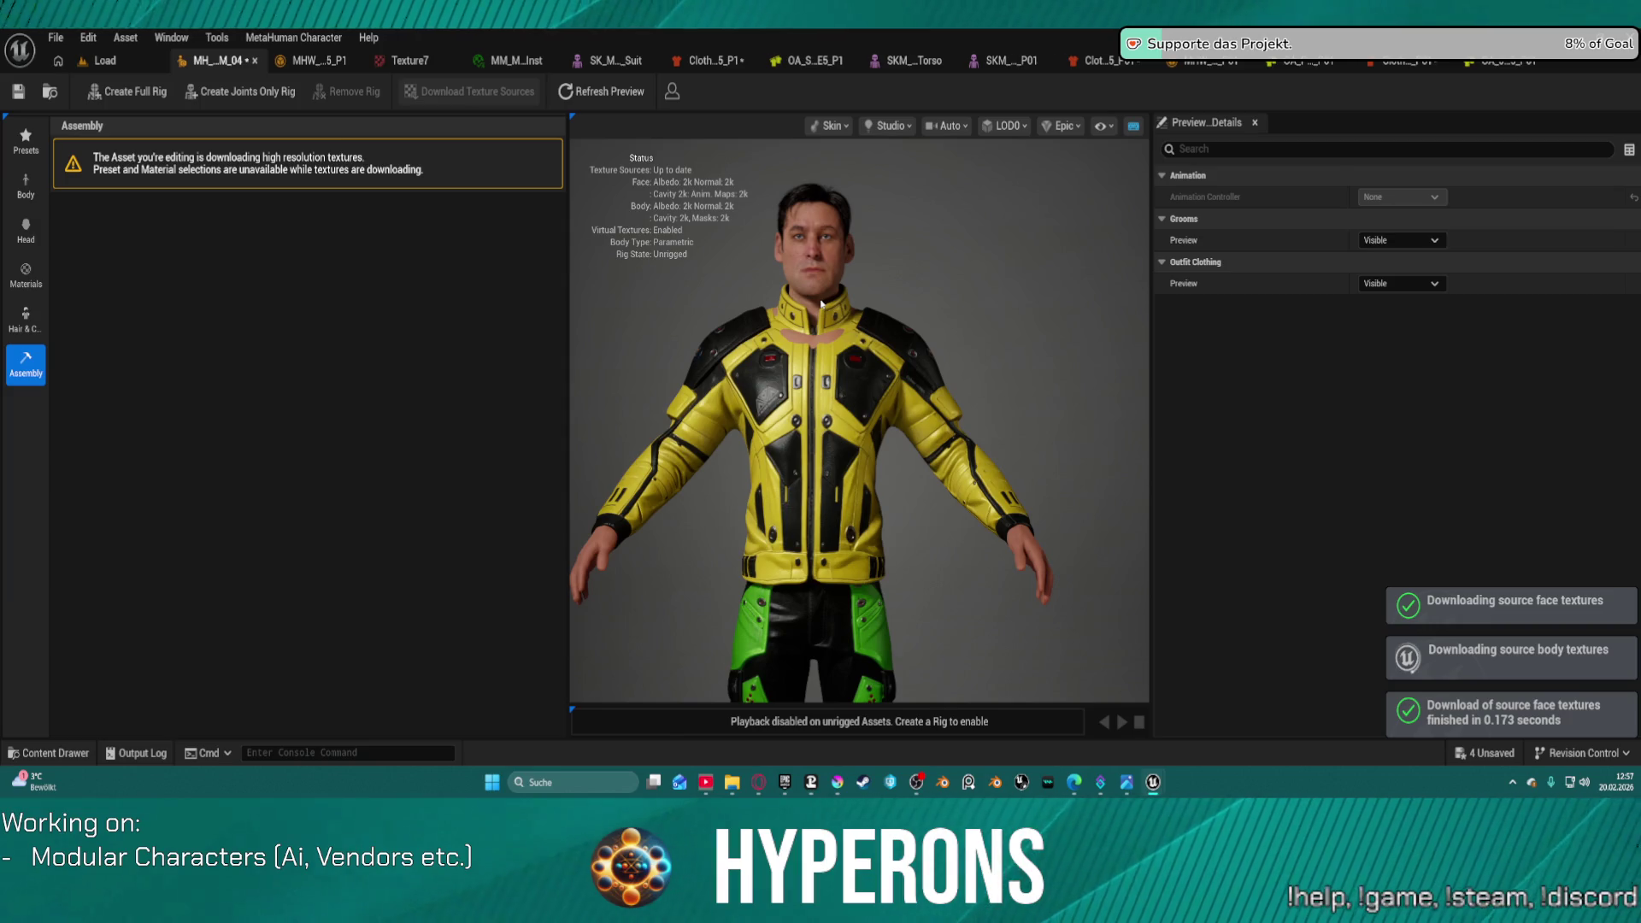
Step: Auto-rig MH_CHR_M_04 with a full rig so it gets joints and blend shapes
left_click(106, 97)
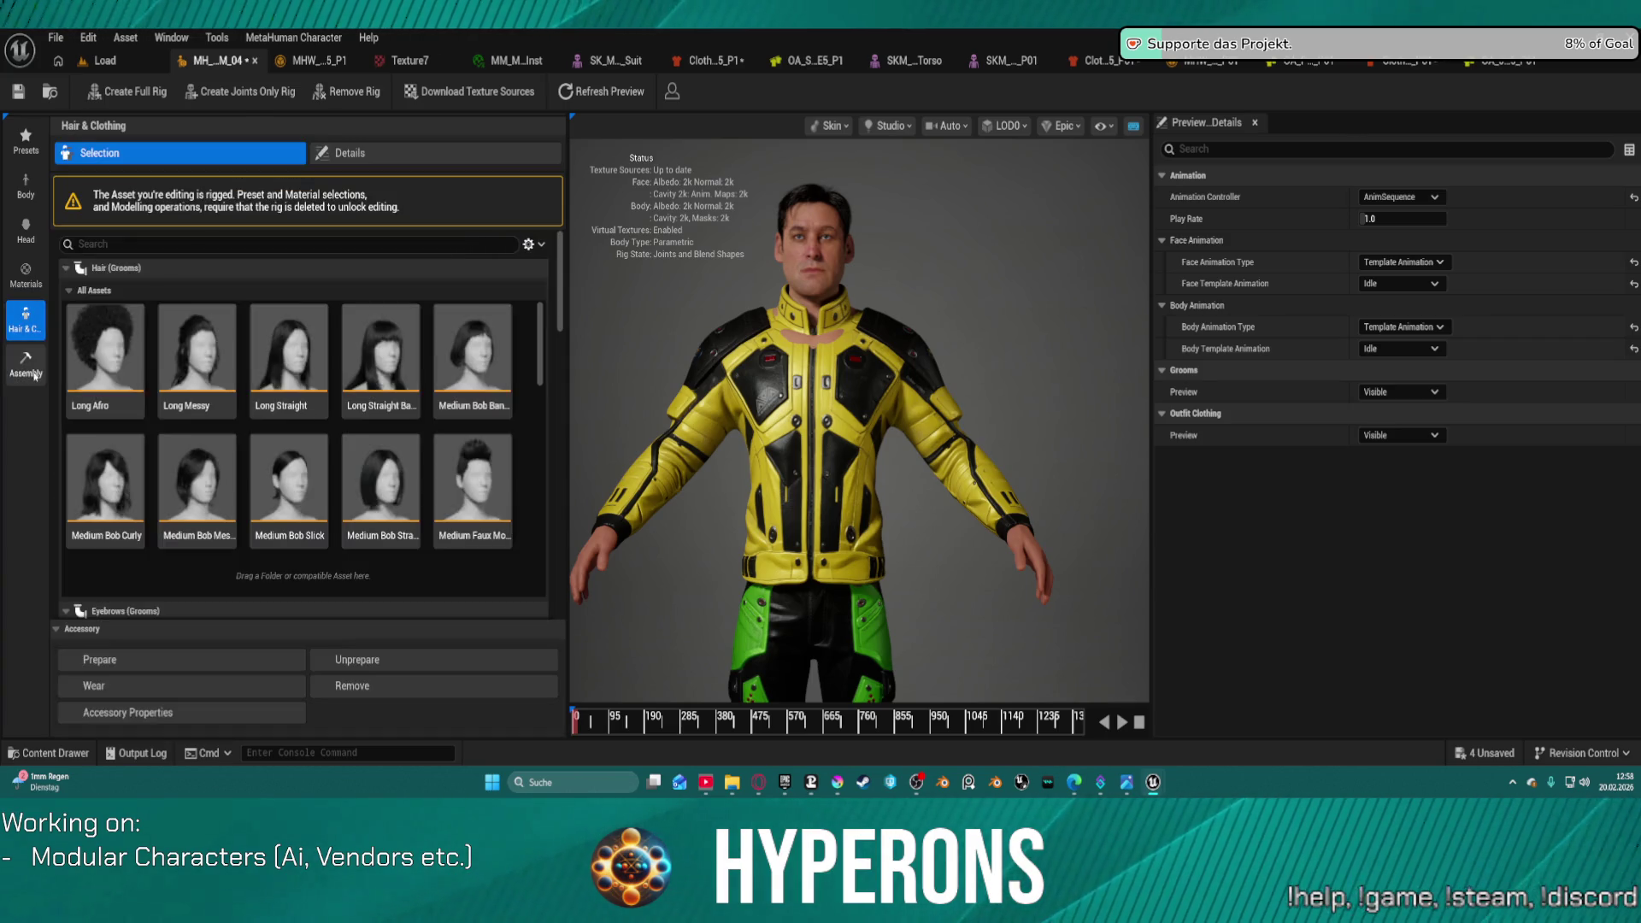
left_click(25, 359)
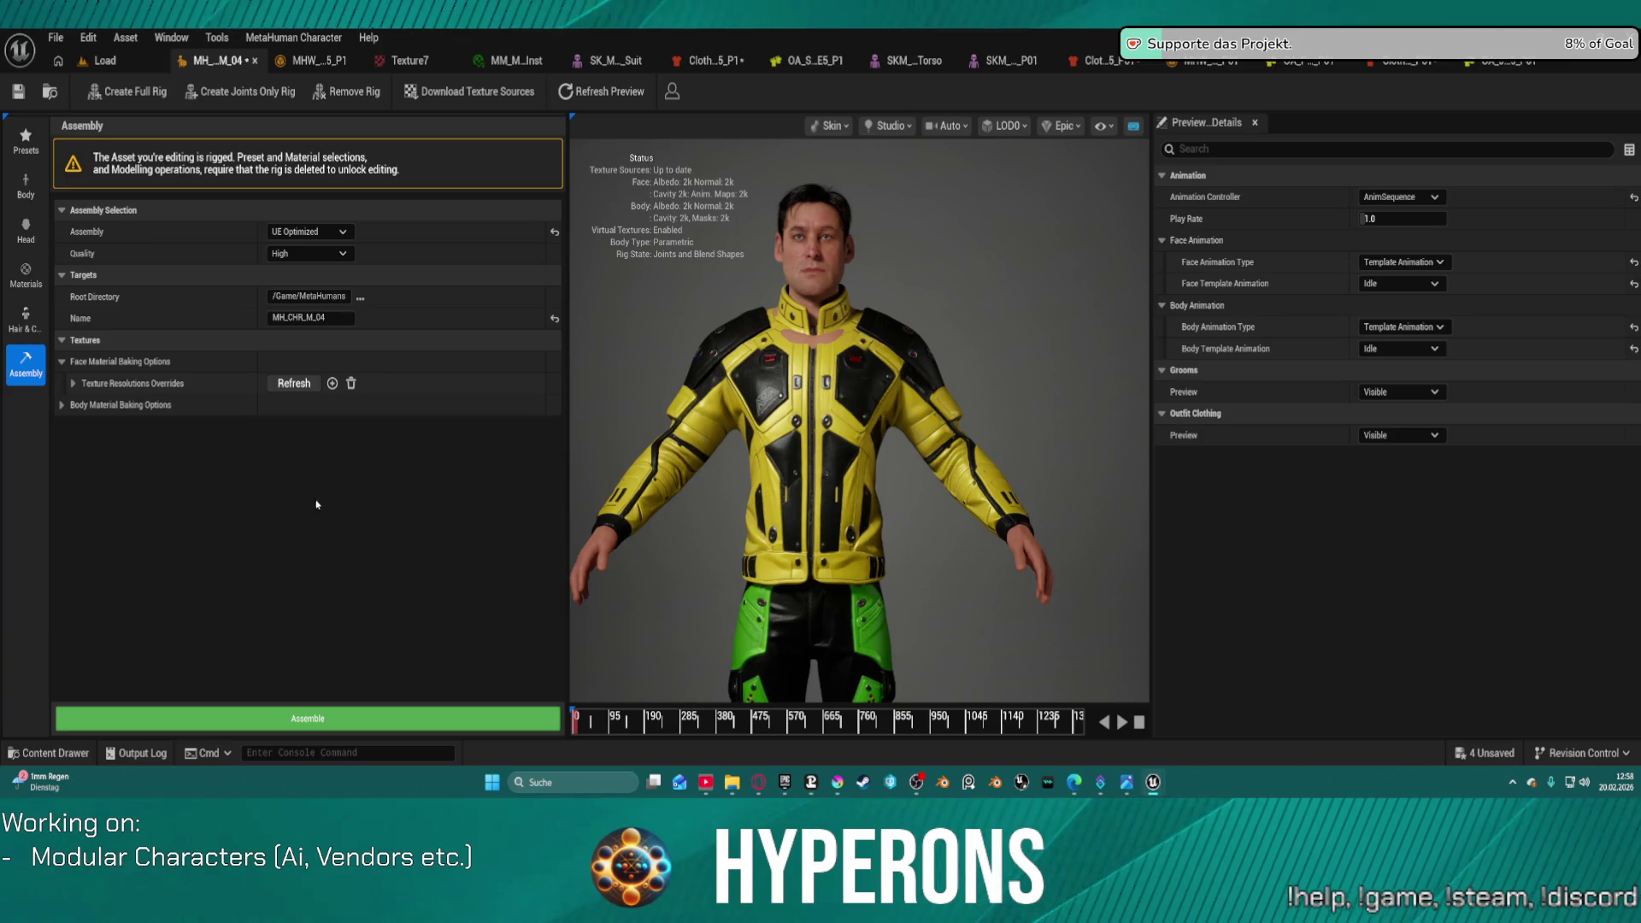
Step: Start assembling MH_CHR_M_04 with its UE Optimized, High quality settings
left_click(310, 720)
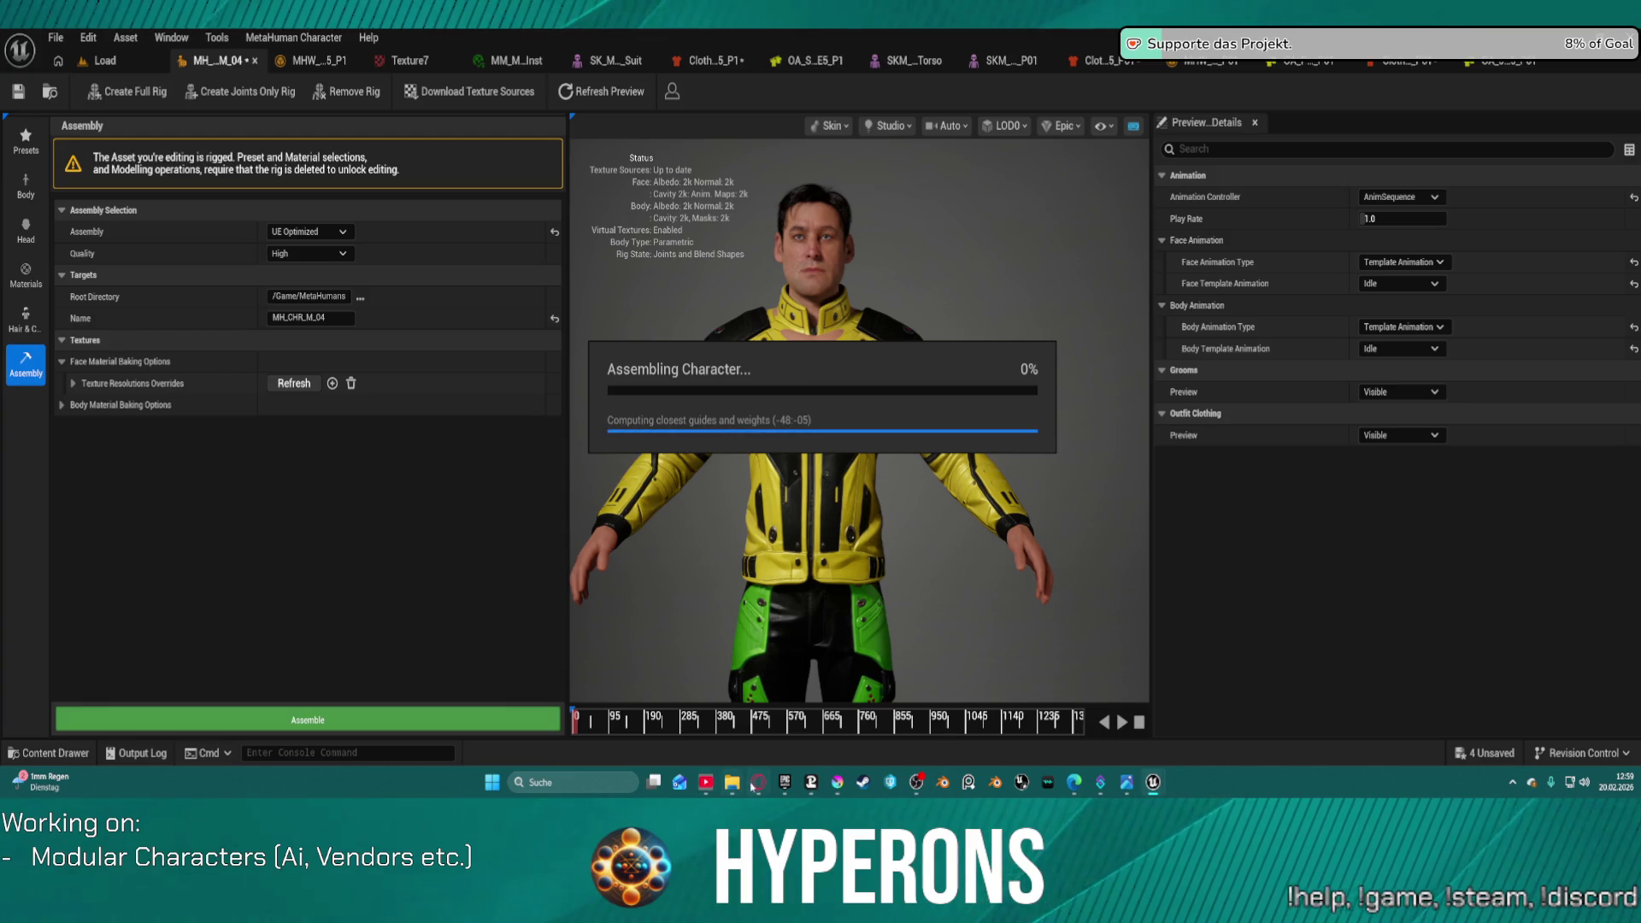
Step: After the editor reloads, return to the Load level with its 15 actors
mouse_move(784, 782)
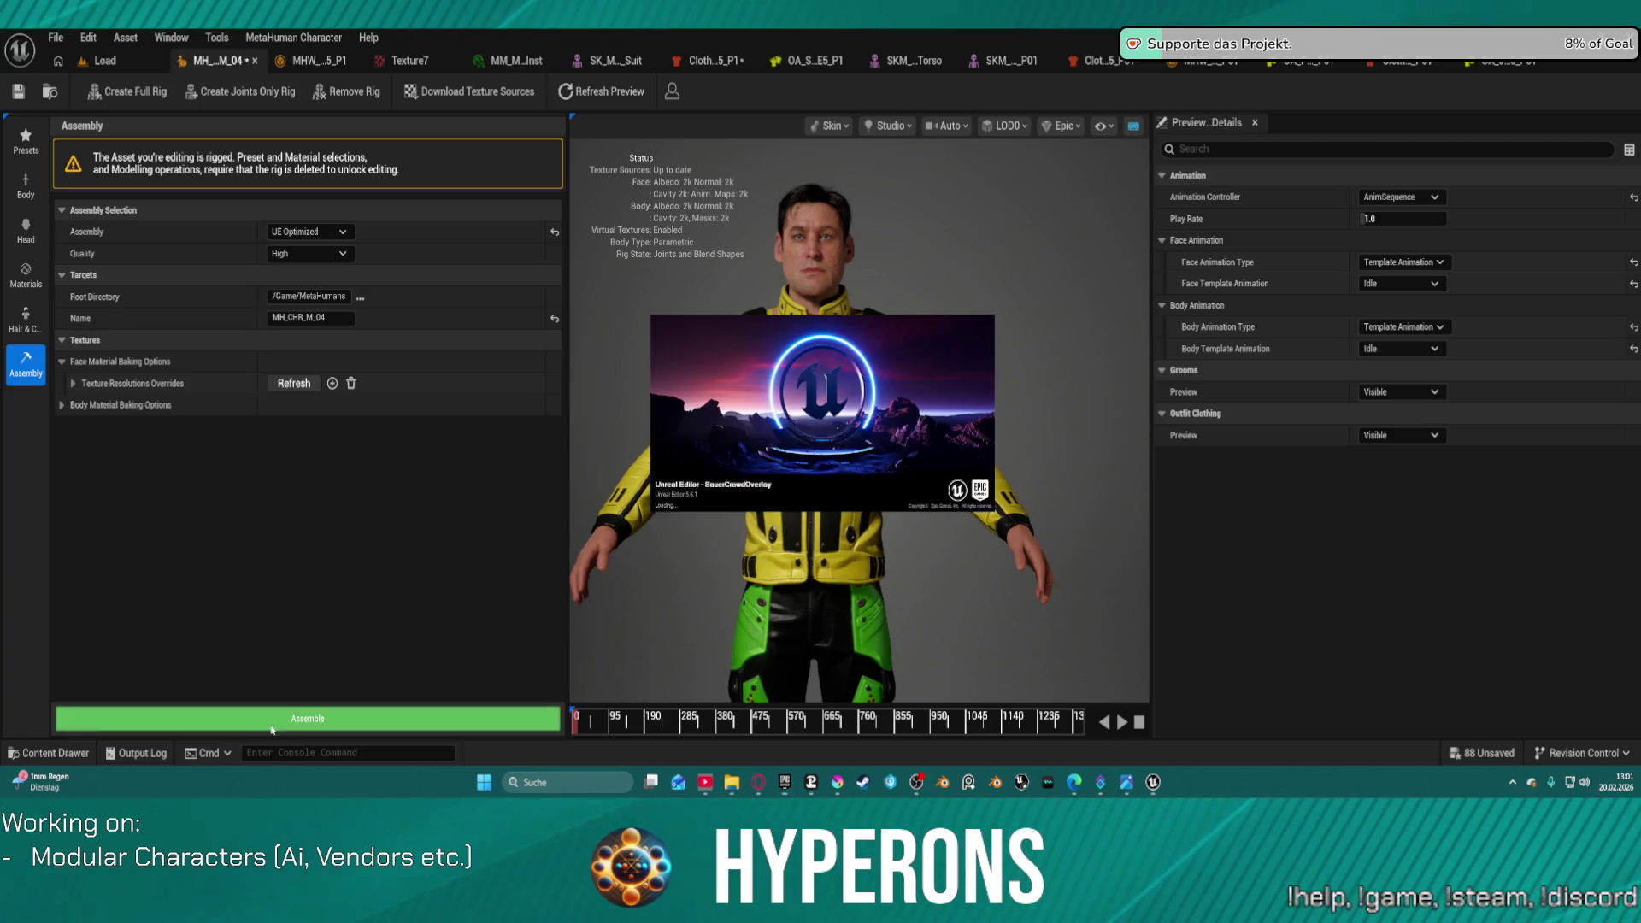
left_click(99, 60)
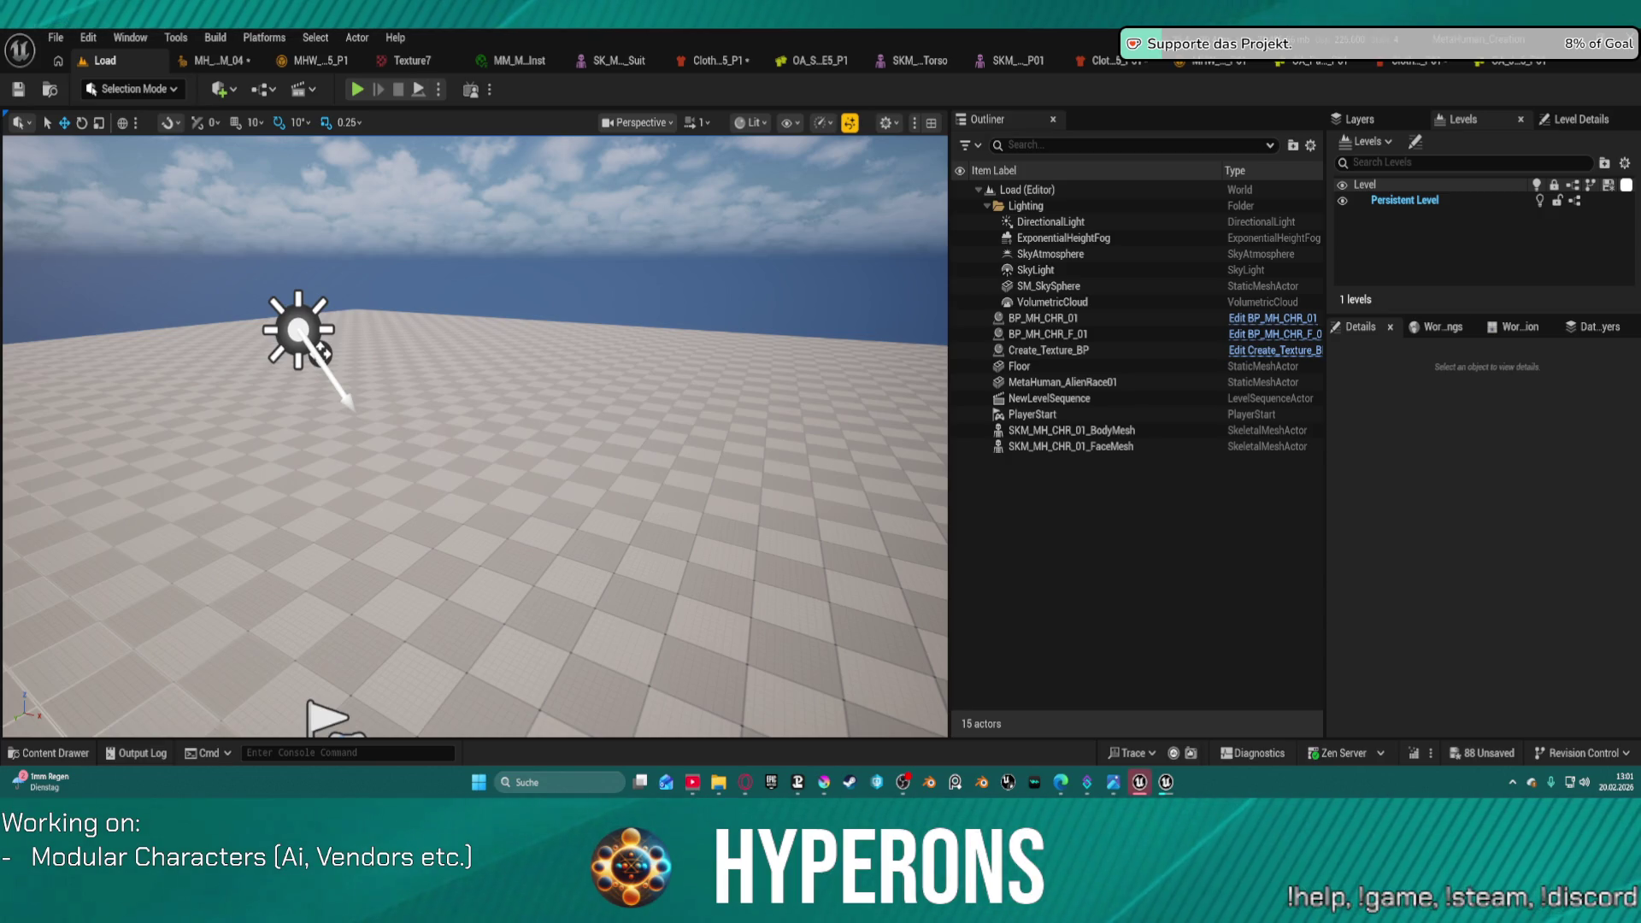
Step: Save all modified assets with Ctrl+Shift+S, confirming the Content destination folder
key("ctrl+shift+s")
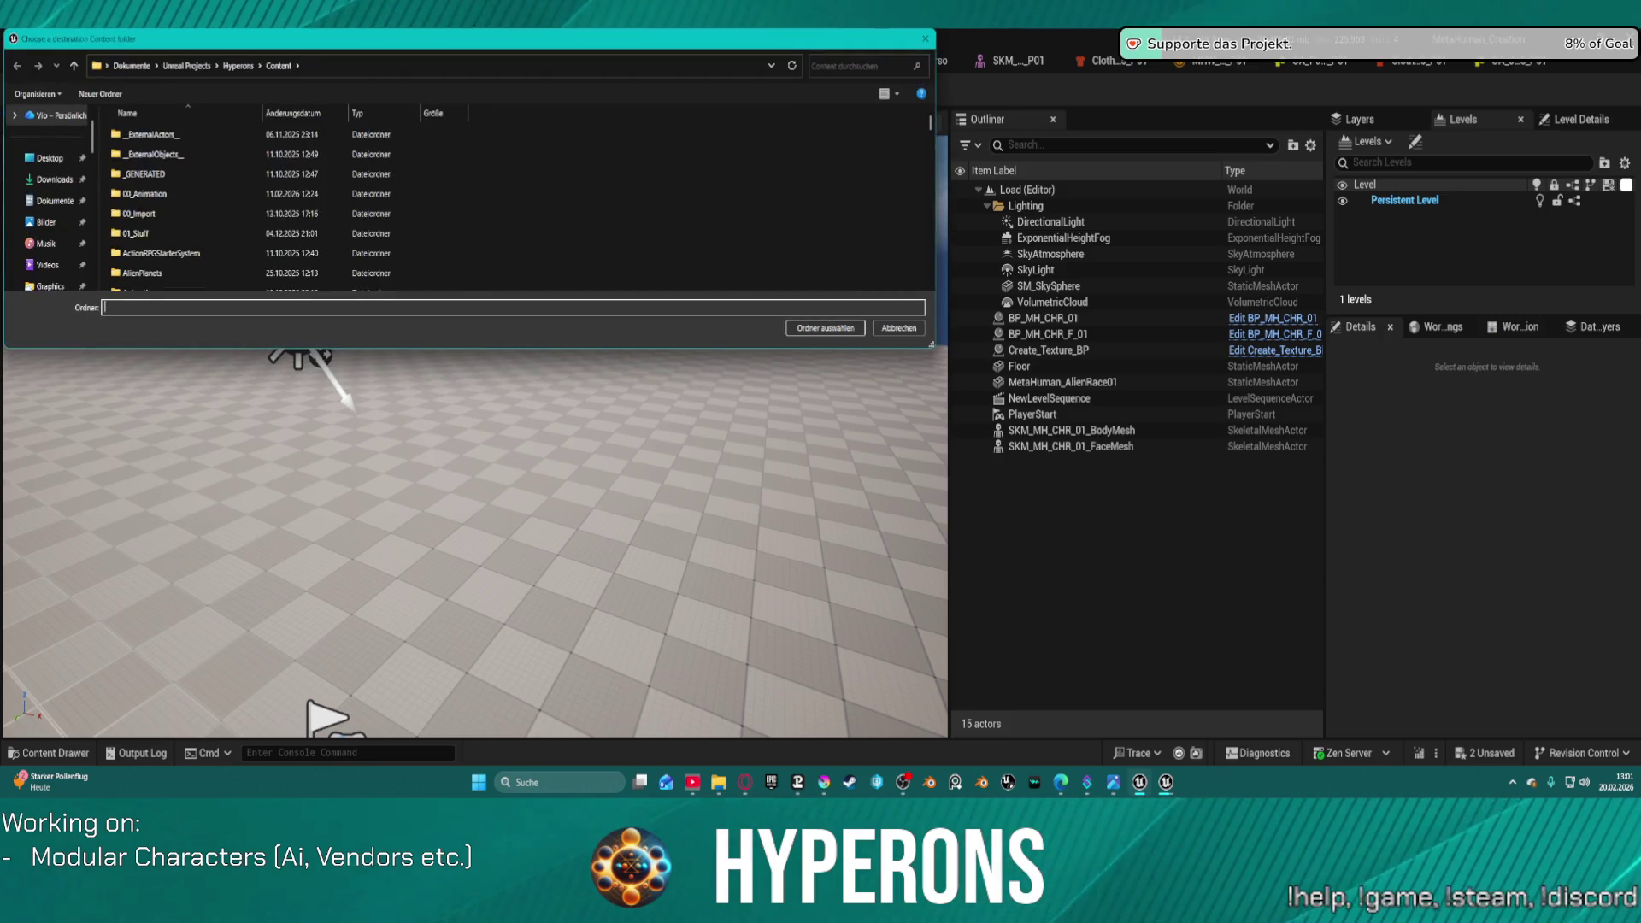
left_click(806, 329)
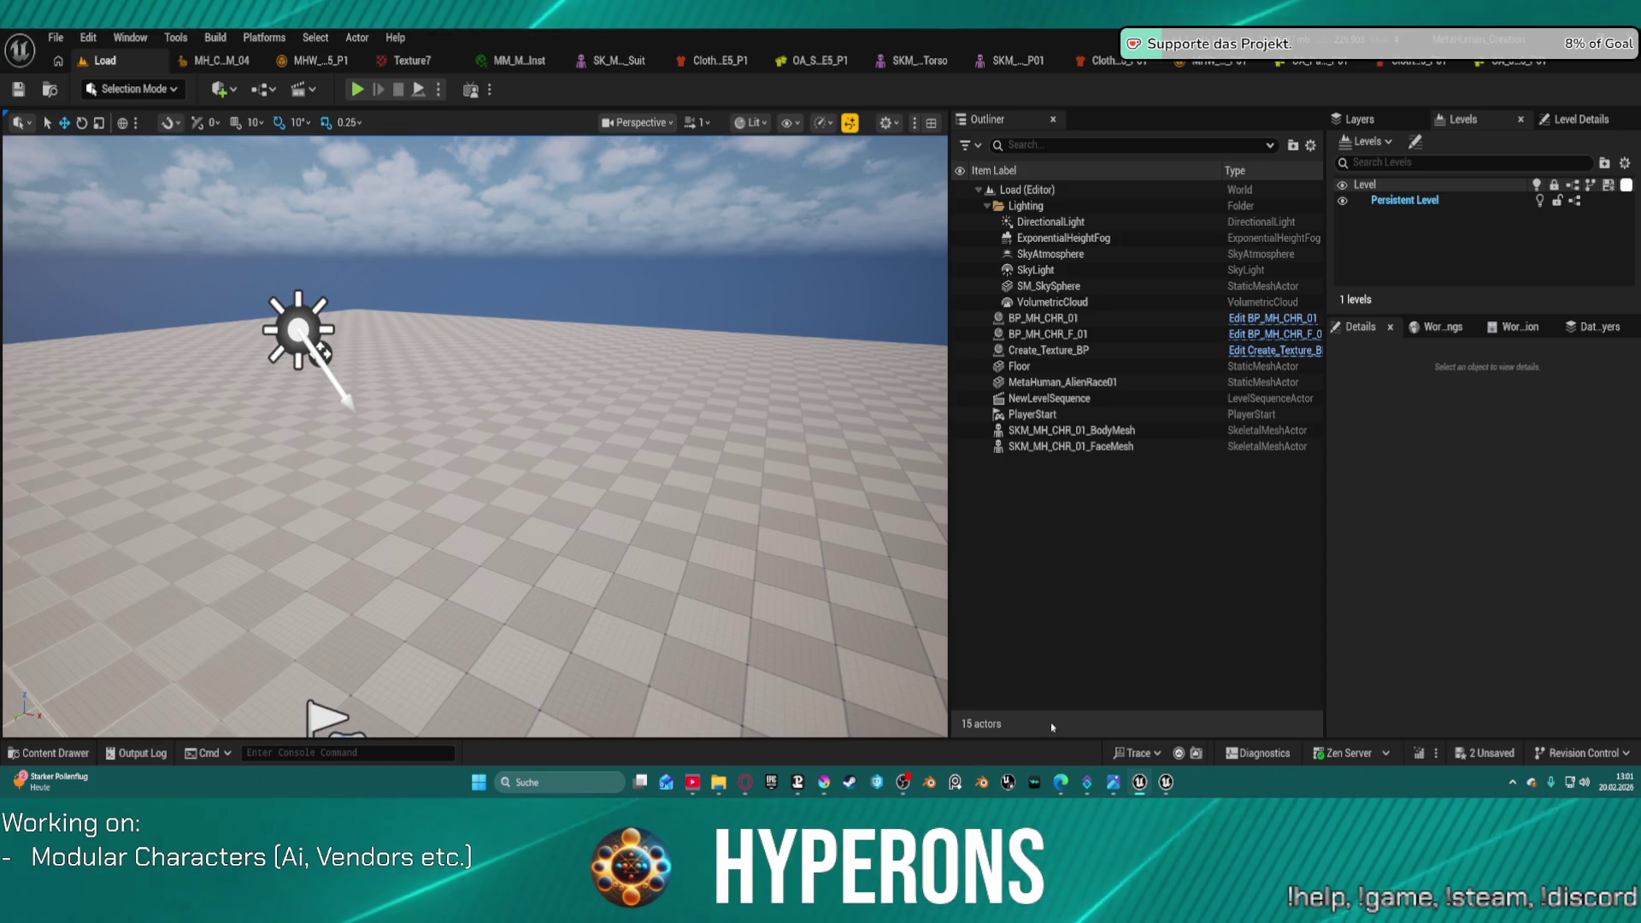
mouse_move(1165, 784)
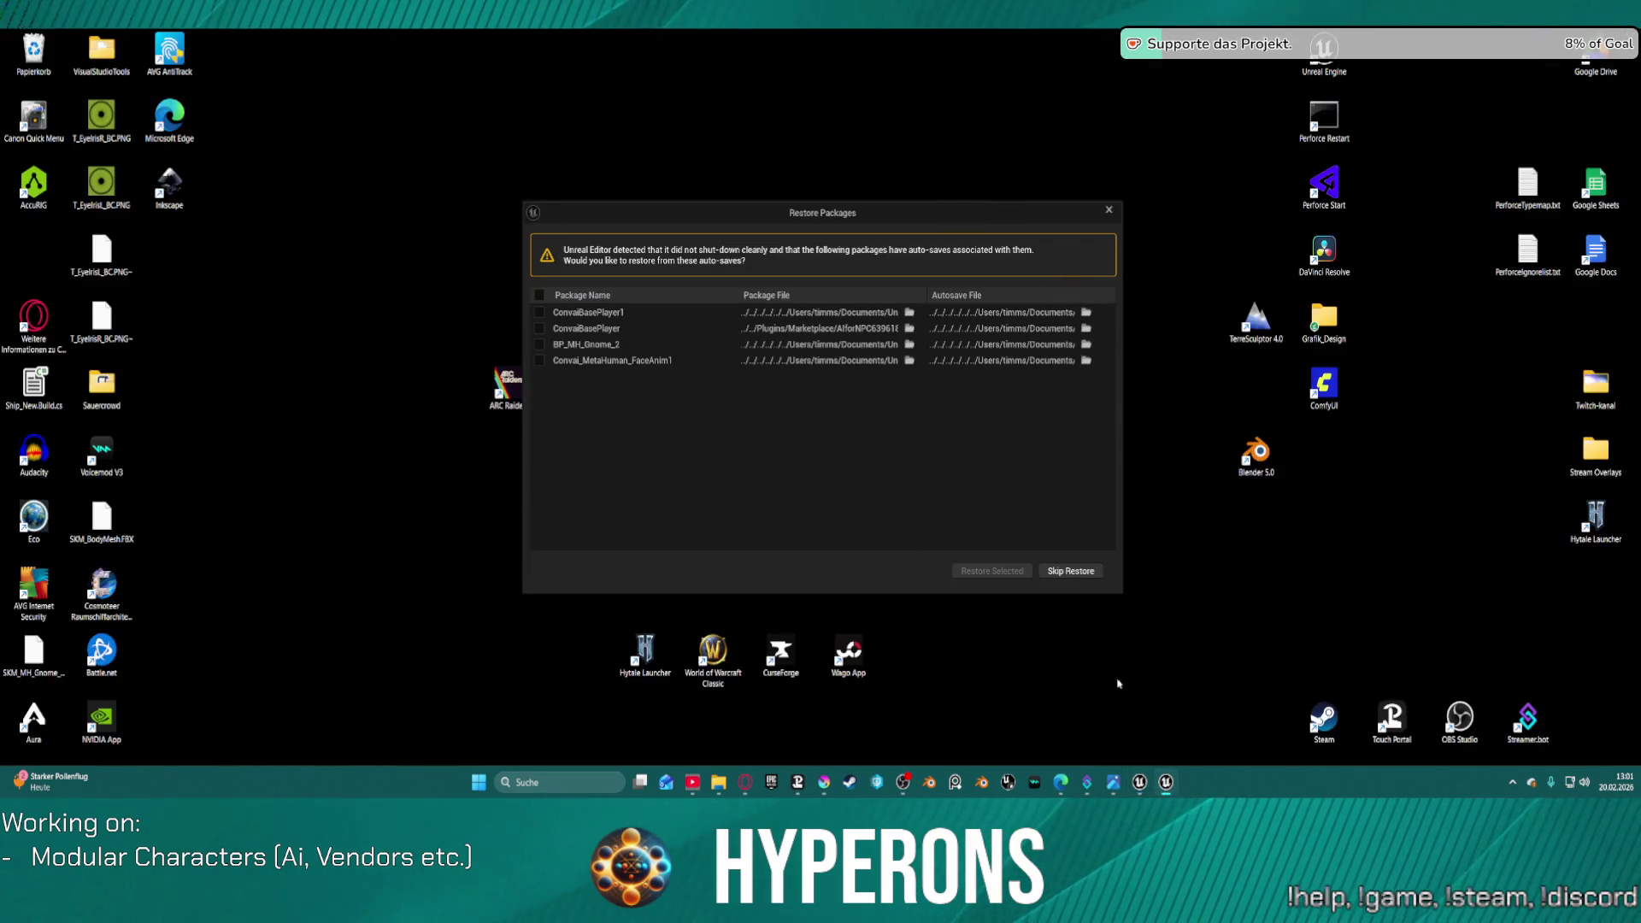
left_click(1165, 697)
left_click(539, 295)
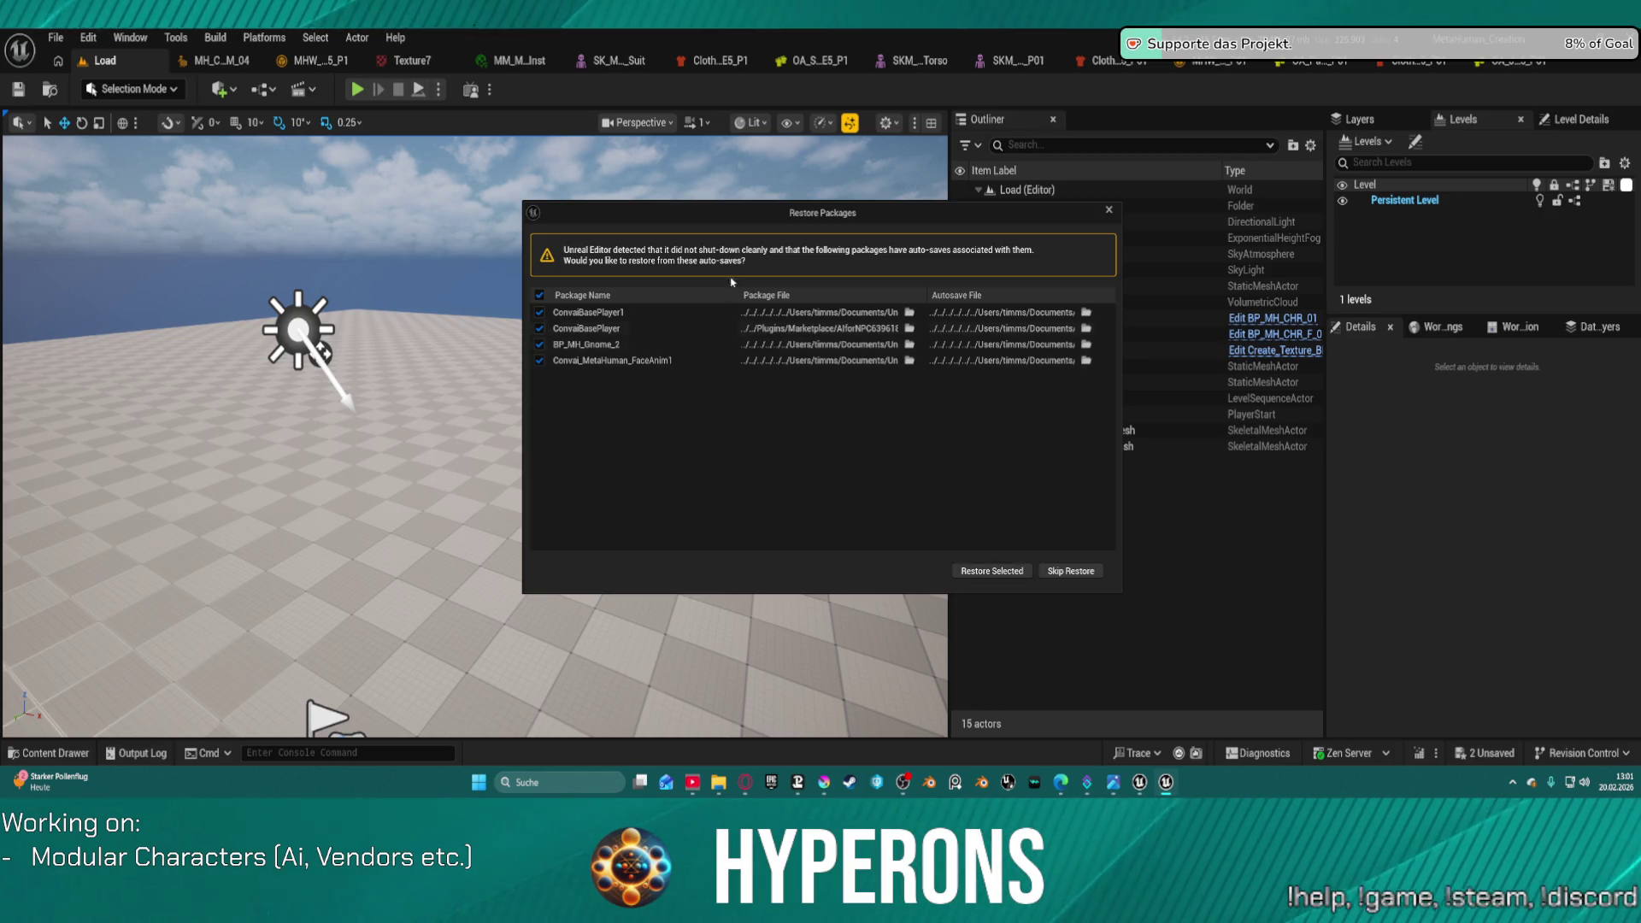
left_click(1022, 572)
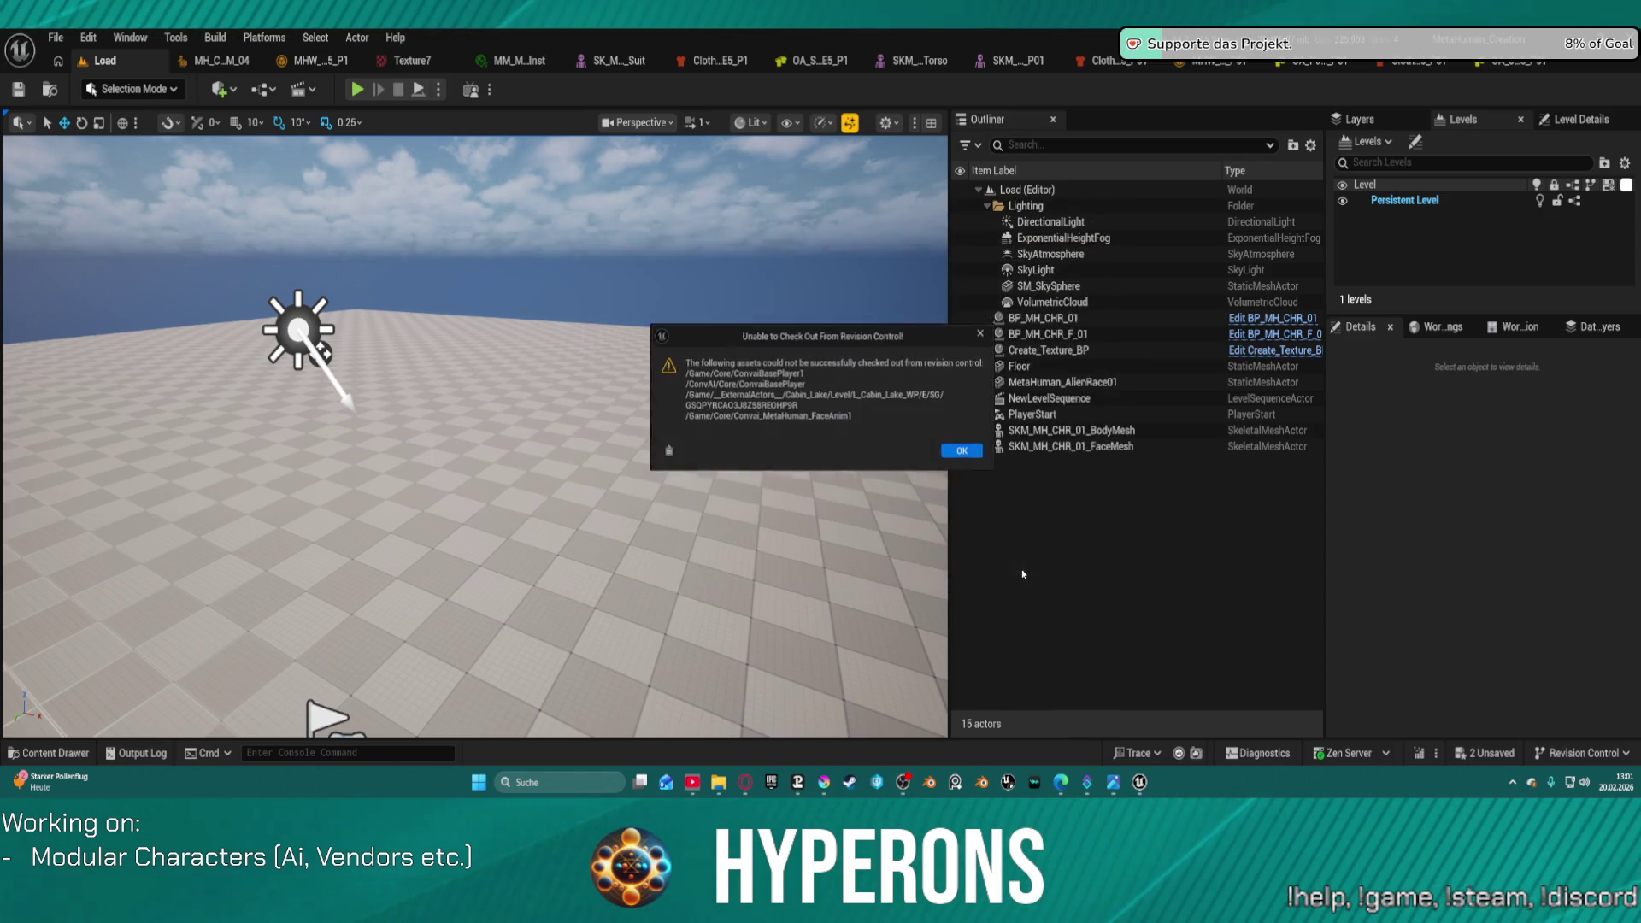
left_click(965, 452)
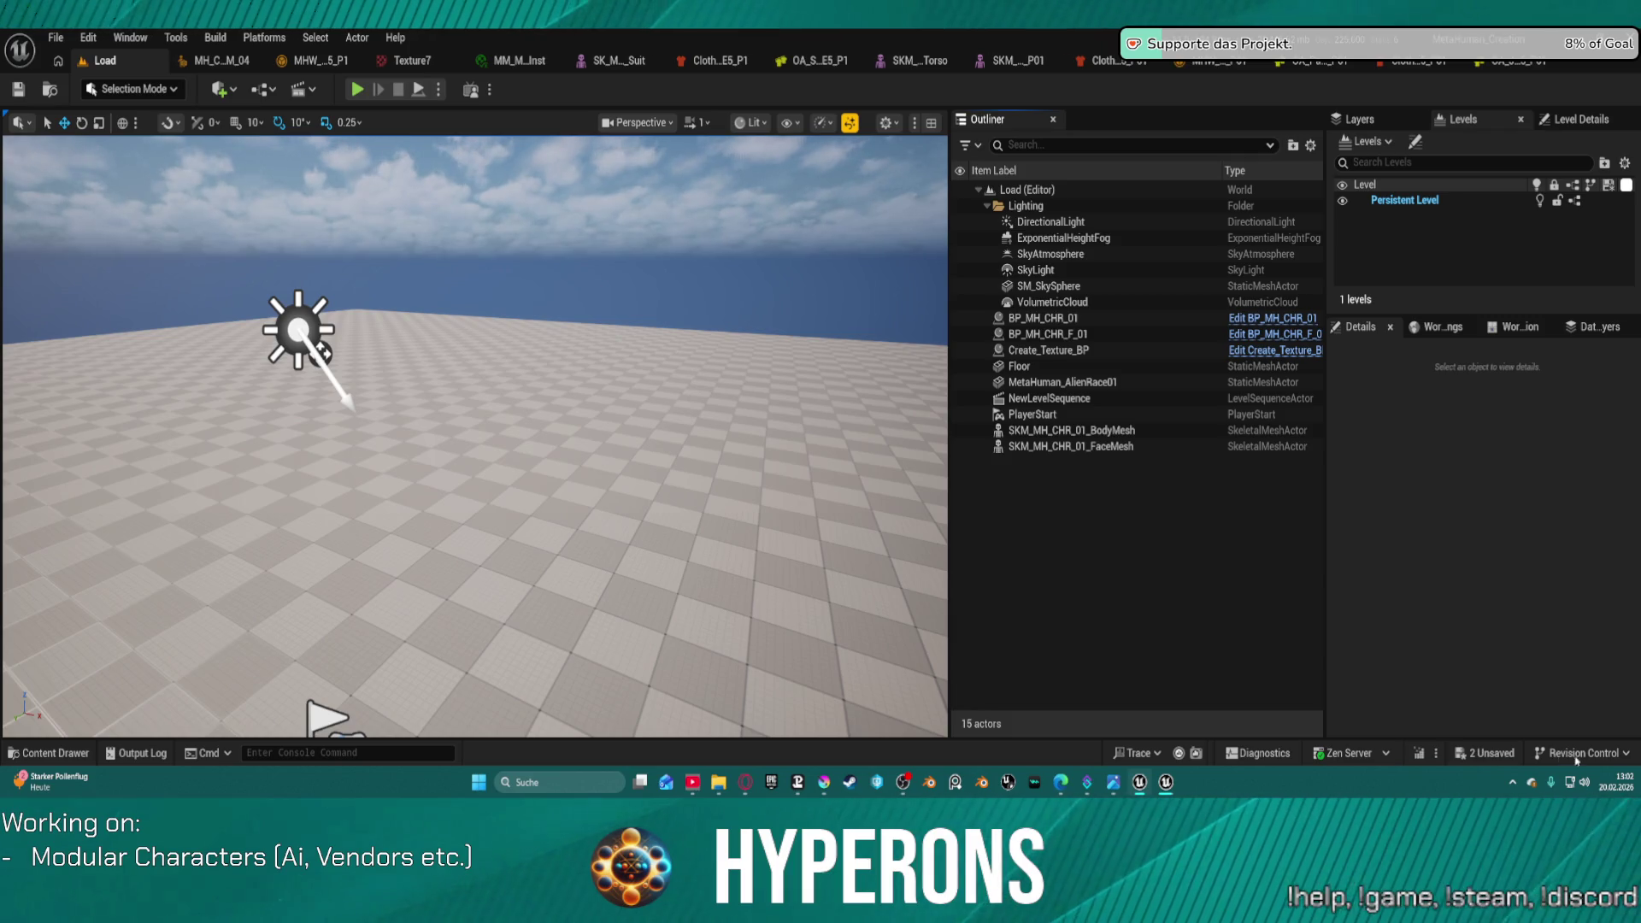
mouse_move(1166, 781)
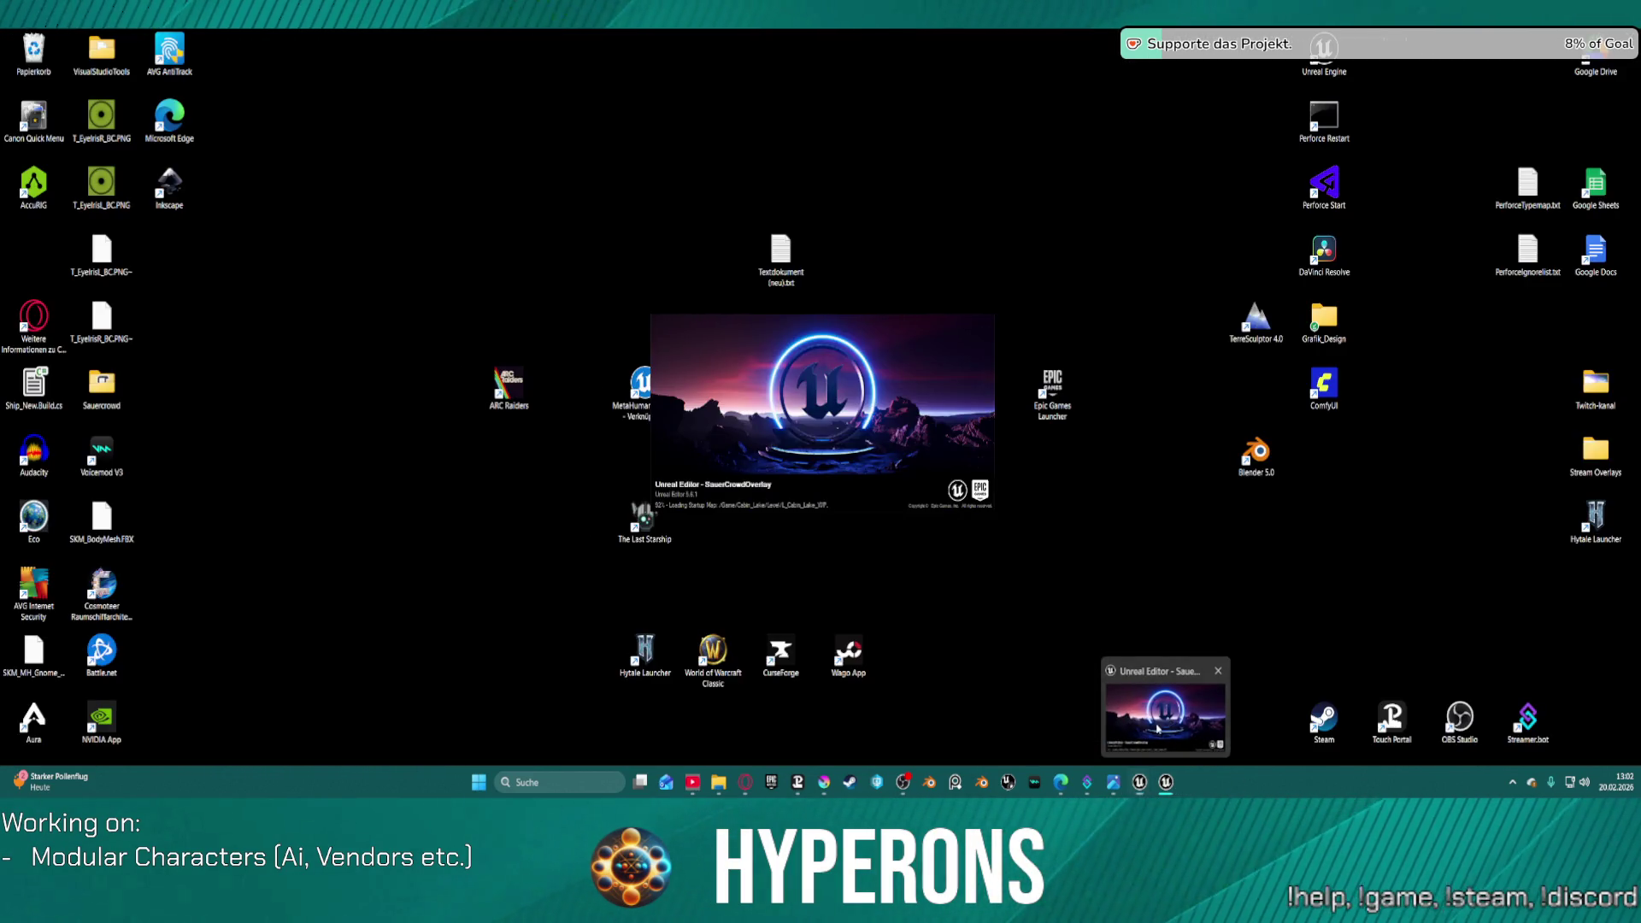
left_click(1152, 743)
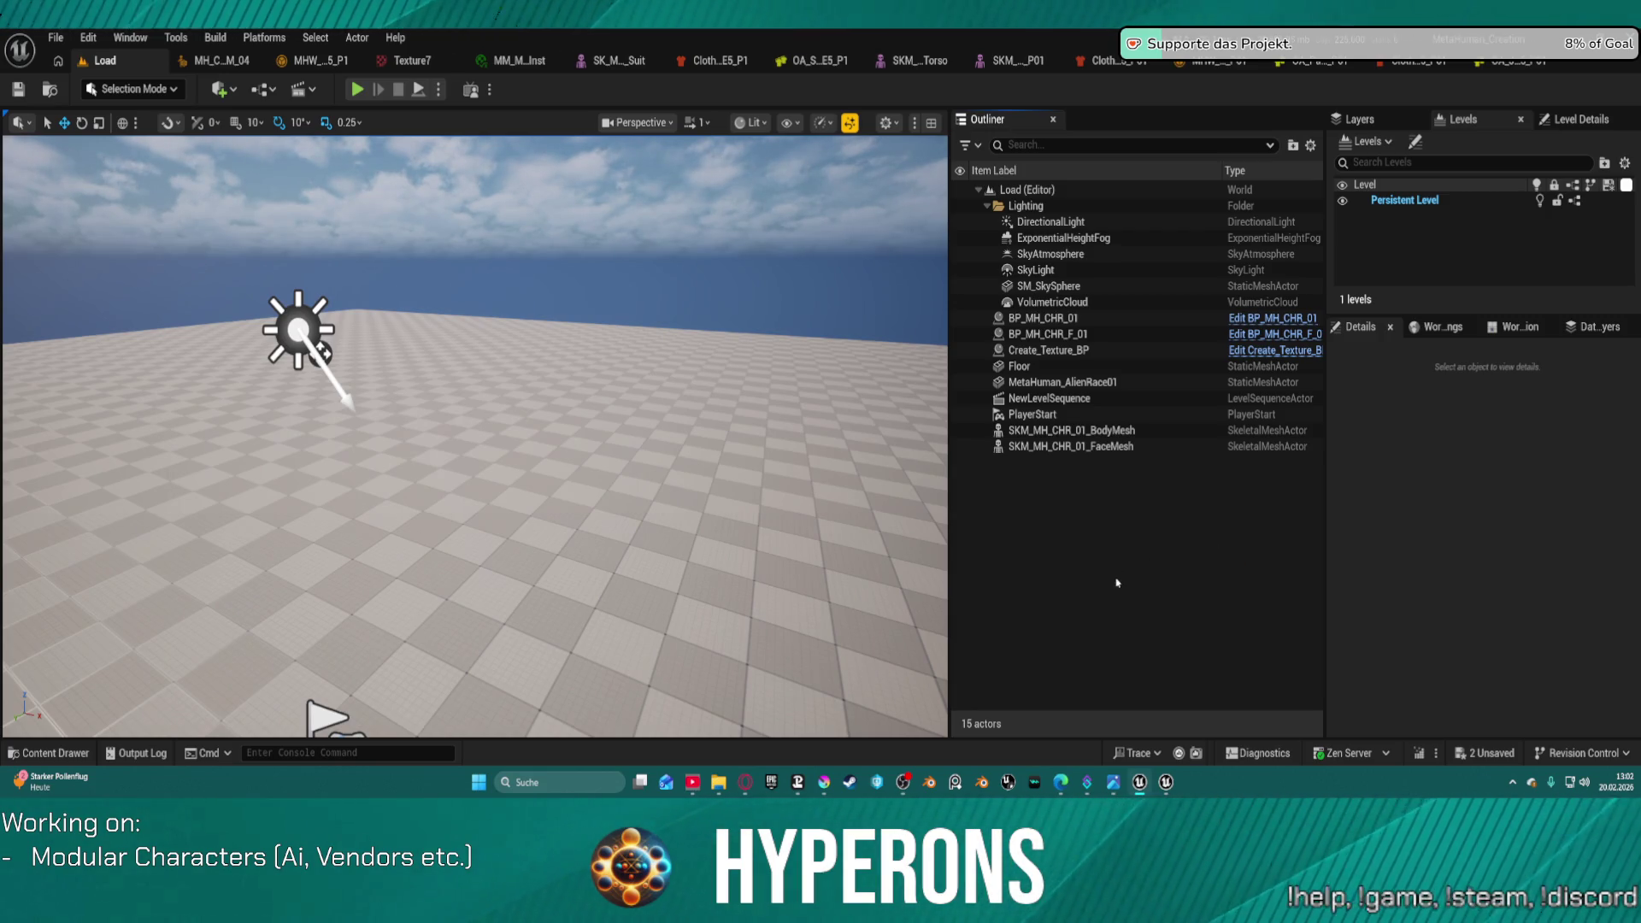
mouse_move(1166, 781)
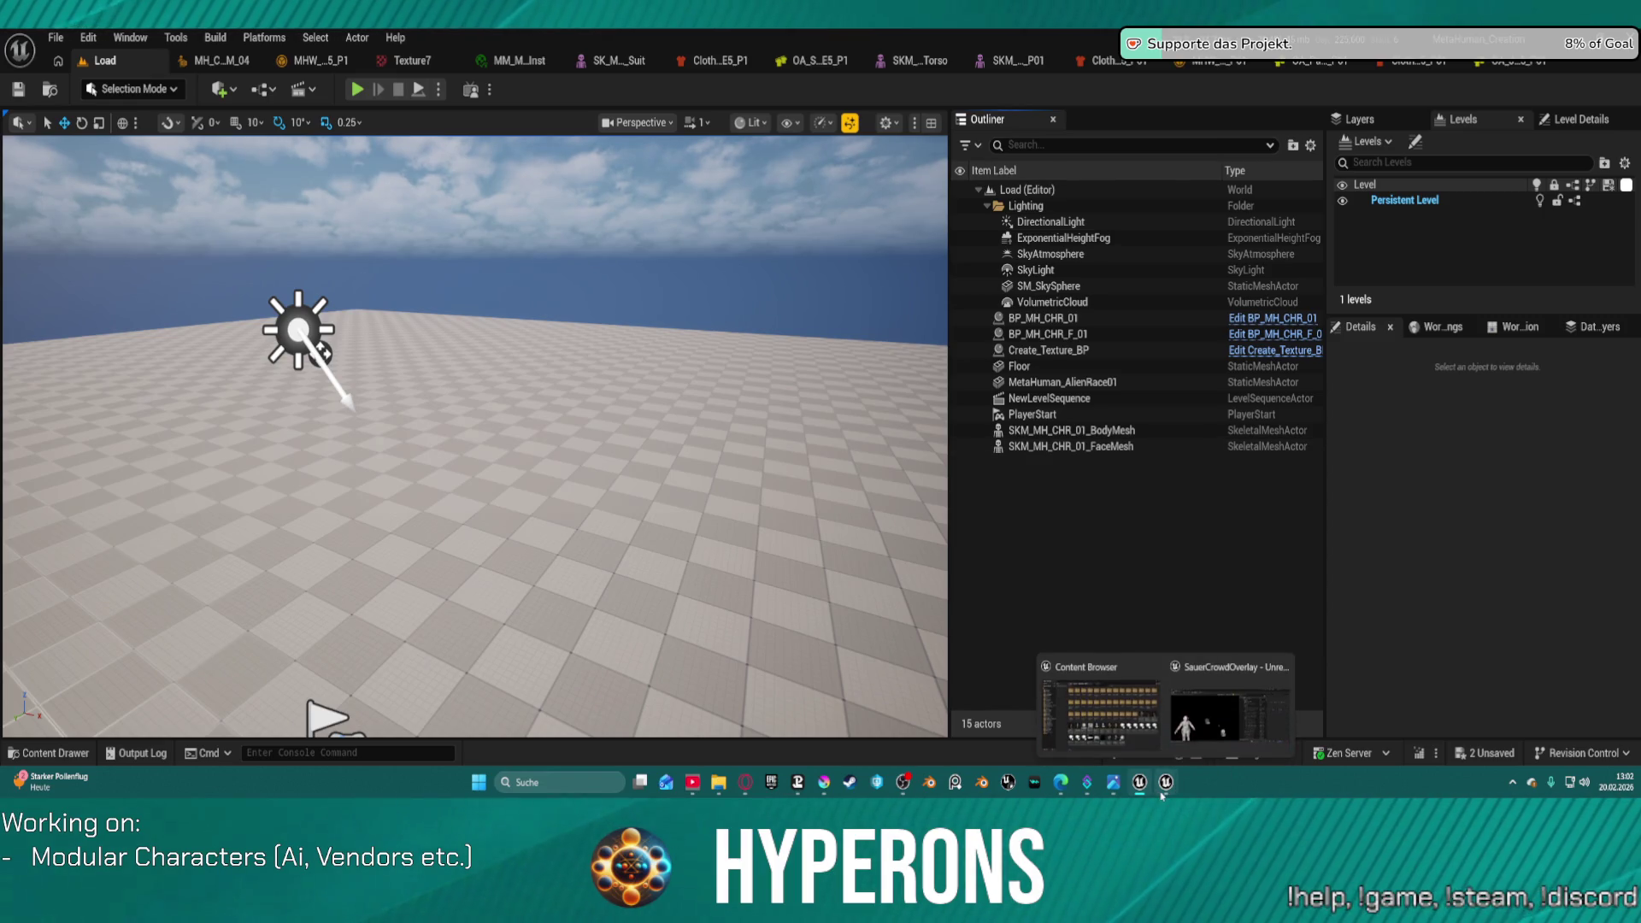
left_click(1181, 708)
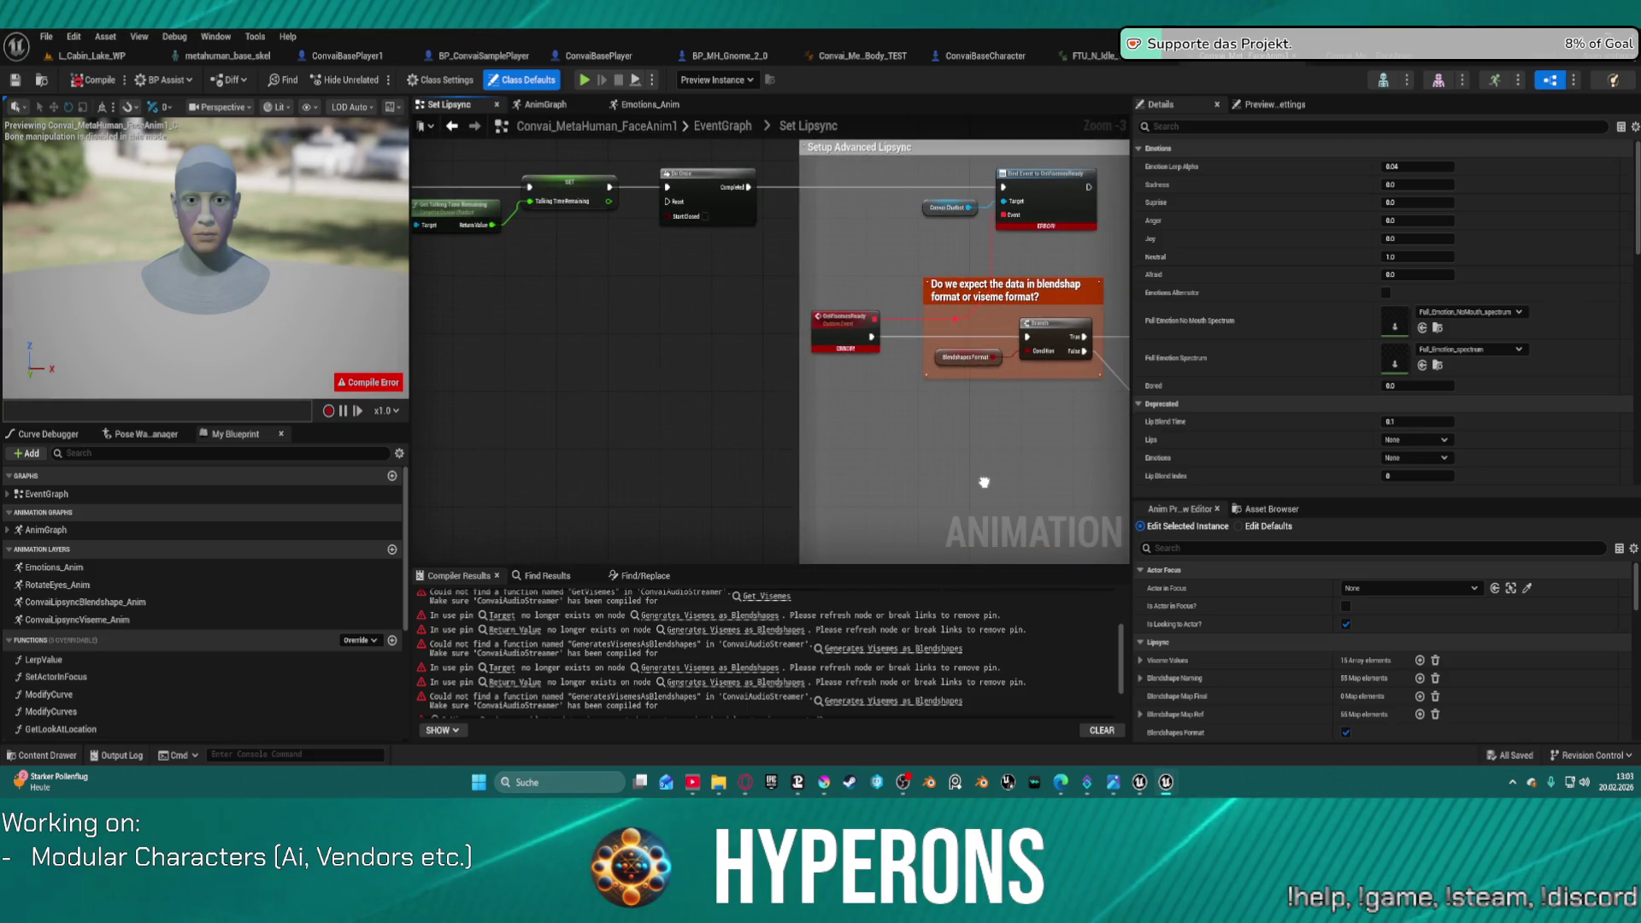
Step: Zoom out of the Convai_MetaHuman_FaceAnim1 animation graph
scroll(769, 342, "down", 4)
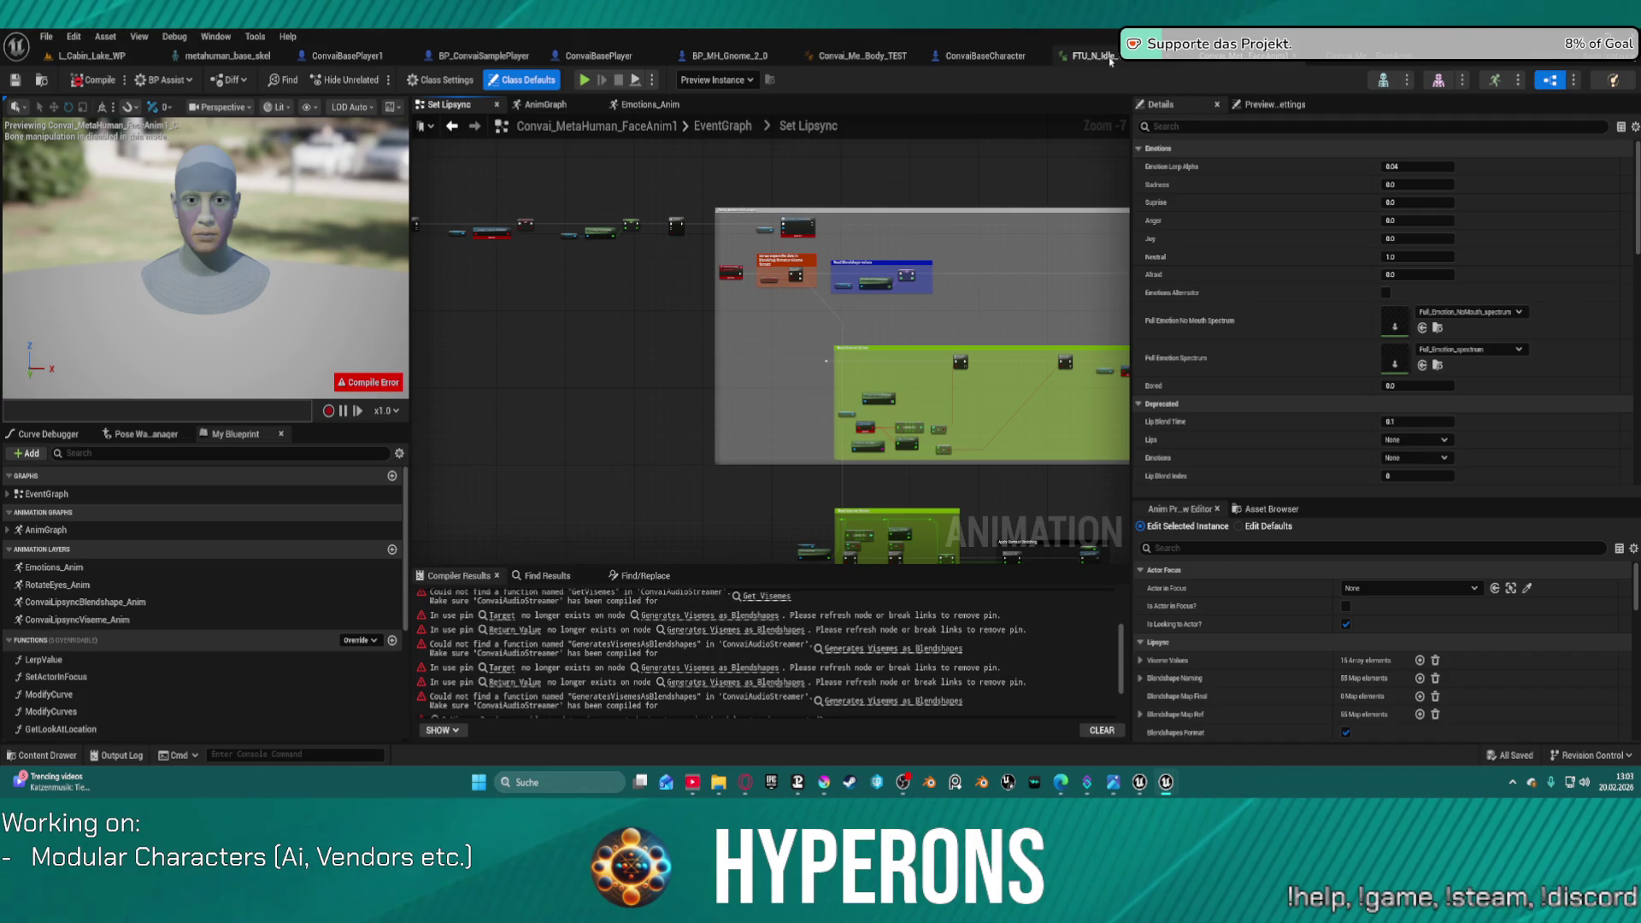
Step: Move through the open editor tabs to the L_Cabin_Lake_WP level
left_click(1083, 61)
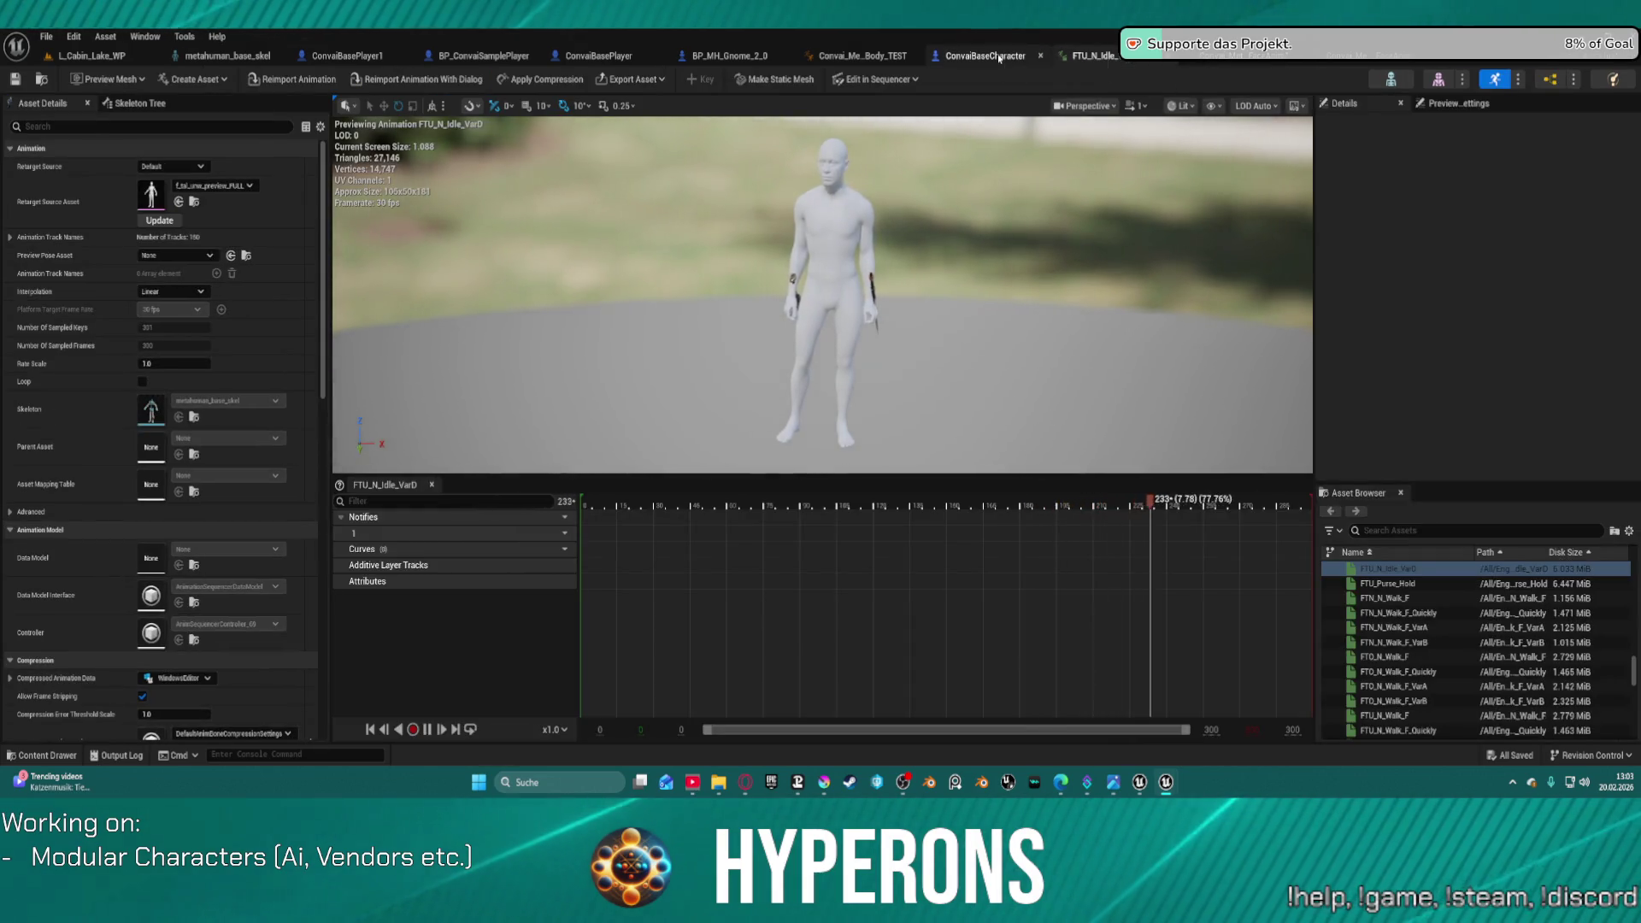
left_click(983, 55)
left_click(864, 55)
left_click(727, 56)
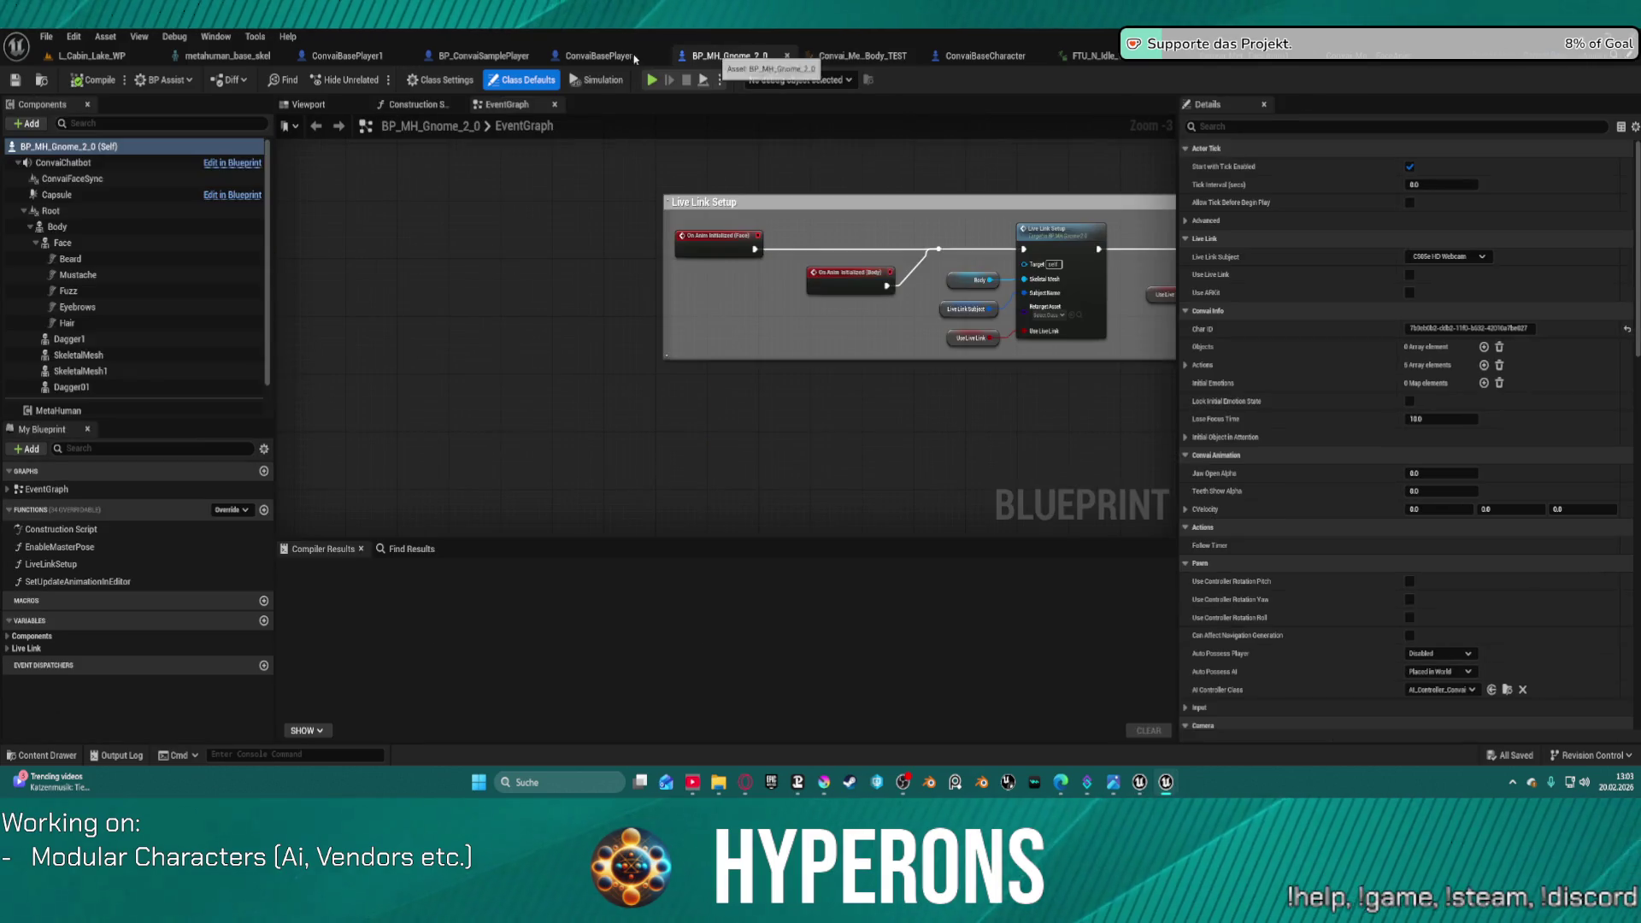
left_click(91, 56)
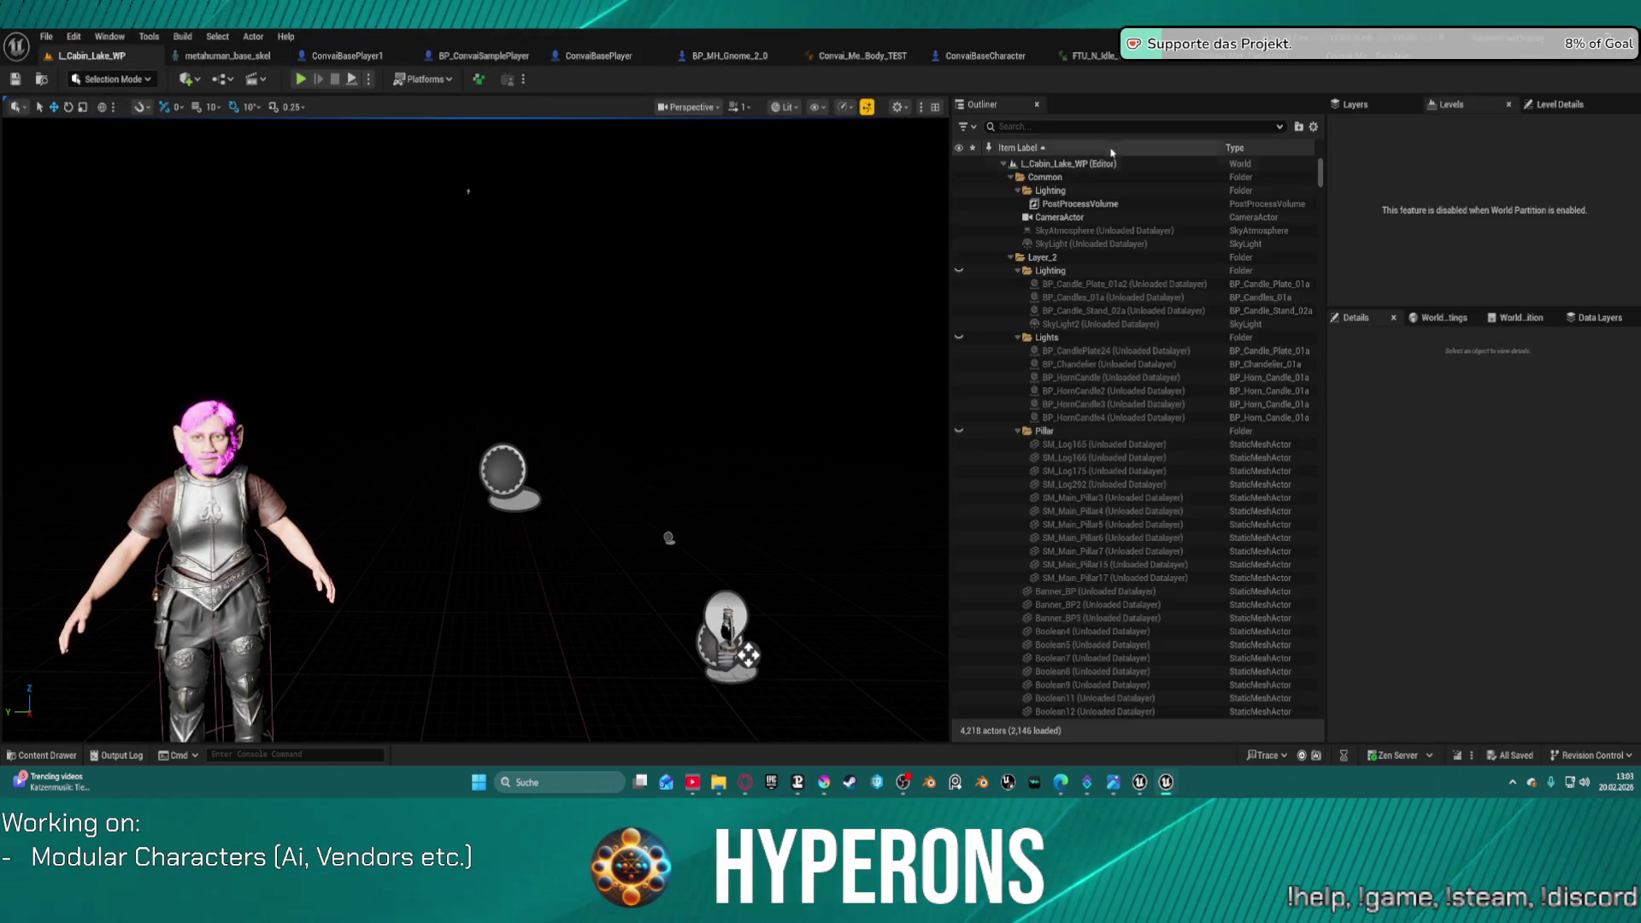
Step: Check the level's Levels, Layers and Level Details panels
left_click(1451, 105)
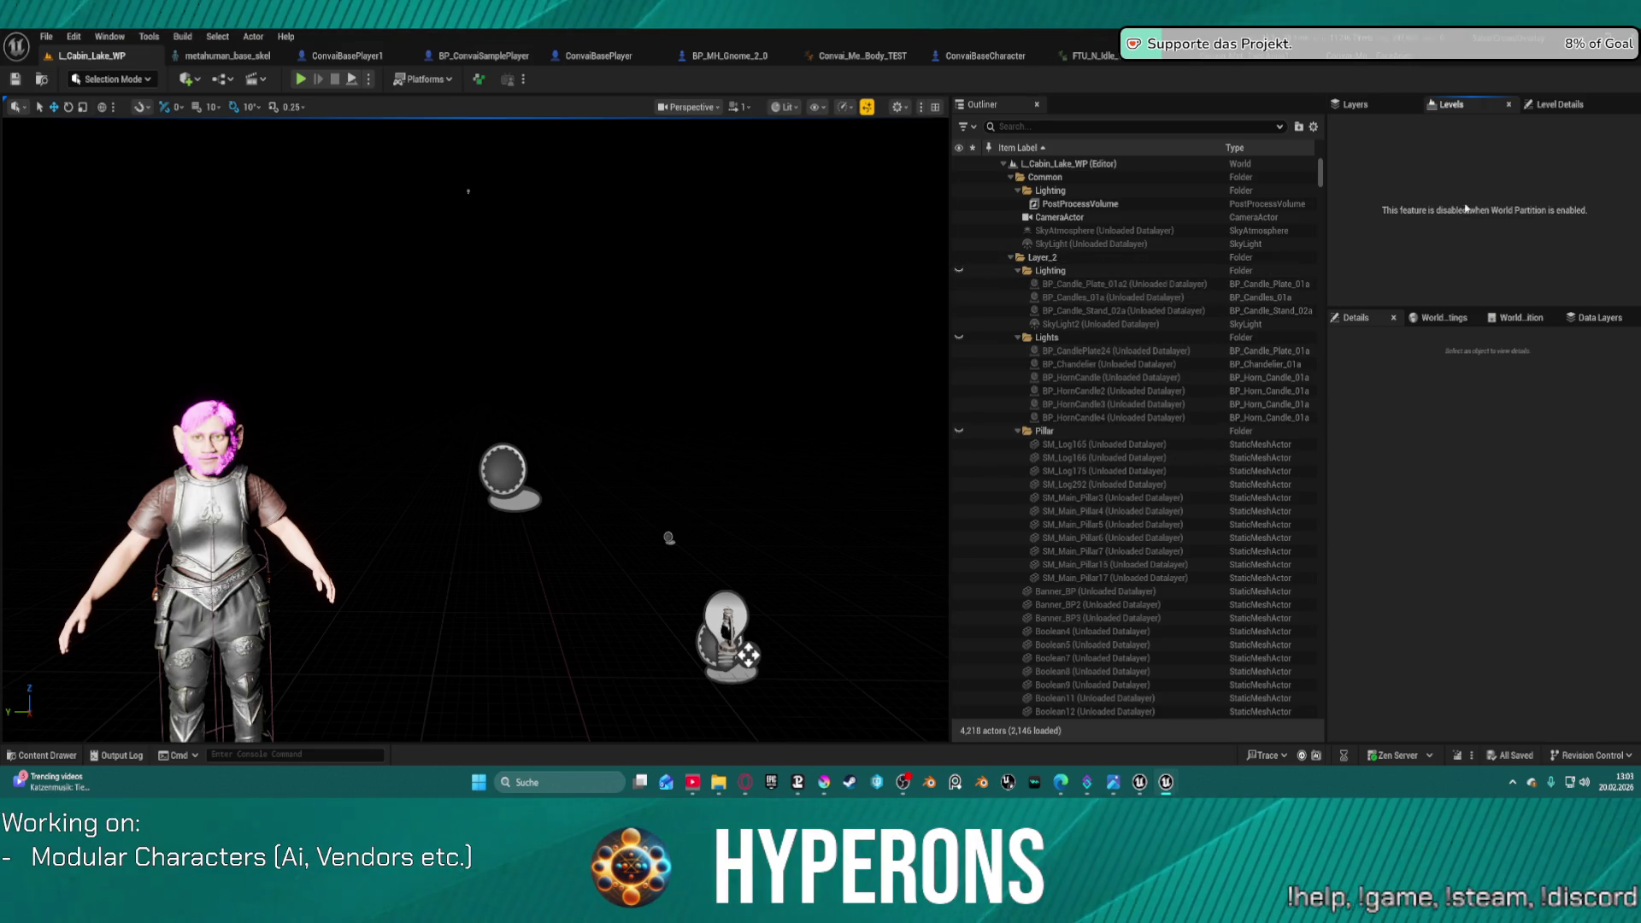
left_click(1380, 106)
left_click(1560, 104)
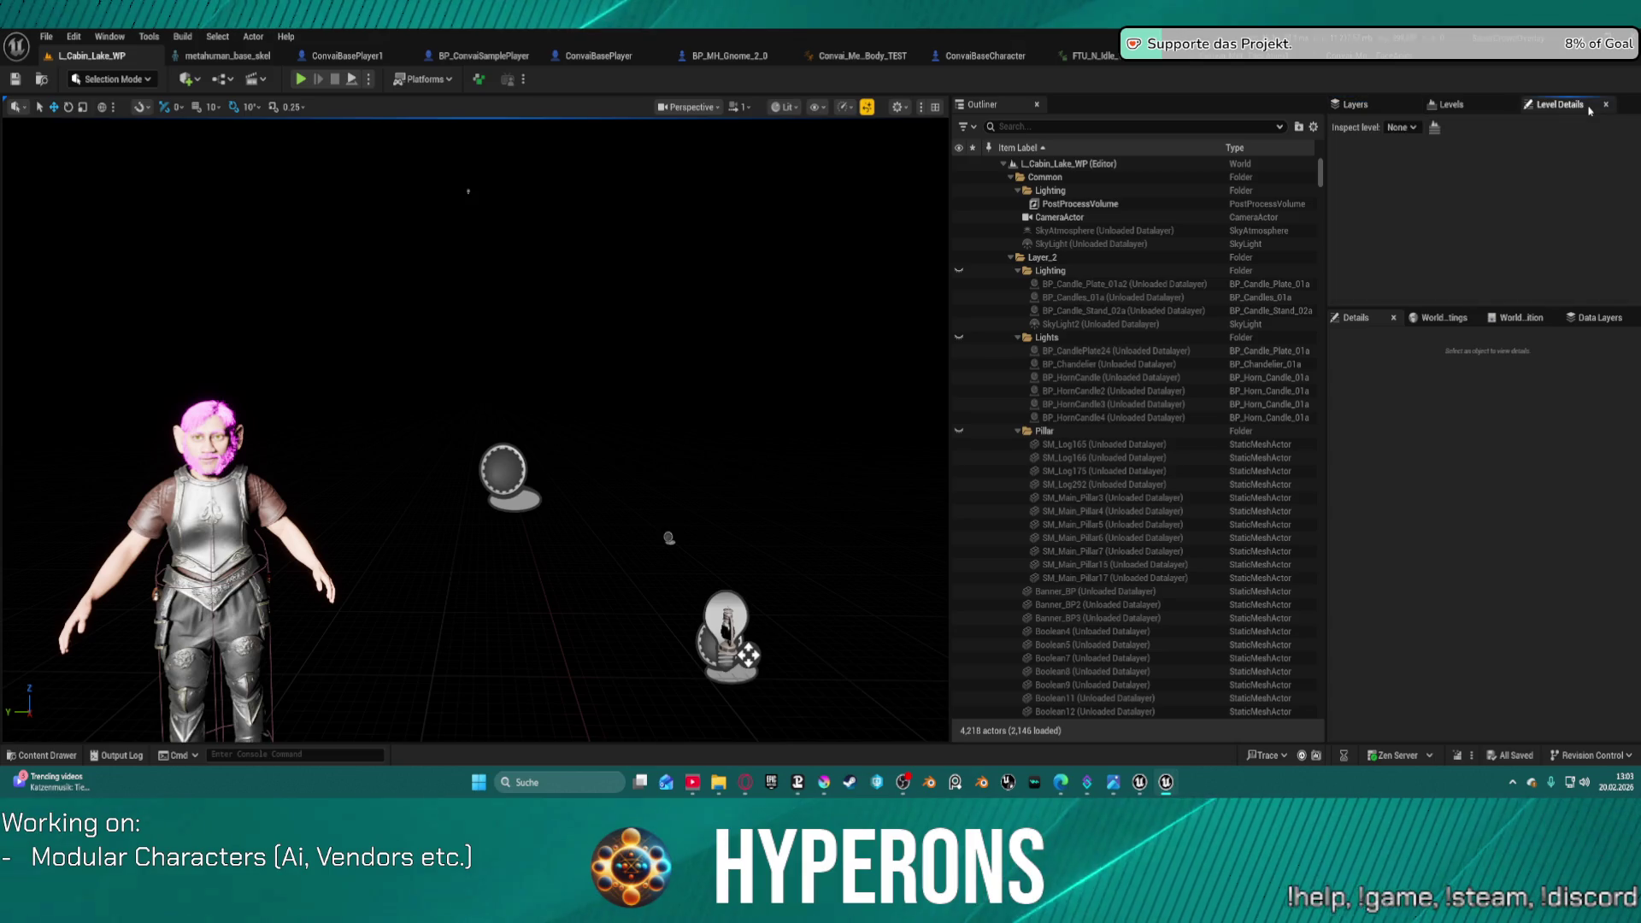
Step: Open the cabin lake level's World Settings and review its layer and sublevel lists
left_click(1441, 319)
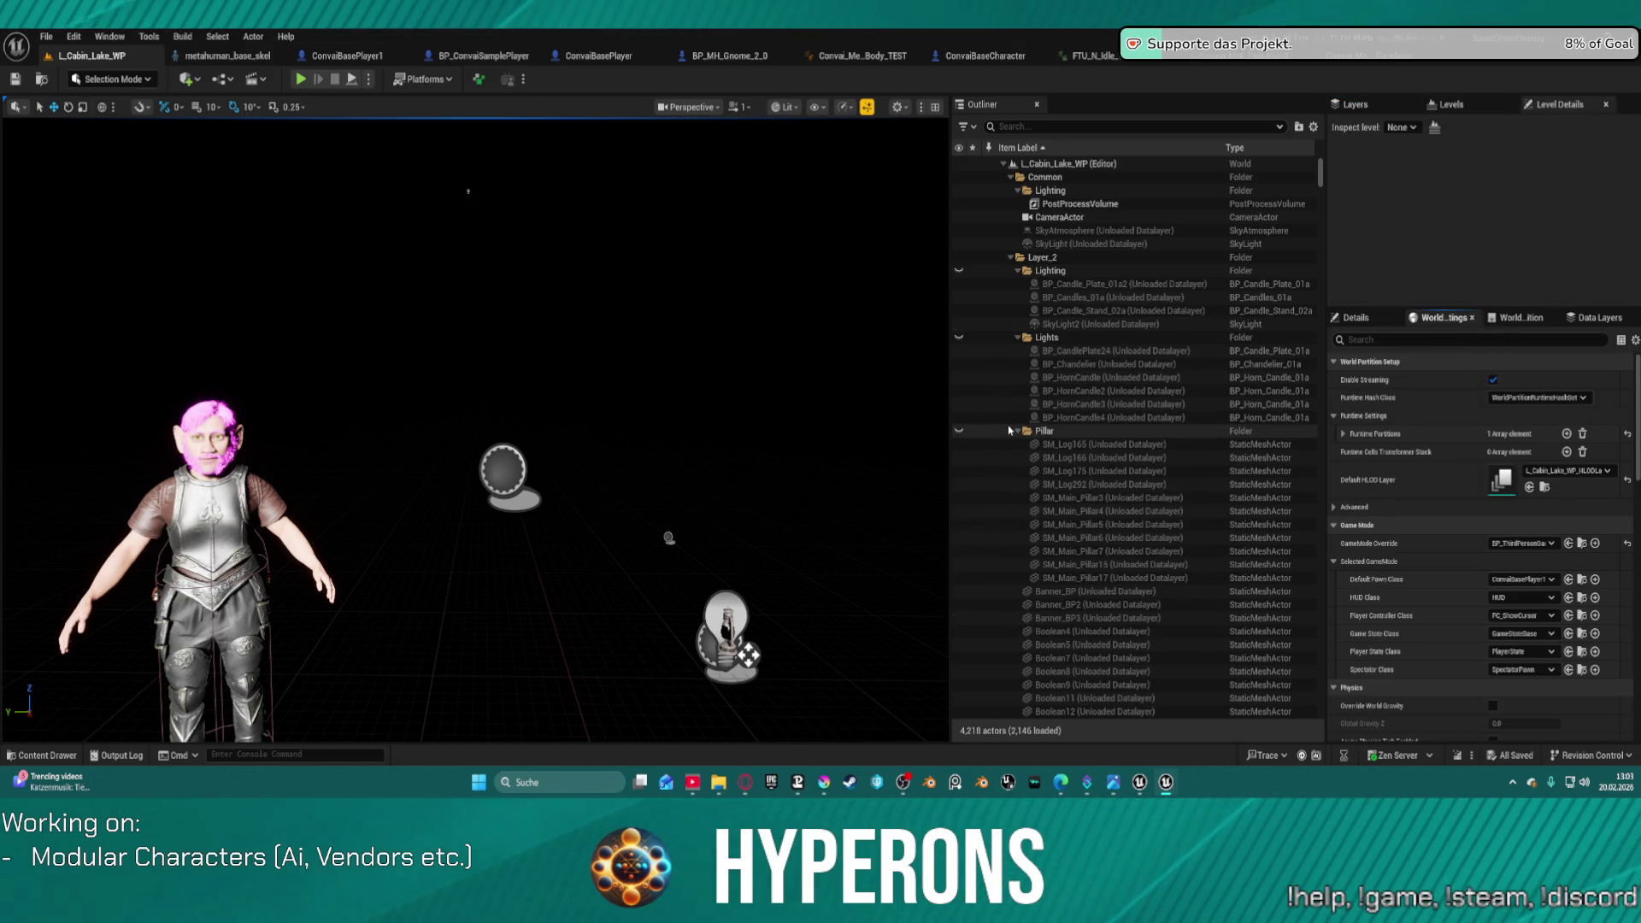
scroll(1060, 384, "down", 3)
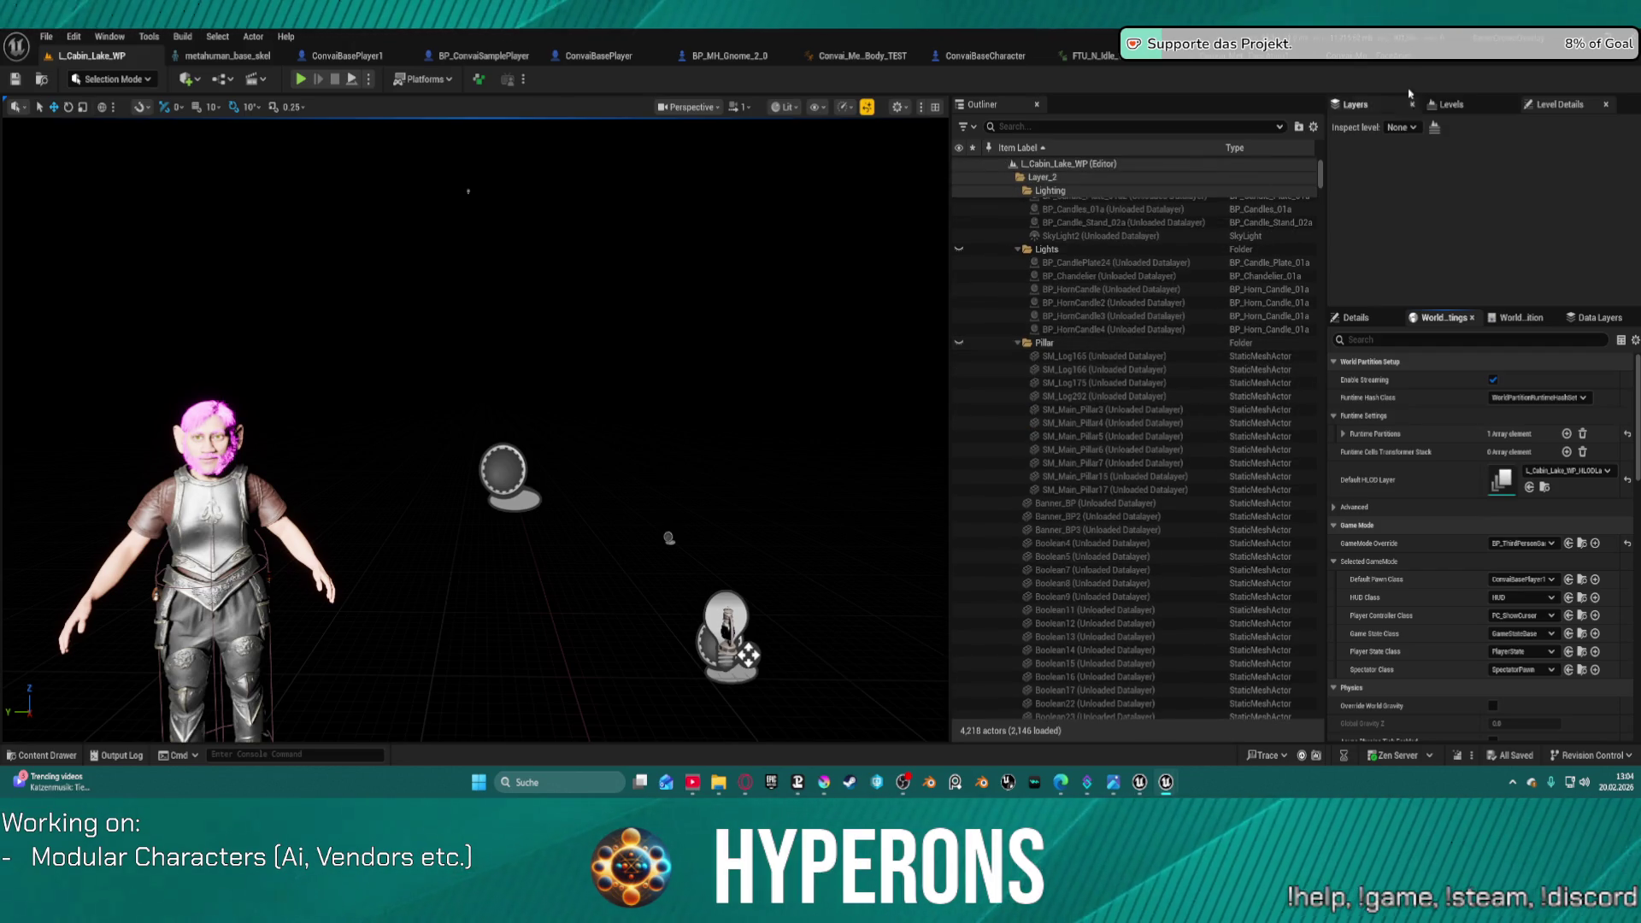
left_click(1359, 106)
left_click(1463, 104)
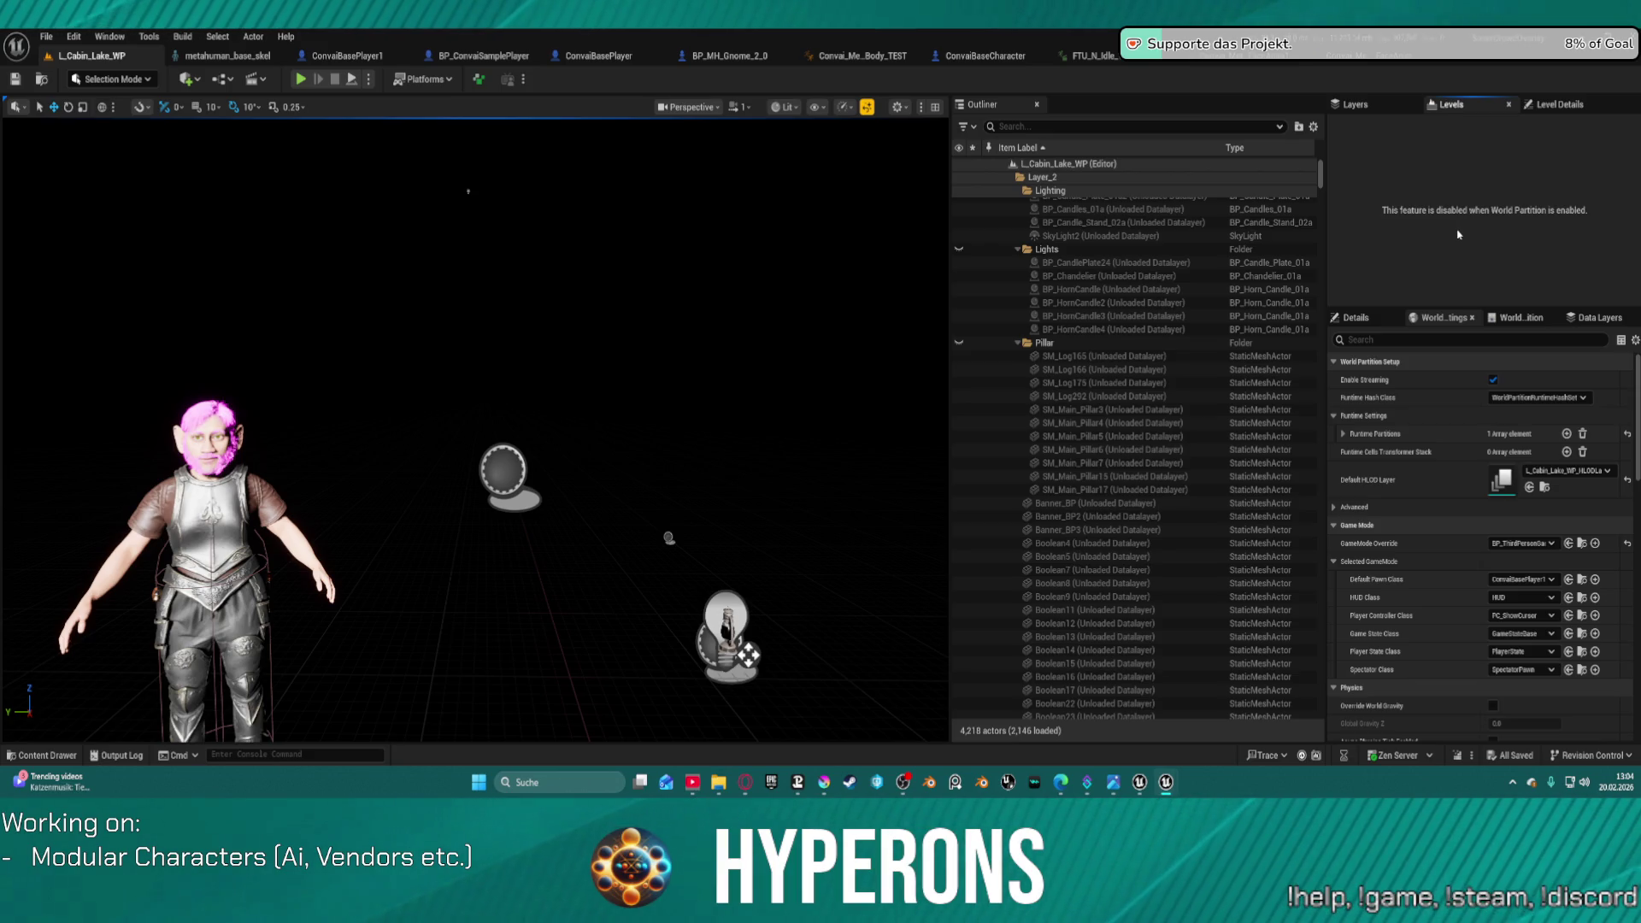
Step: In Data Layers, load Layer_01, unload it again, then load Layer_02
left_click(1597, 317)
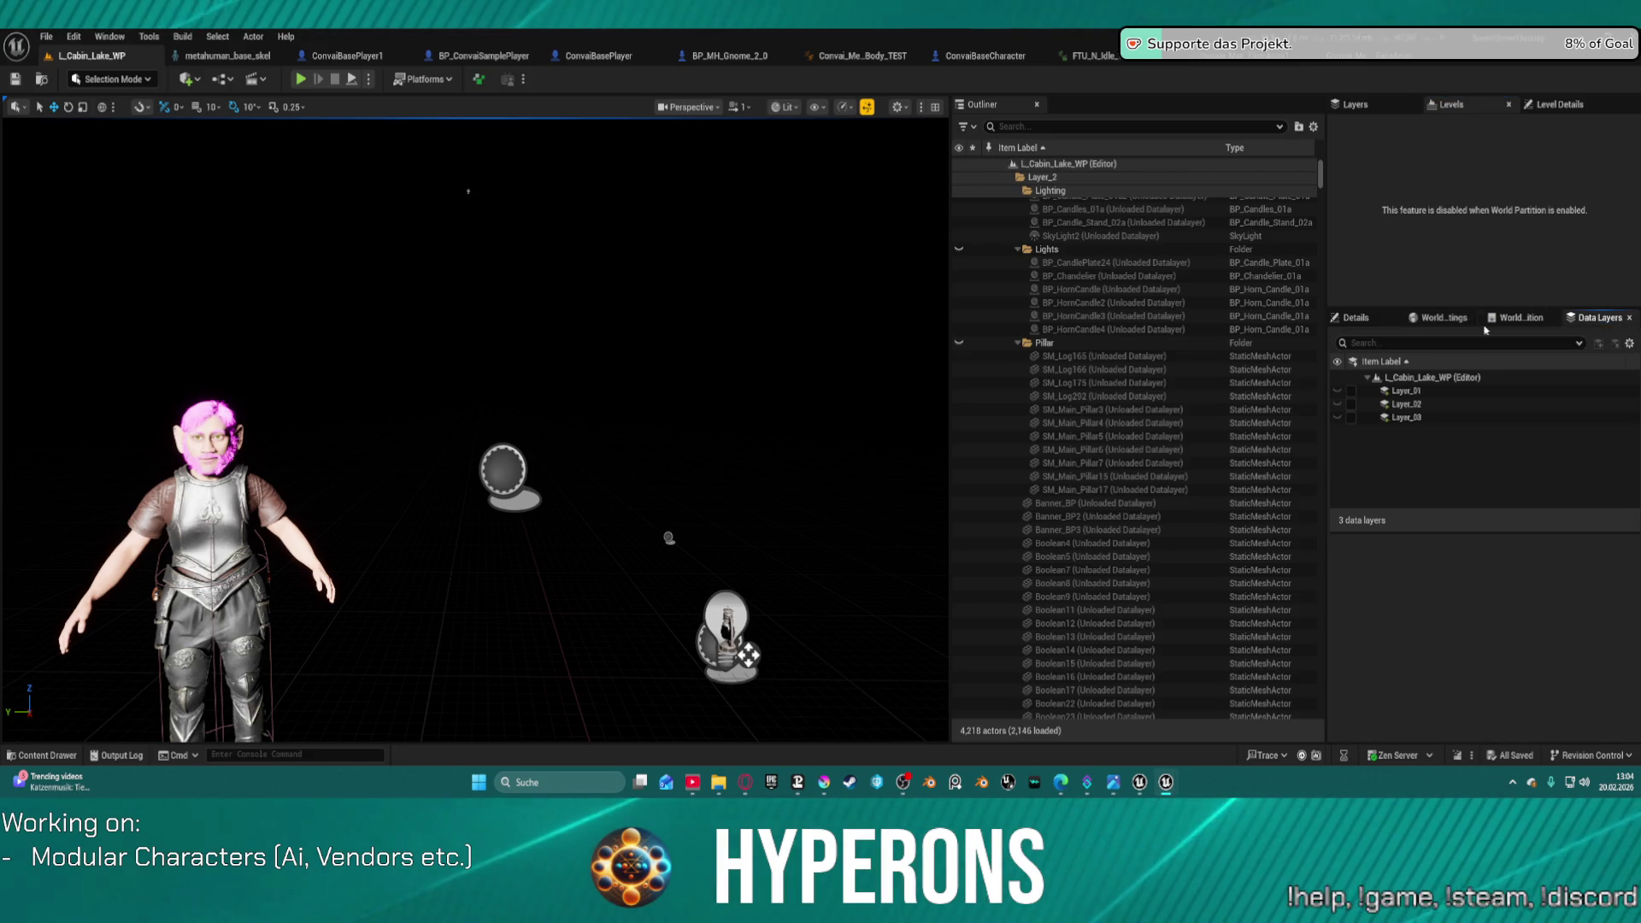
left_click(1350, 392)
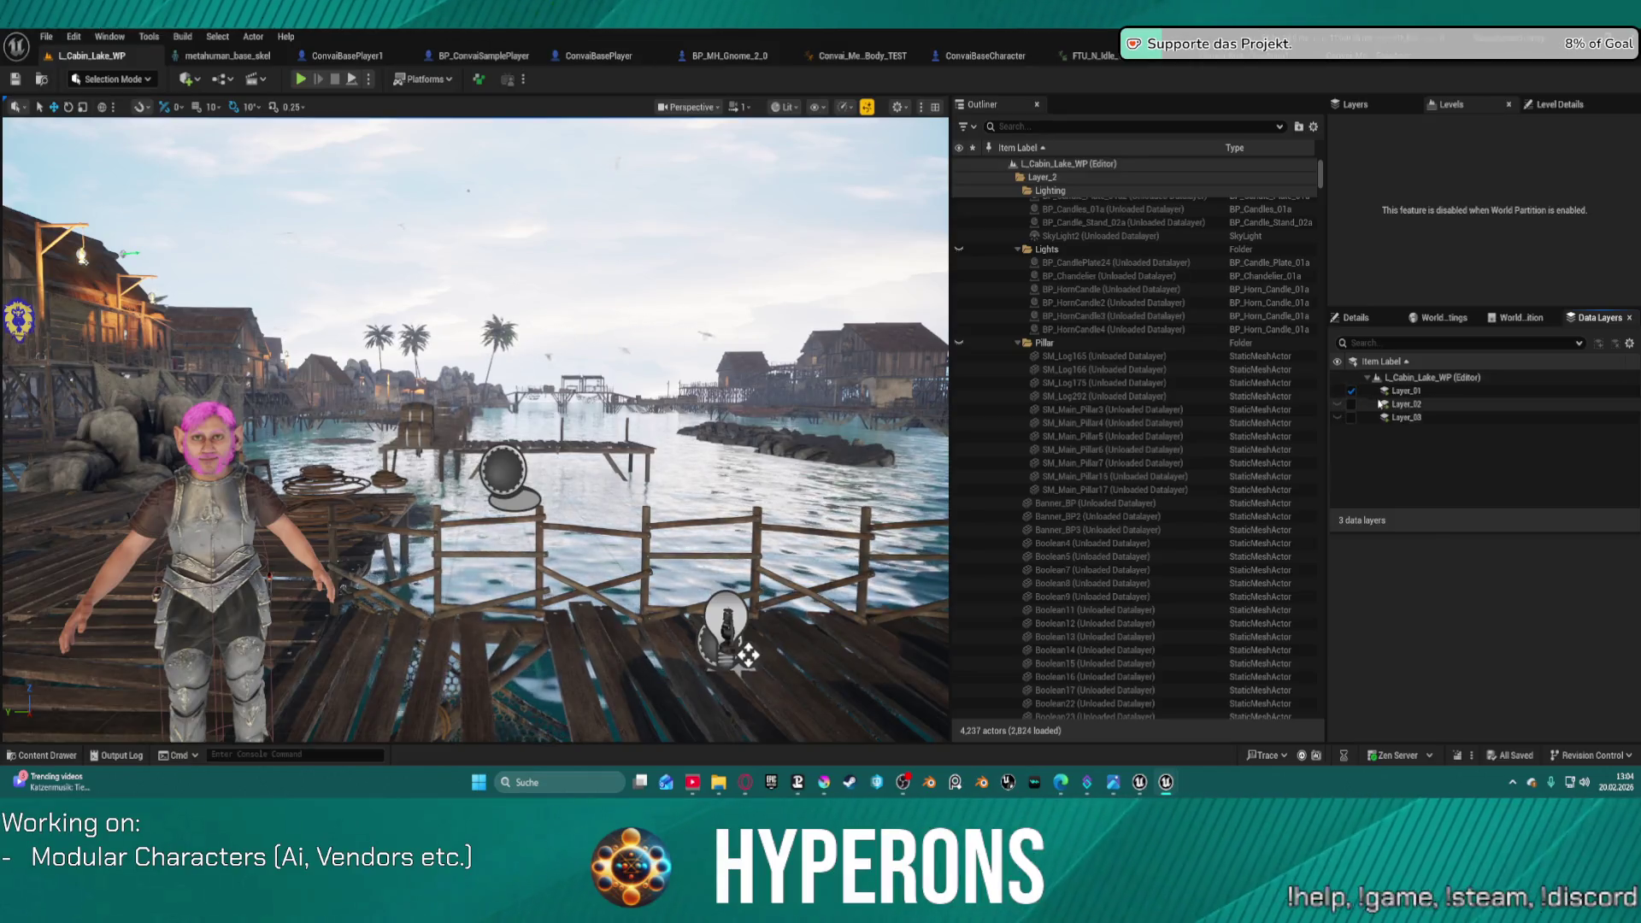
left_click(1351, 392)
left_click(1351, 404)
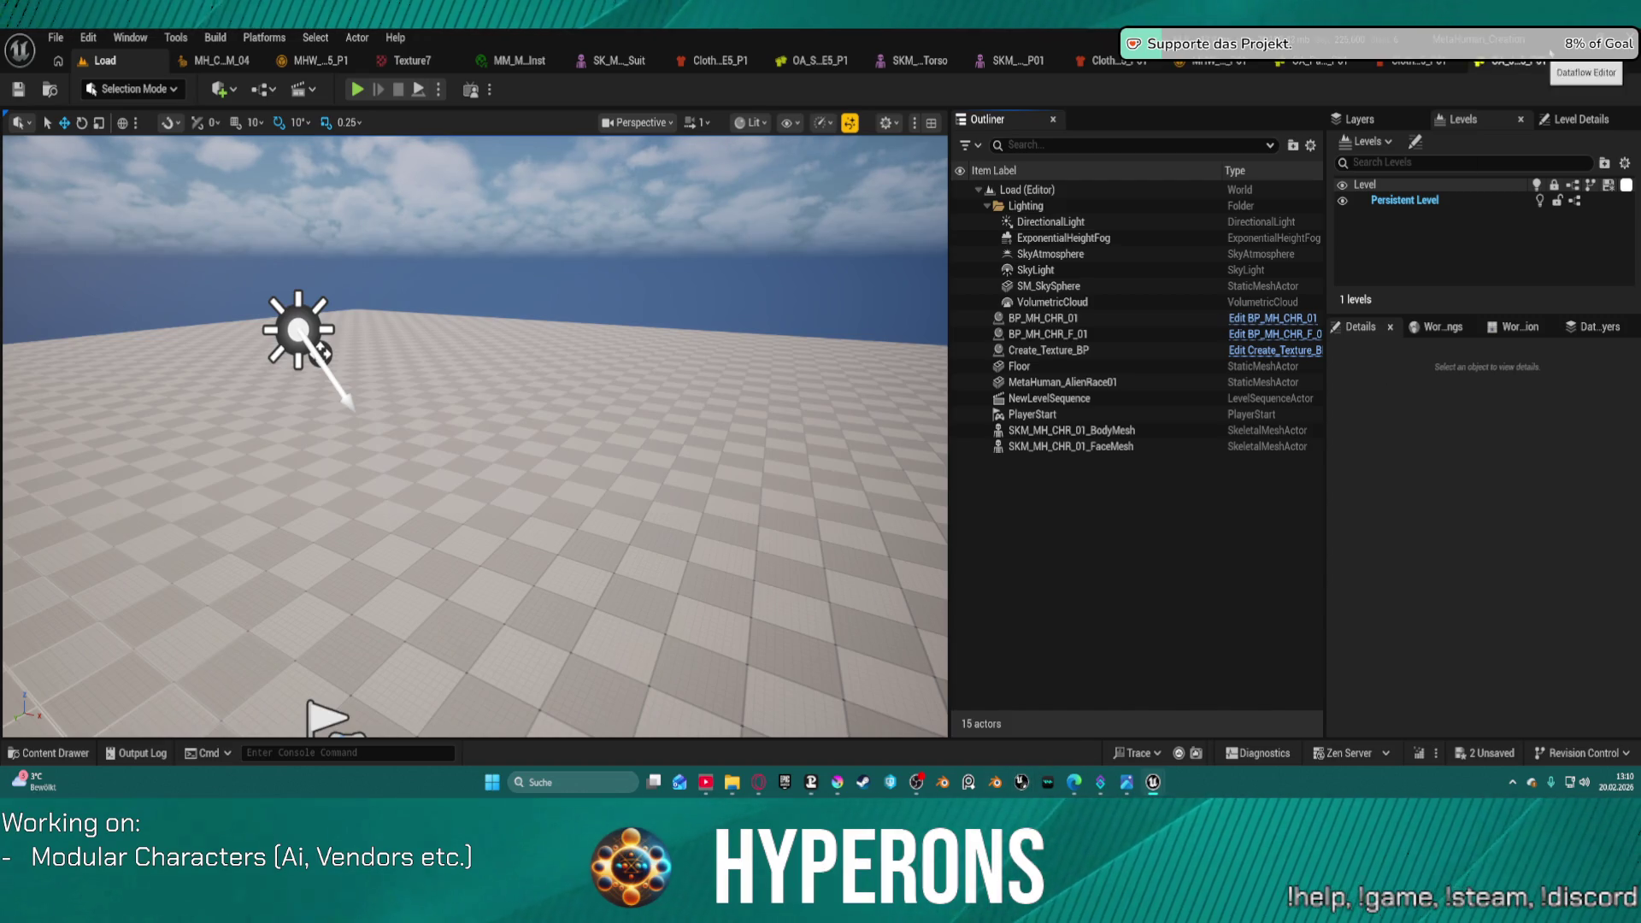
Step: From the desktop, launch the Hyperons 5.7 project so it loads the LoadMap level
key("super+d")
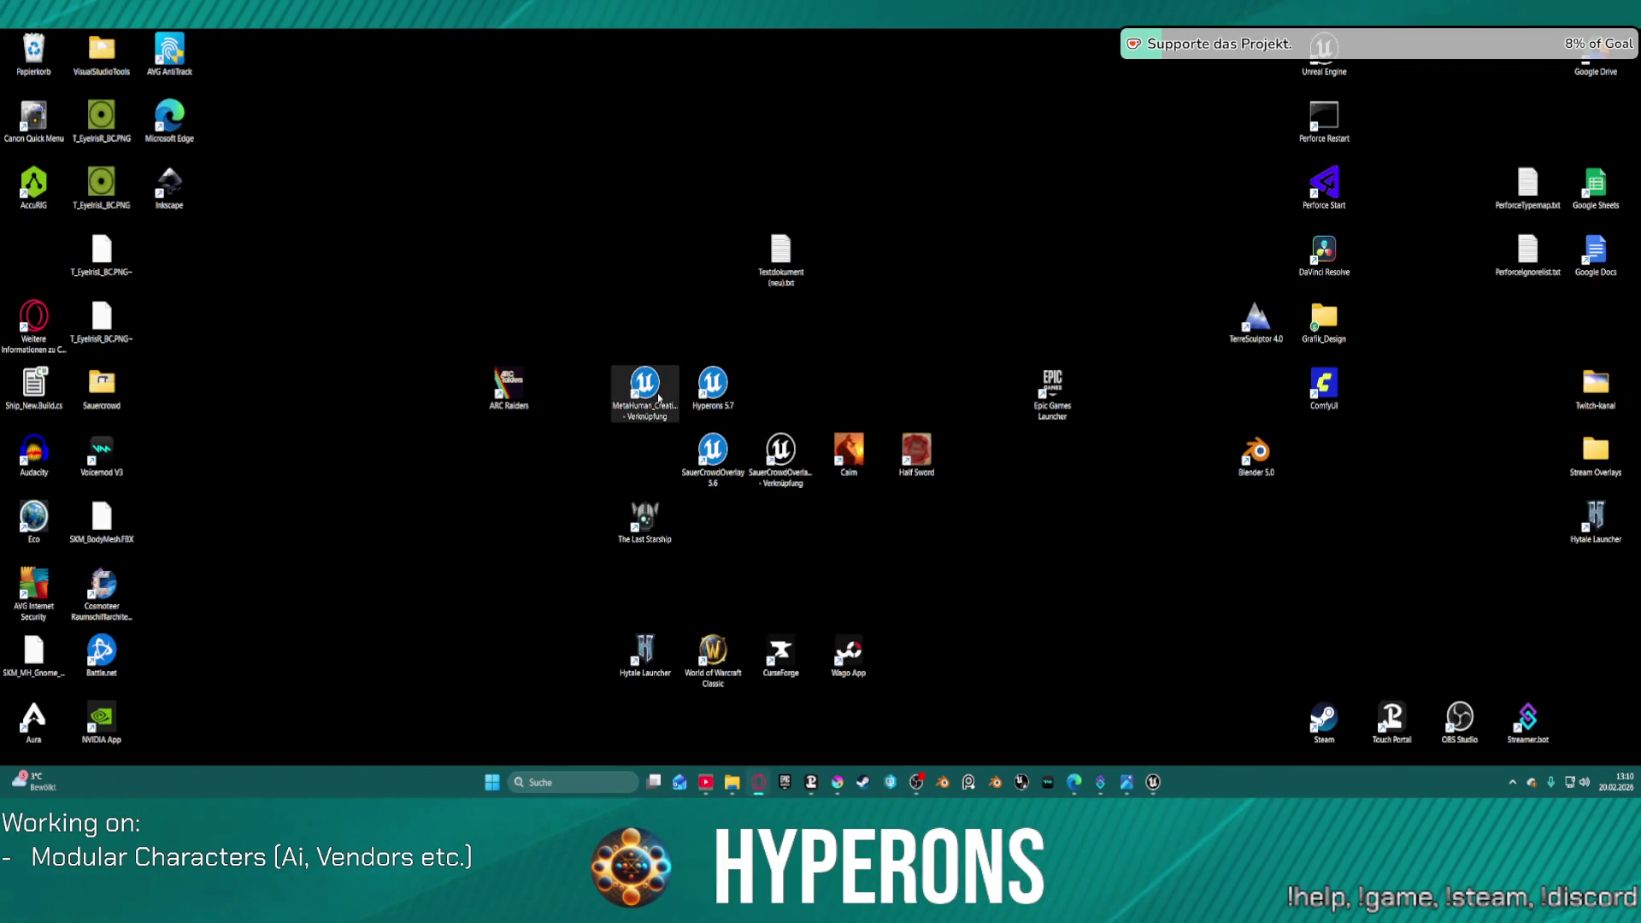
double_click(710, 400)
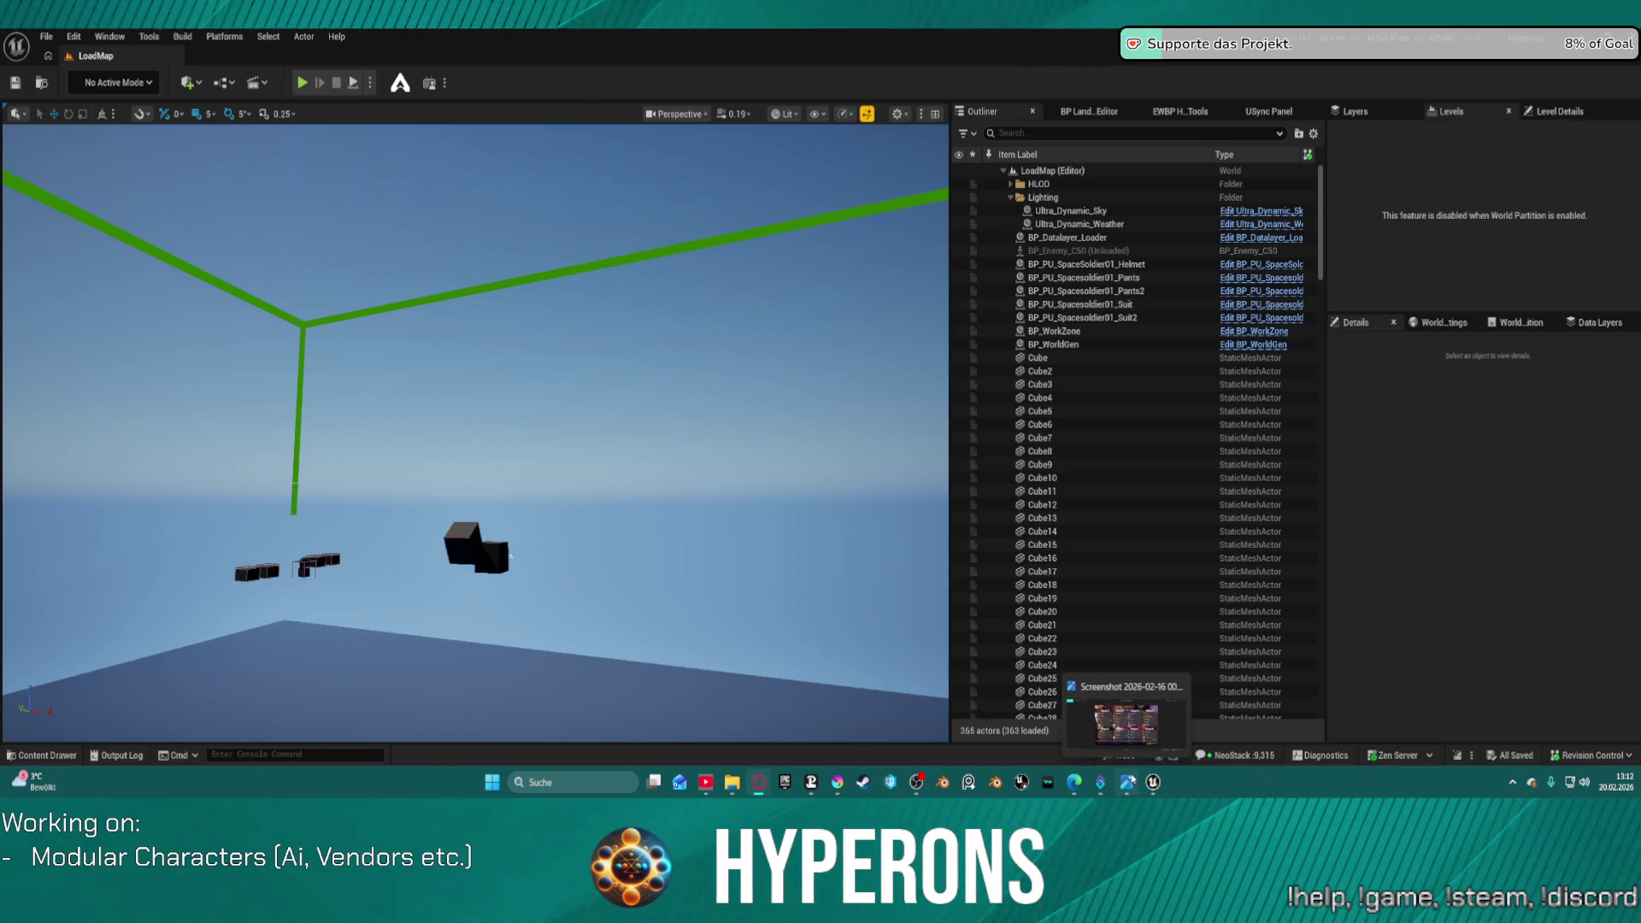
Step: Close the leftover Screenshot preview window from the taskbar
right_click(1128, 784)
key("Escape")
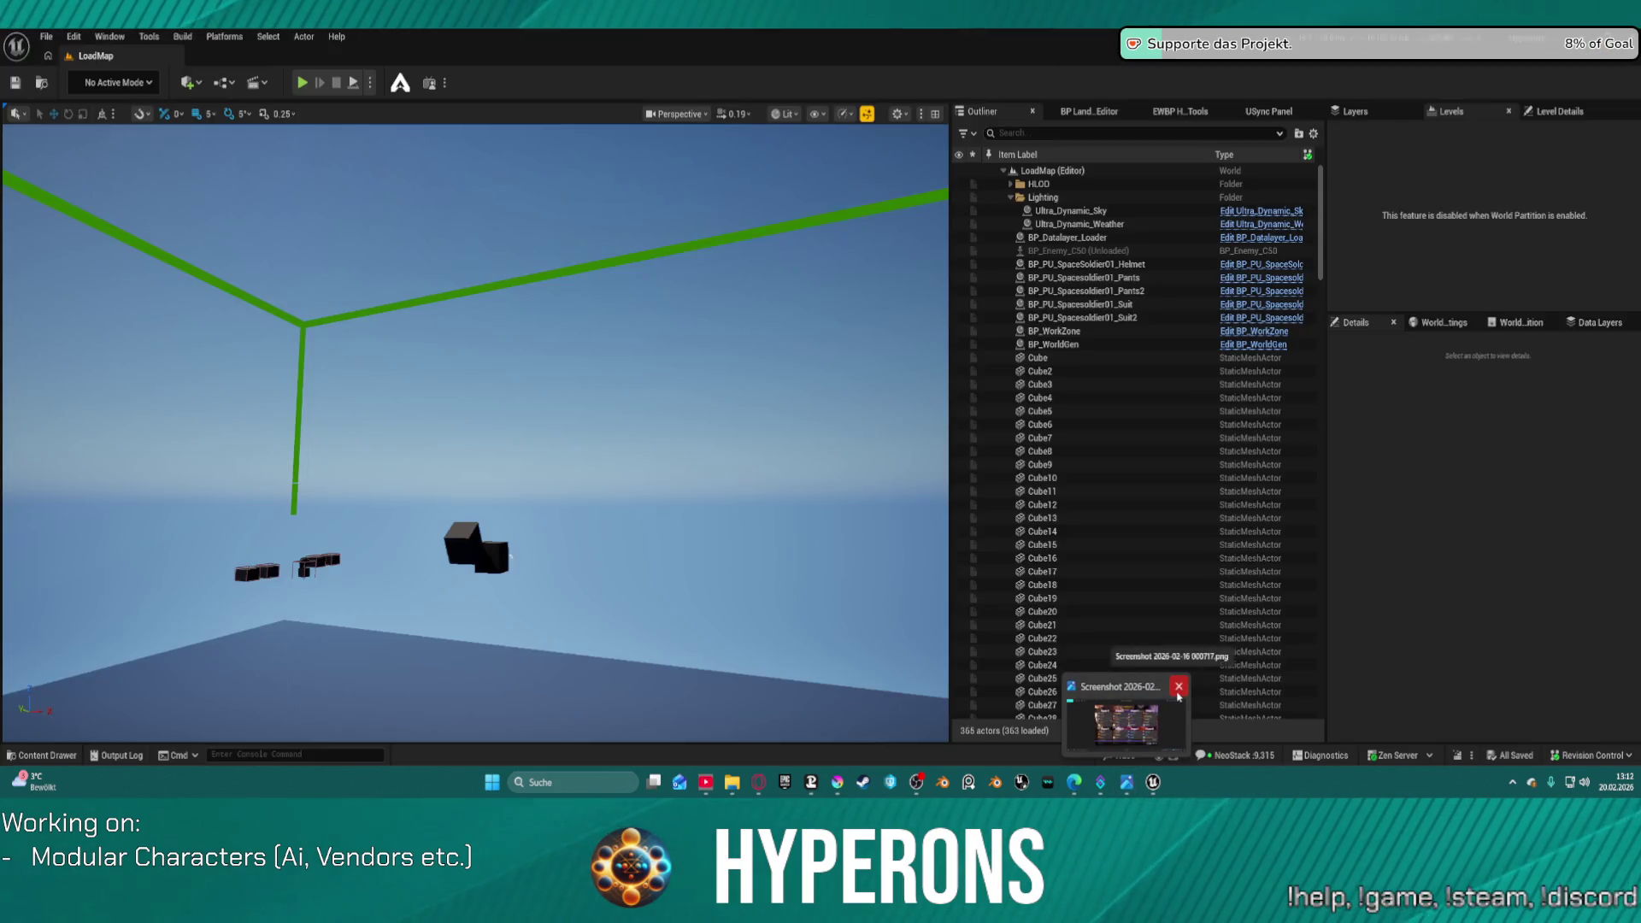
left_click(1176, 689)
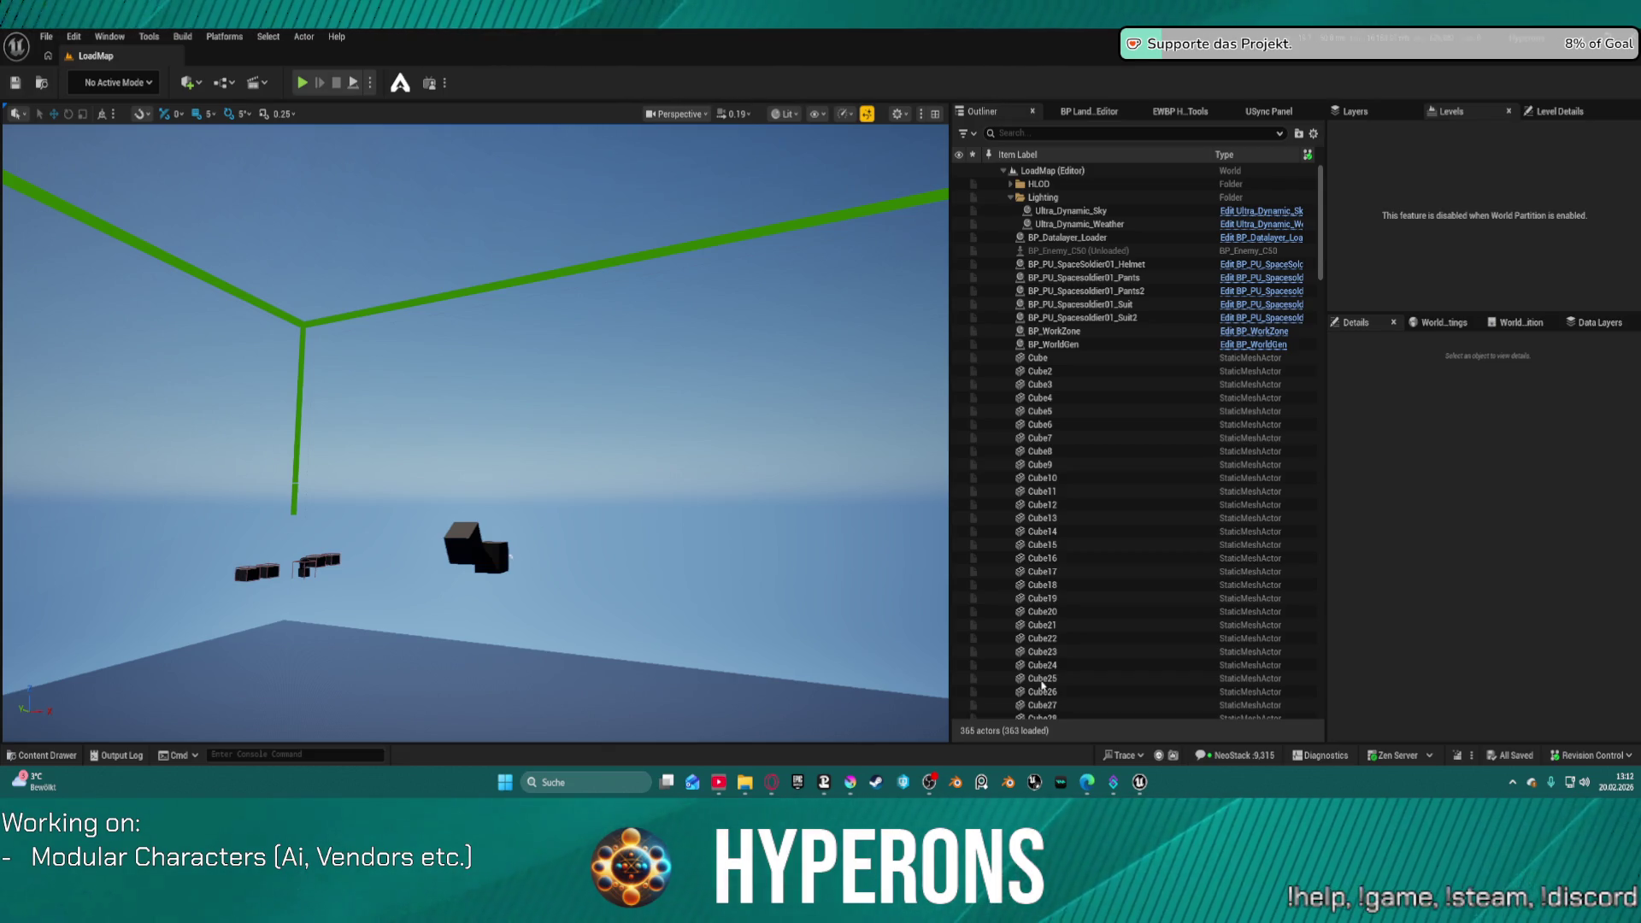
Step: Back on LoadMap, browse the MetaHumans MH_CHR_M_03 and MH_CHR_M_04 folders in the Content Drawer
key("alt+Tab")
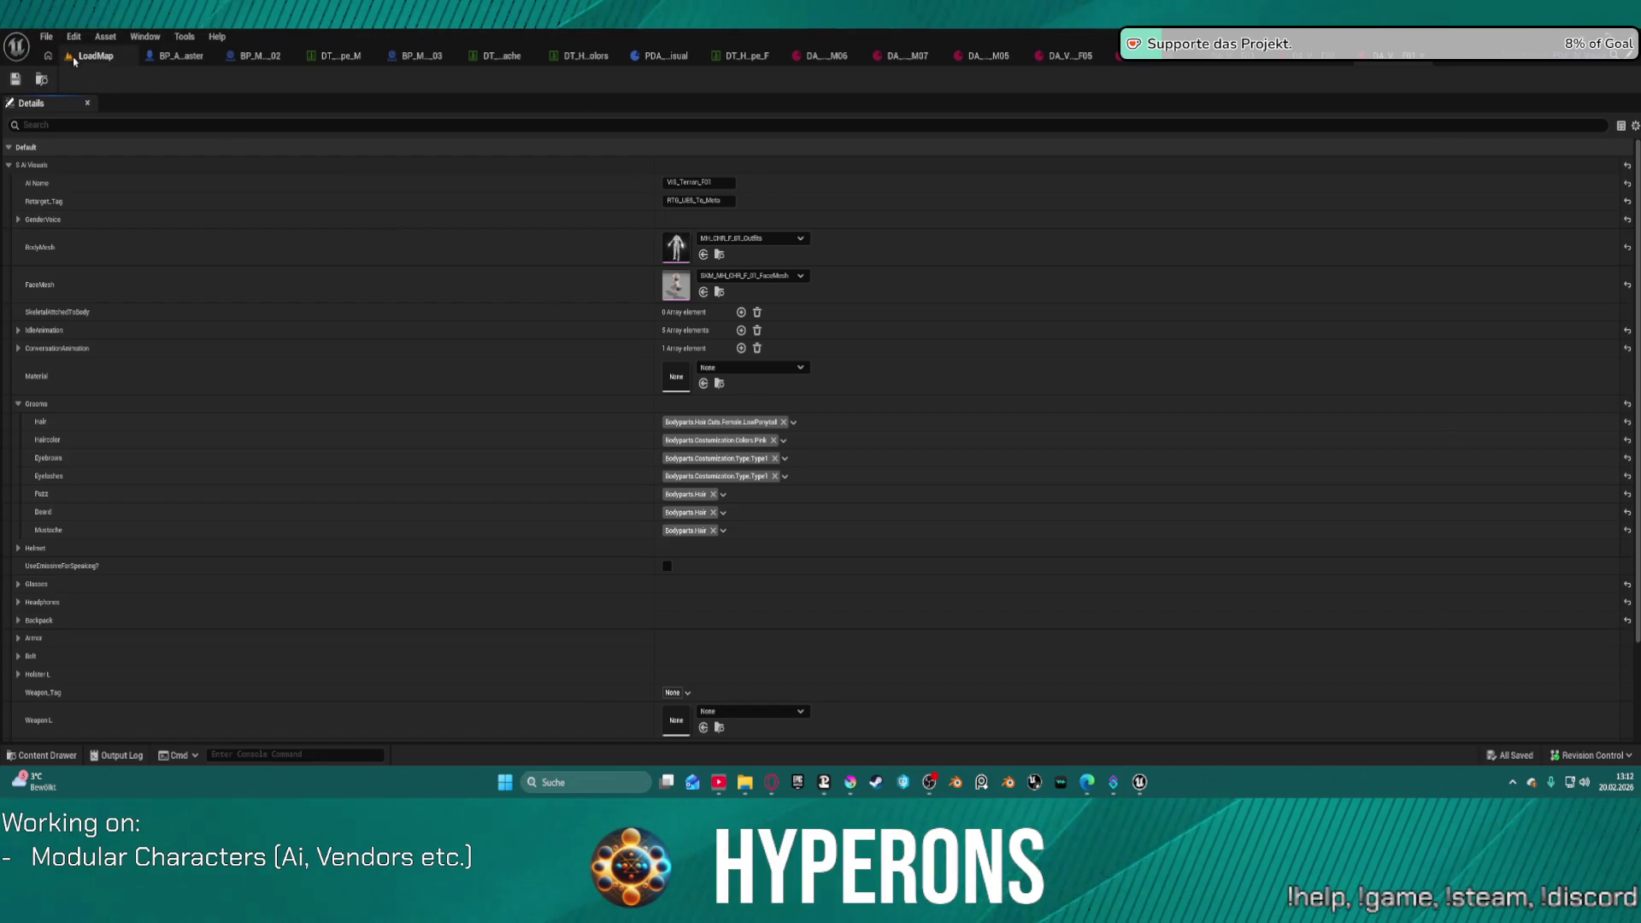
left_click(85, 55)
key("ctrl+space")
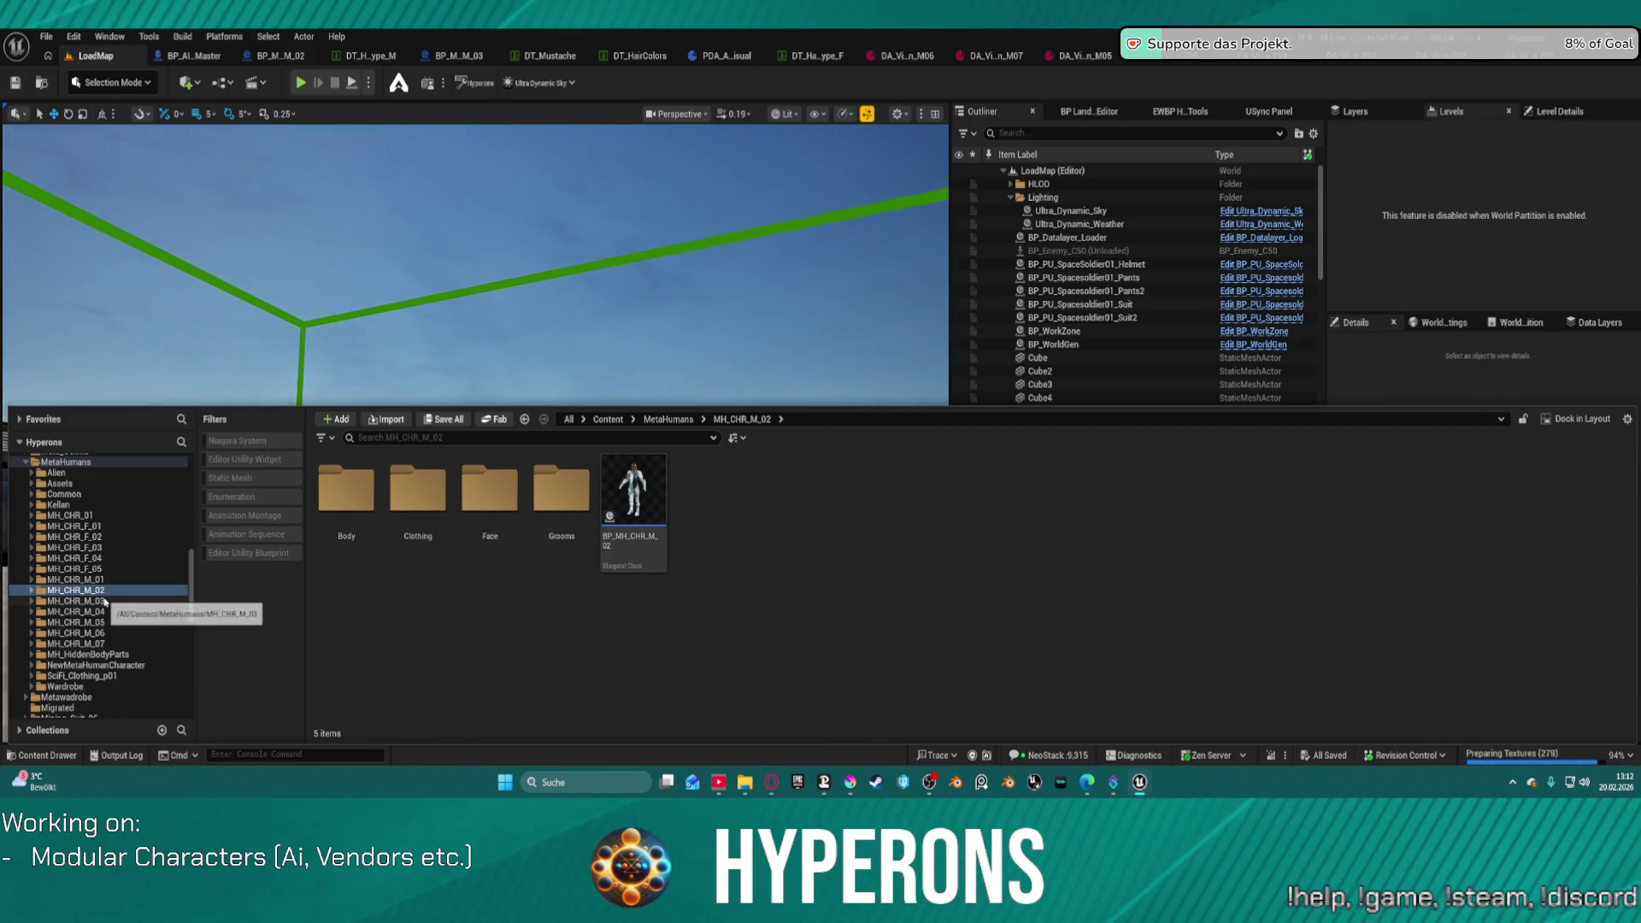
left_click(79, 601)
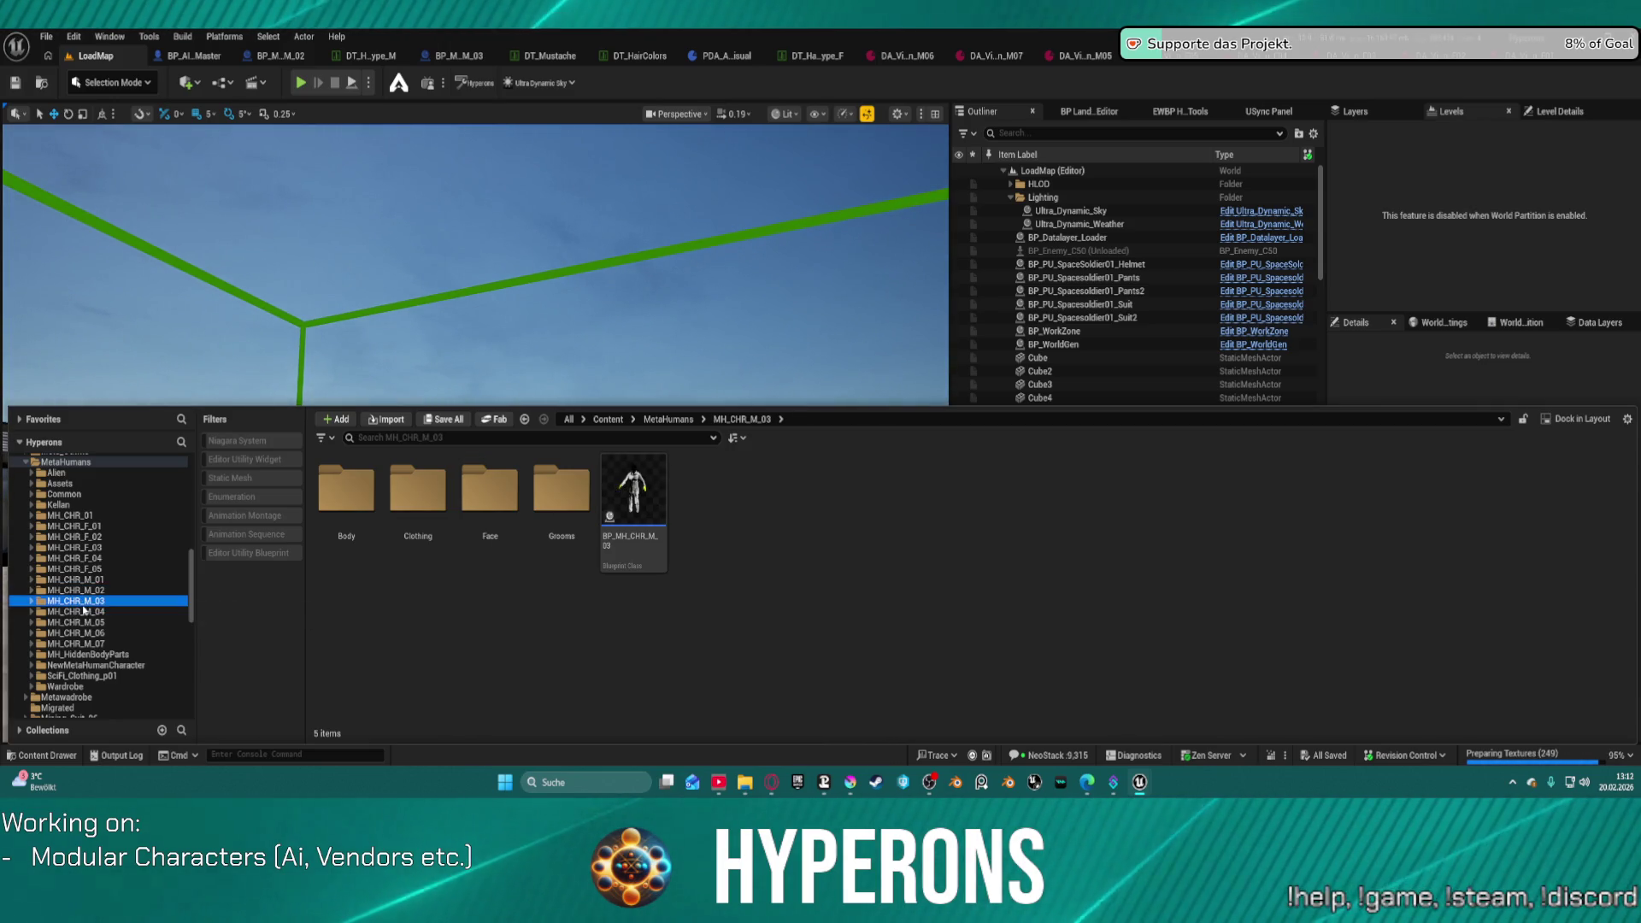
left_click(102, 612)
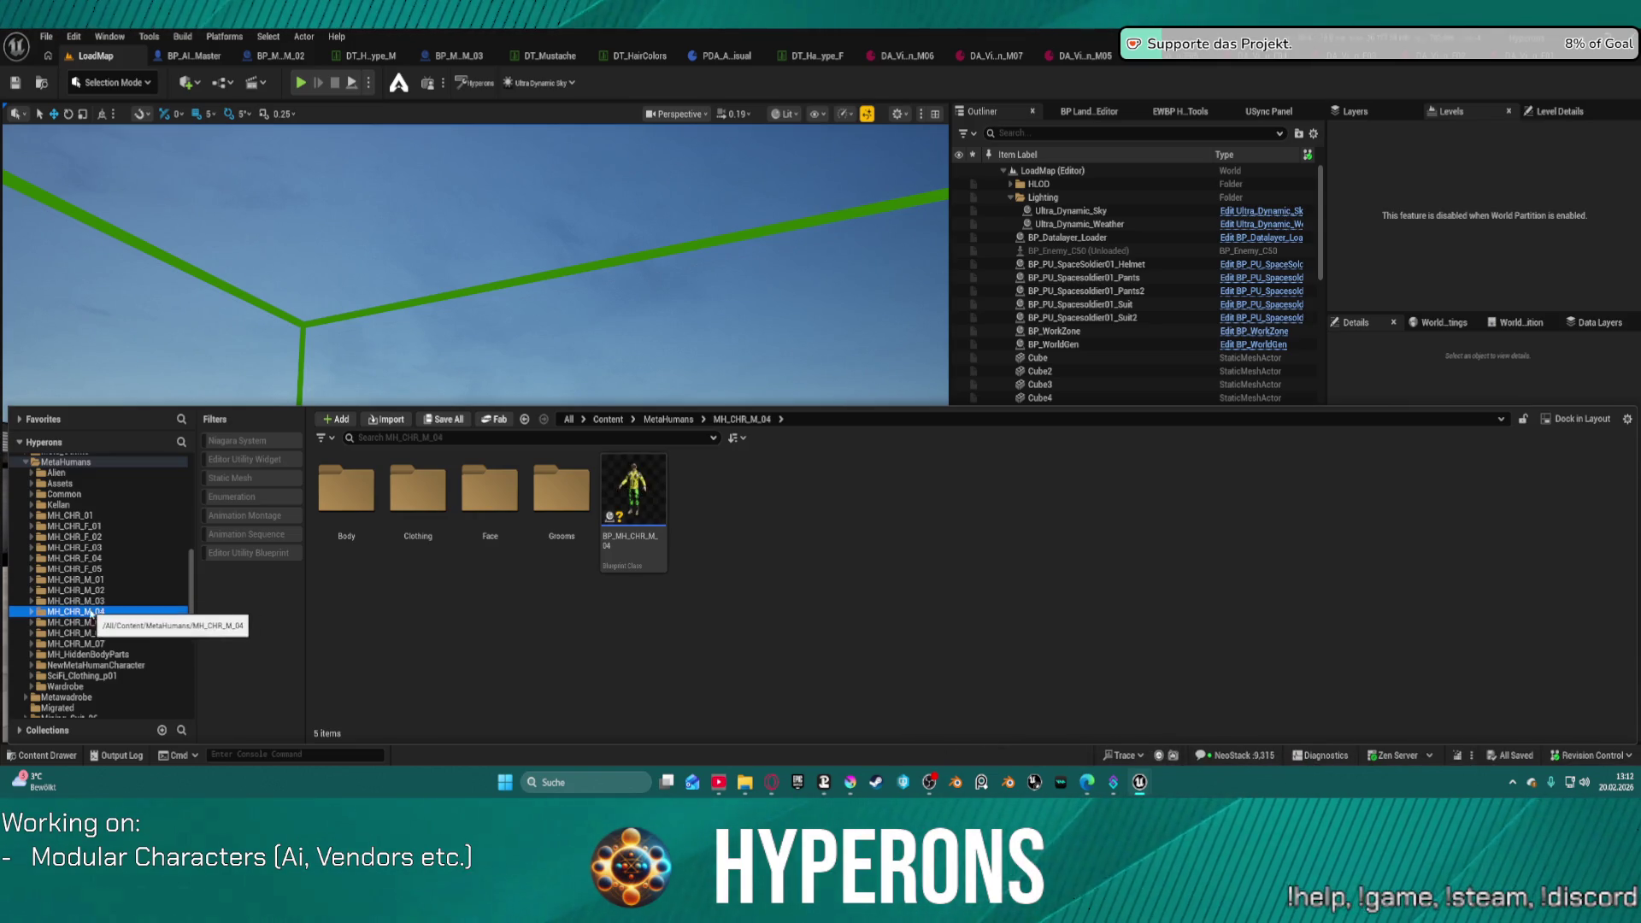
left_click(47, 37)
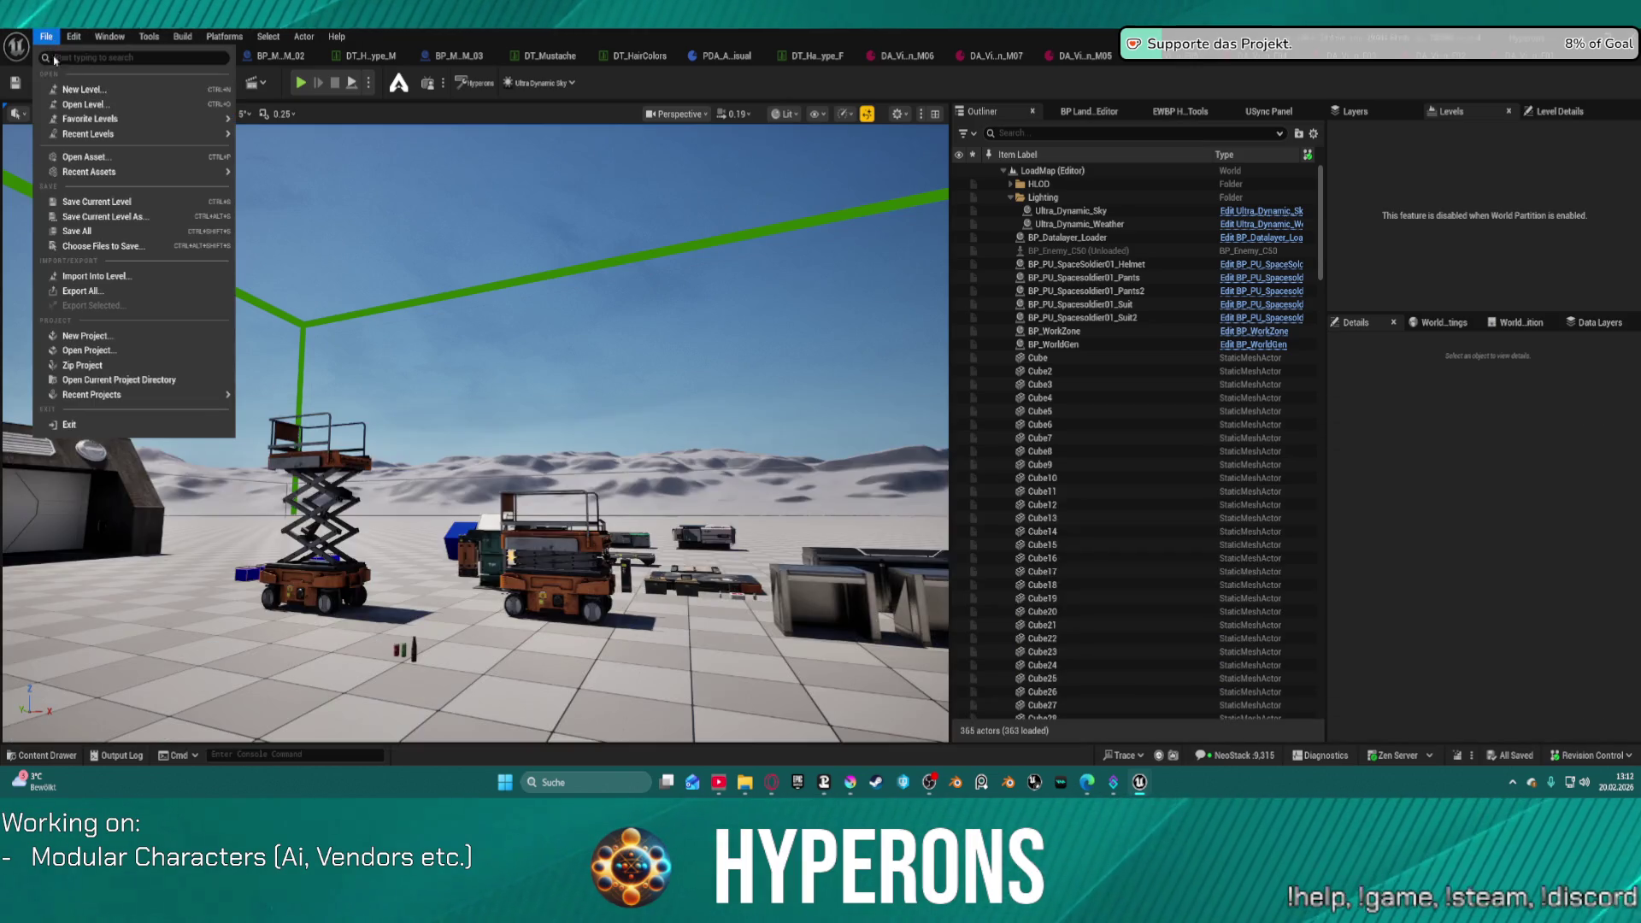
Step: Dismiss the recent levels list and fly the viewport down to the row of characters
mouse_move(128, 134)
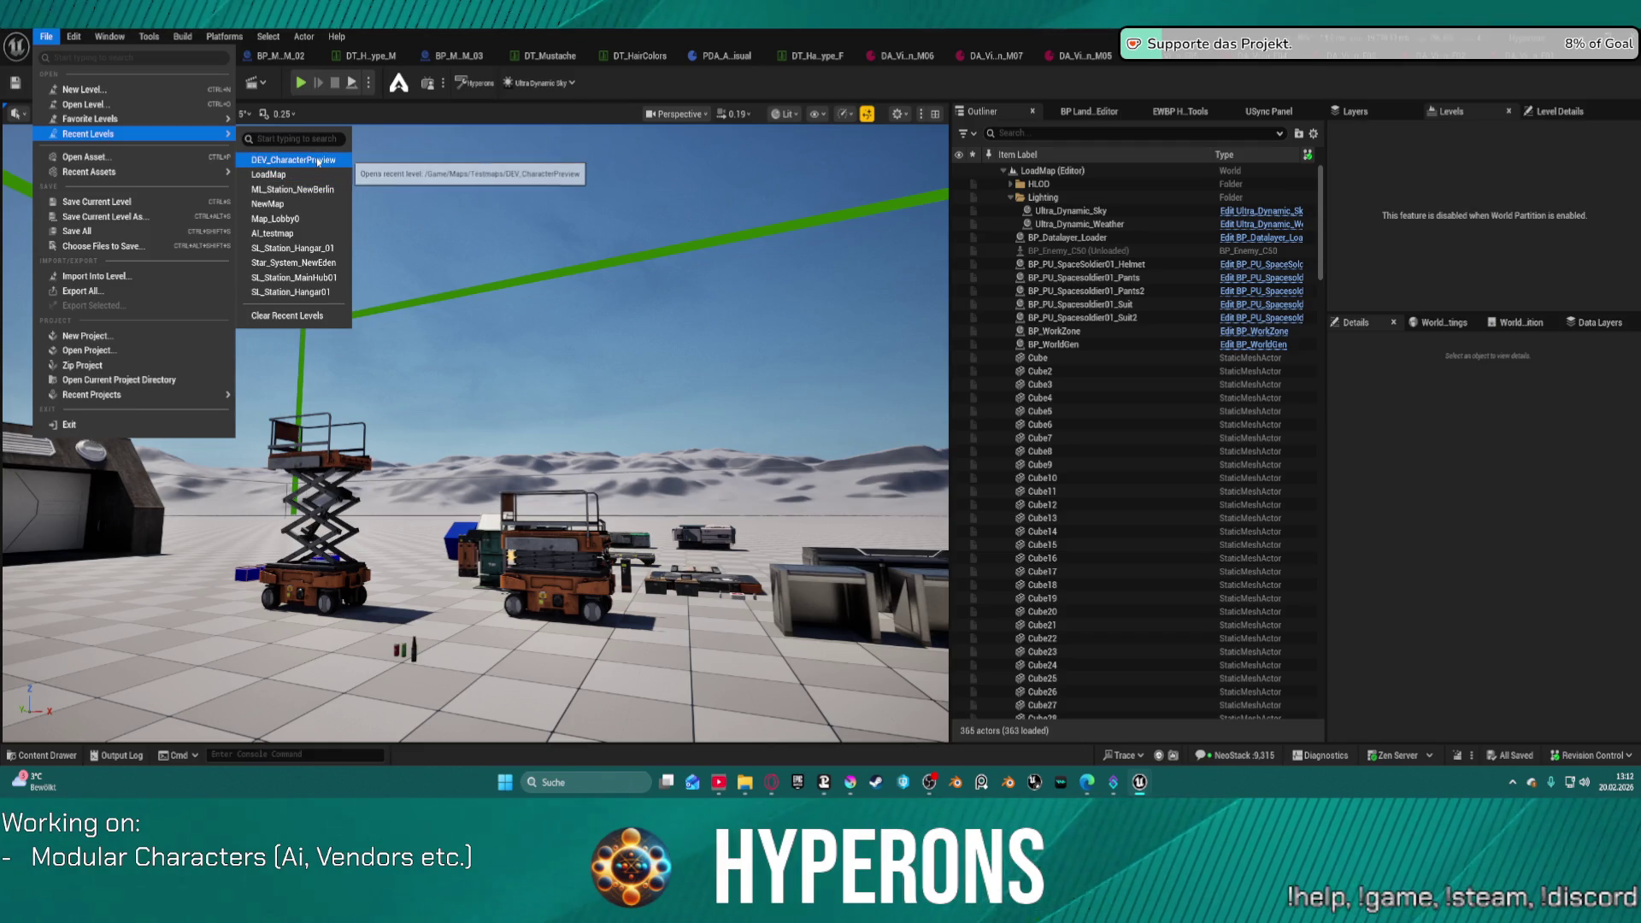
left_click(293, 171)
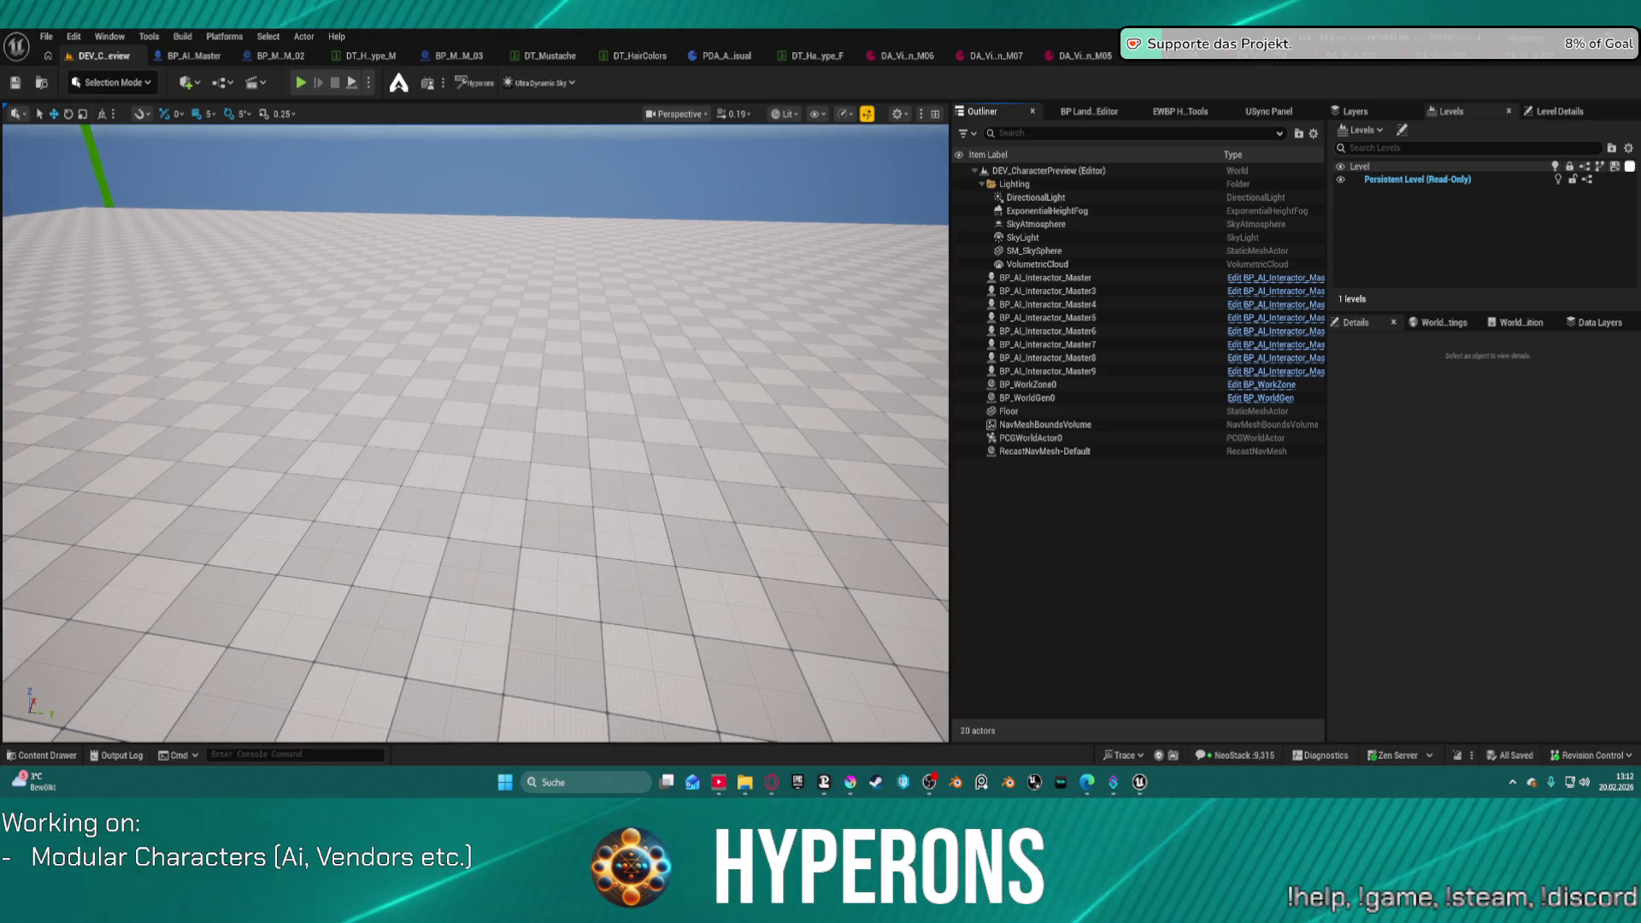
key("super+d")
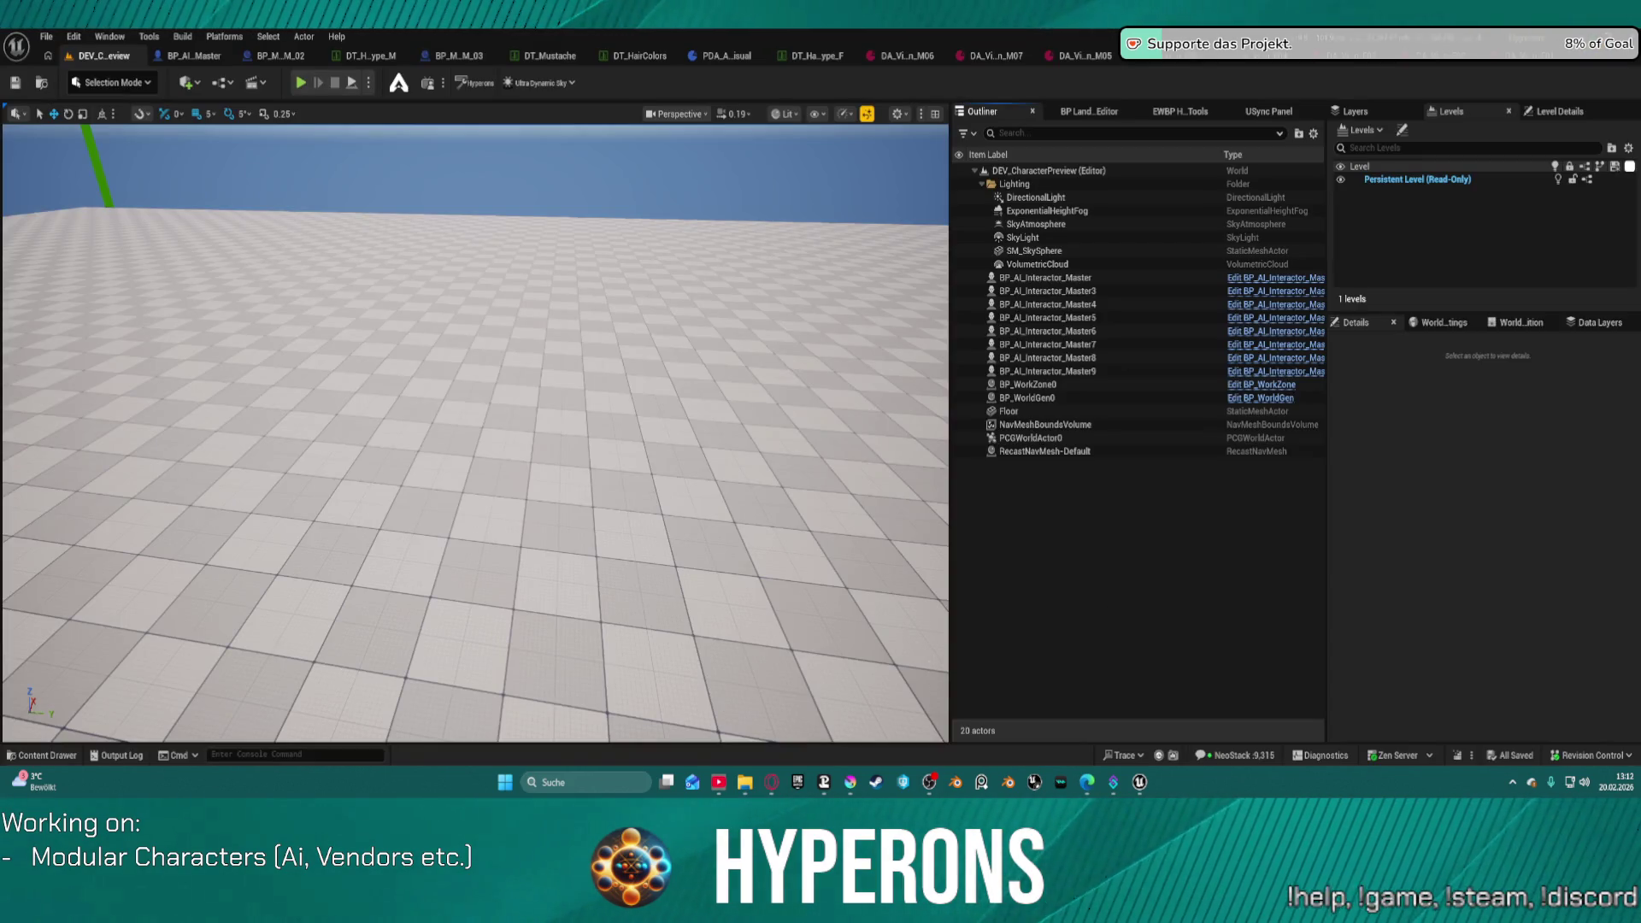
left_click_drag(849, 587, 849, 587)
left_click_drag(478, 445, 511, 462)
Step: Add another interactor, place a copy to the left as Master11, and start a play test
key("ctrl+v")
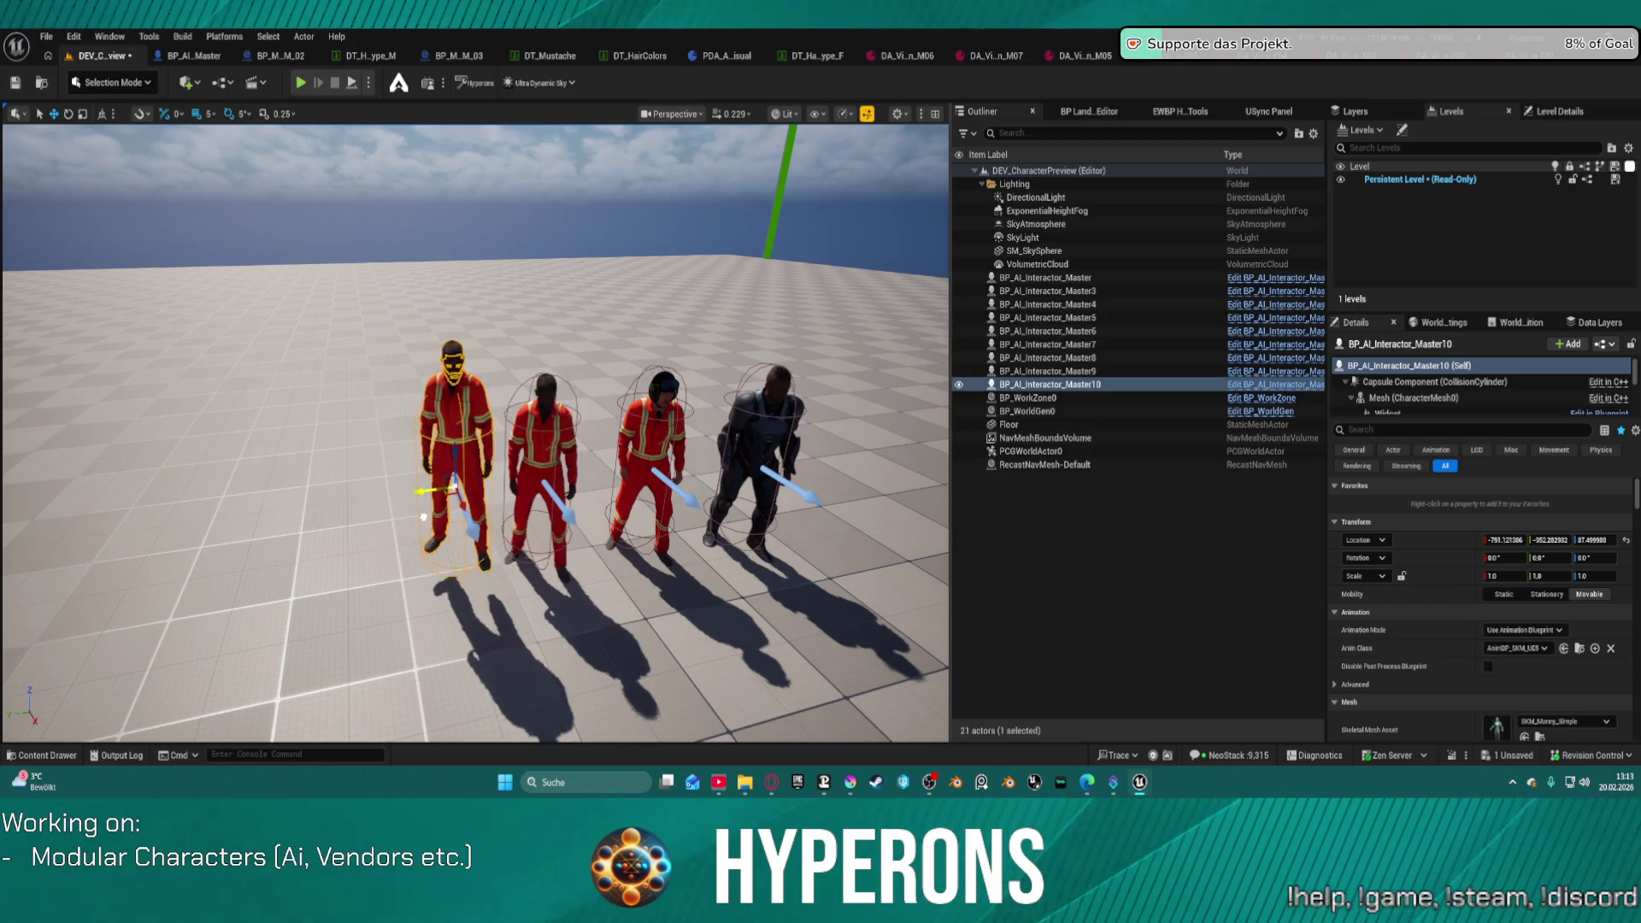
mouse_move(427, 491)
left_mouse_down("alt")
mouse_move(295, 510)
mouse_move(327, 514)
left_mouse_up("alt")
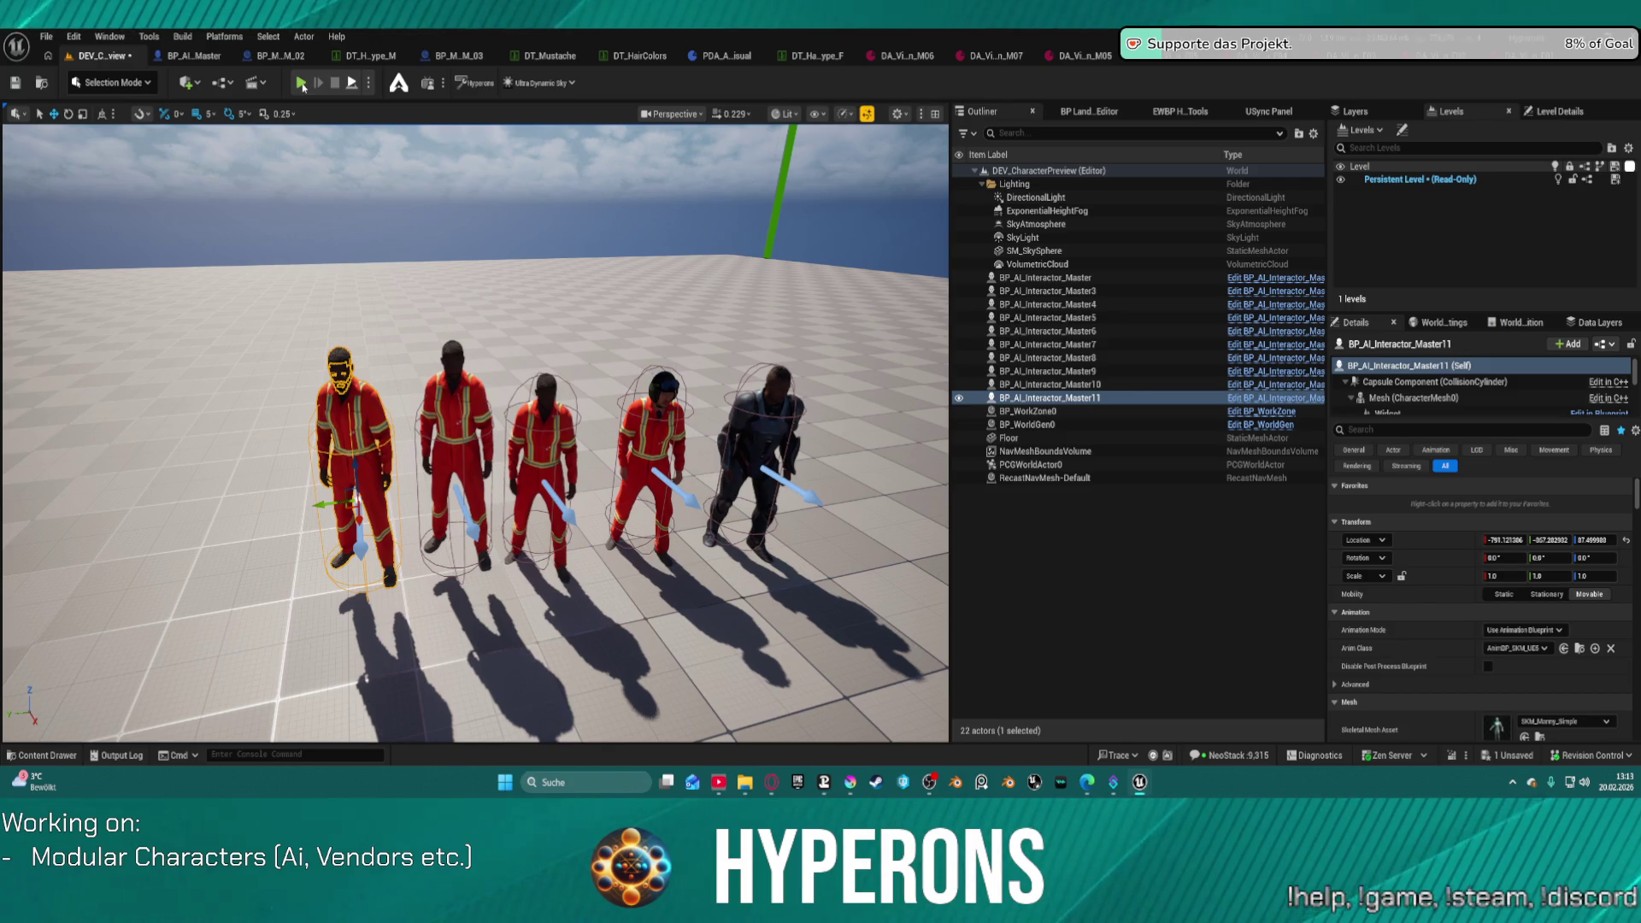
left_click(301, 83)
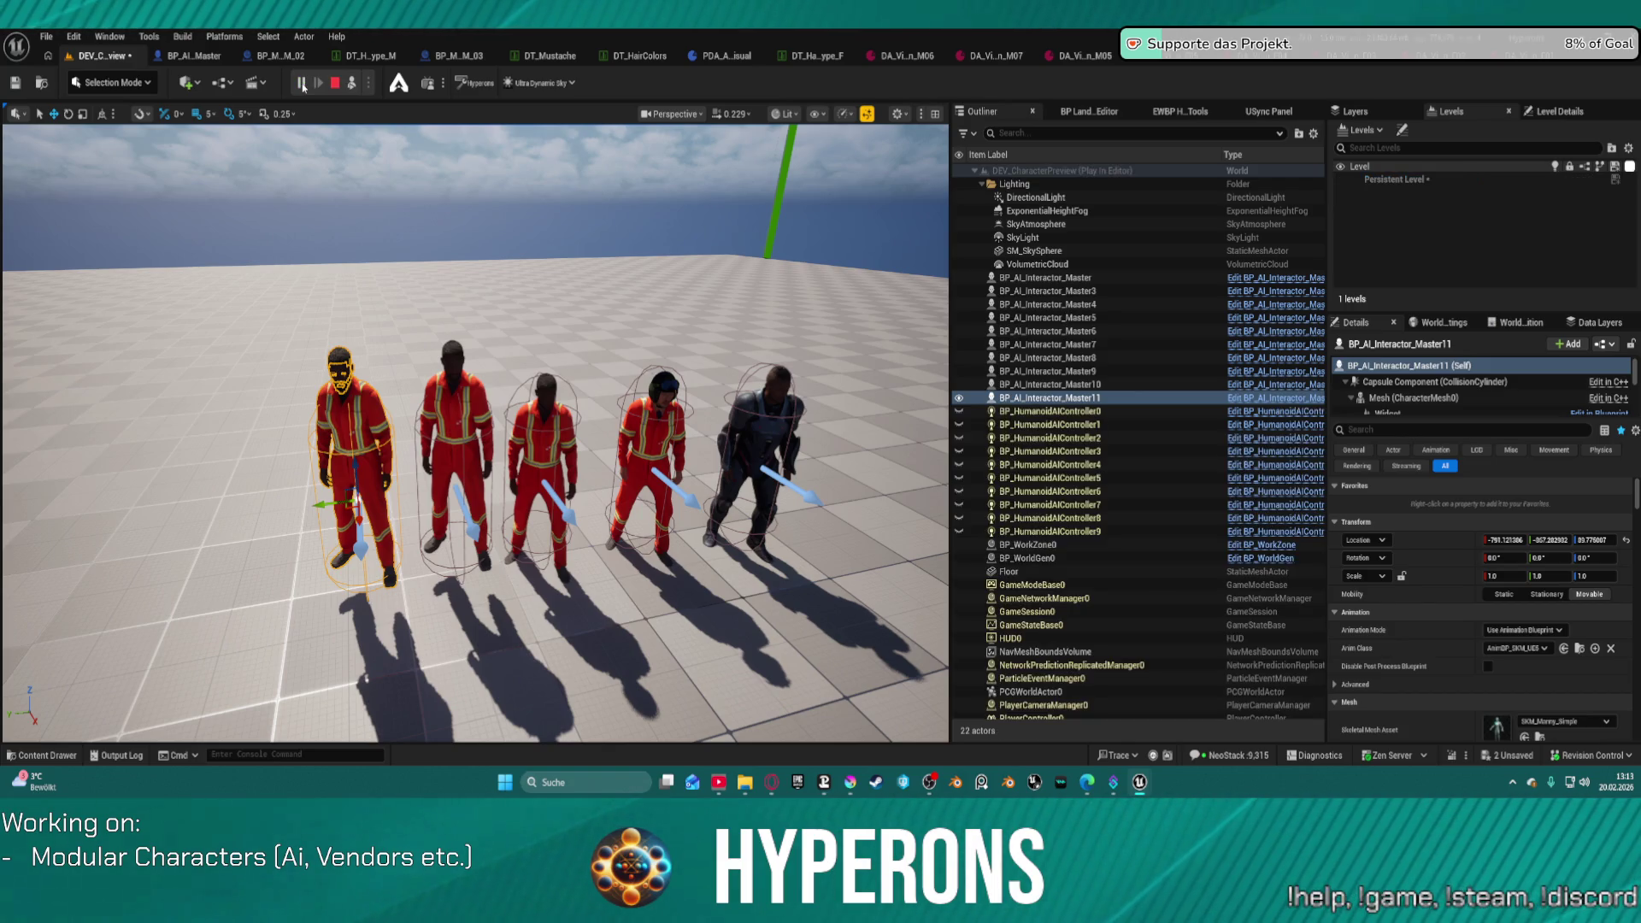
Step: Pause the play test, place a character copy further left, then stop Play-In-Editor
left_click(302, 82)
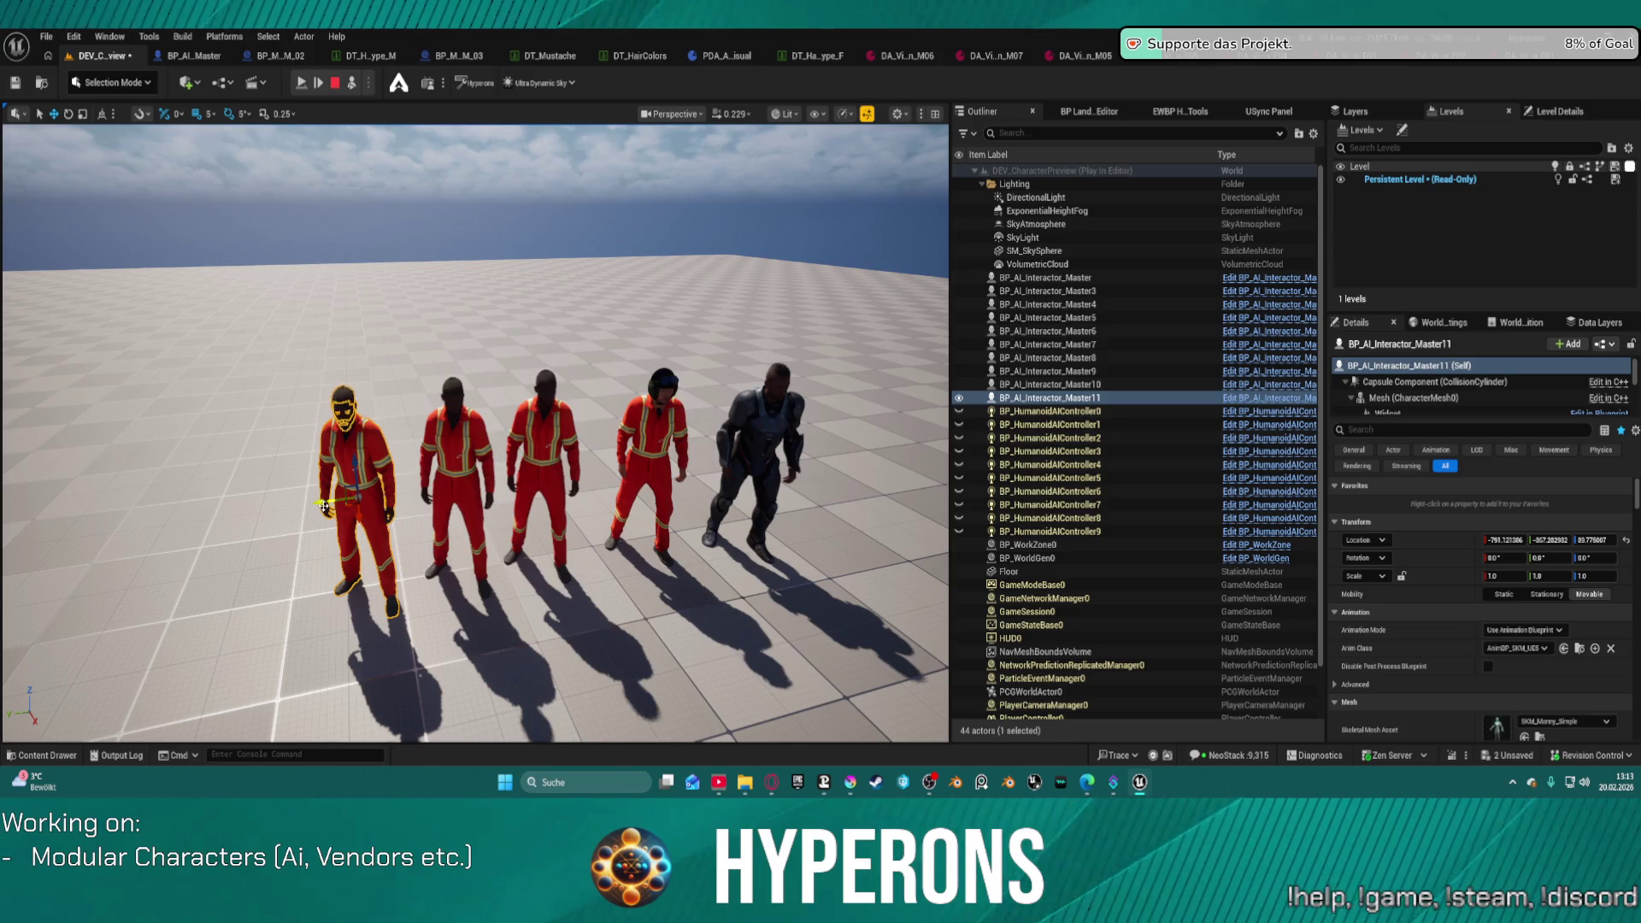
left_click_drag(324, 505, 221, 523)
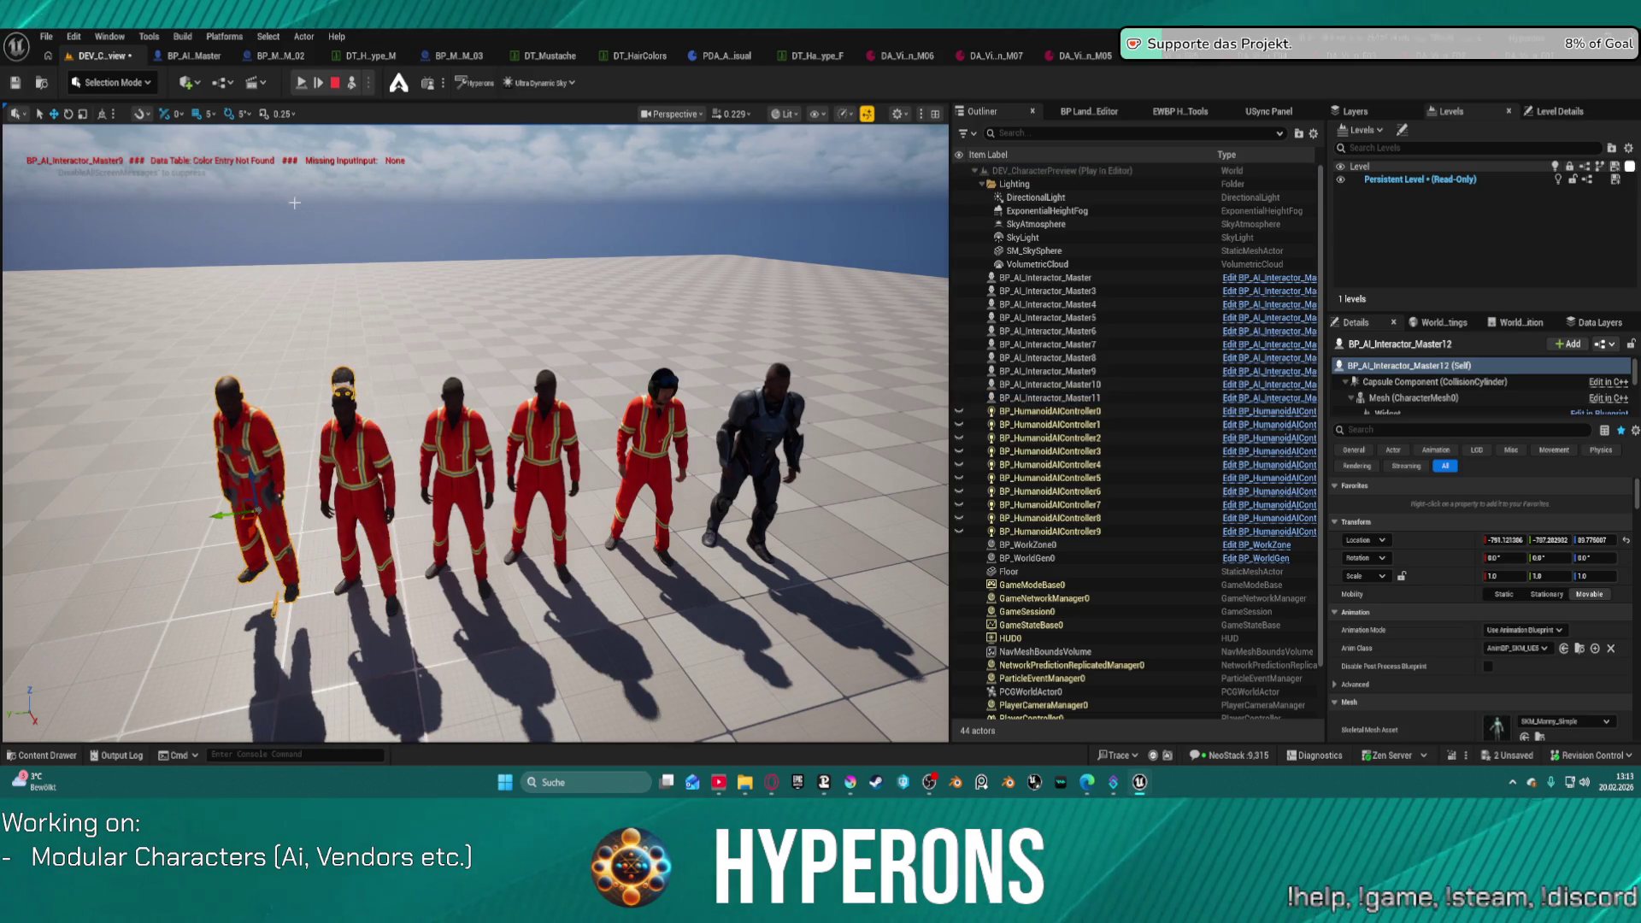
left_click(335, 83)
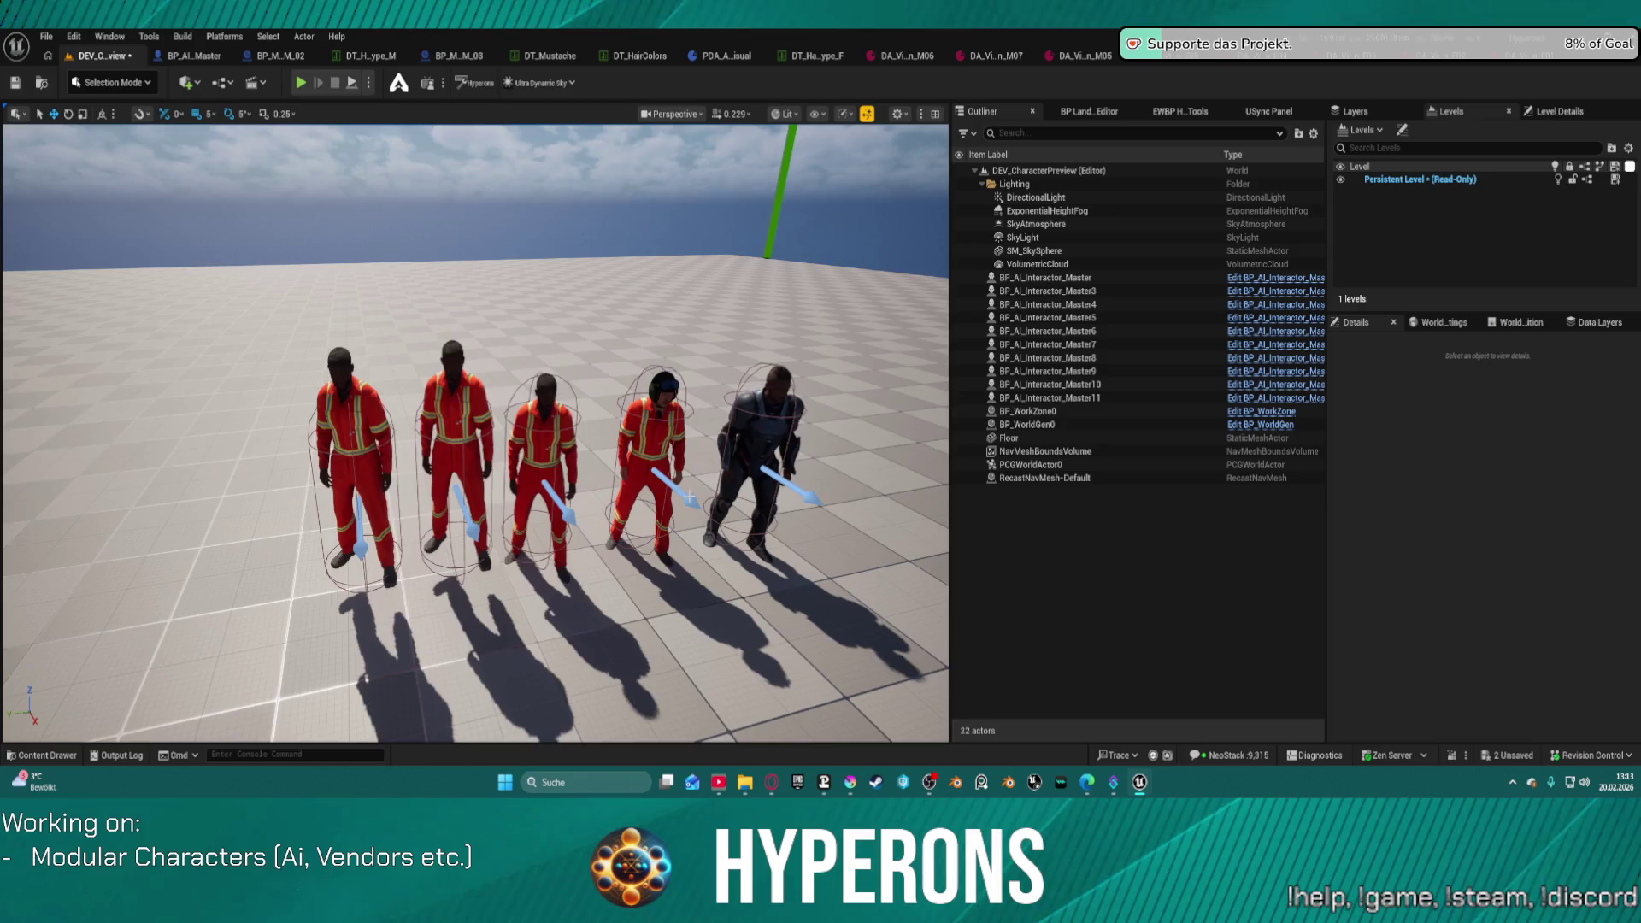
key("w")
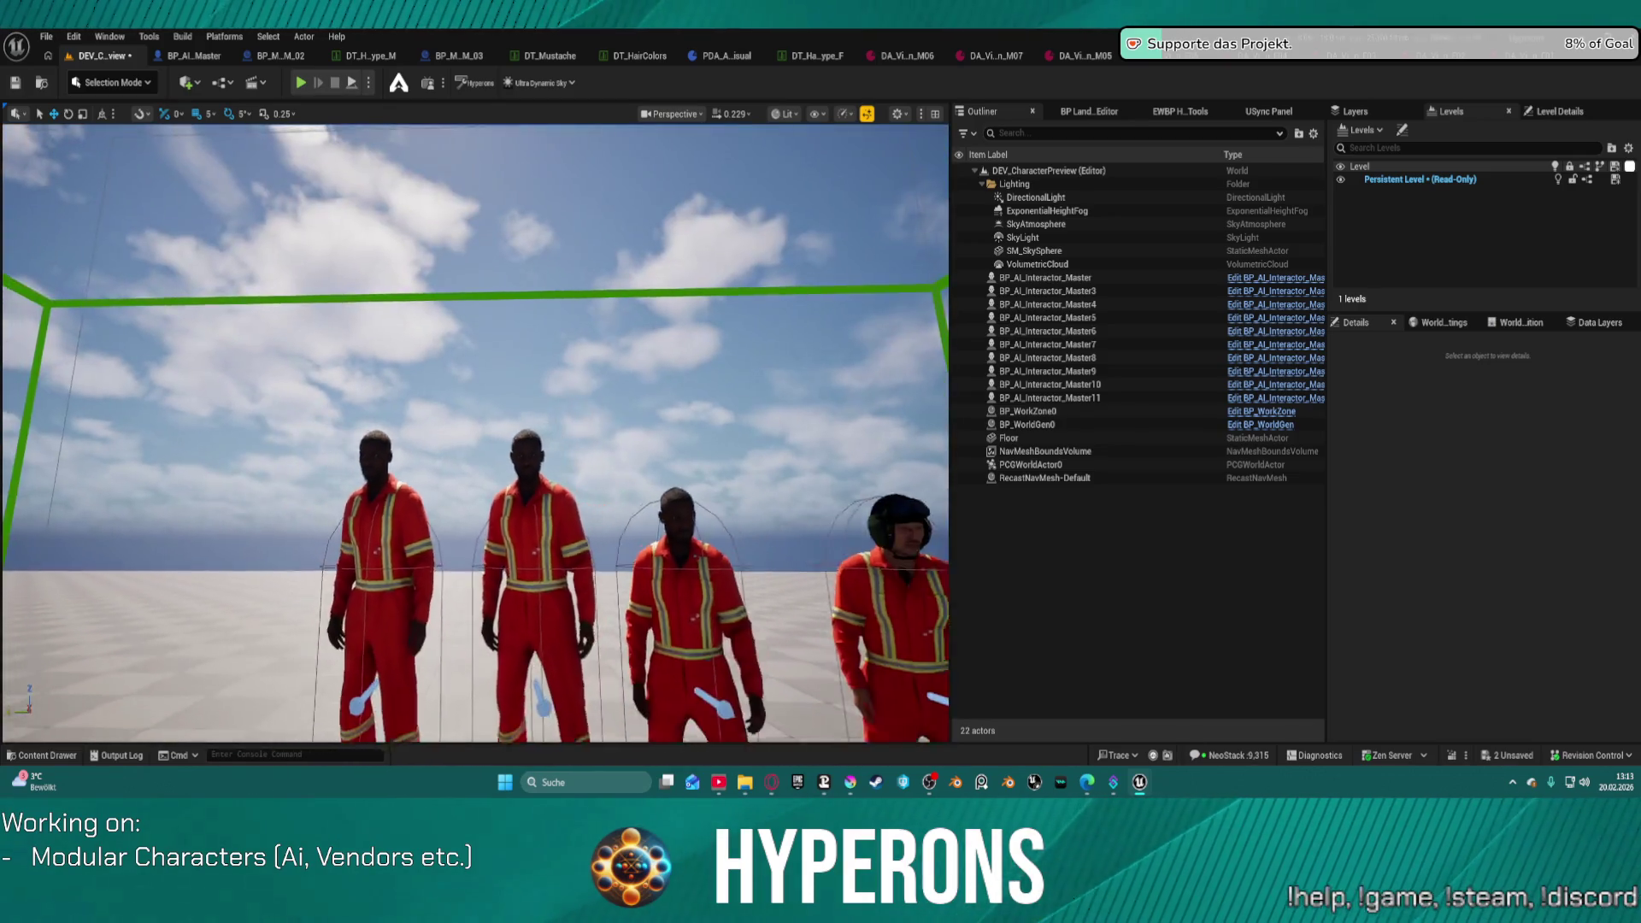
key("a")
key("s")
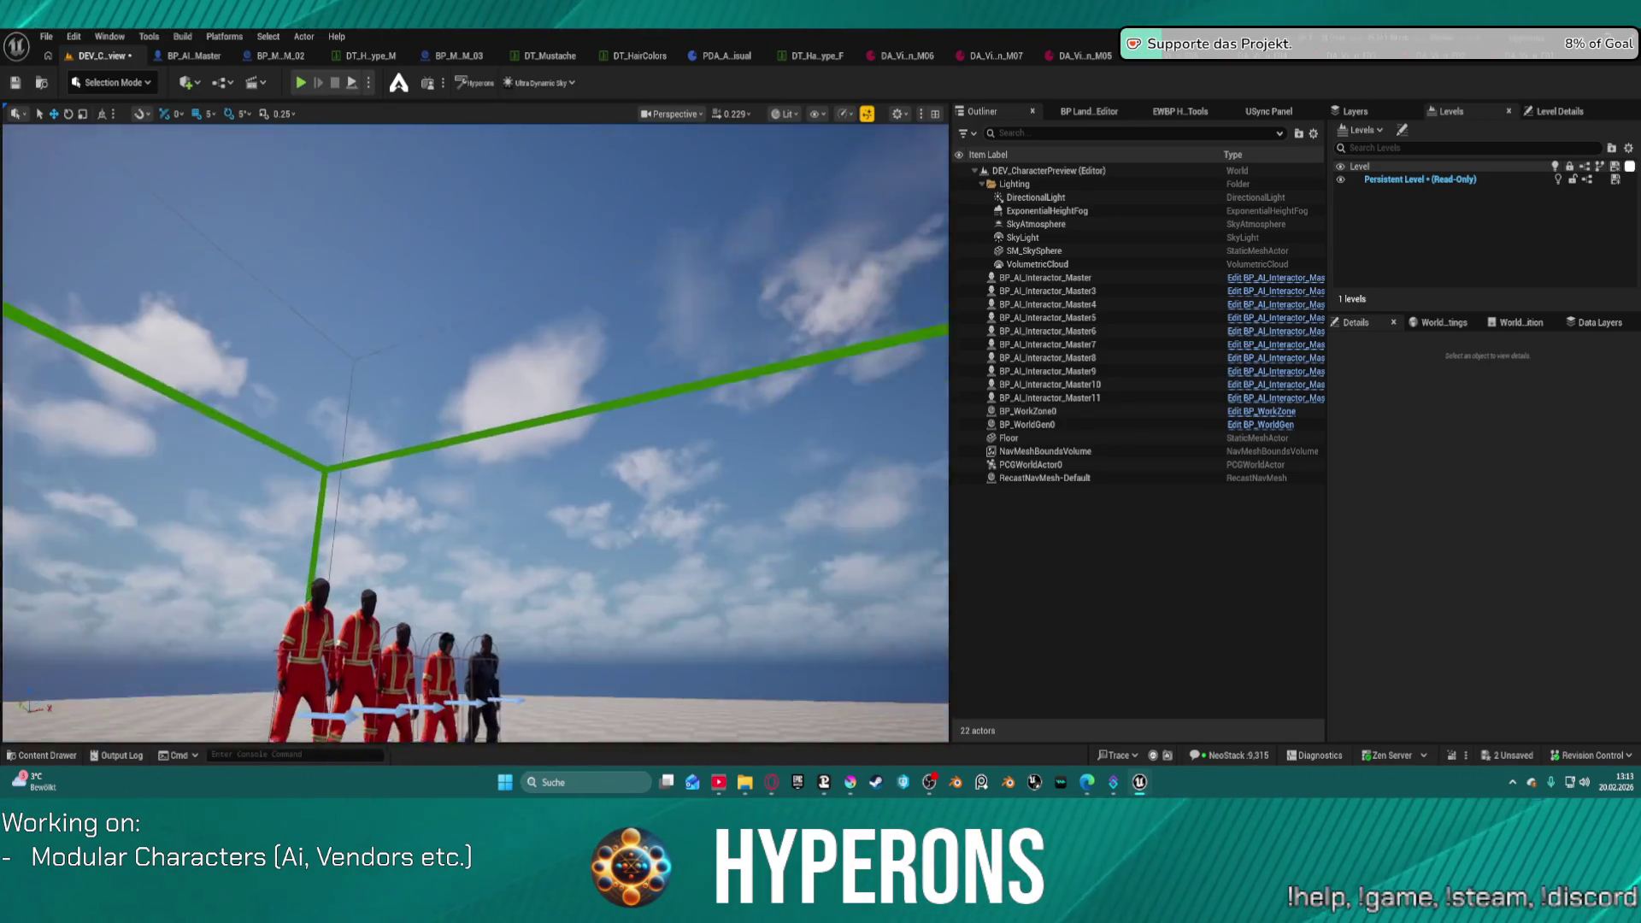
key("w")
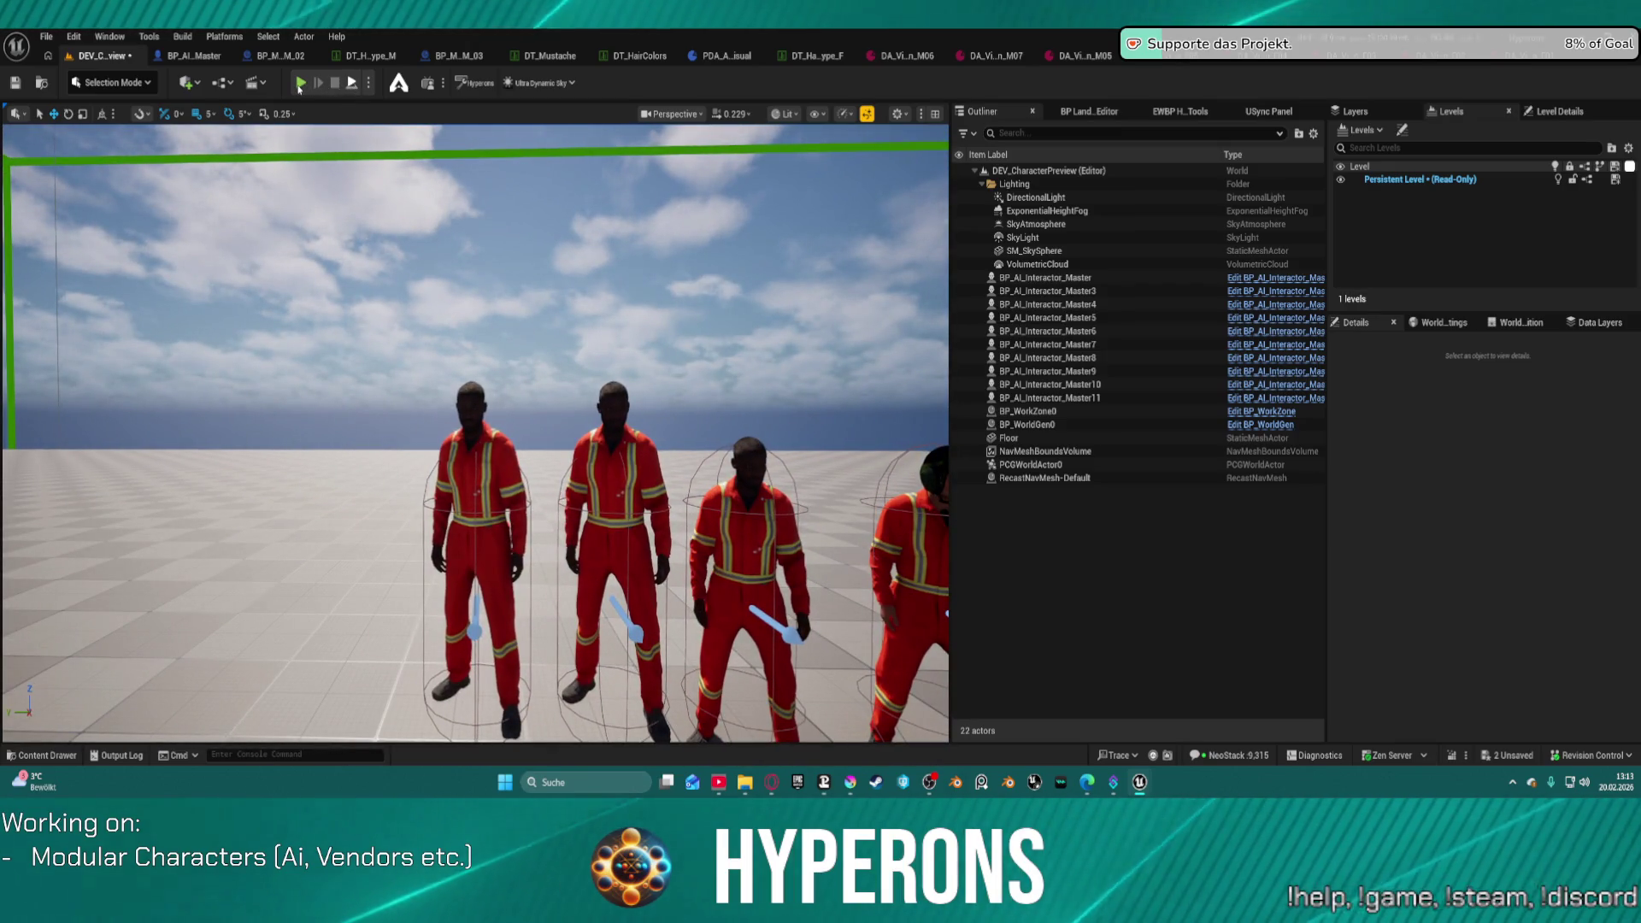
left_click(301, 82)
left_click(300, 84)
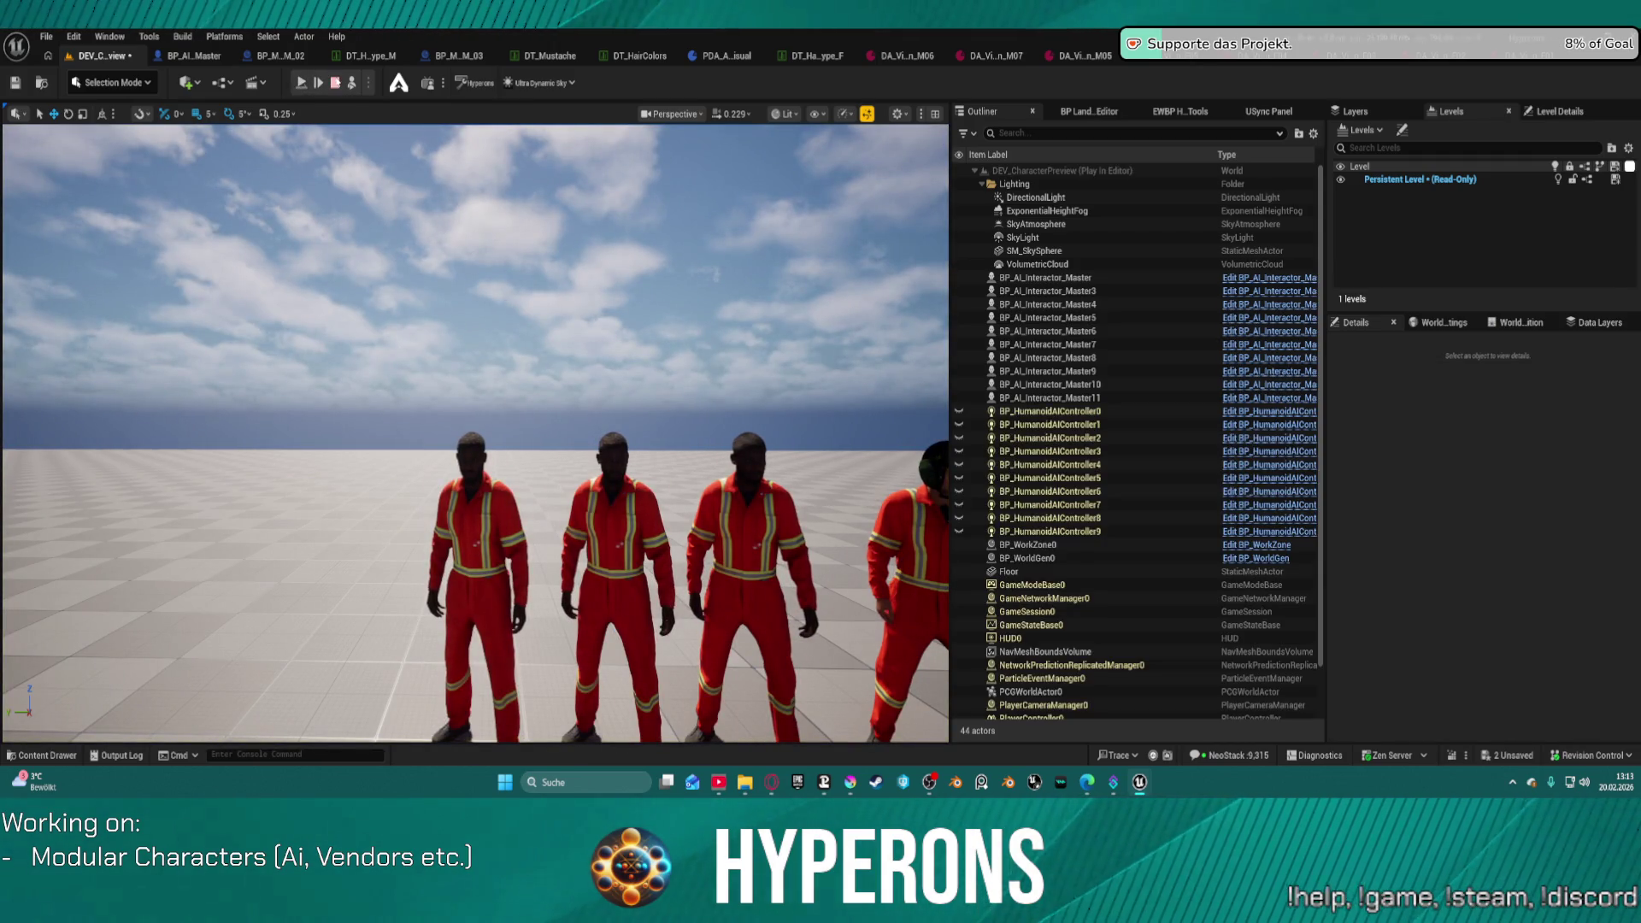
key("Escape")
left_click_drag(605, 397, 605, 504)
left_click(563, 257)
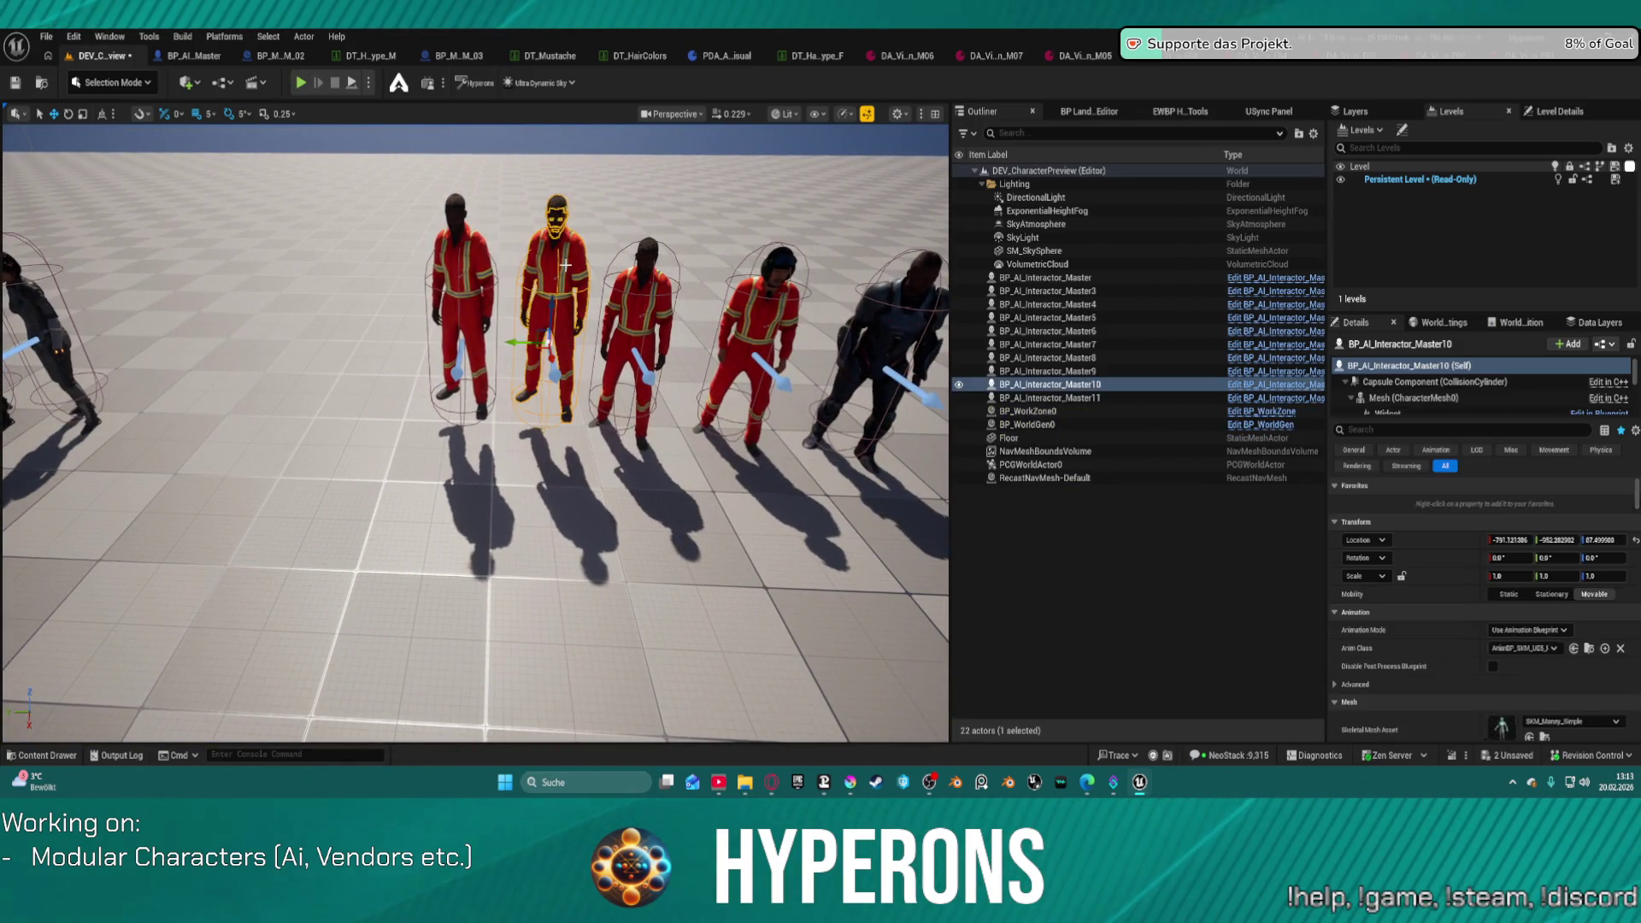
Step: Copy Master11 to the left as Master12, then bring up the DA_Vis_Terran_F01 asset
left_click(457, 282)
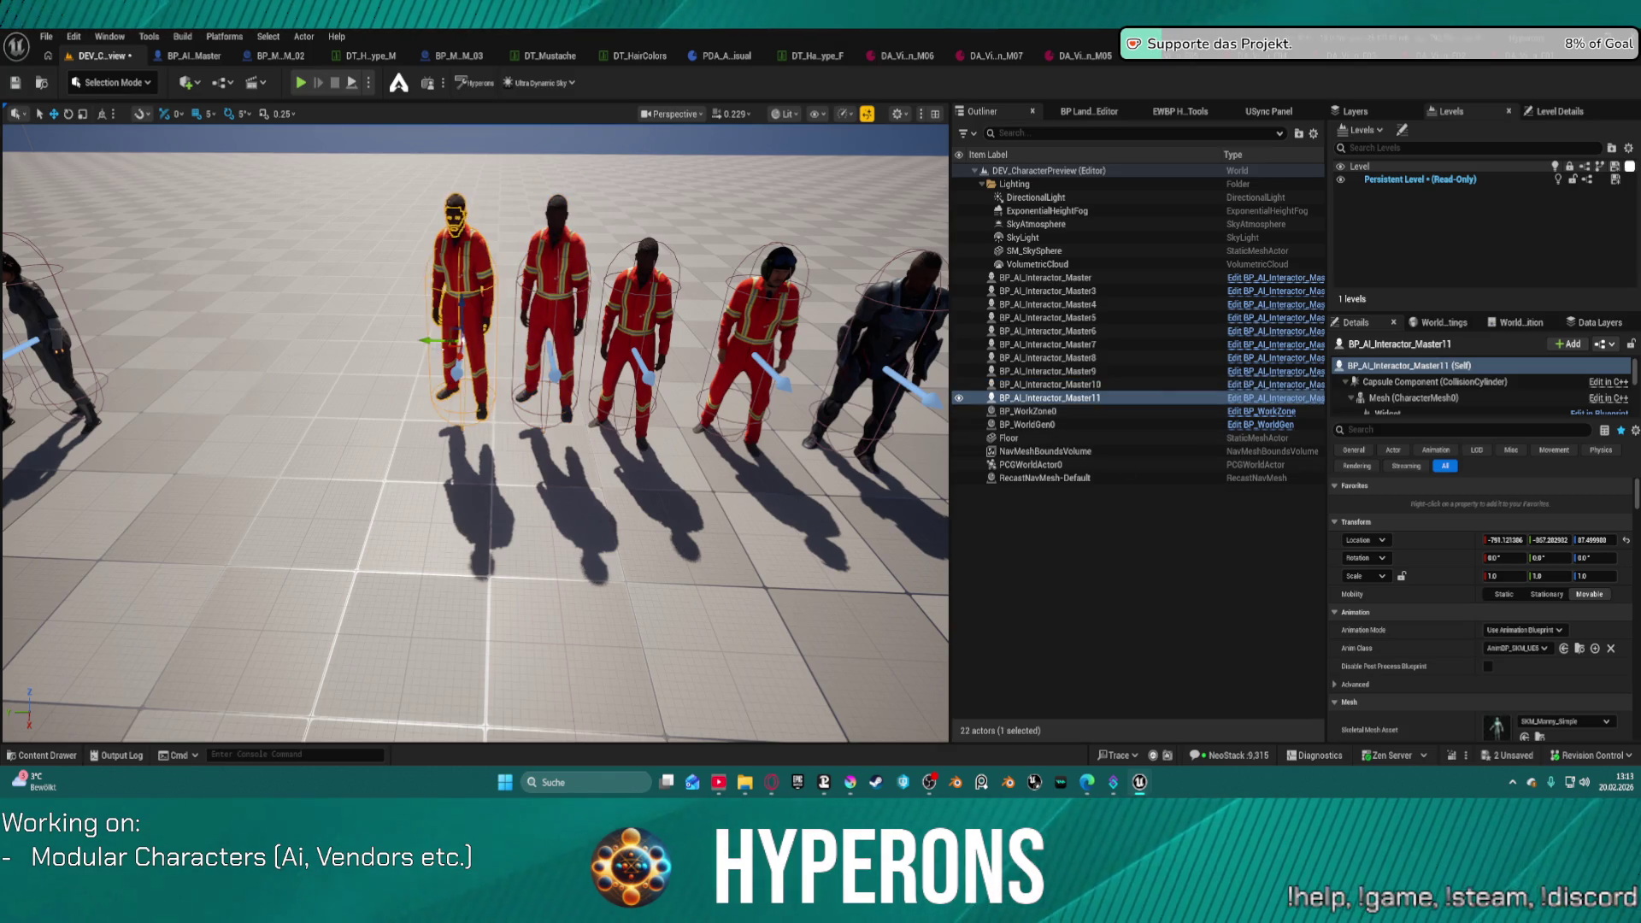
left_click_drag(436, 344, 359, 339)
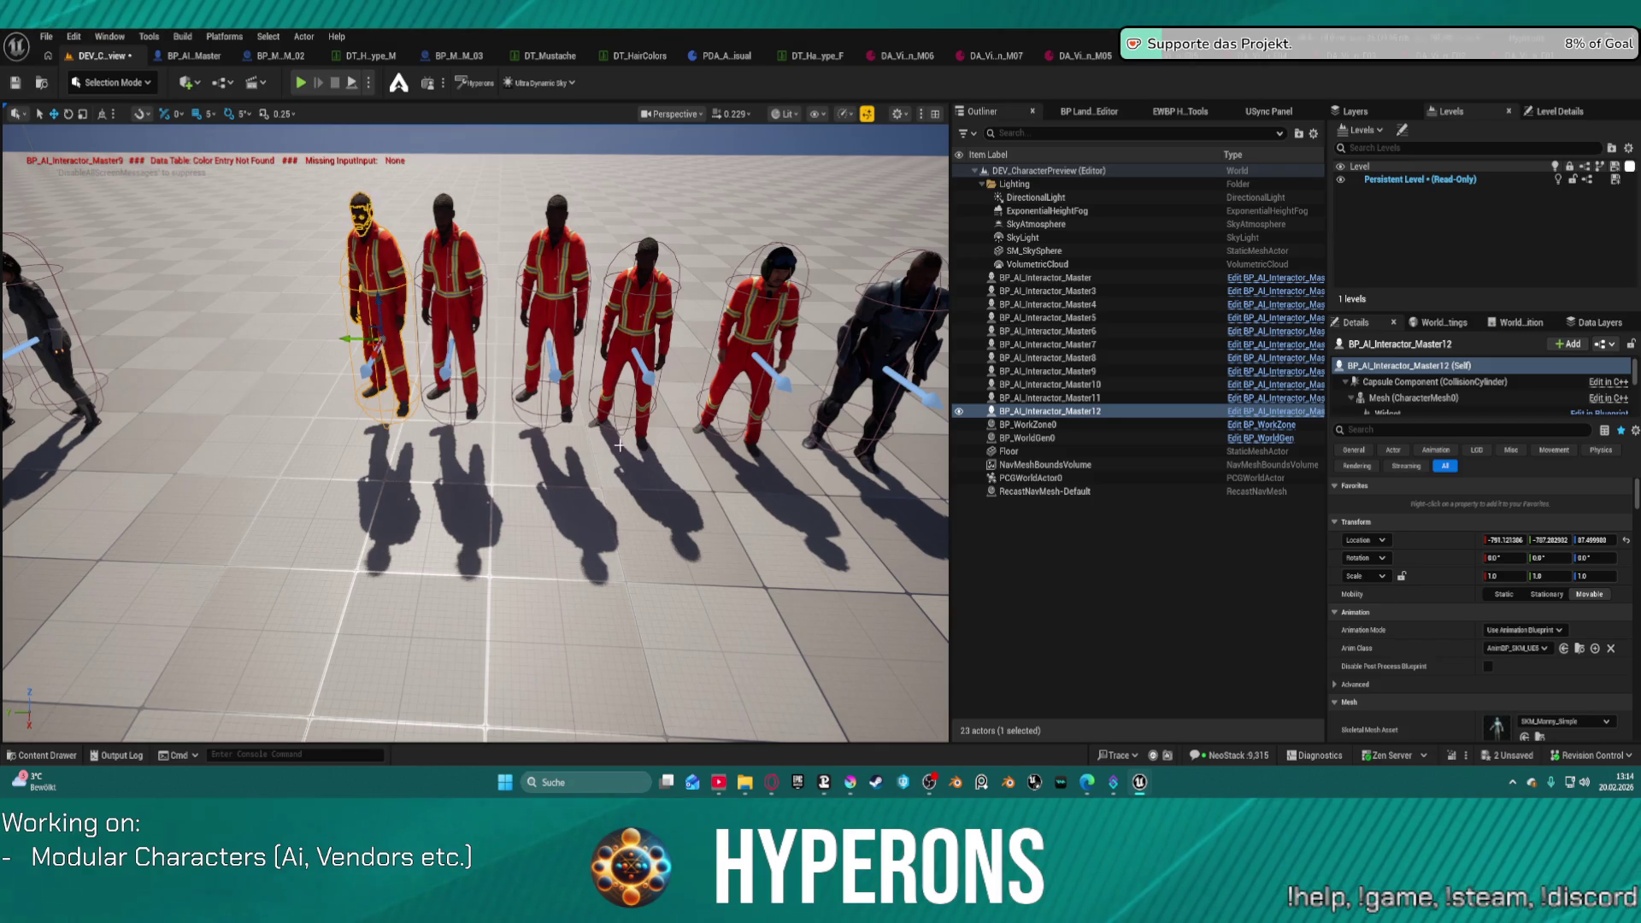
mouse_move(570, 450)
left_mouse_down()
mouse_move(570, 479)
mouse_move(478, 461)
mouse_move(560, 447)
left_mouse_up()
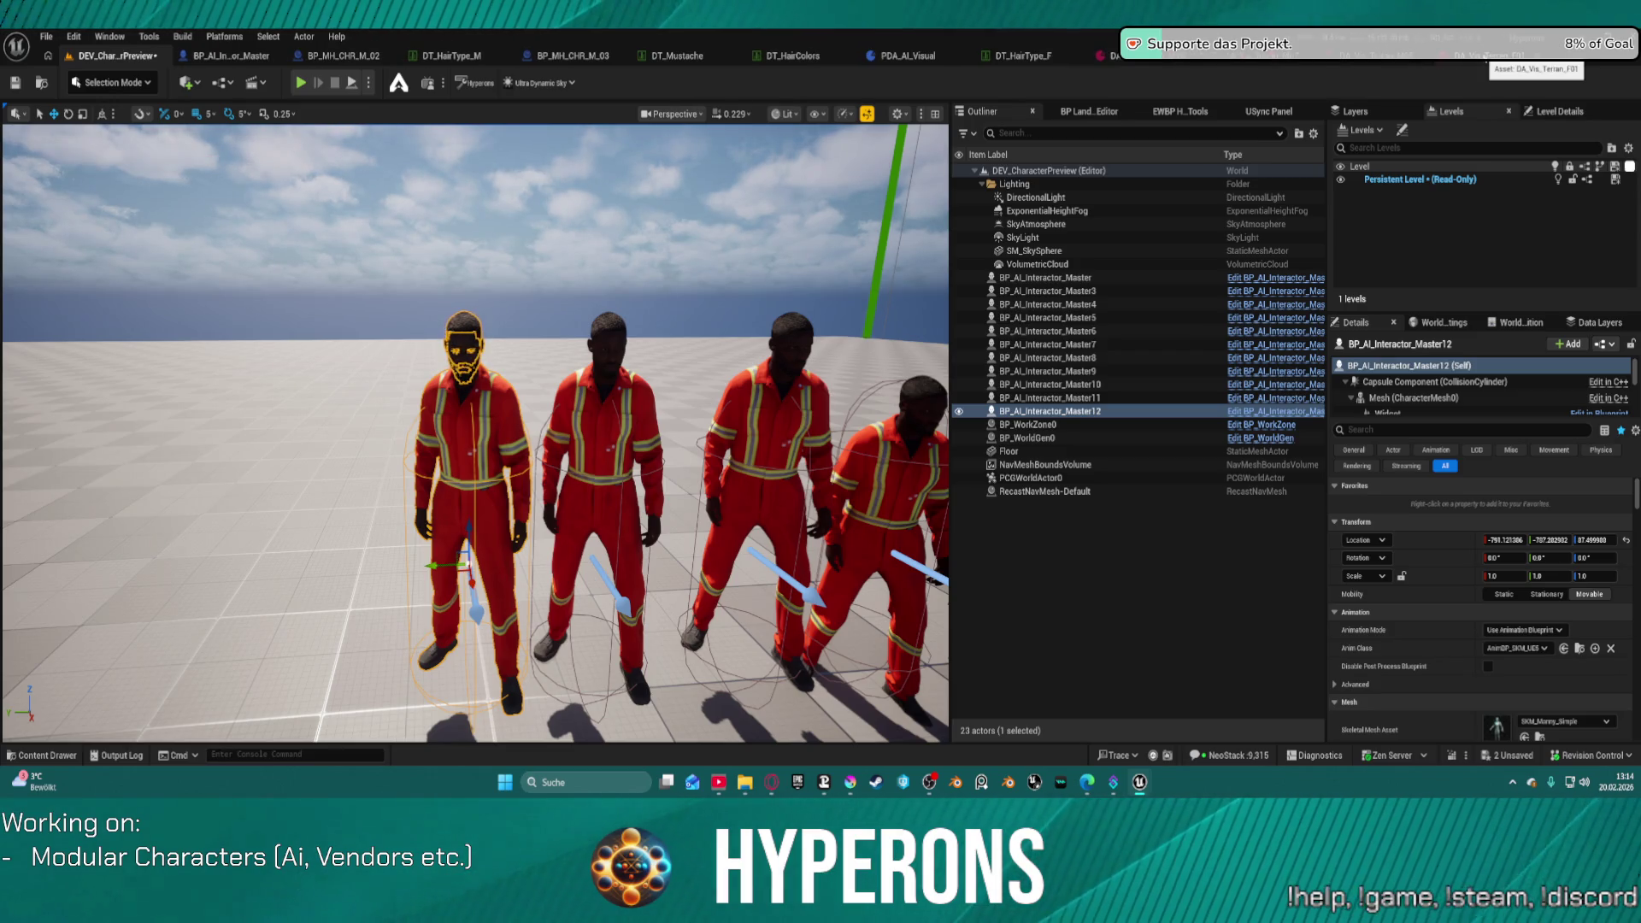
left_click(1256, 56)
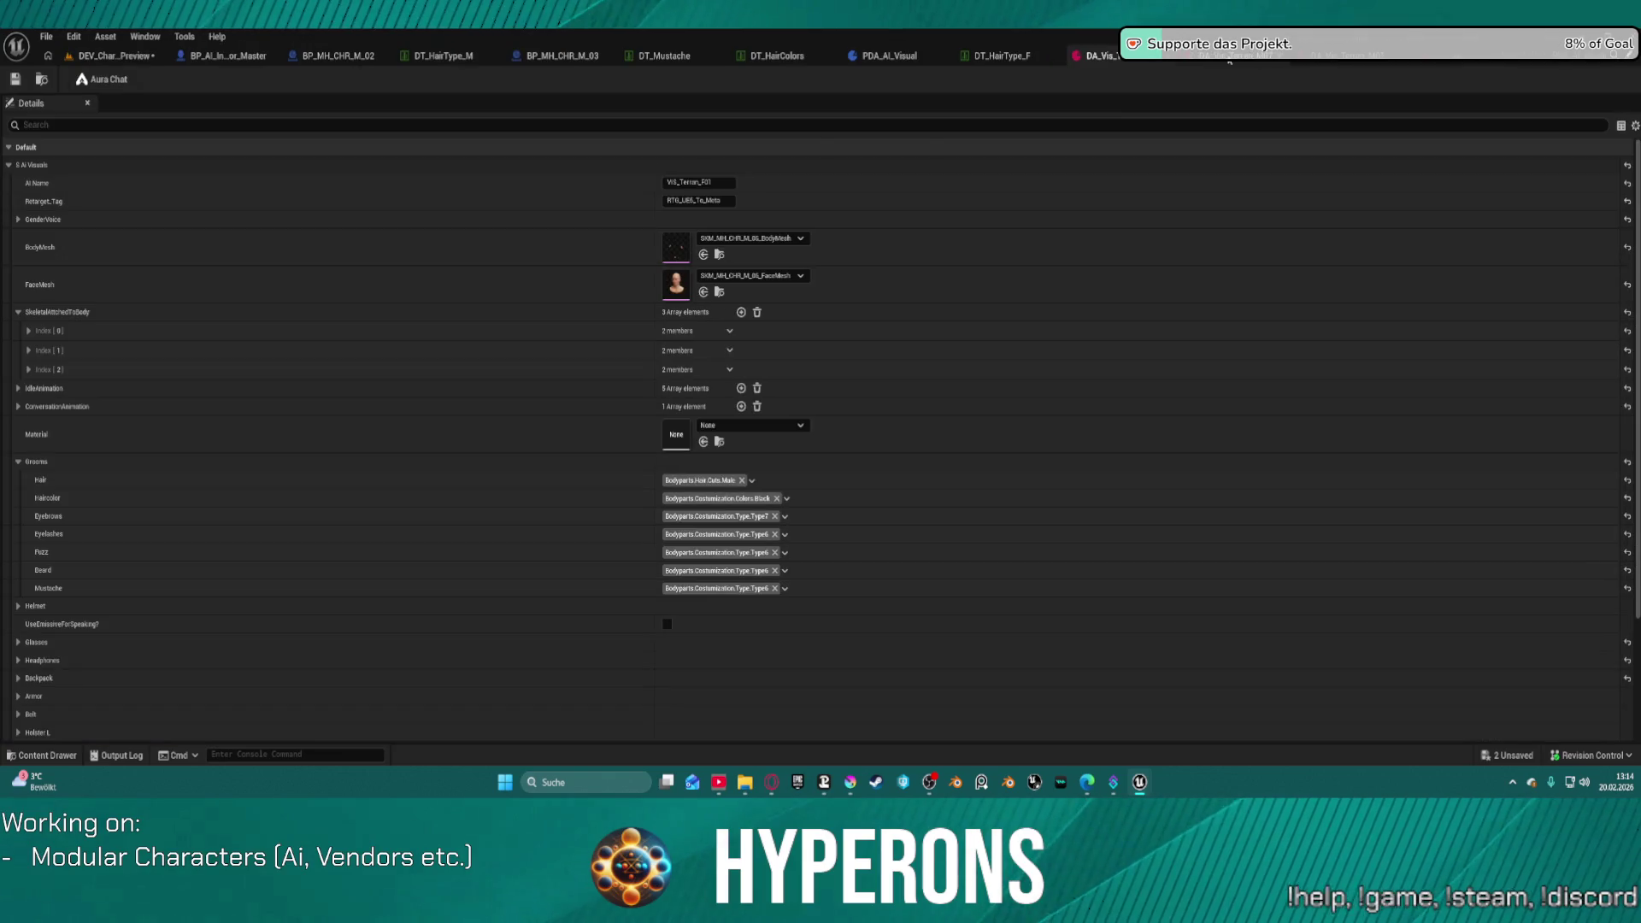
Step: Browse the Terraner preset assets in the Content Drawer, then return to DEV_CharacterPreview
key("ctrl+space")
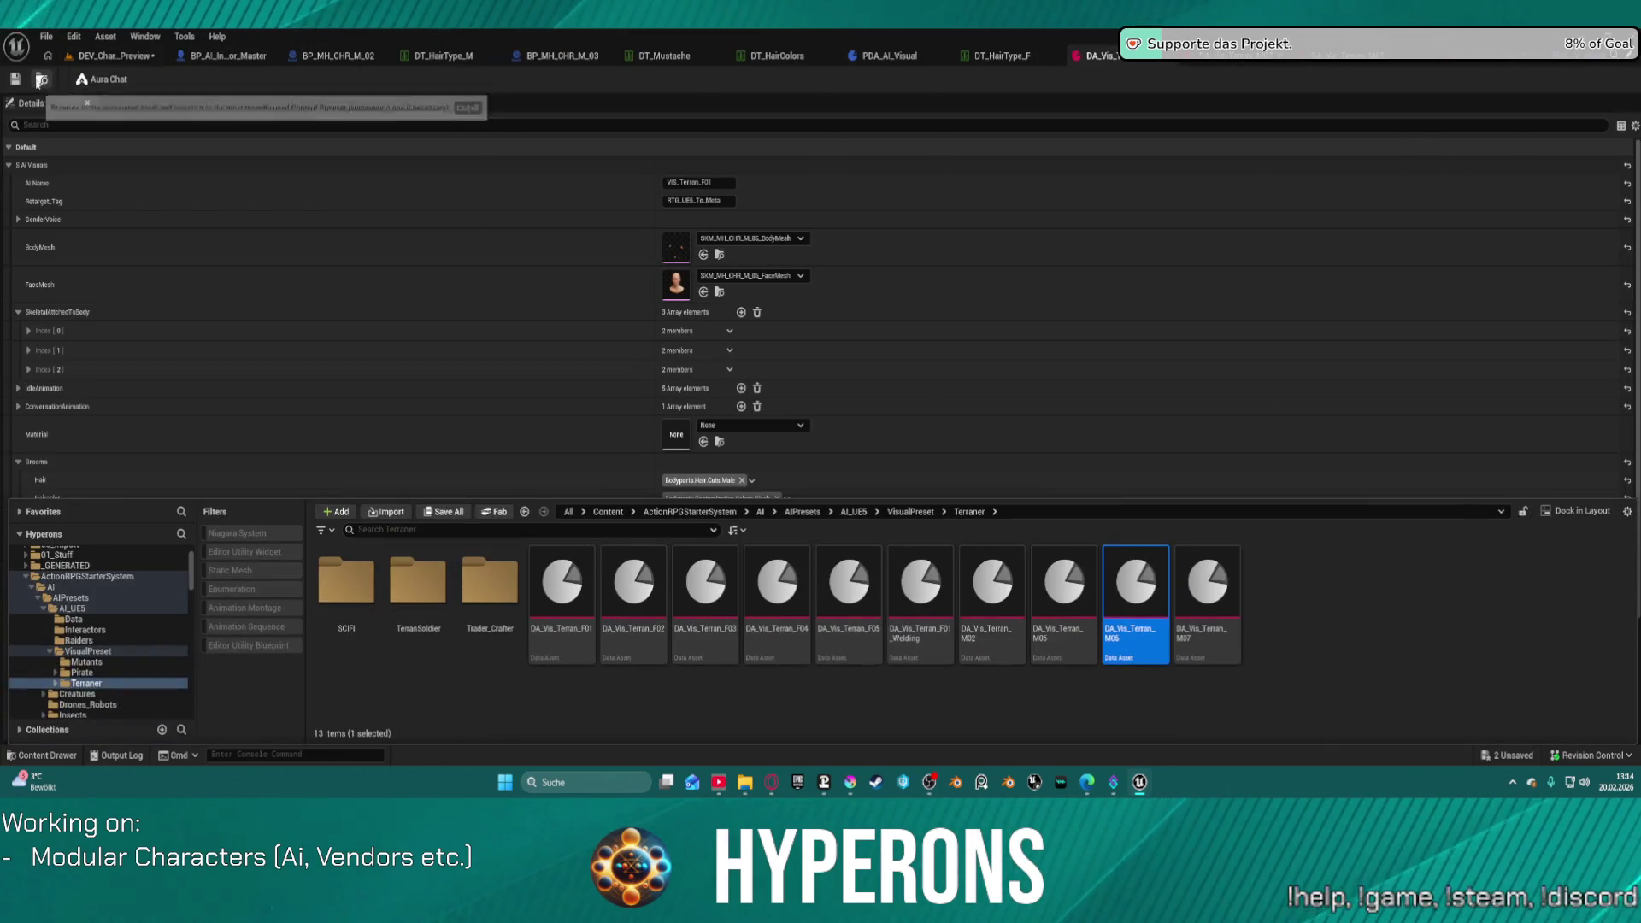
left_click(1026, 696)
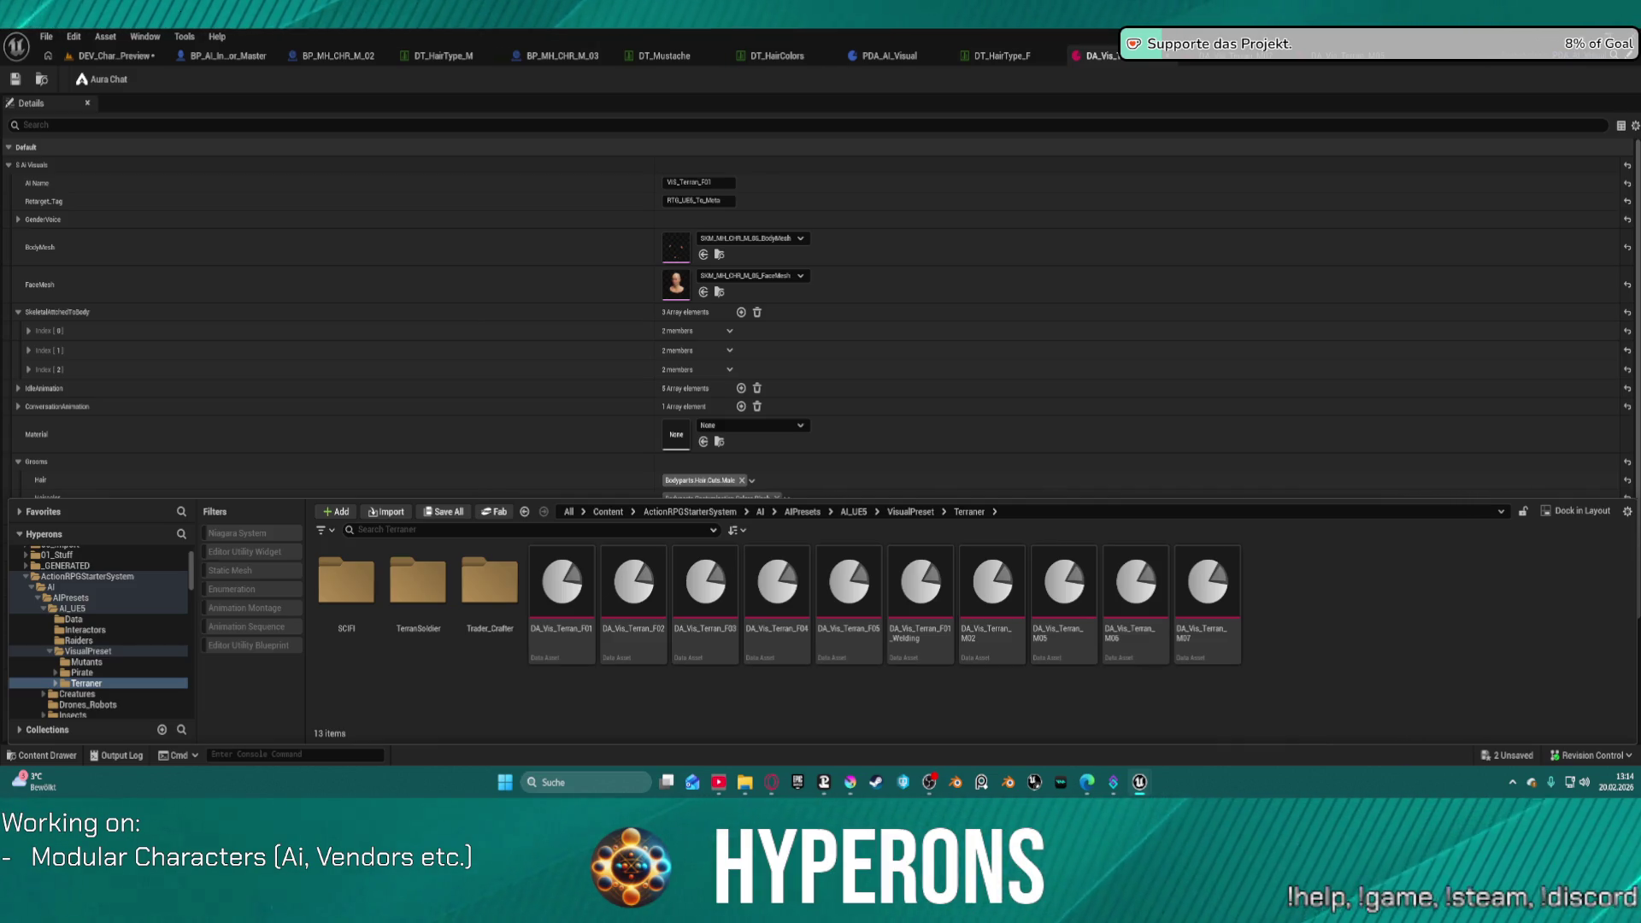
key("ctrl+space")
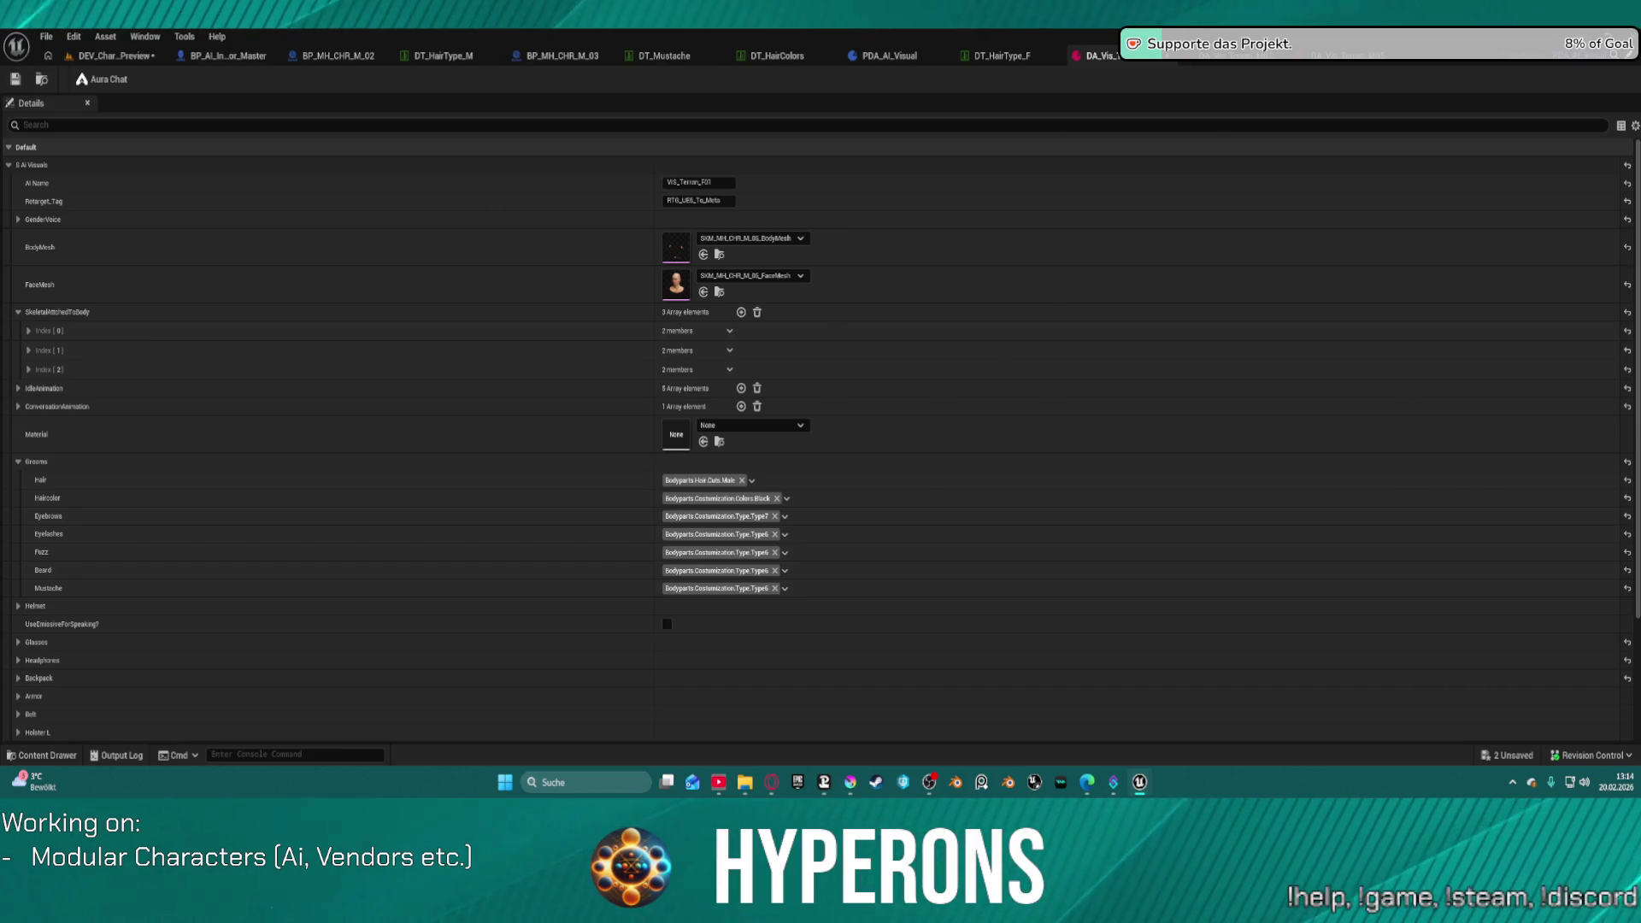
key("ctrl+w")
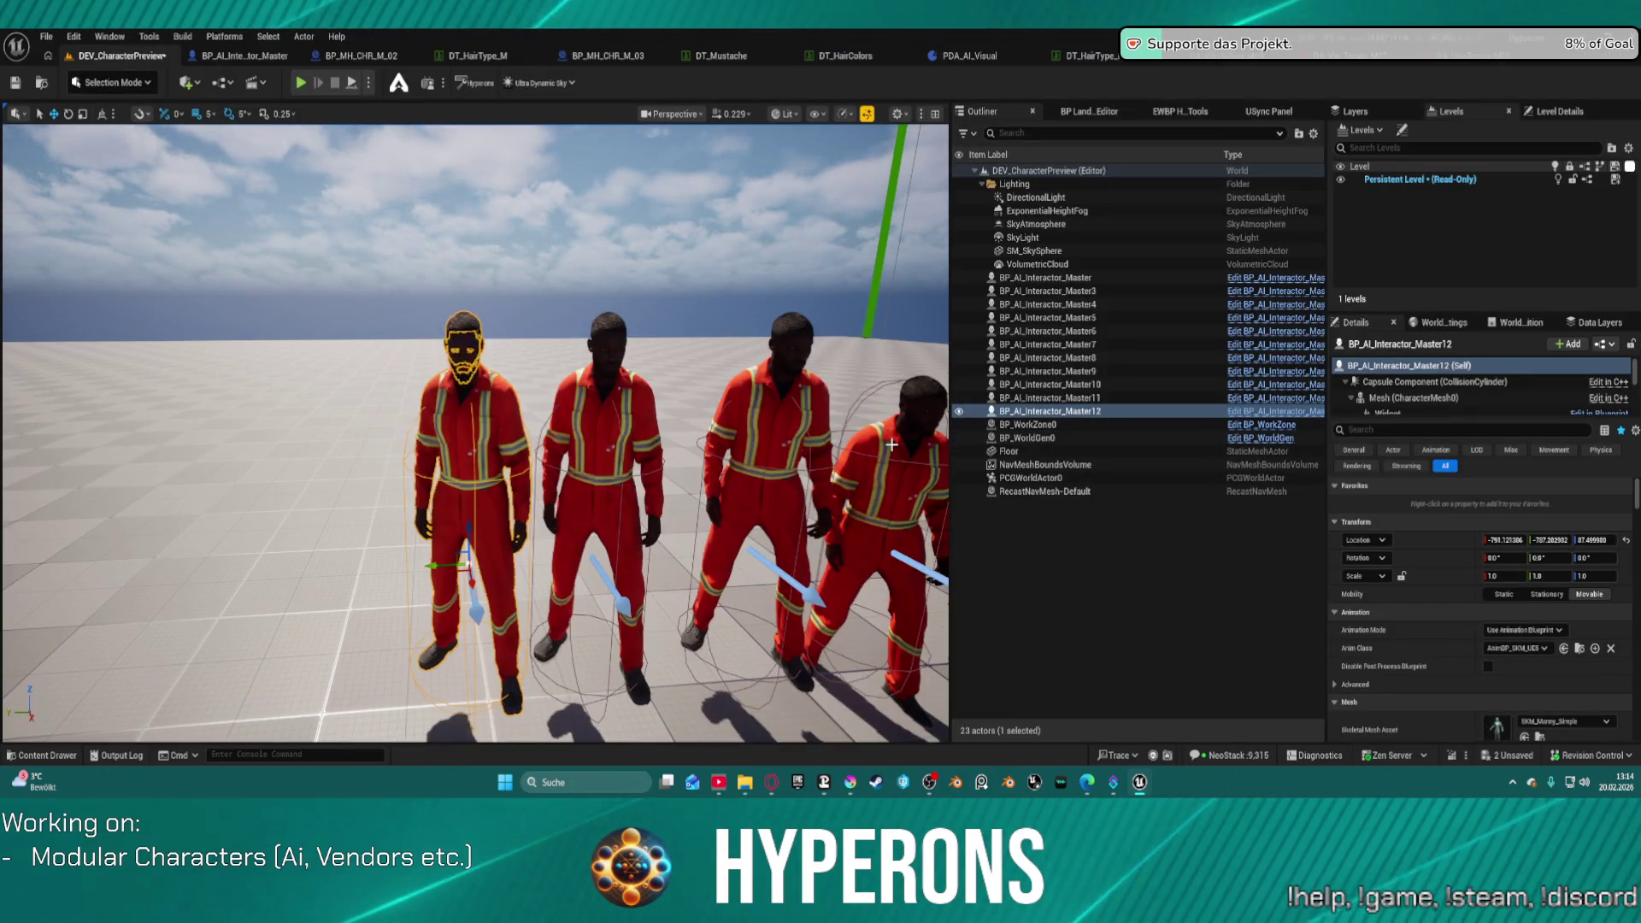
Step: Switch back to the DA_Vis Terran preset tab to review its groom tags
left_click(1238, 60)
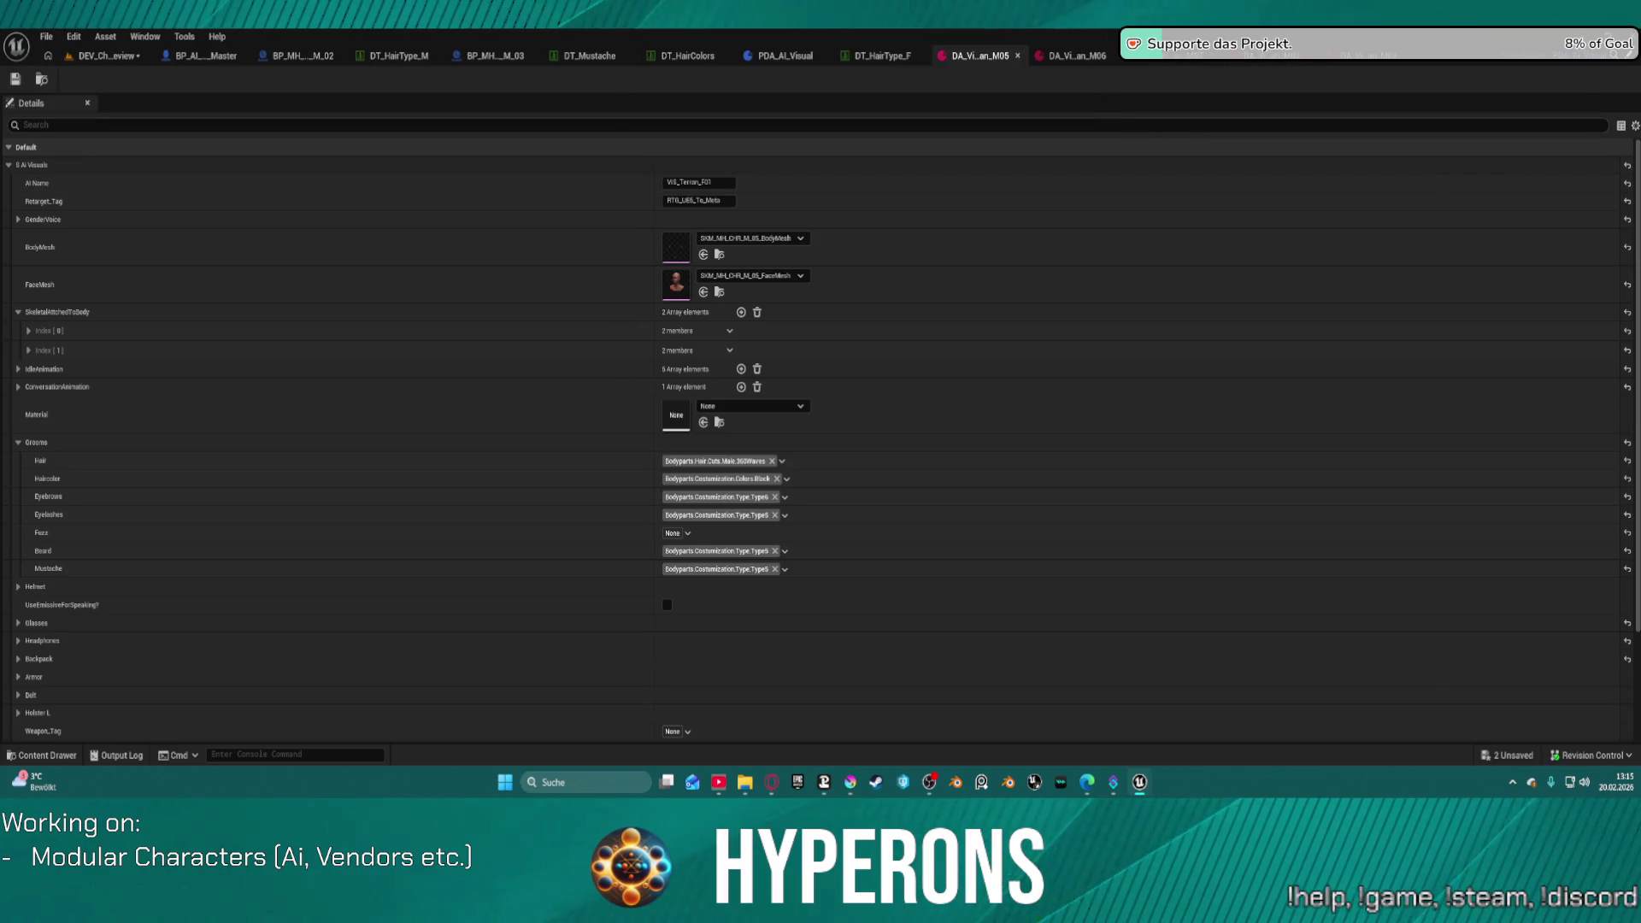
Step: Close the Terran M07 and M05 preset tabs and bring up the VIS_Terran_M02 settings
middle_click(1186, 63)
left_click(1089, 59)
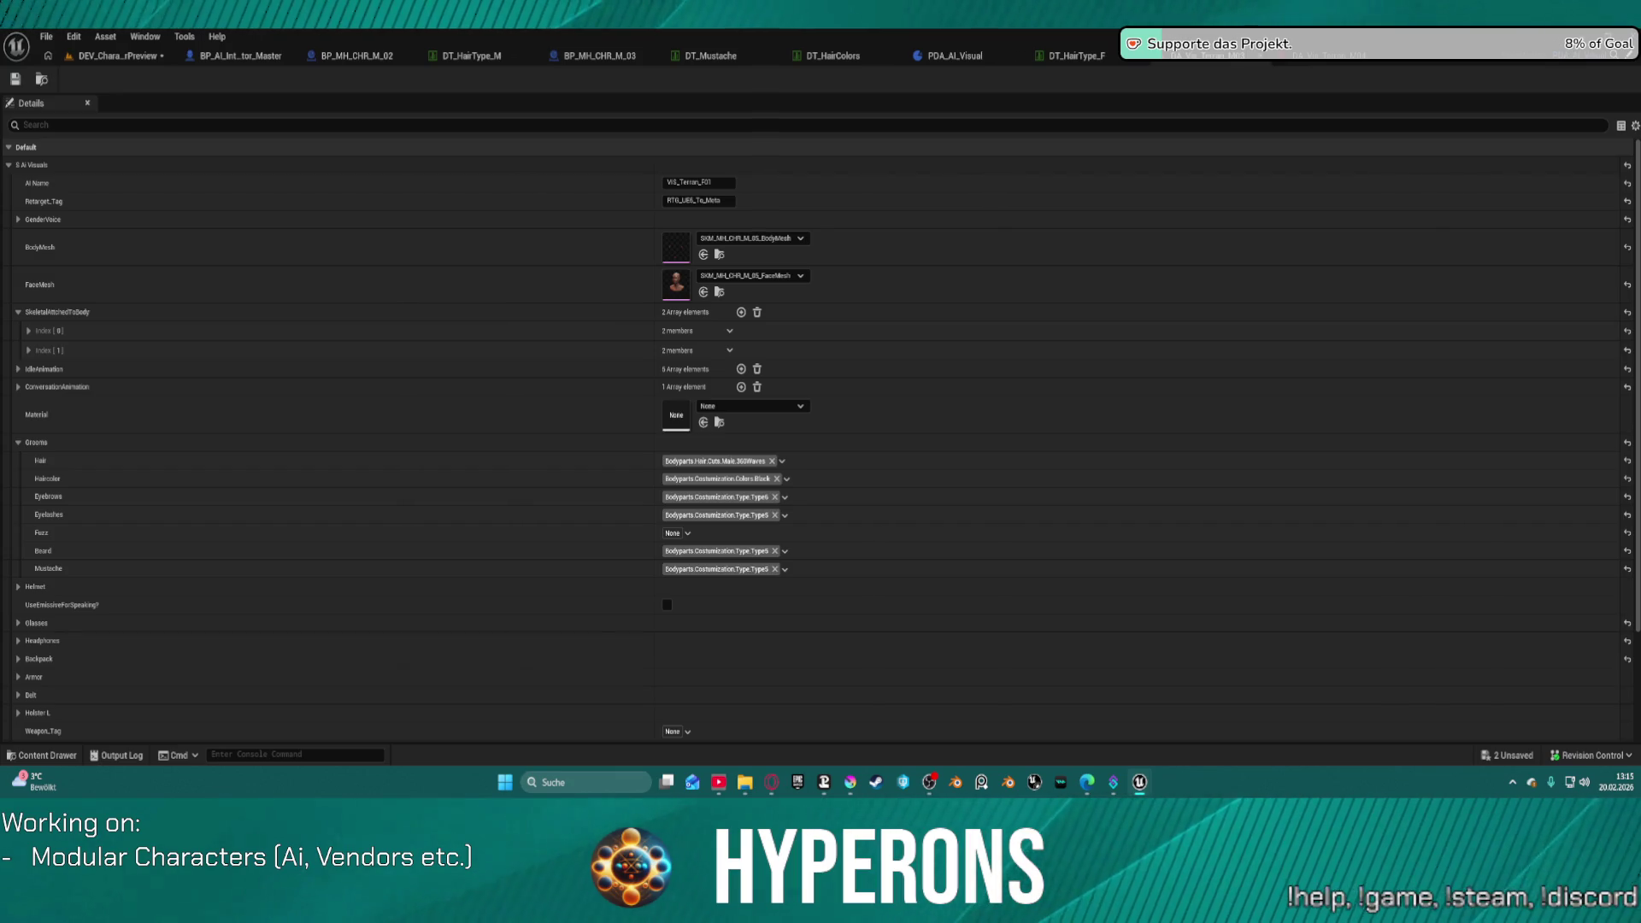
left_click(1250, 57)
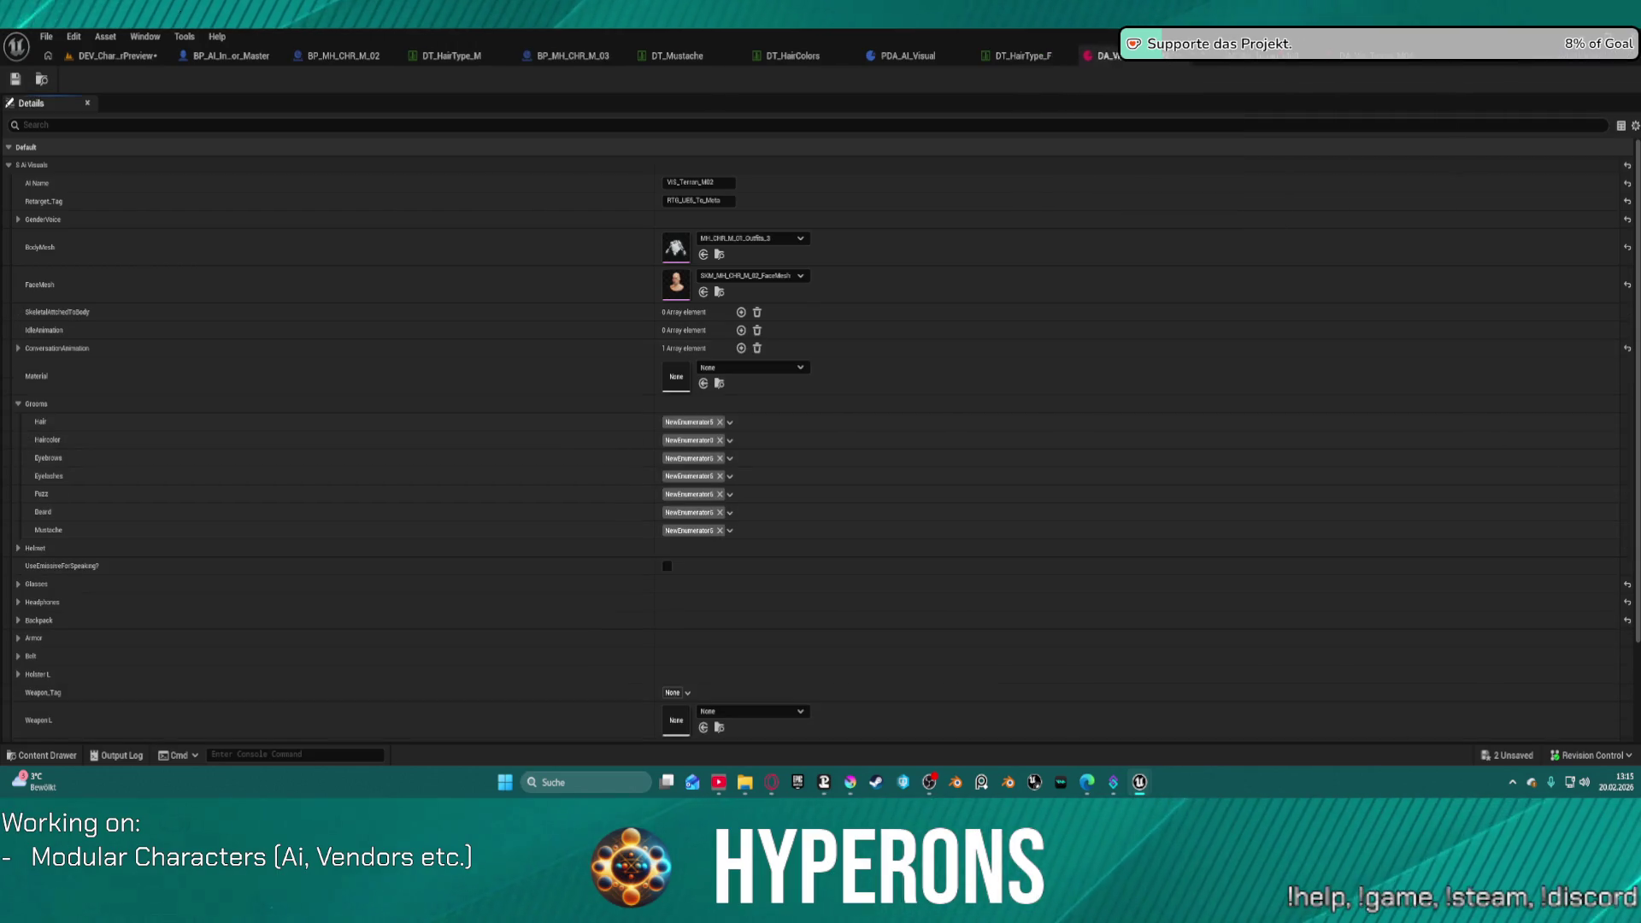
mouse_move(1196, 69)
left_mouse_down()
mouse_move(1187, 91)
mouse_move(1103, 56)
left_mouse_up()
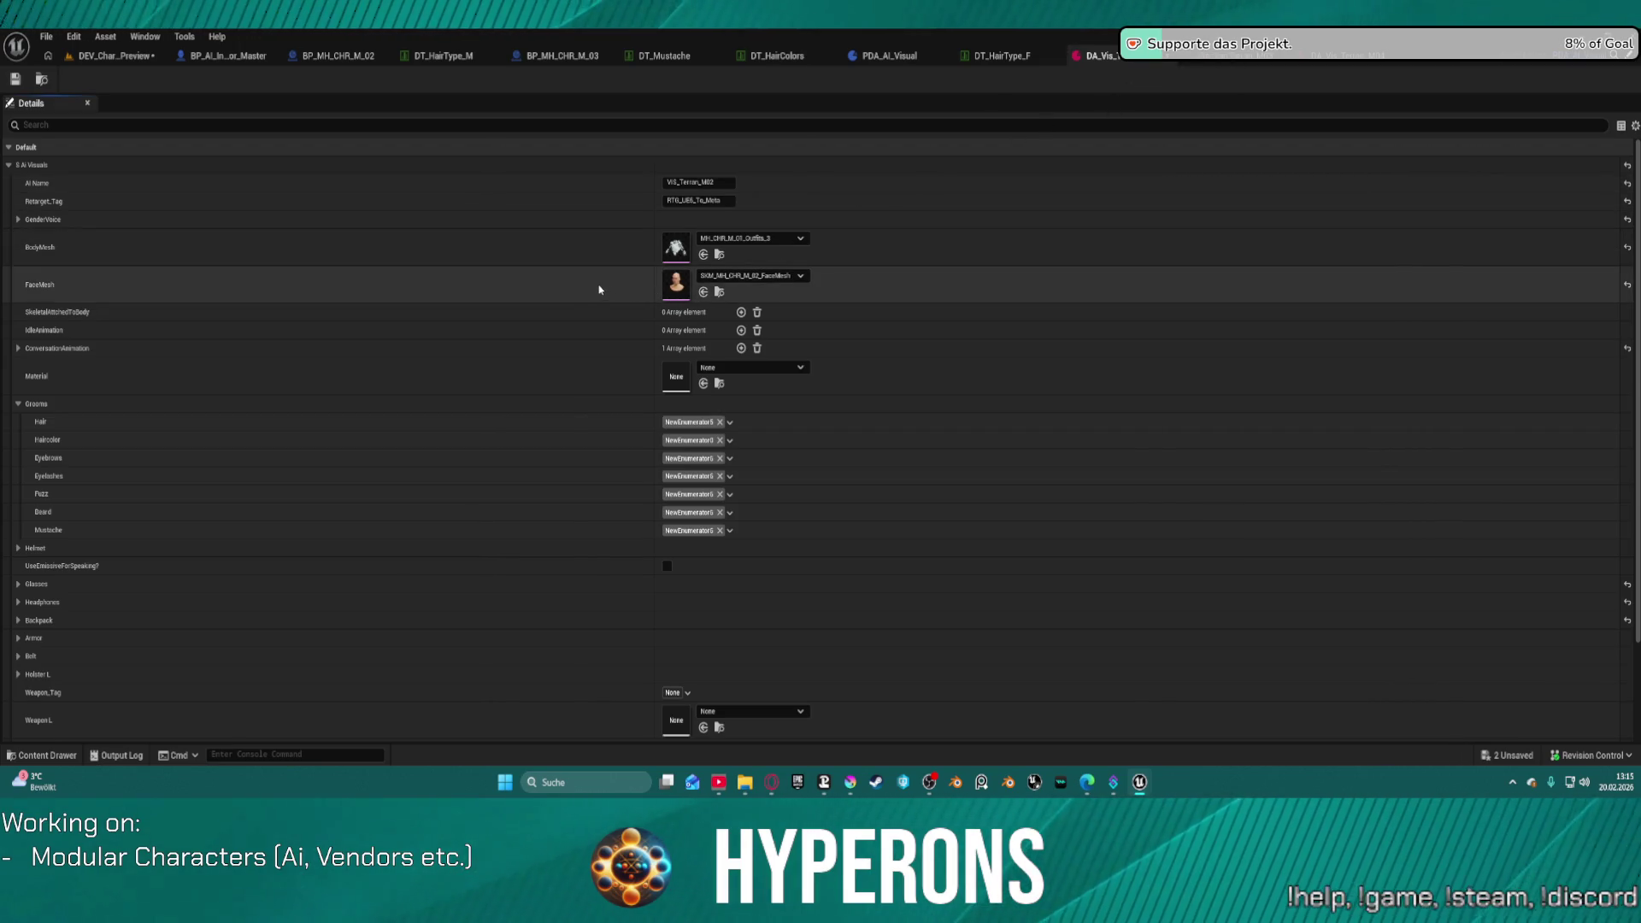
left_click(108, 56)
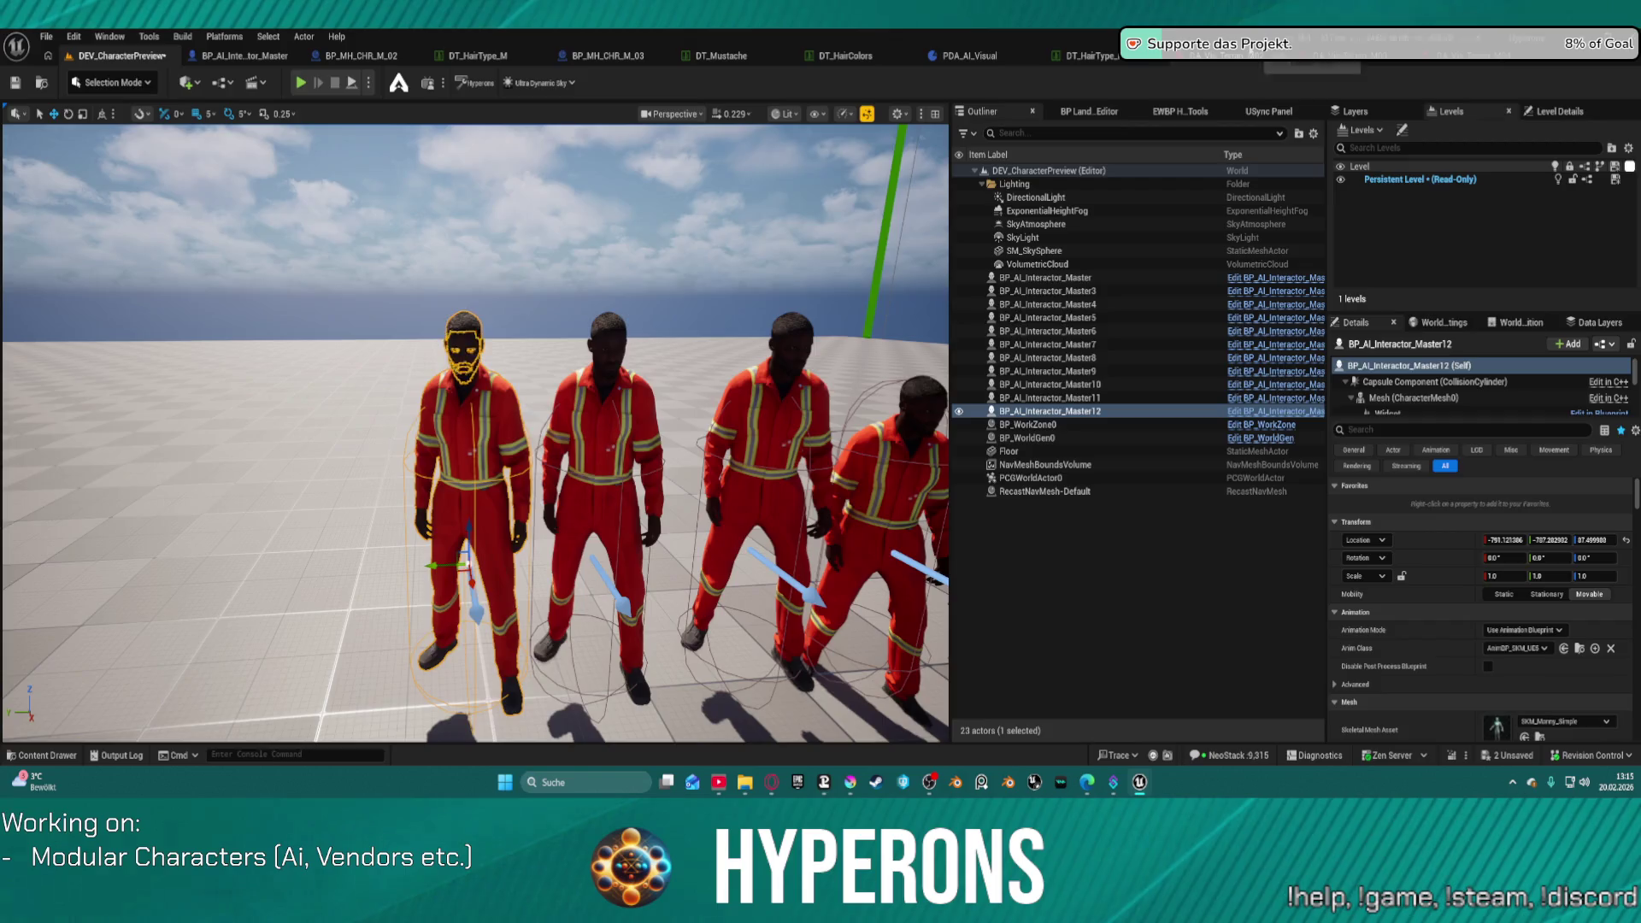
left_click(1252, 54)
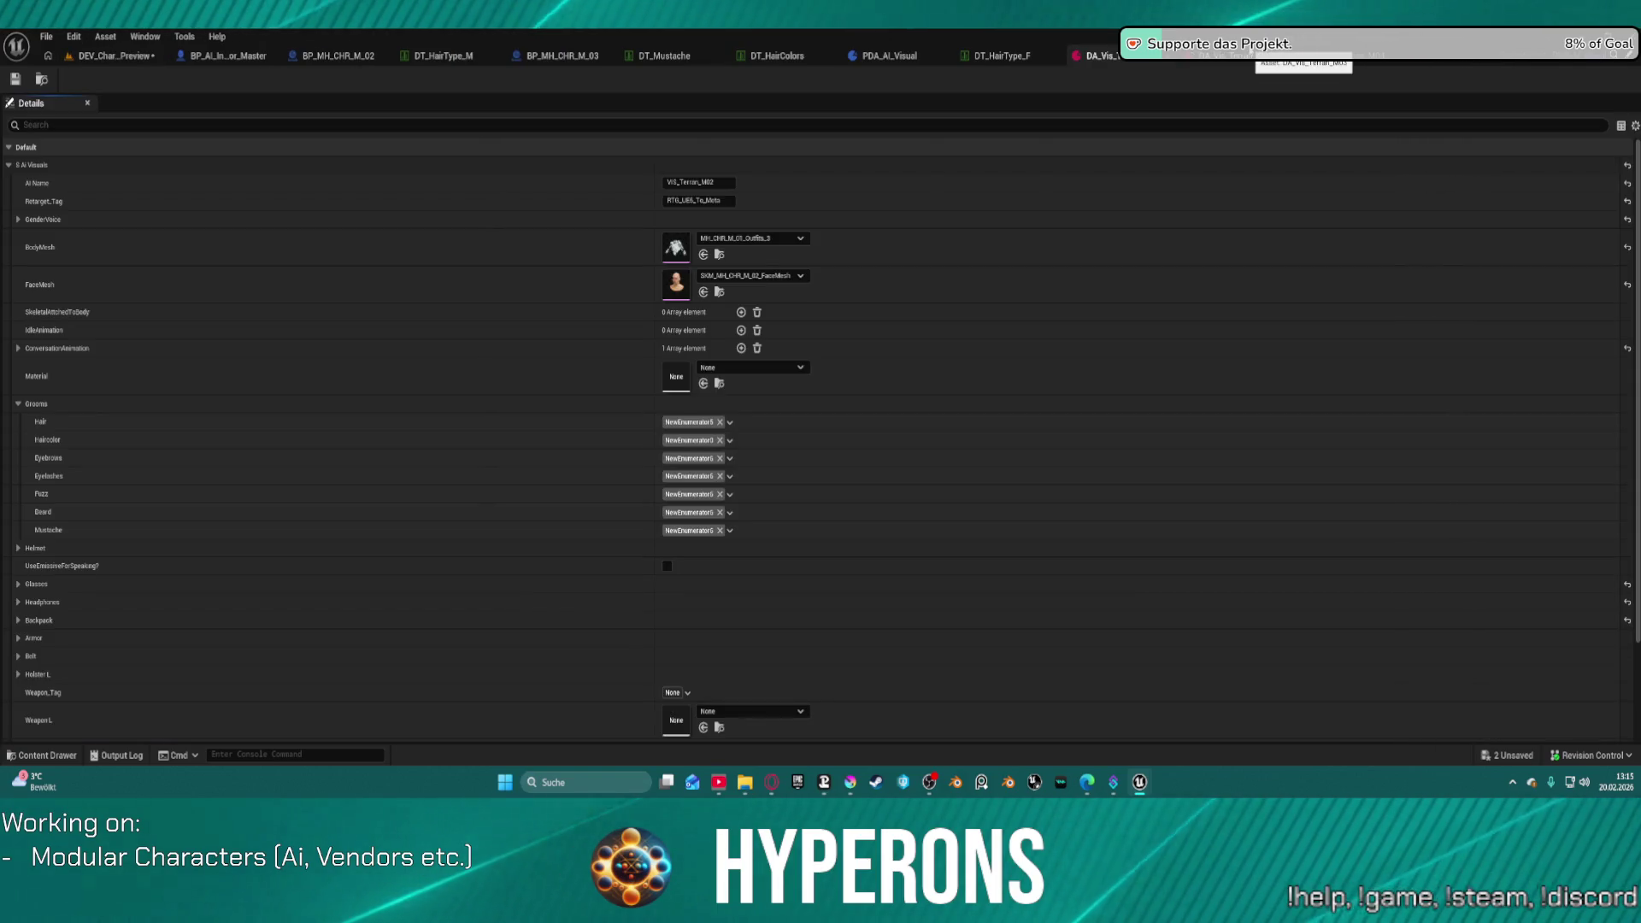
Step: Set the Hair, Haircolor through Fuzz, Beard and Mustache groom tags to None, checking out the asset
left_click(679, 425)
left_click(895, 441)
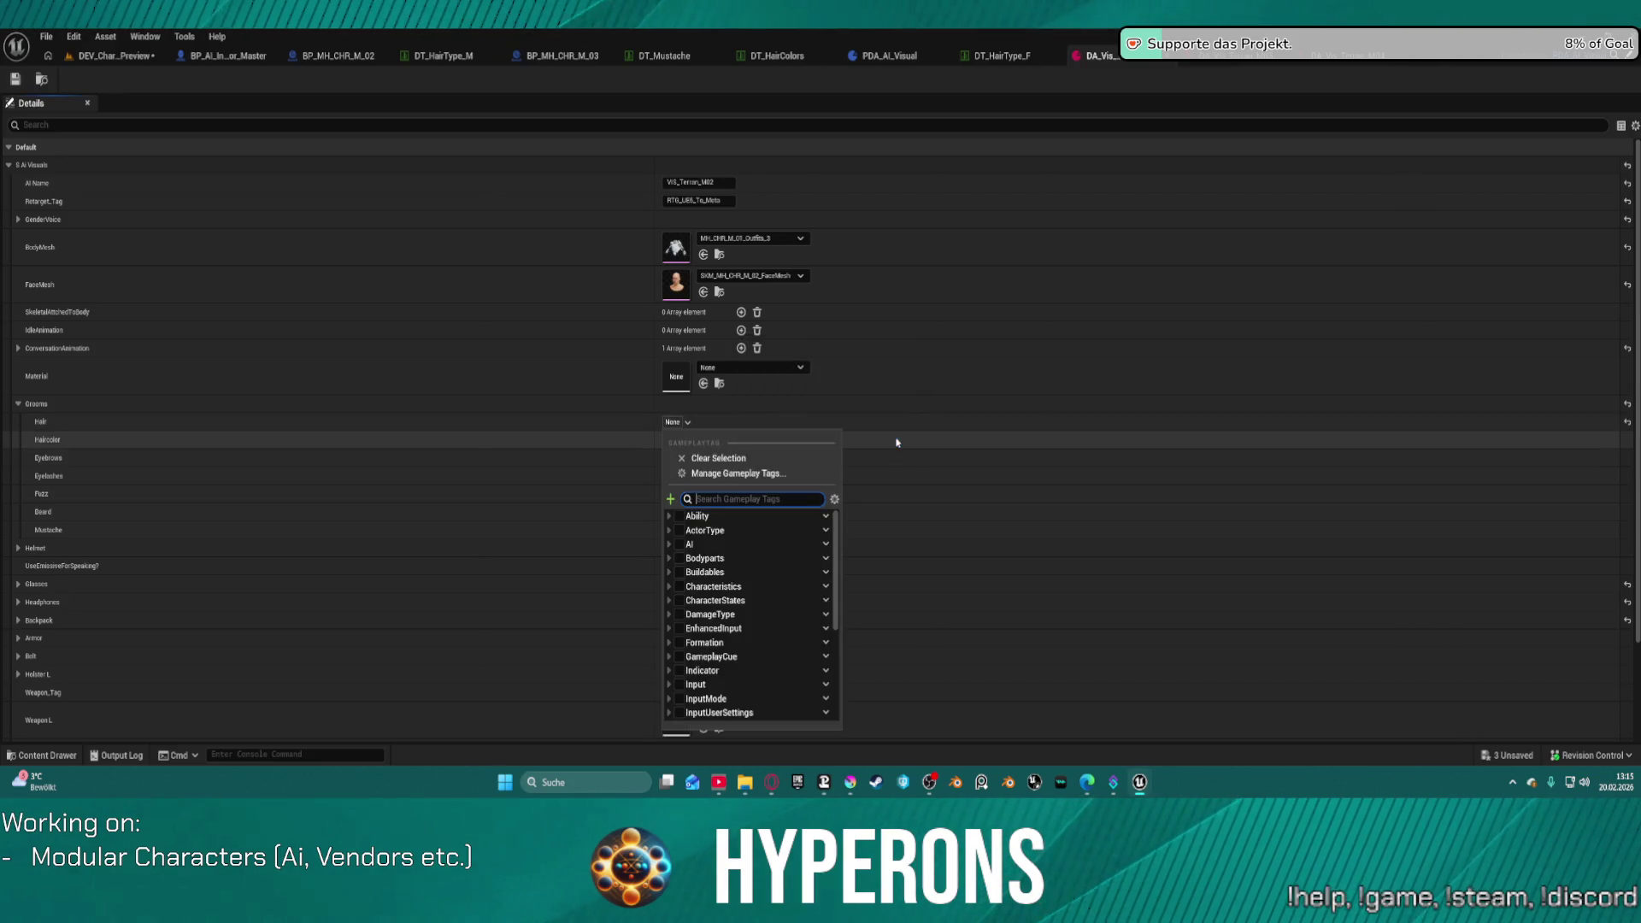
left_click(641, 423)
key("ctrl+v")
key("ctrl+v")
key("ctrl+v")
key("ctrl+v")
key("ctrl+v")
key("ctrl+s")
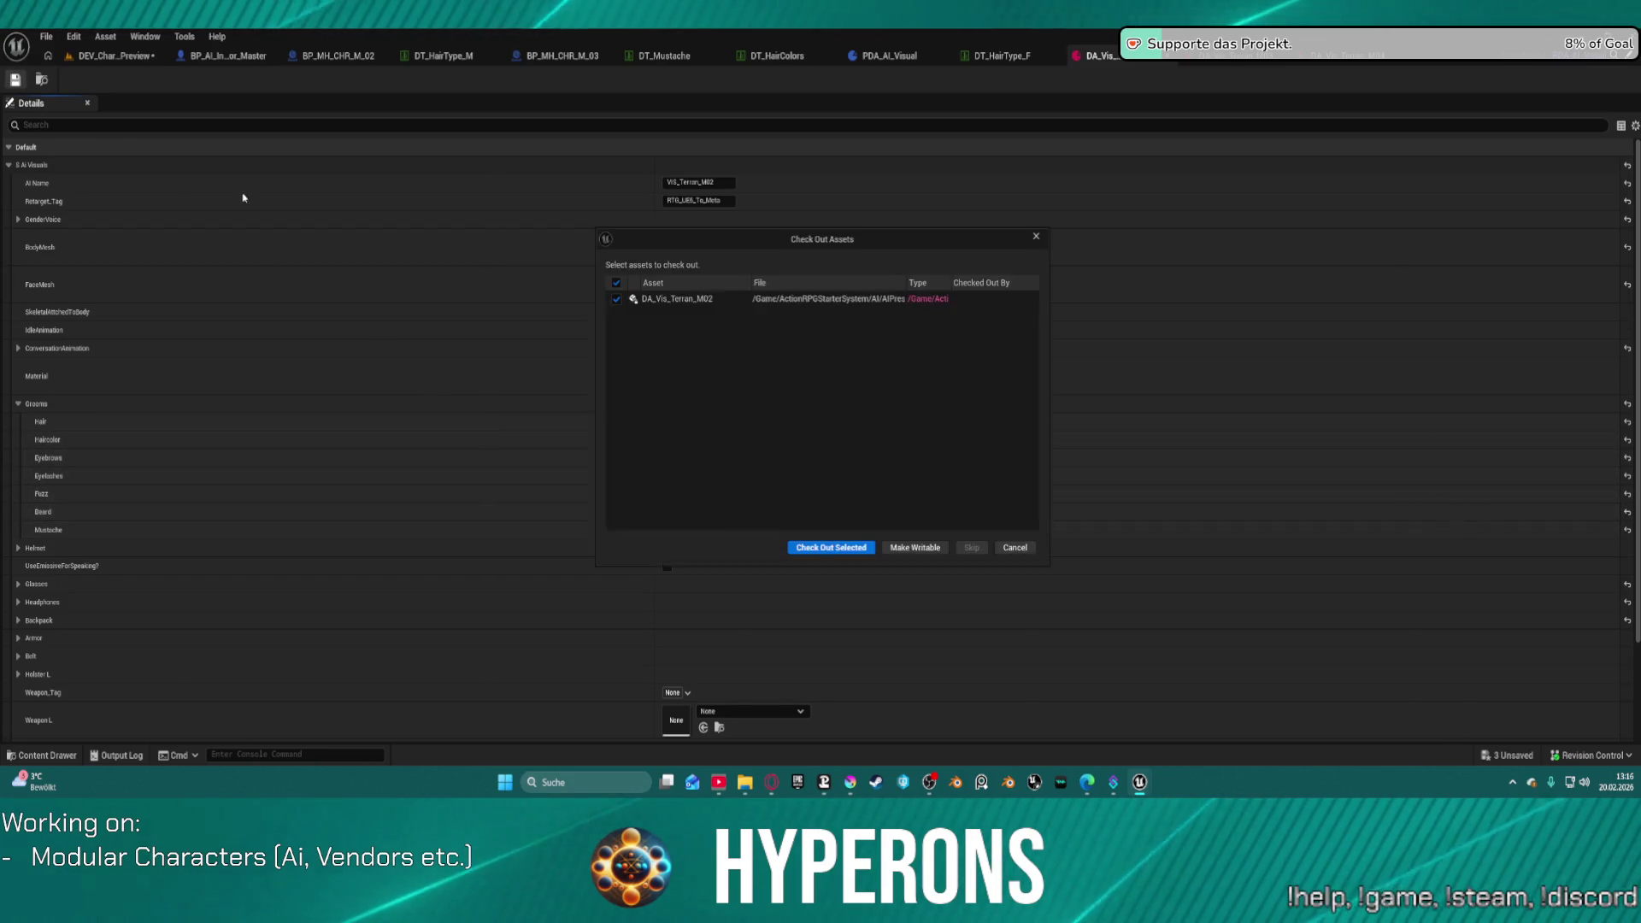
left_click(841, 555)
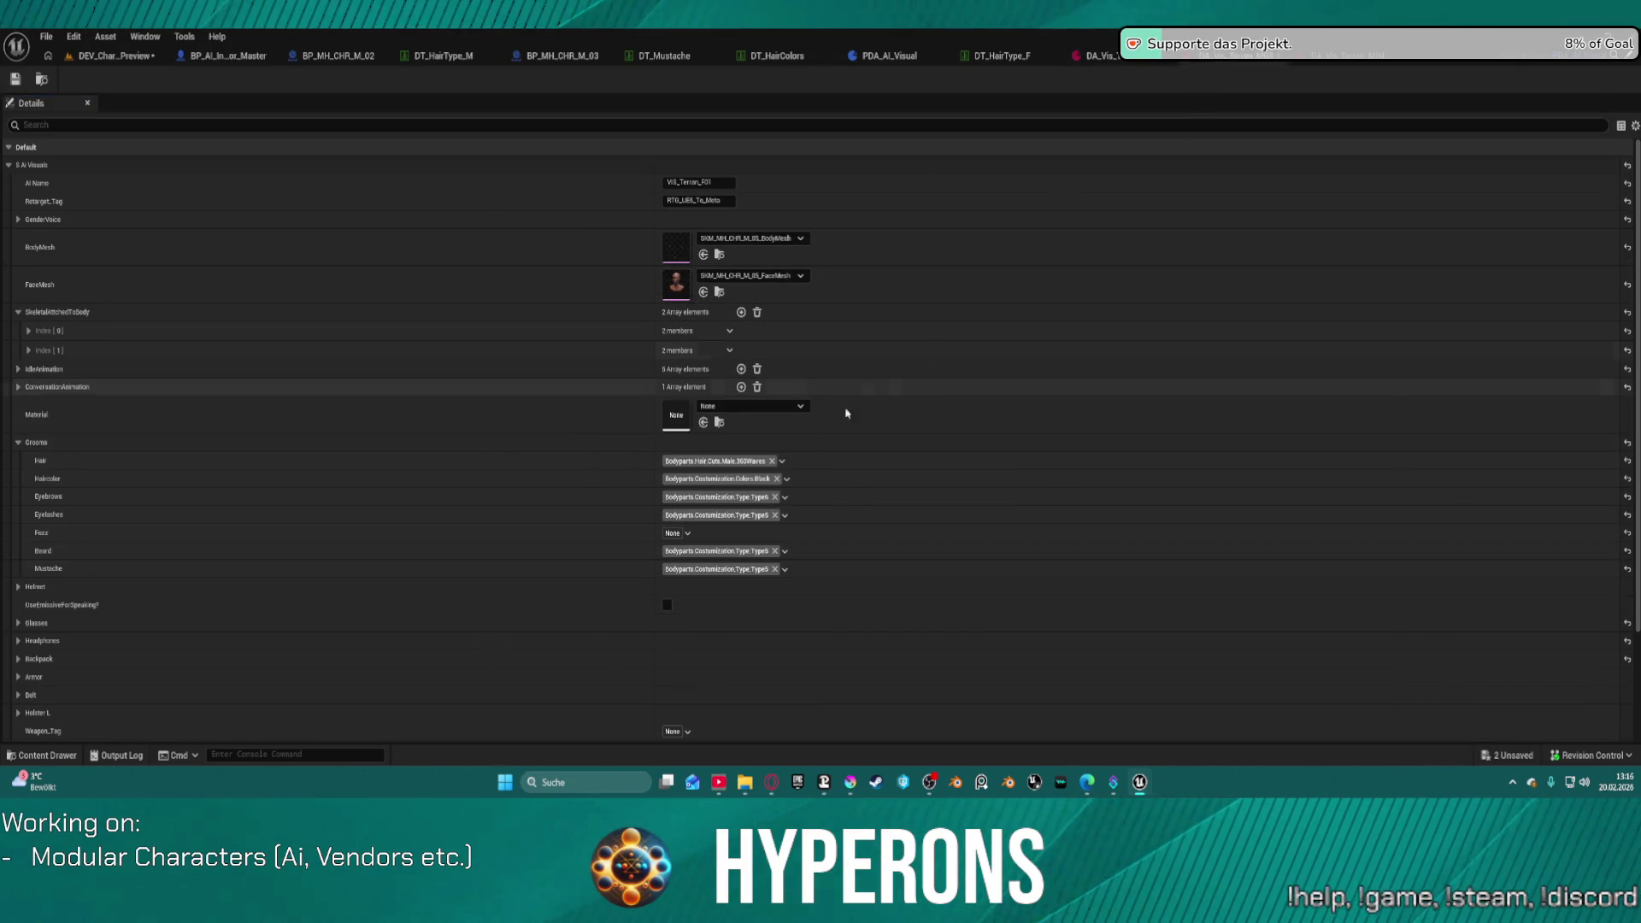
Step: Reset the Eyebrows through Mustache groom tags to None, undoing one extra reset
key("ctrl+v")
key("ctrl+v")
key("ctrl+v")
key("ctrl+v")
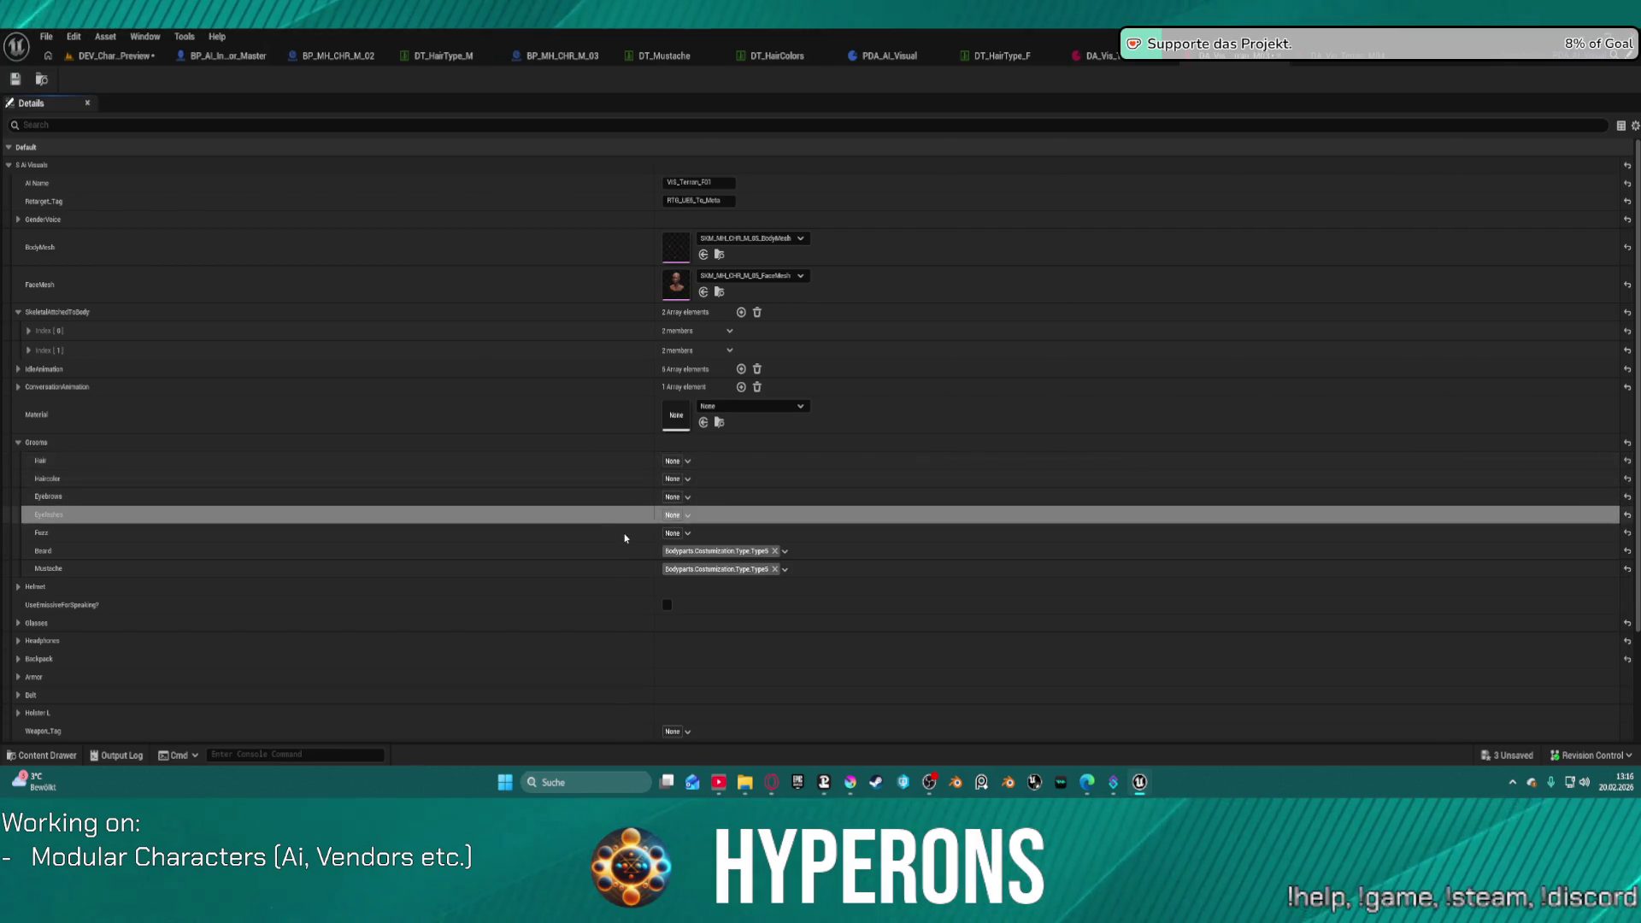
key("ctrl+v")
key("ctrl+v")
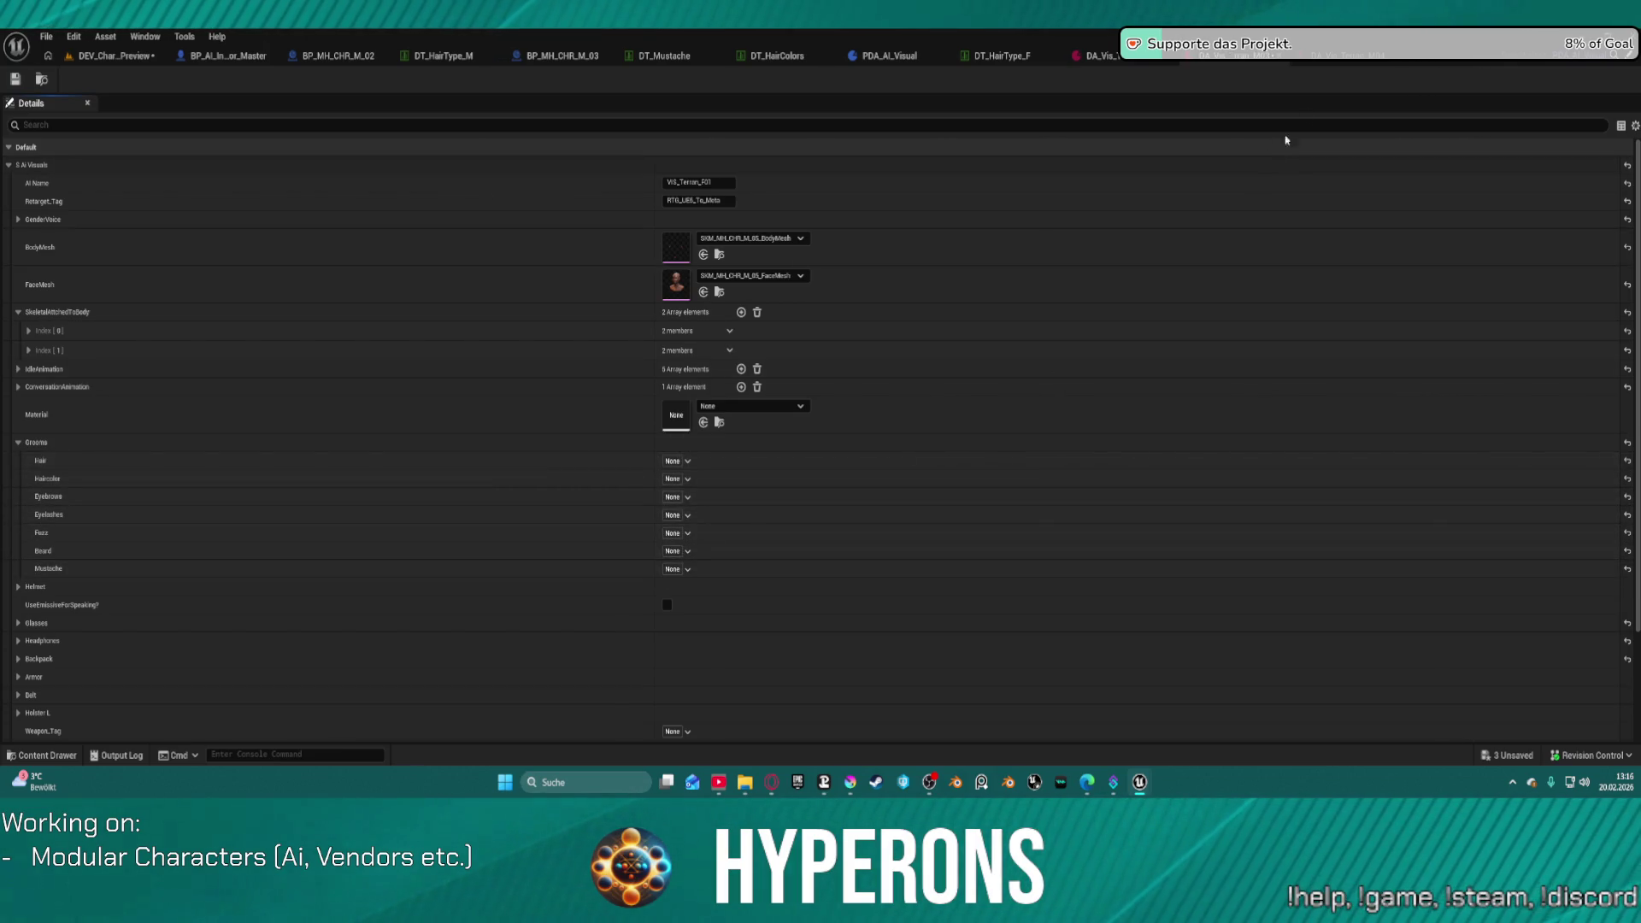
key("ctrl+z")
key("ctrl+z")
key("ctrl+z")
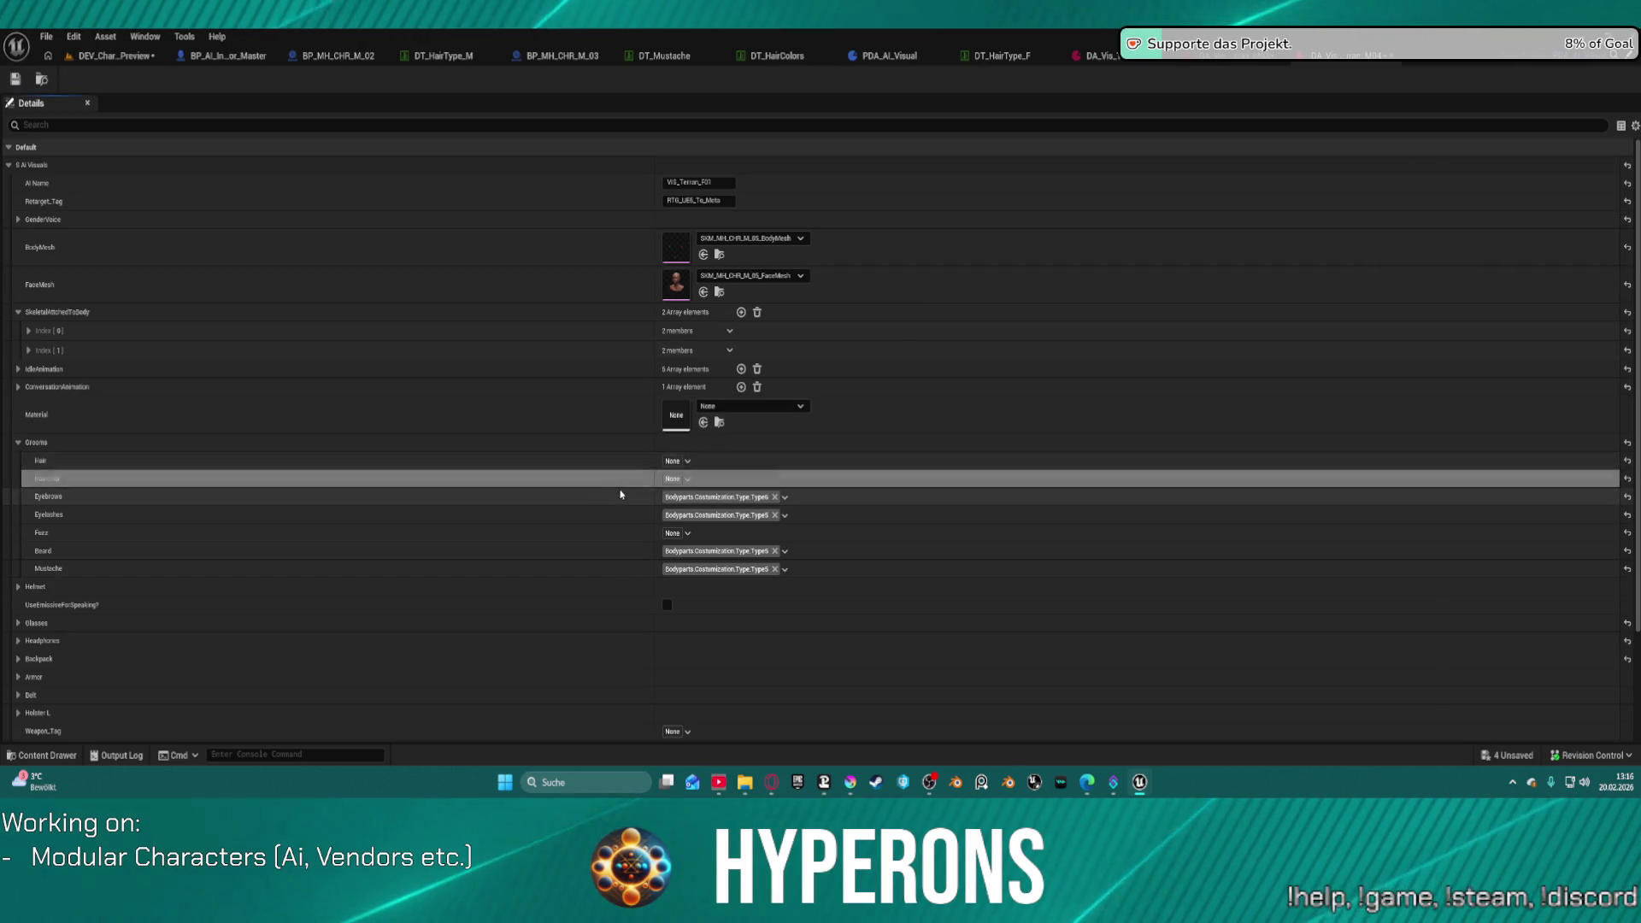
key("ctrl+v")
key("ctrl+v")
key("ctrl+v")
key("ctrl+v")
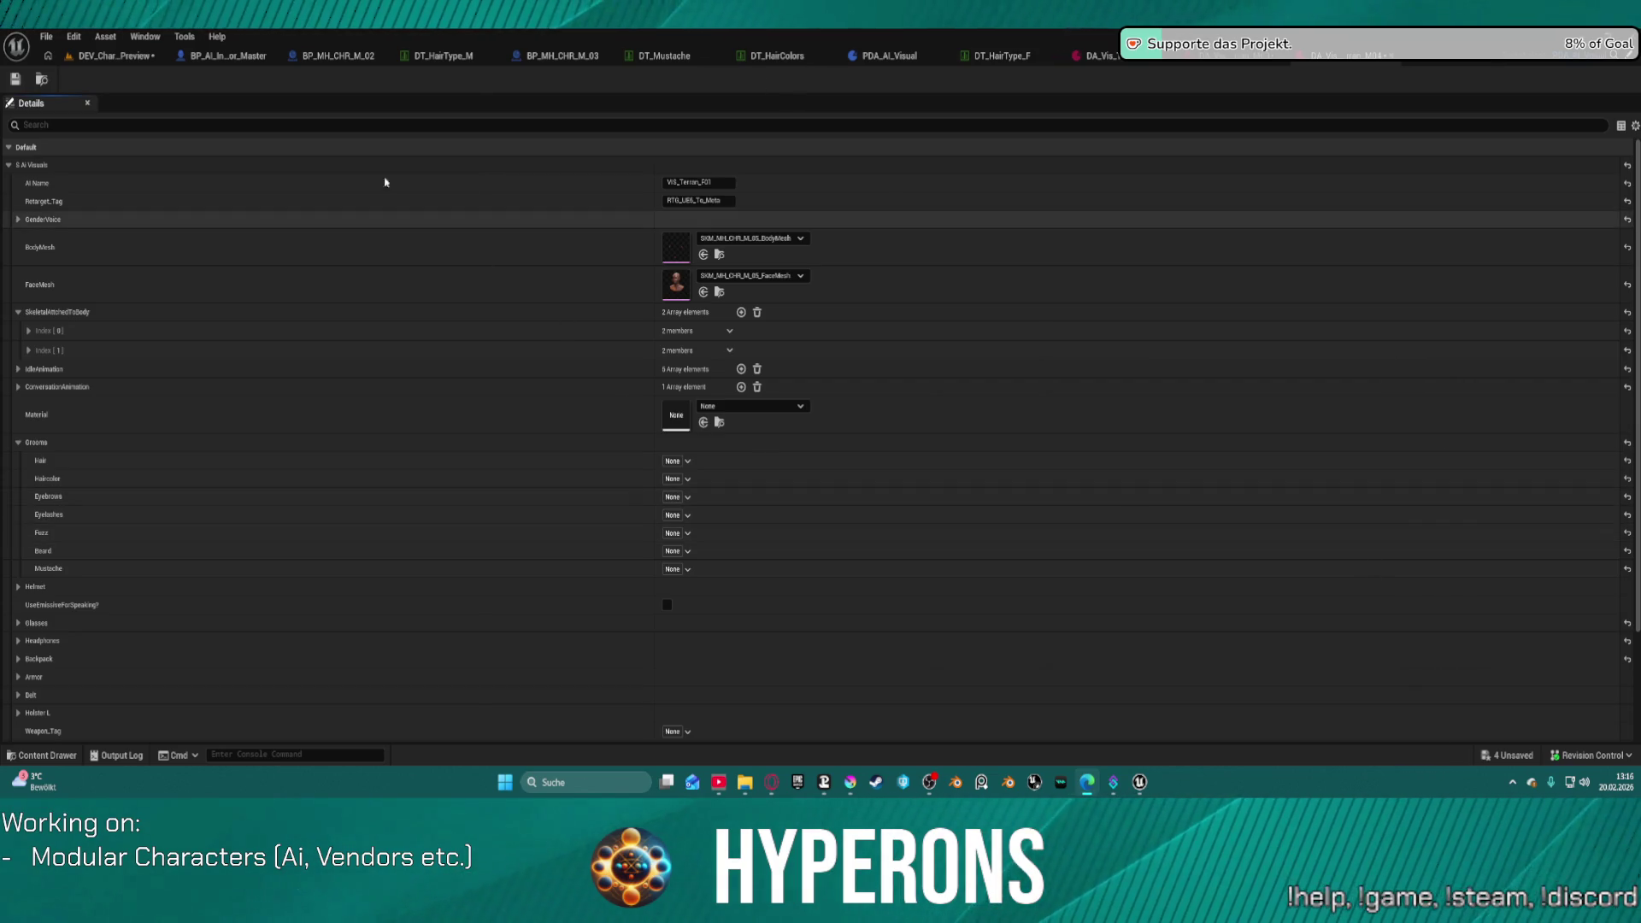
left_click(680, 81)
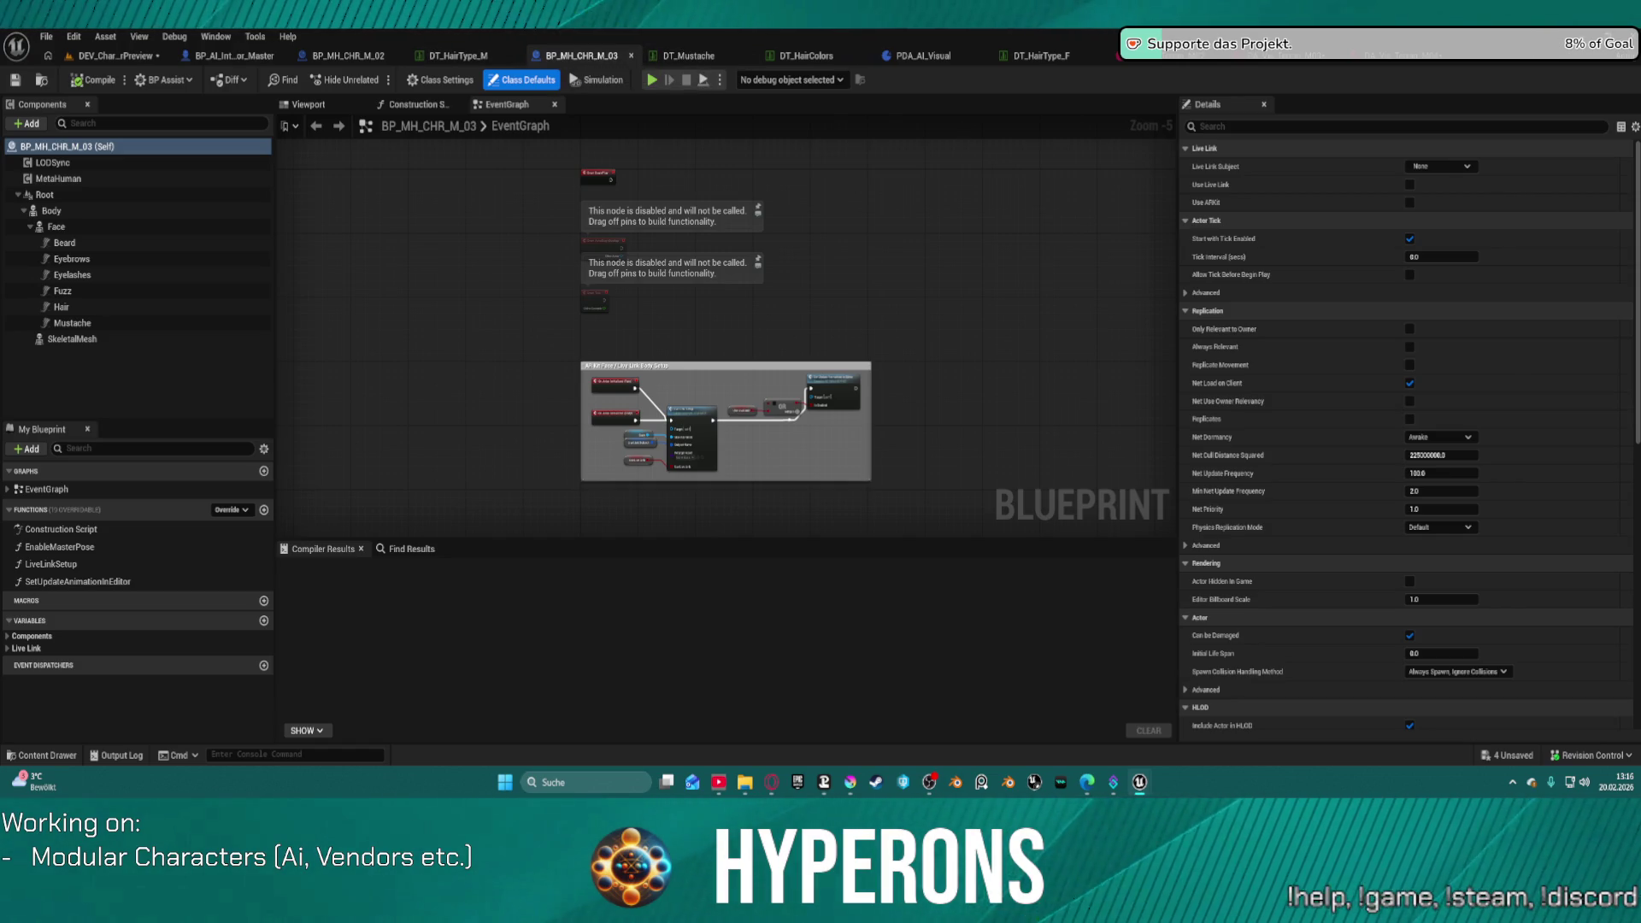
Step: Close the BP_MH_CHR_M_02 and BP_MH_CHR_M_03 tabs, revealing the Terran preset with all grooms None
left_click(367, 56)
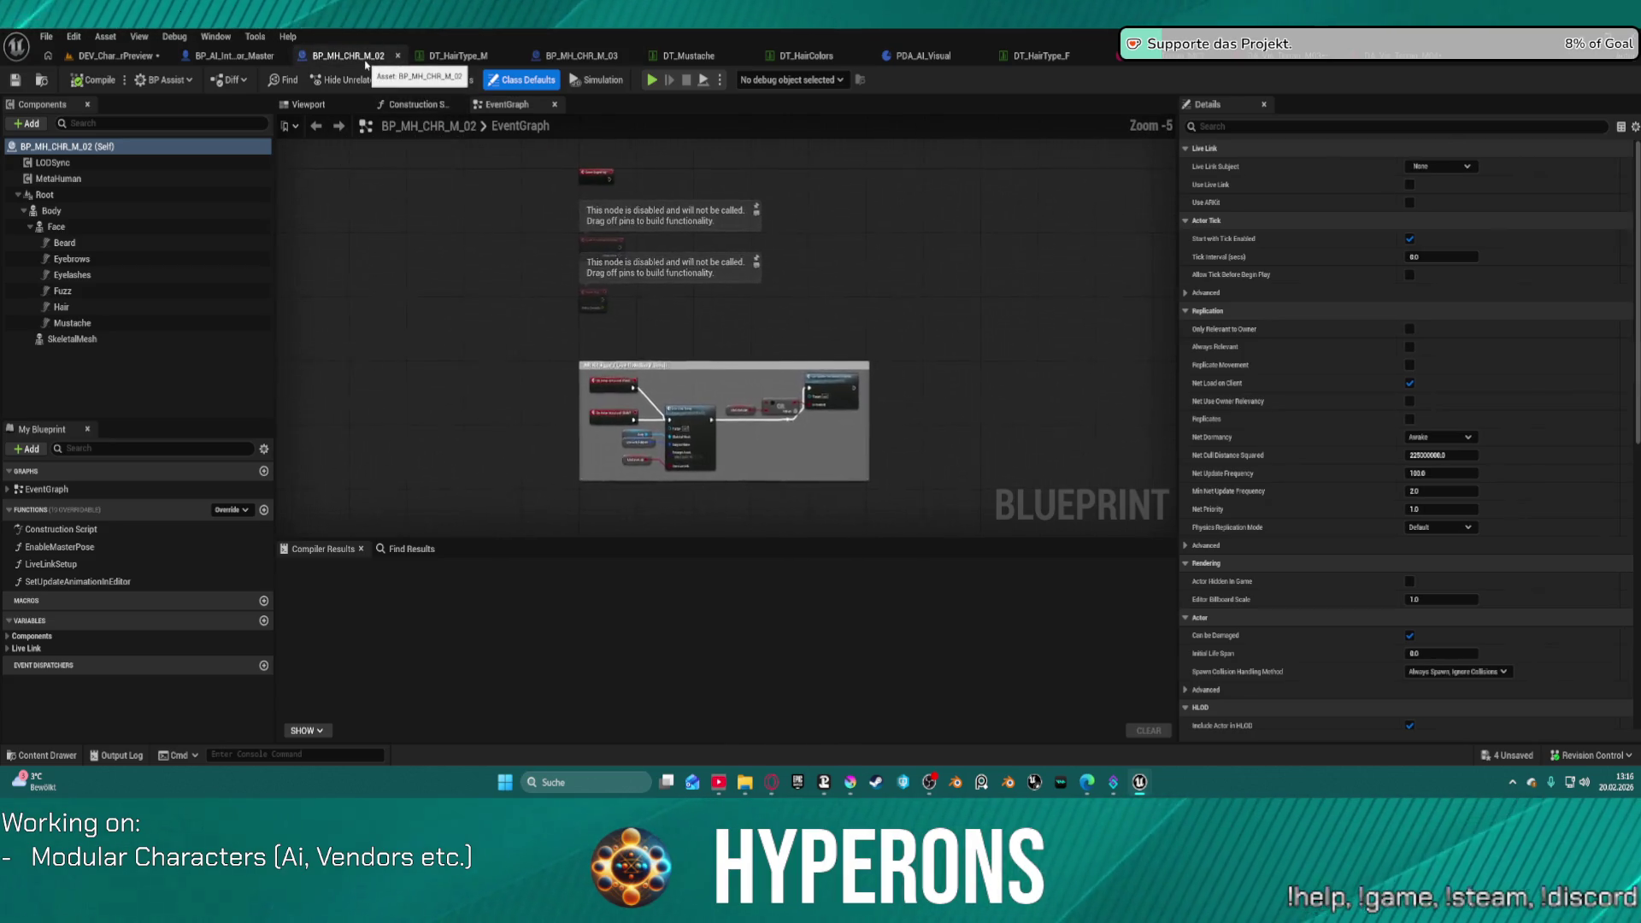
left_click(396, 55)
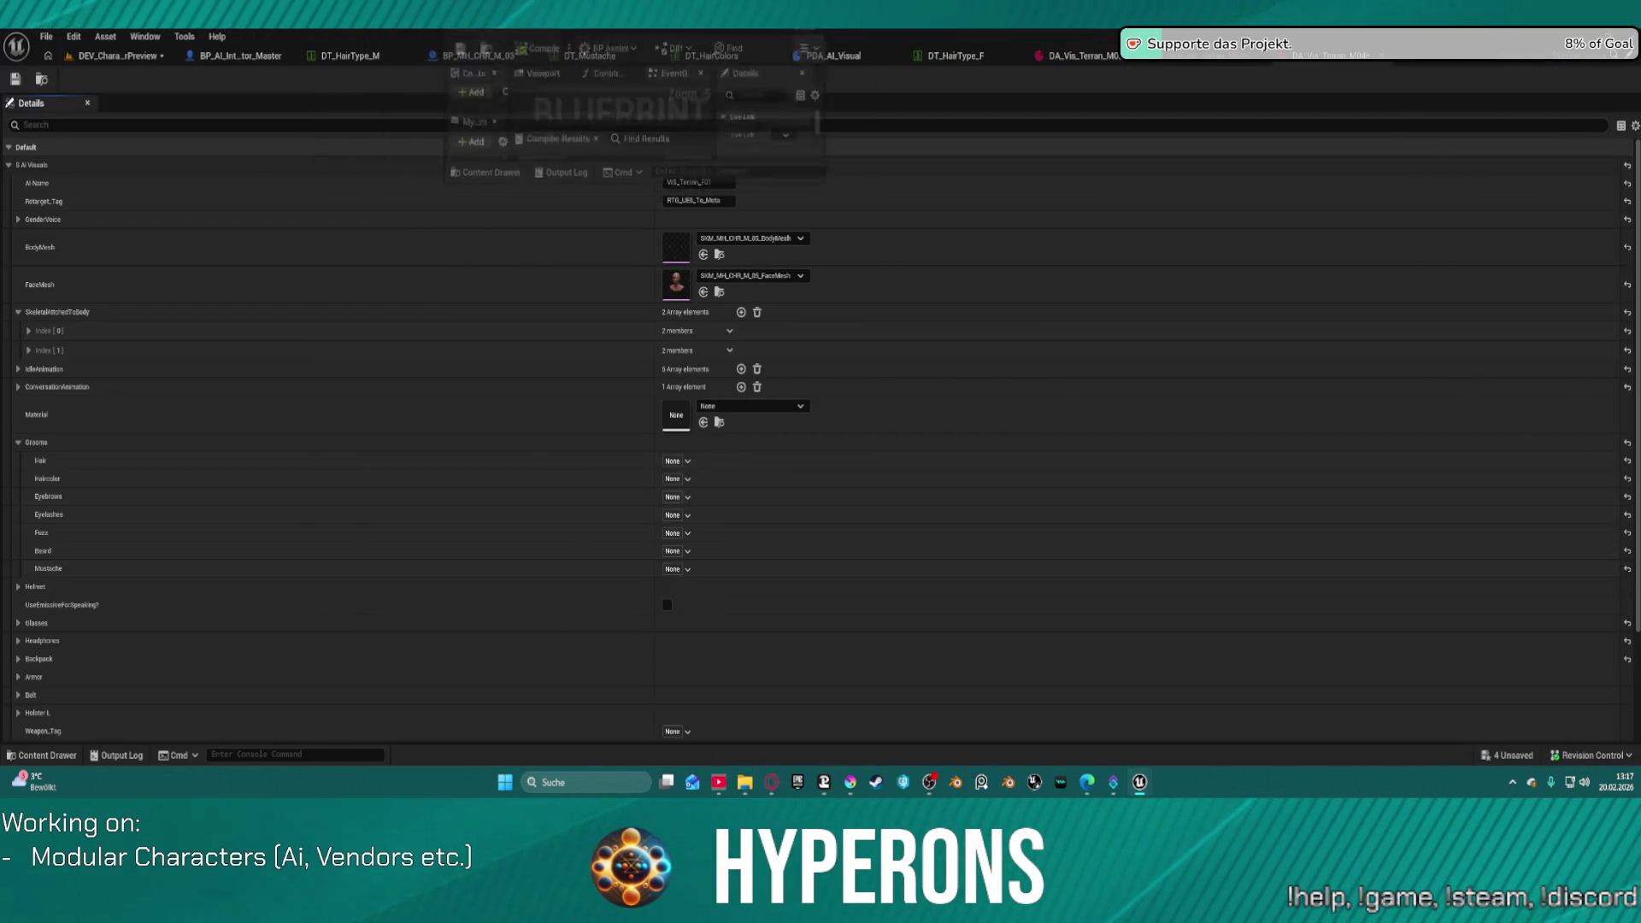
left_click(530, 55)
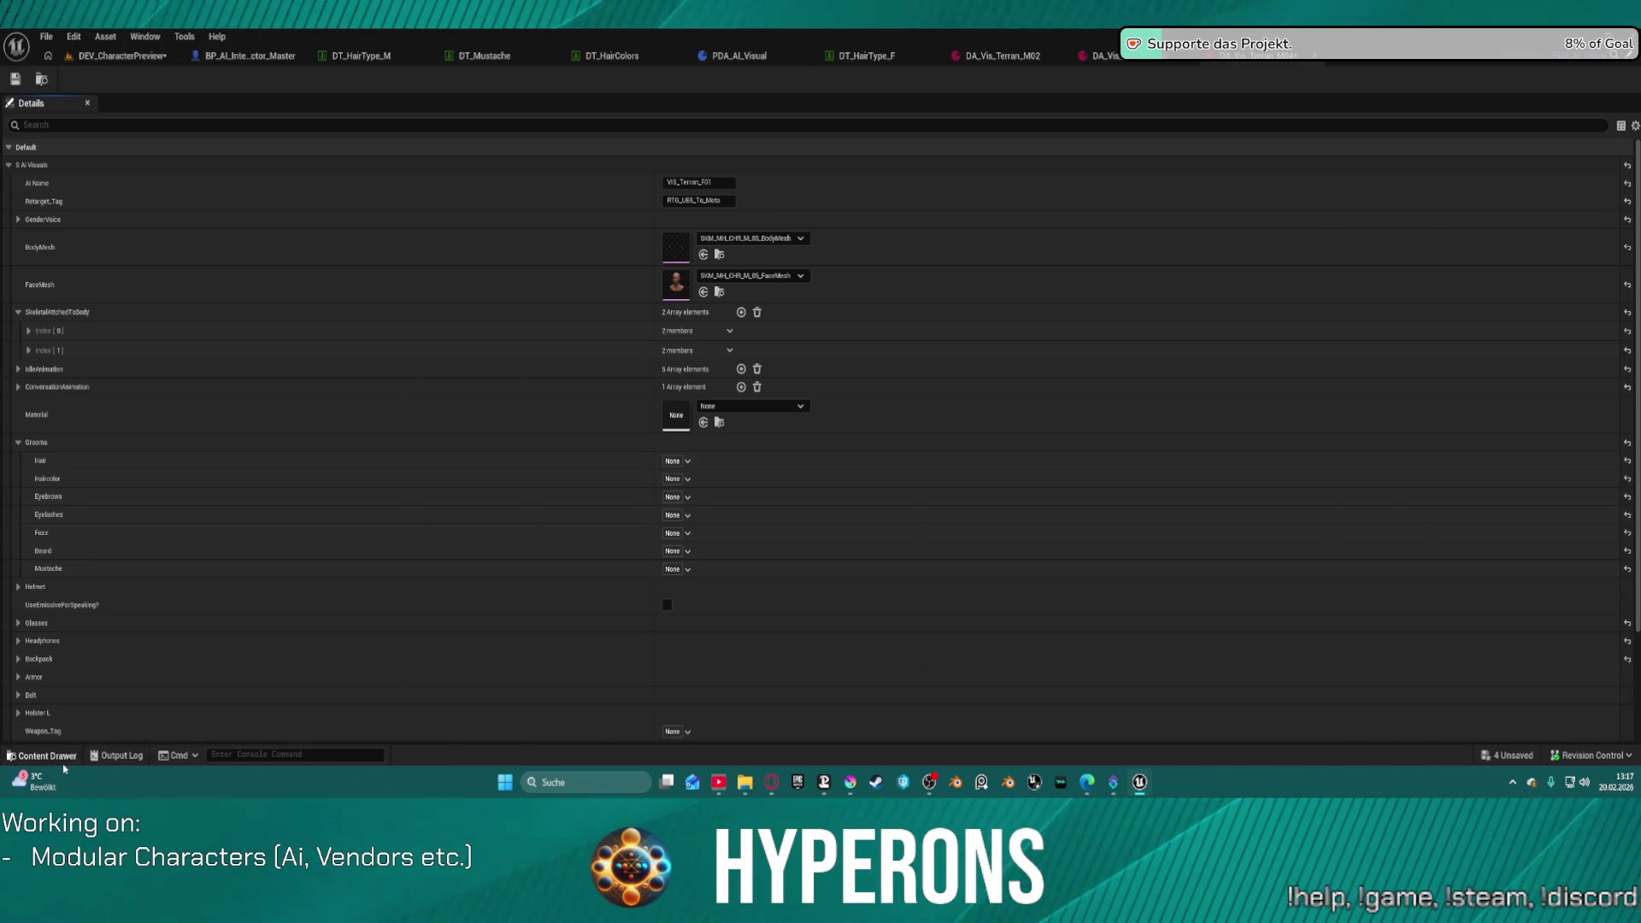
Step: Open the BP_MH_CHR_M_04 blueprint from the MH_CHR_M_04 folder in the Content Drawer
left_click(41, 755)
left_click(106, 654)
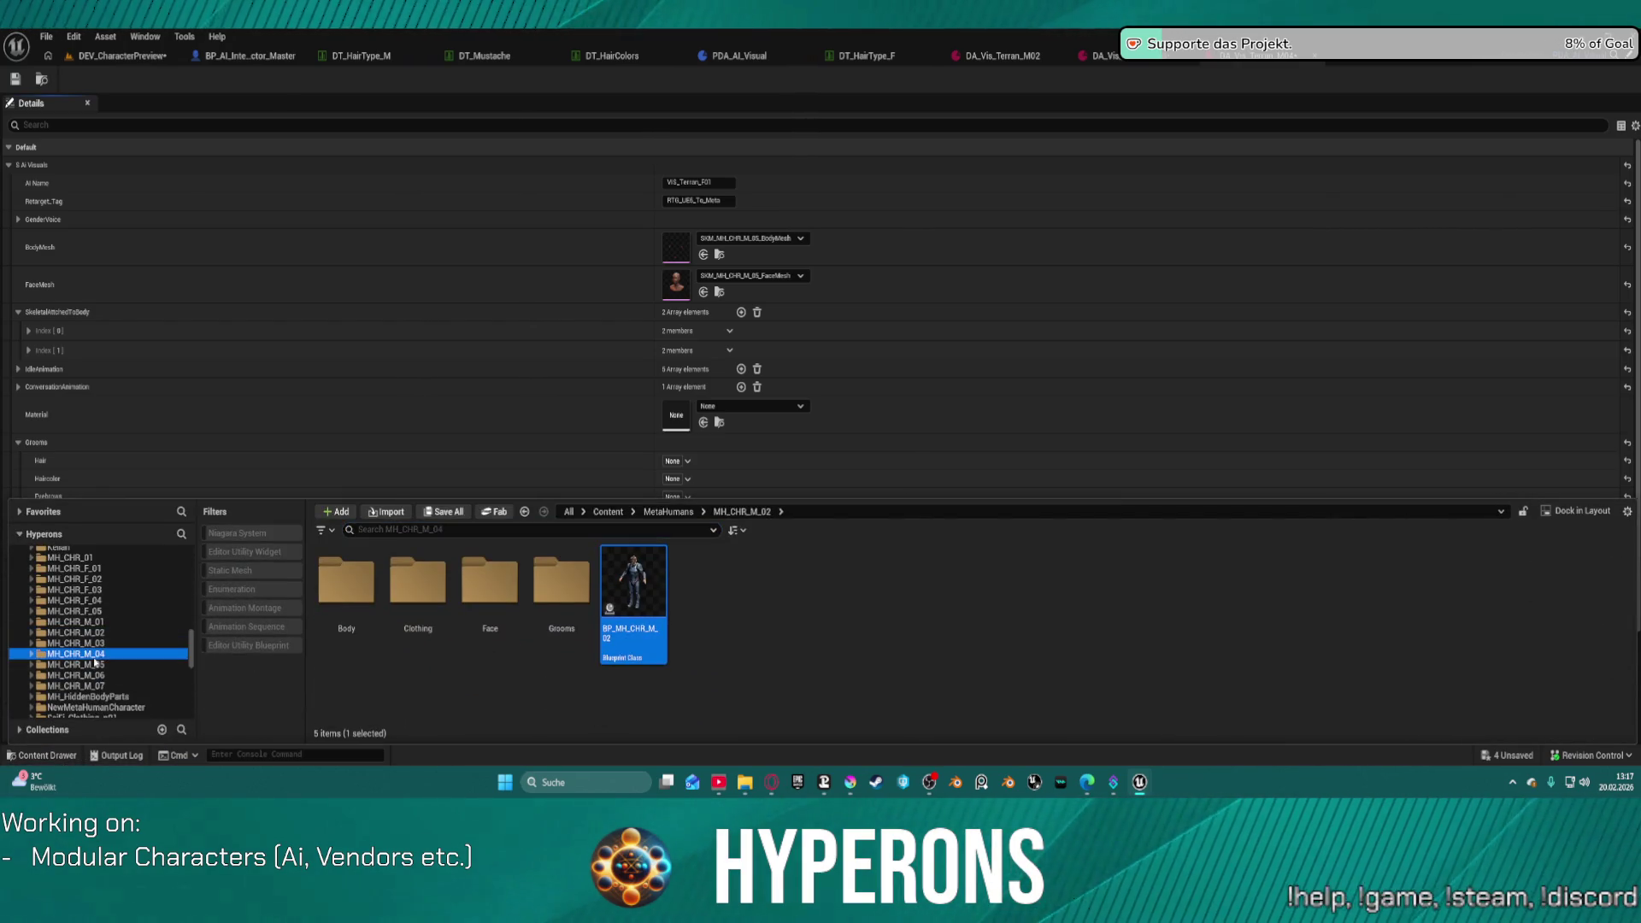
double_click(637, 580)
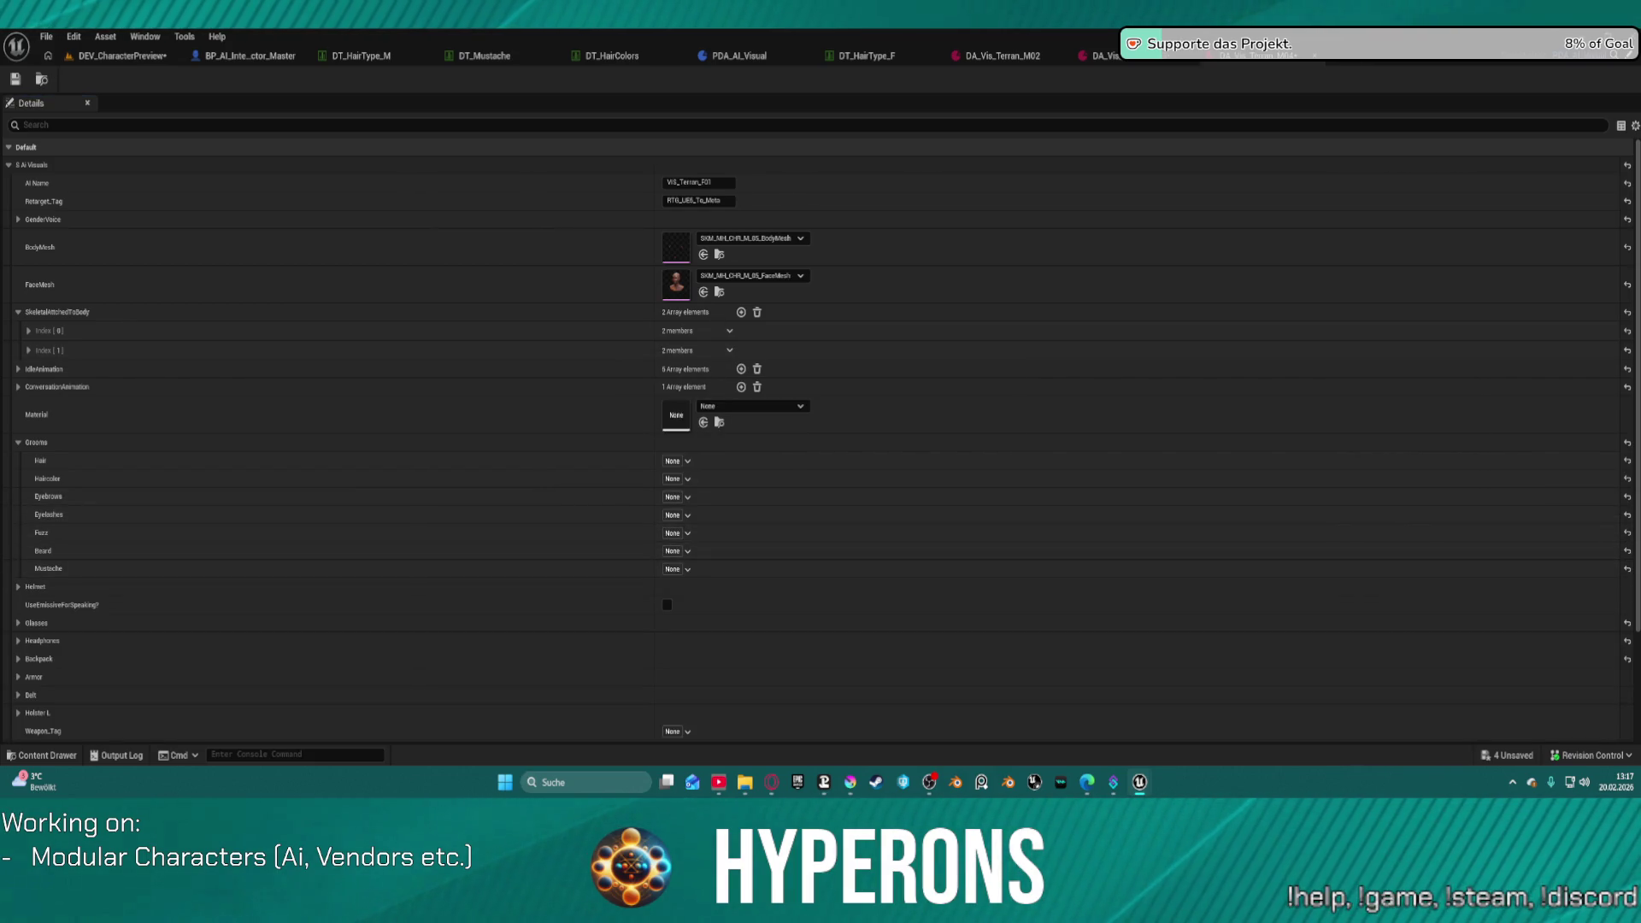
Step: In DA_Vis_Terran_M02, paste SKM_MH_CHR_M_02_BodyMesh as BodyMesh and attach MH_CHR_M_02_Outfits
left_click(1000, 56)
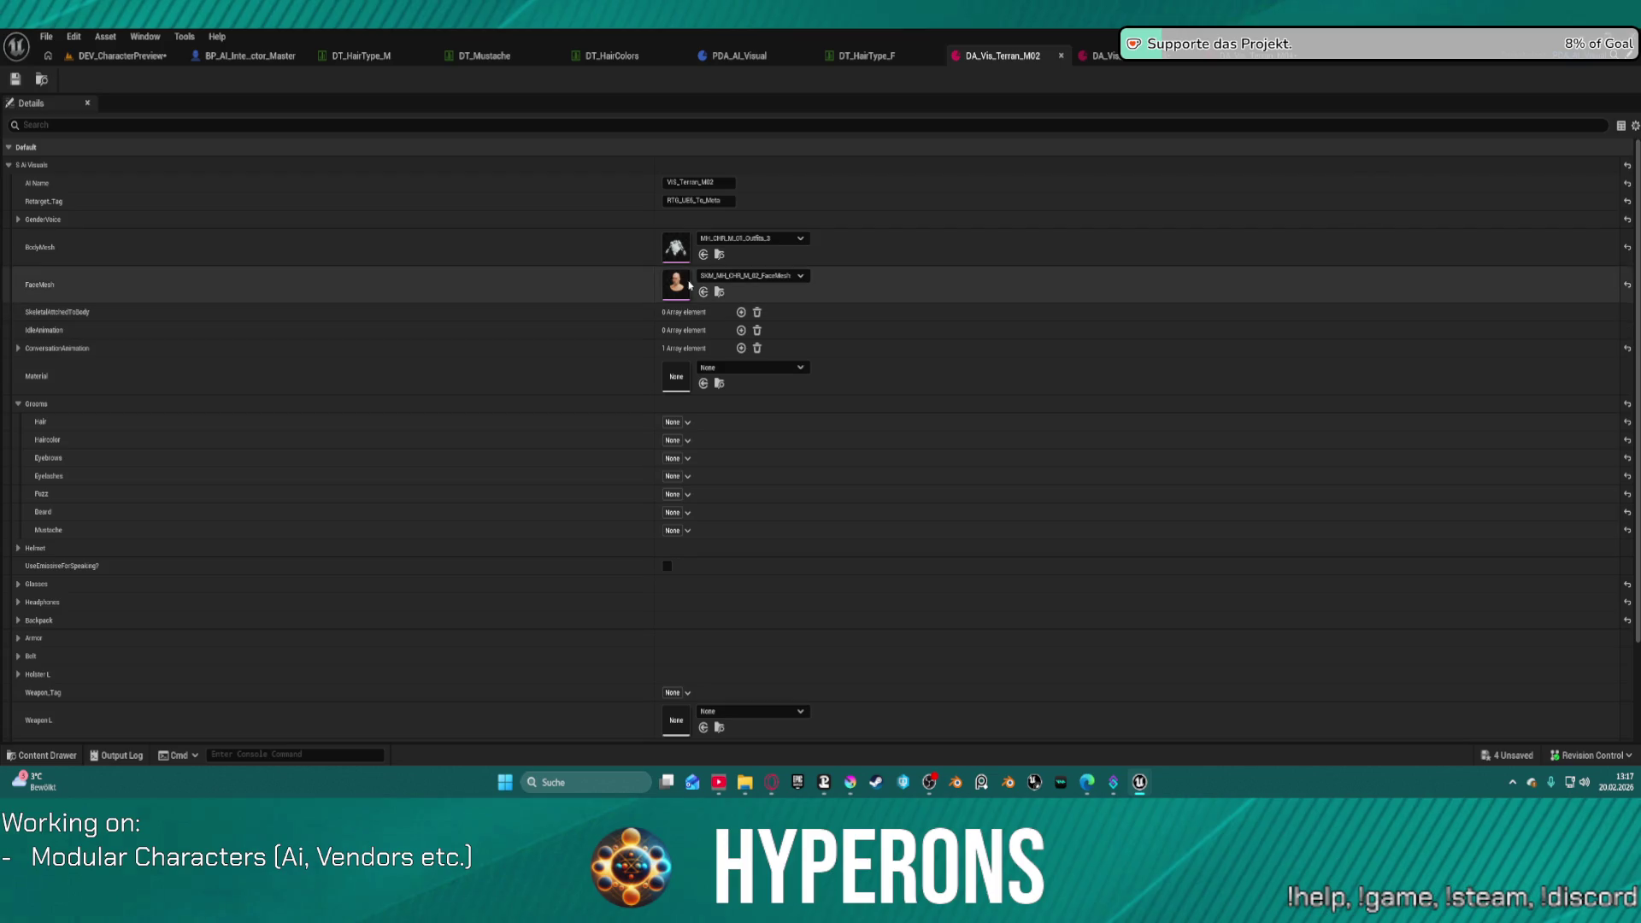
key("ctrl+v")
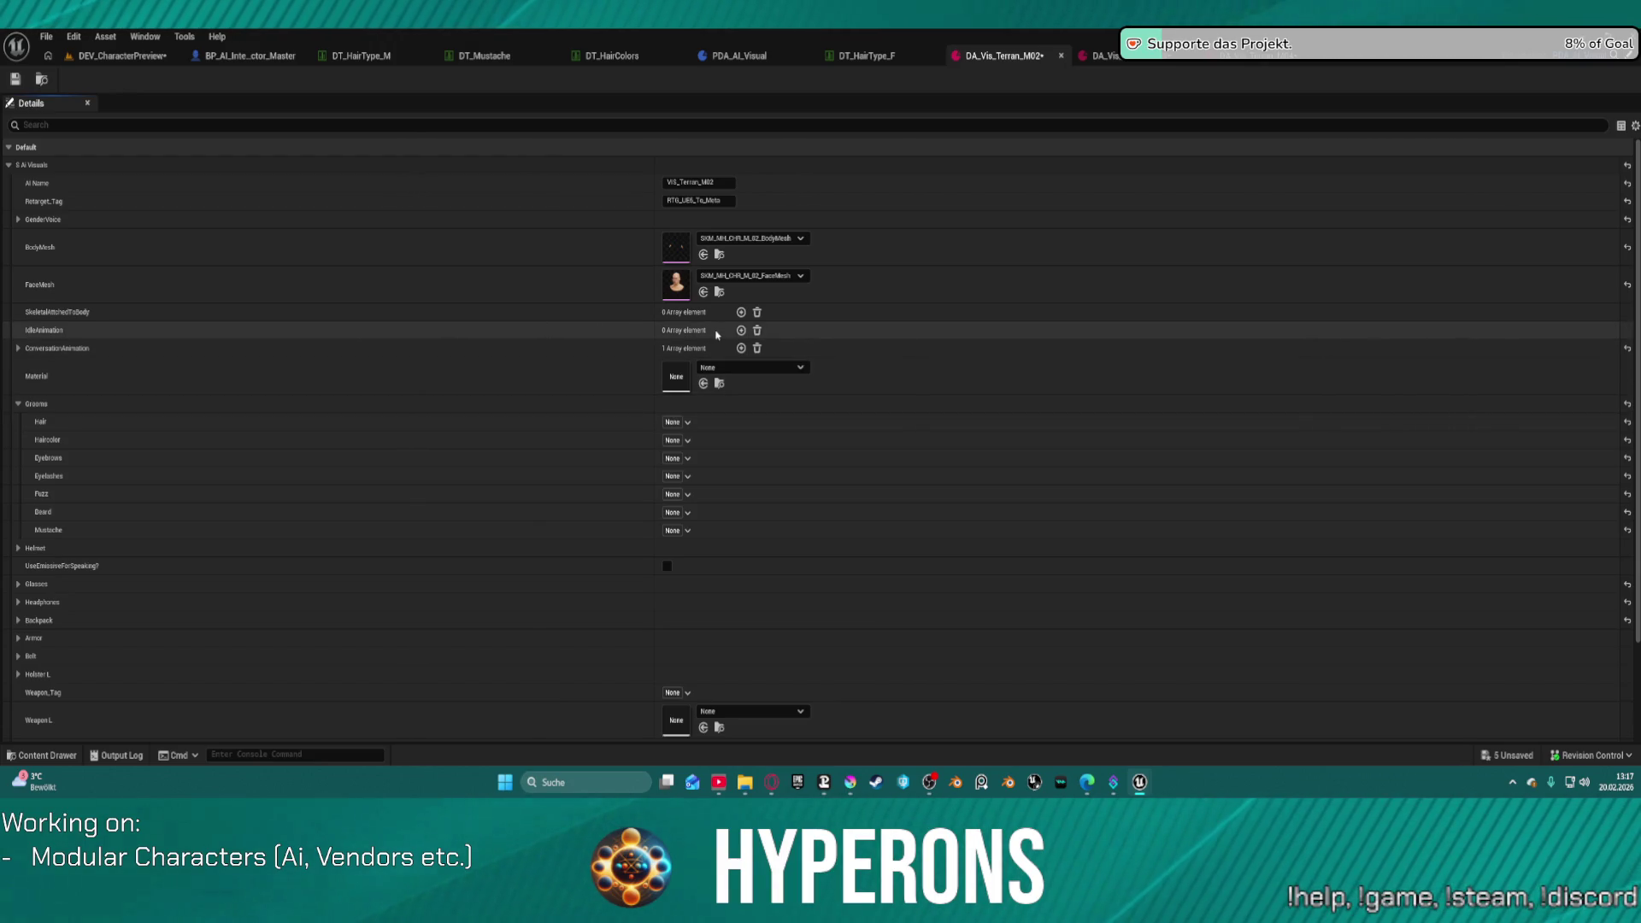
left_click(741, 312)
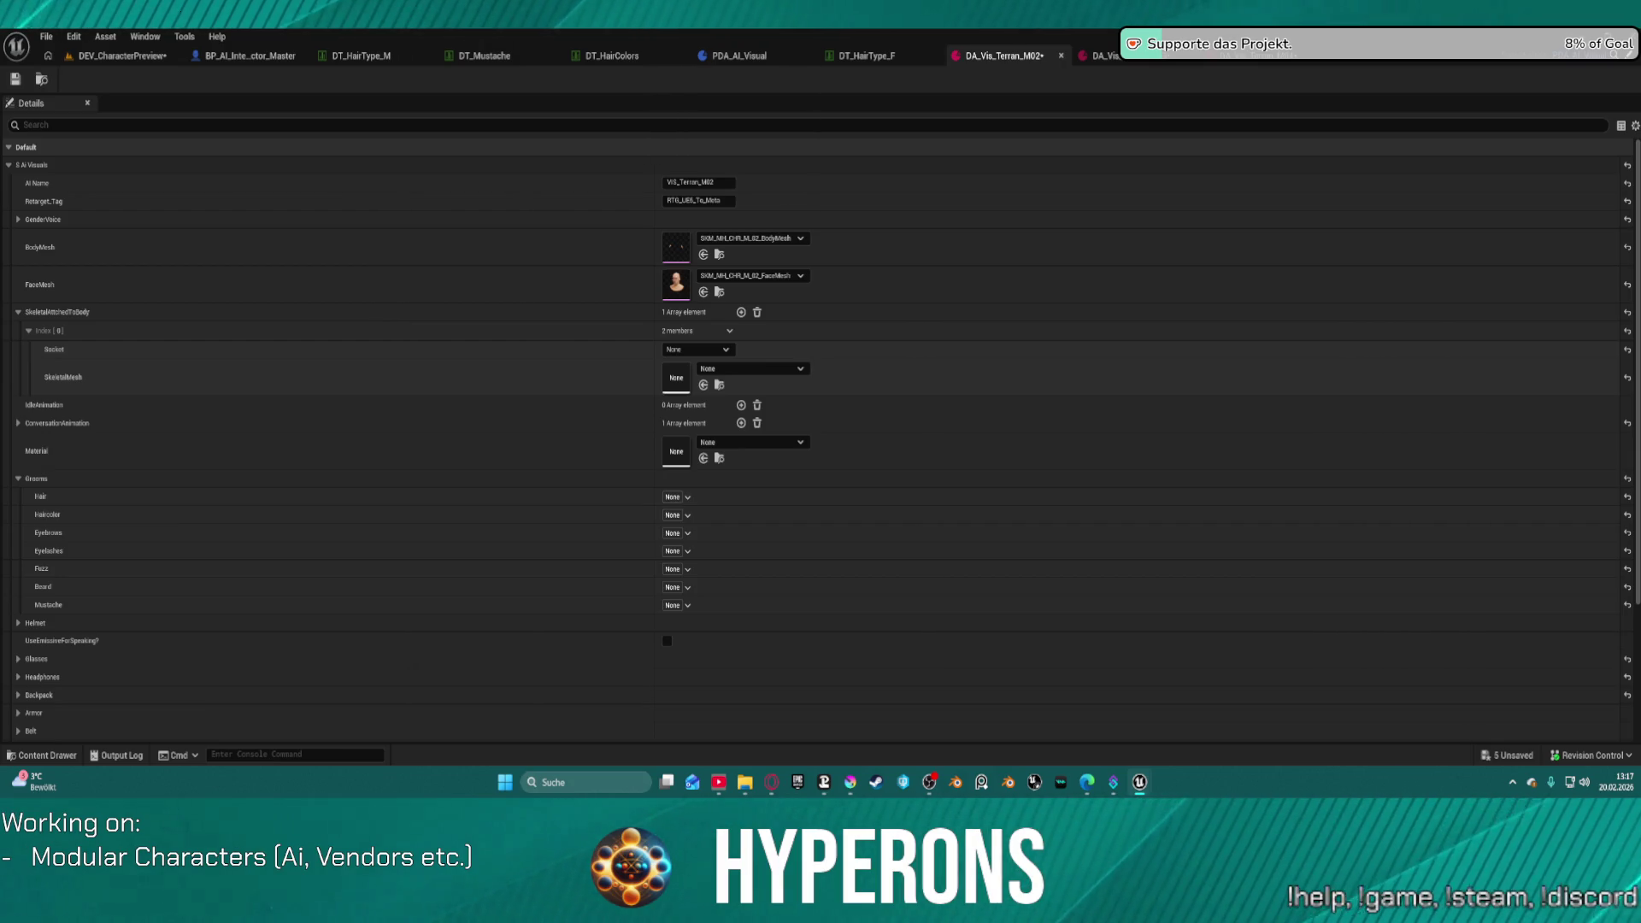
left_click_drag(615, 356, 620, 389)
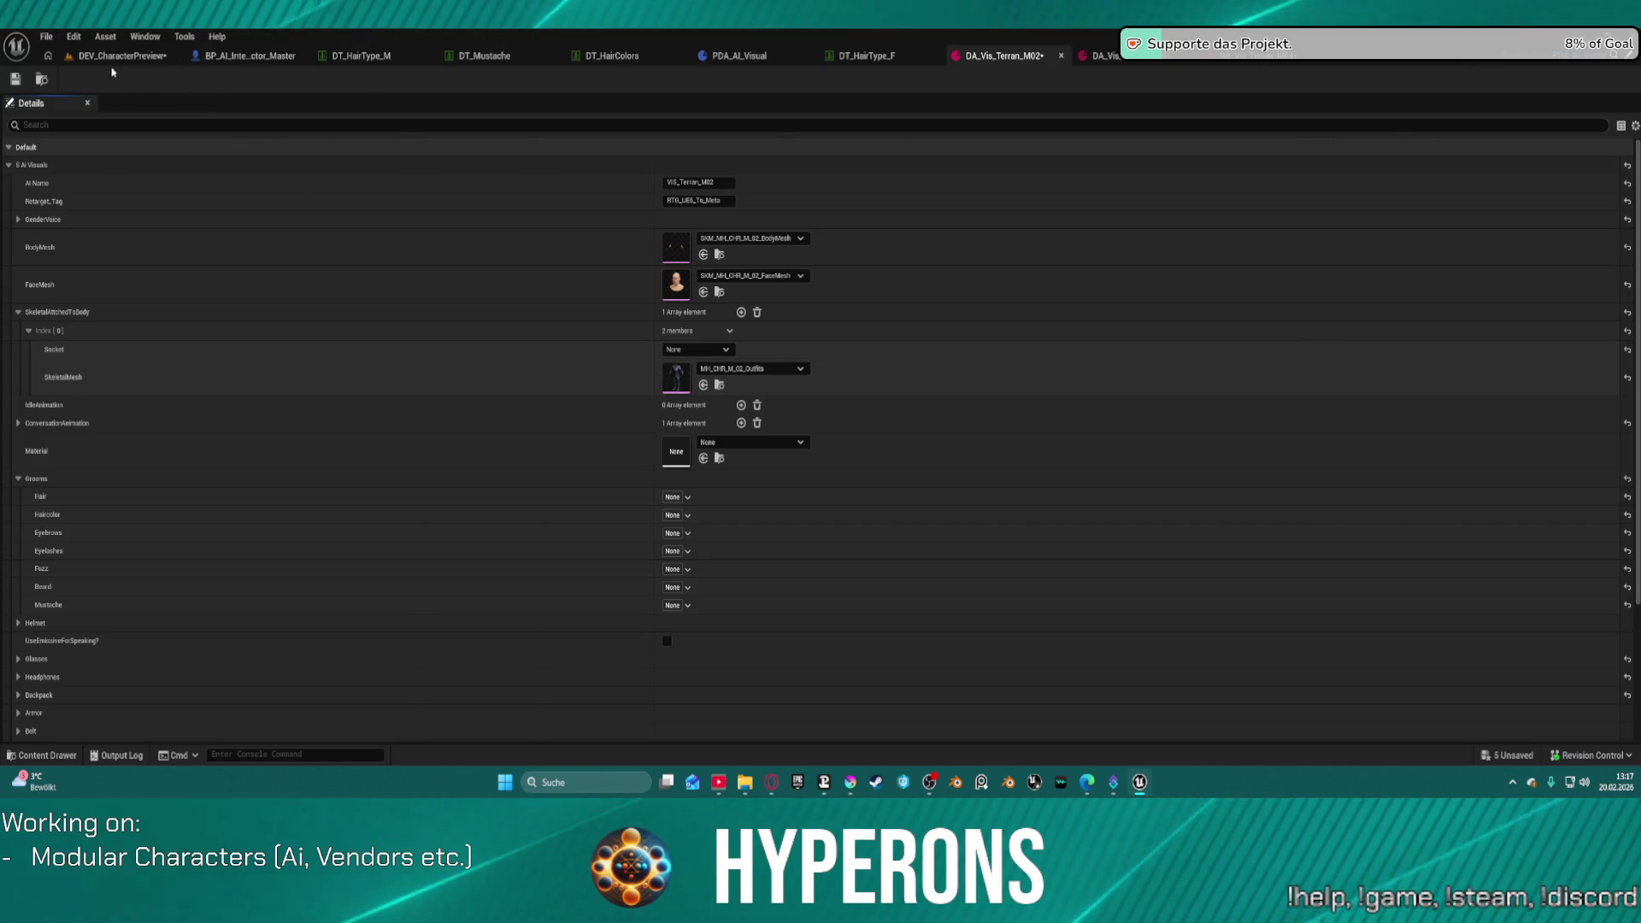
left_click(119, 56)
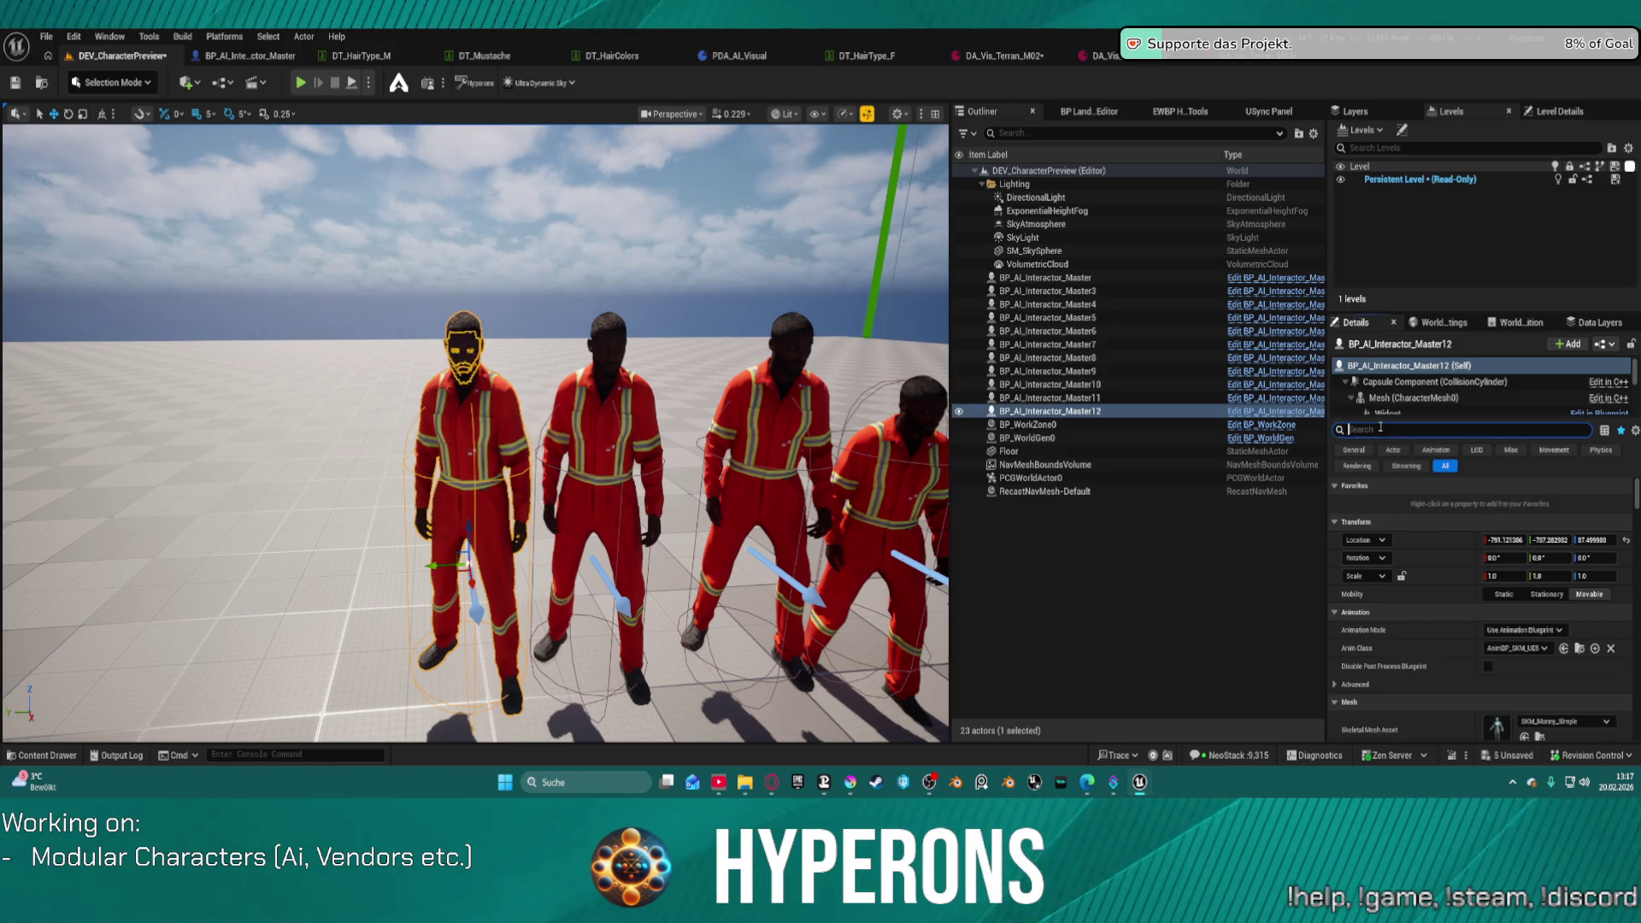
Step: Assign DA_Vis_Terran_M02 as the interactor's visual data and rerun SetupCharacter
type("set")
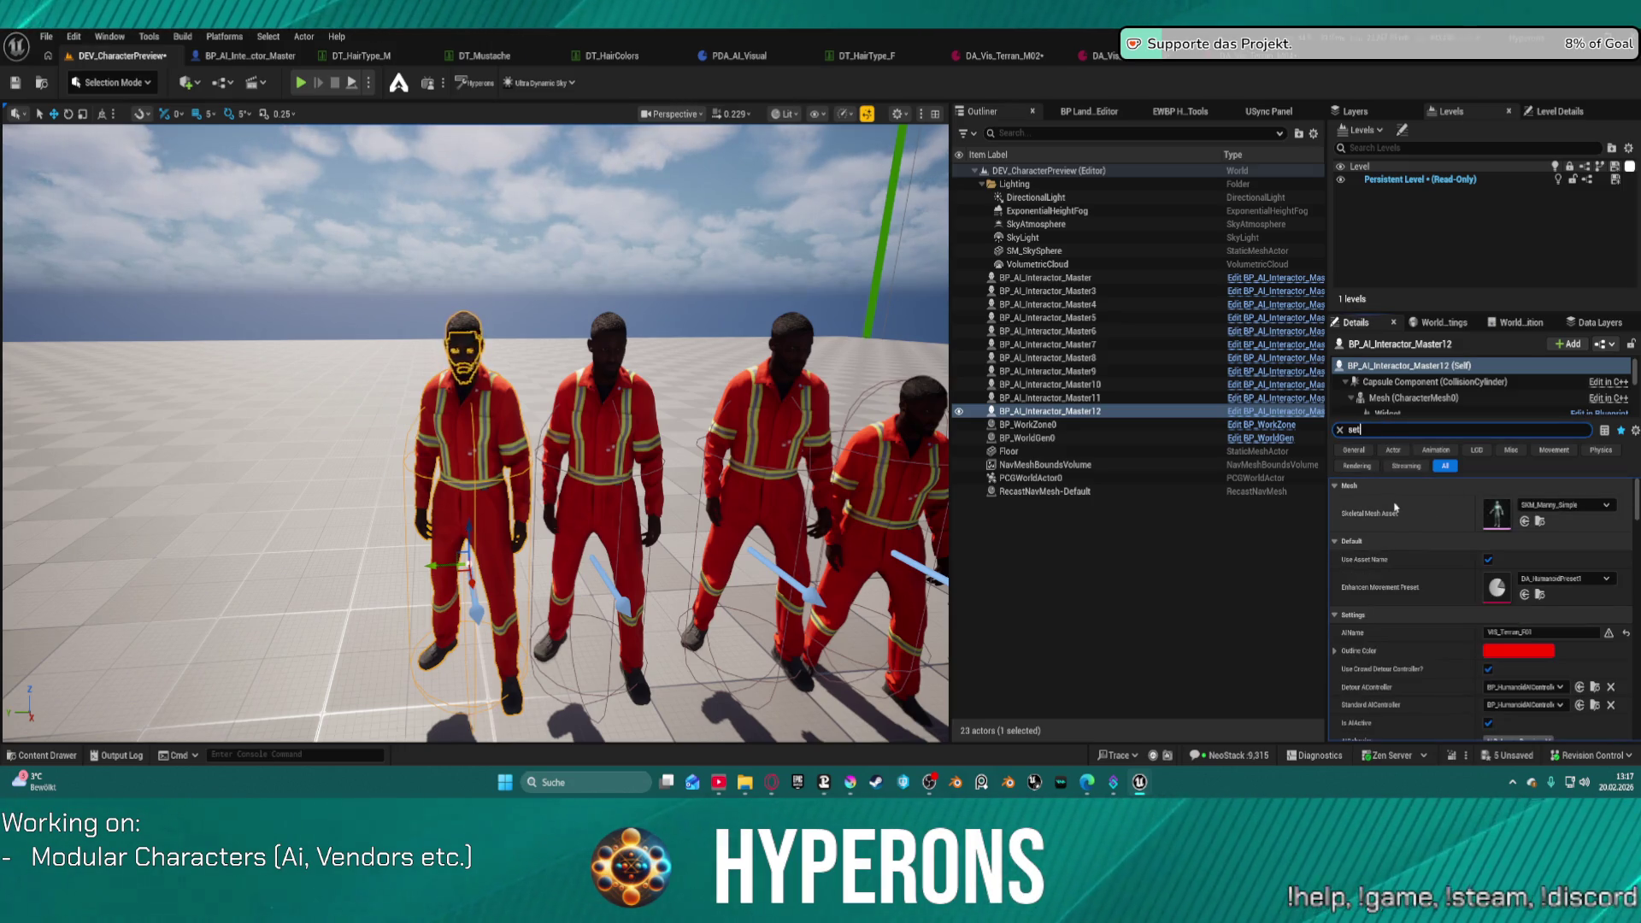
type("u")
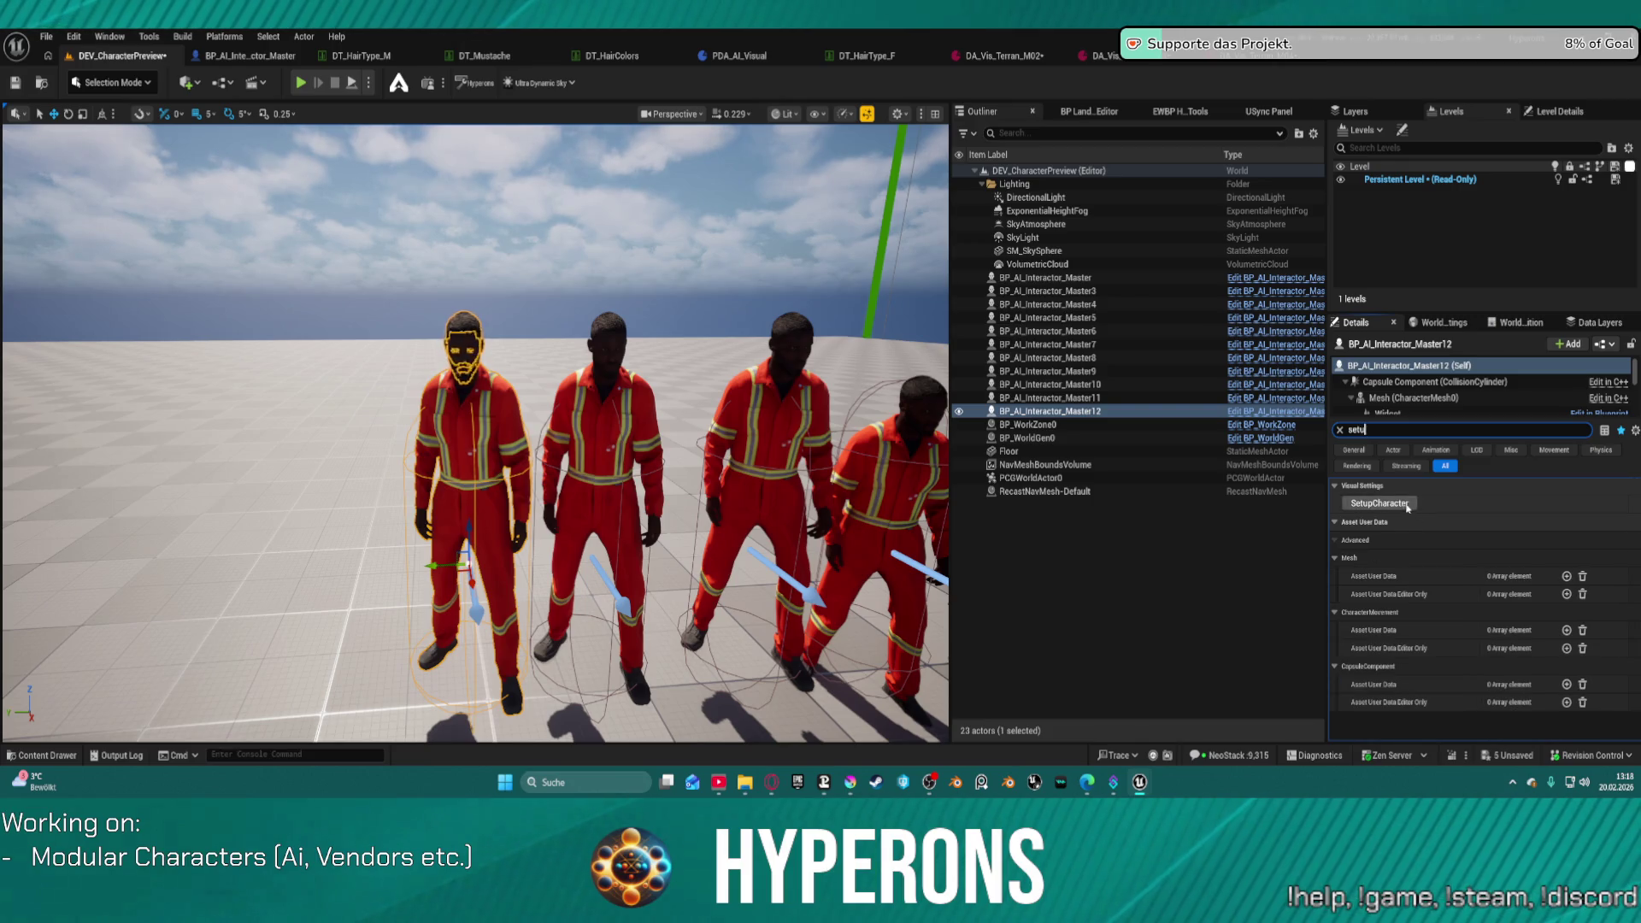
left_click(1385, 503)
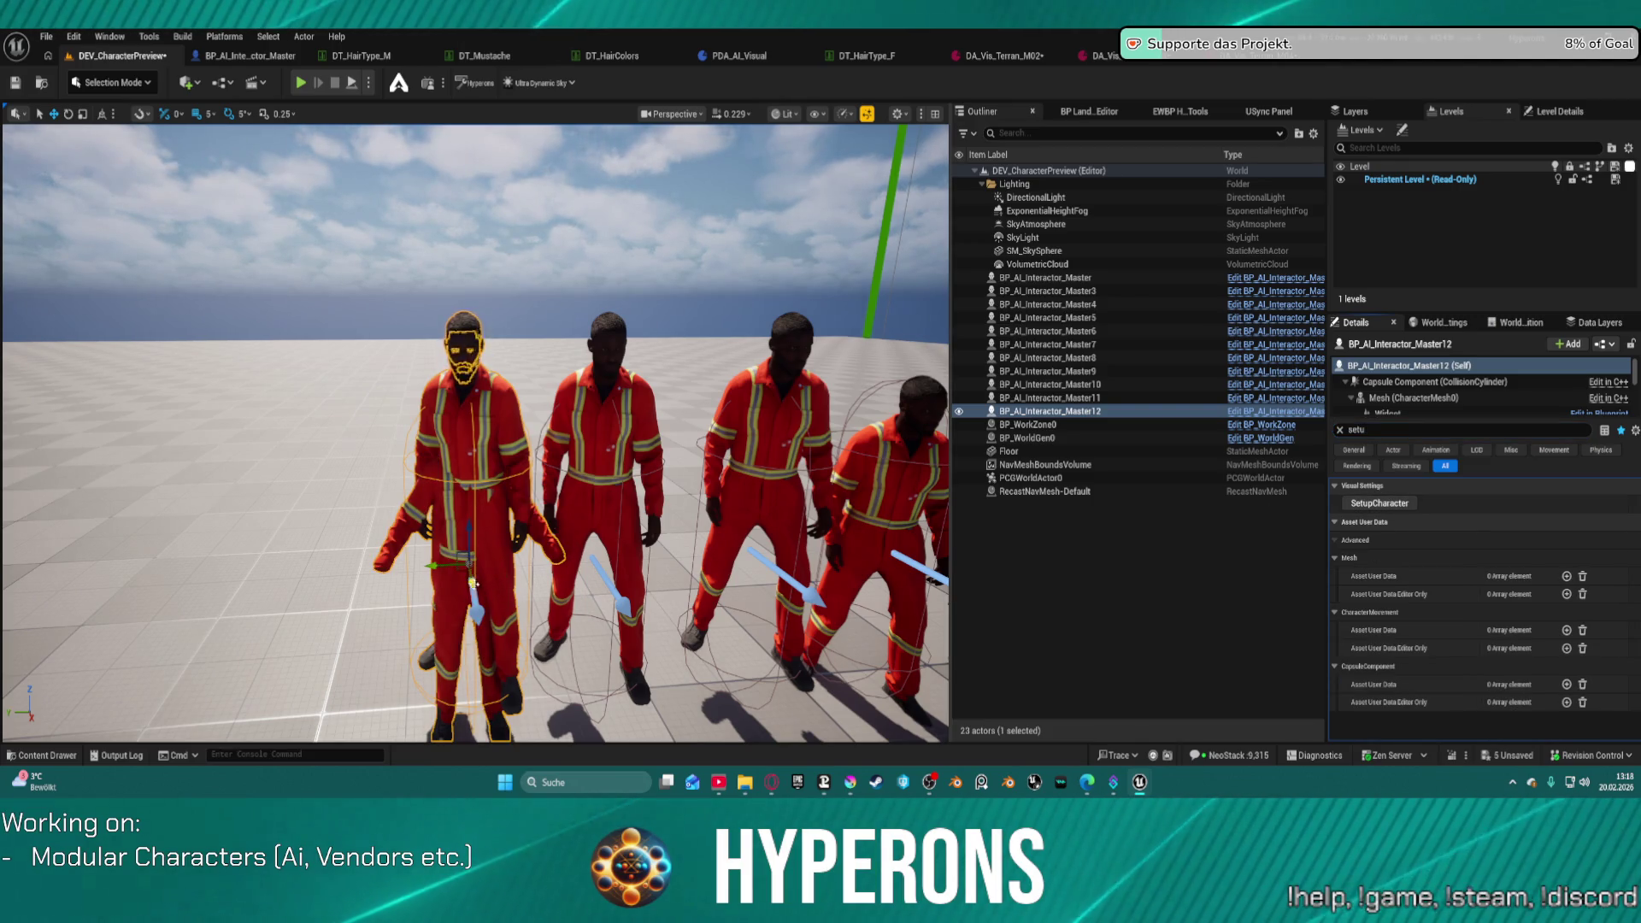
left_click_drag(598, 504, 950, 504)
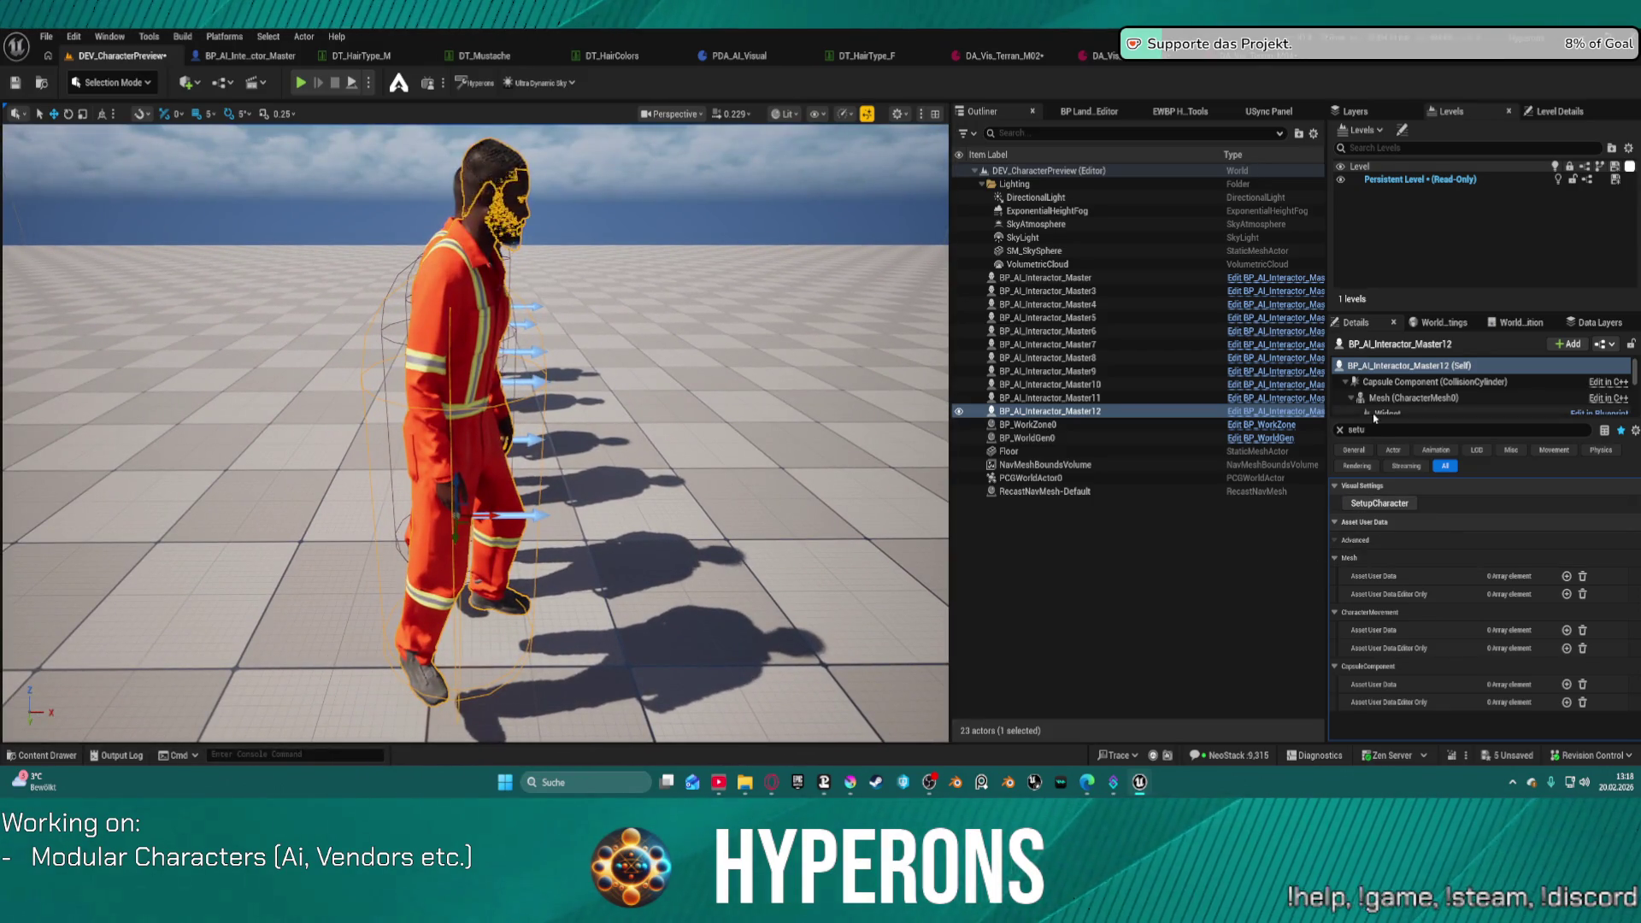
left_click(1367, 430)
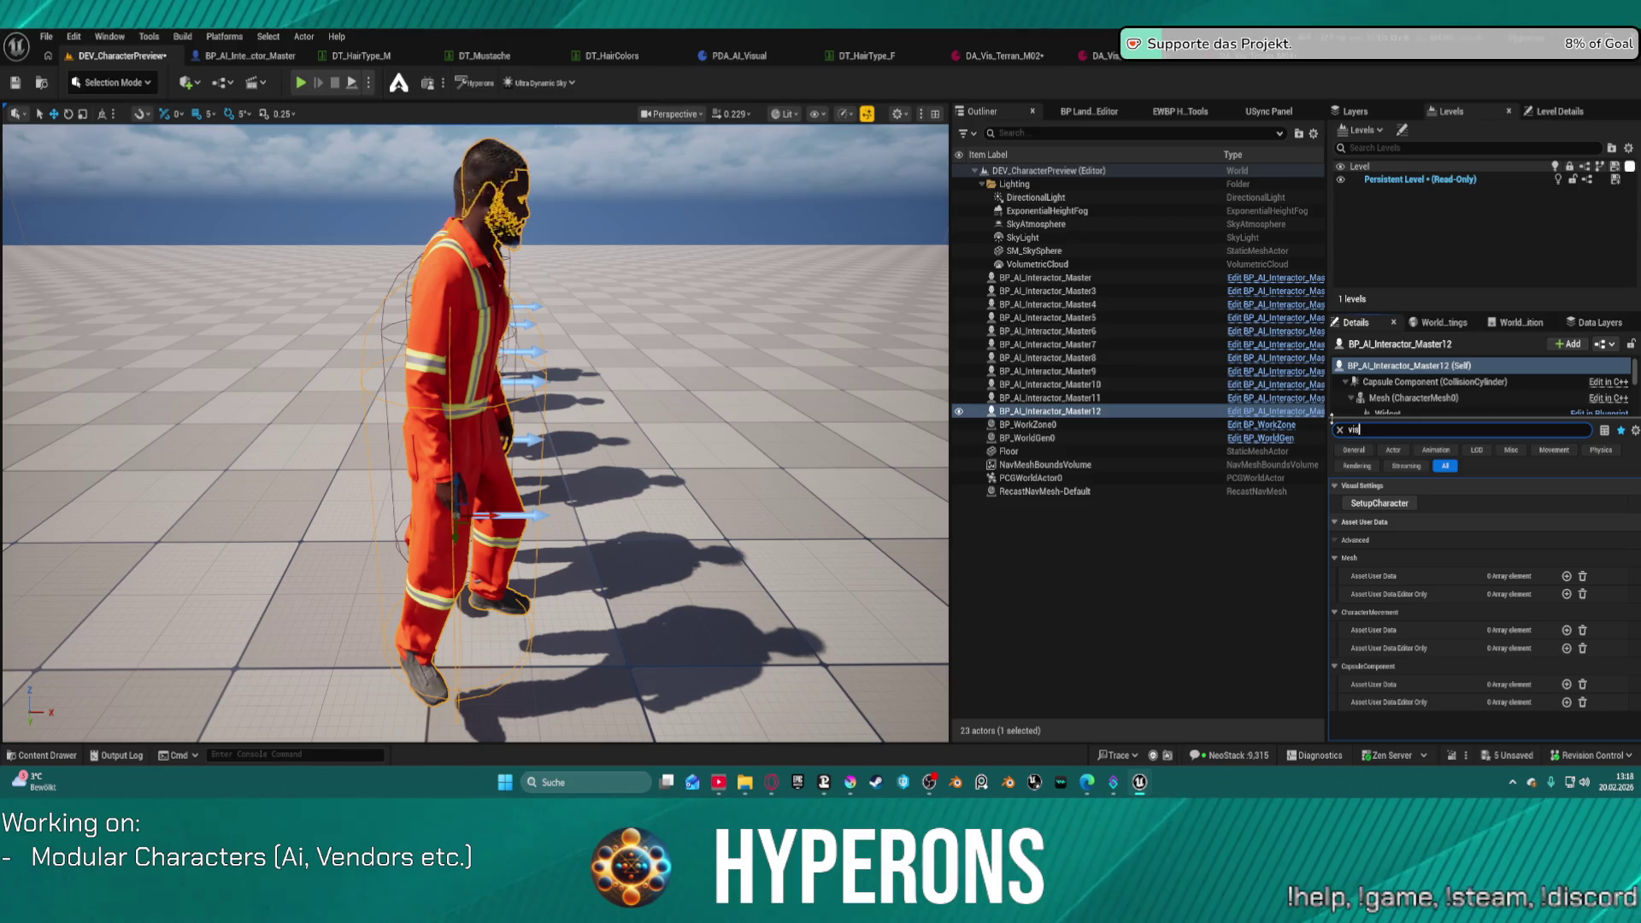
type("visua")
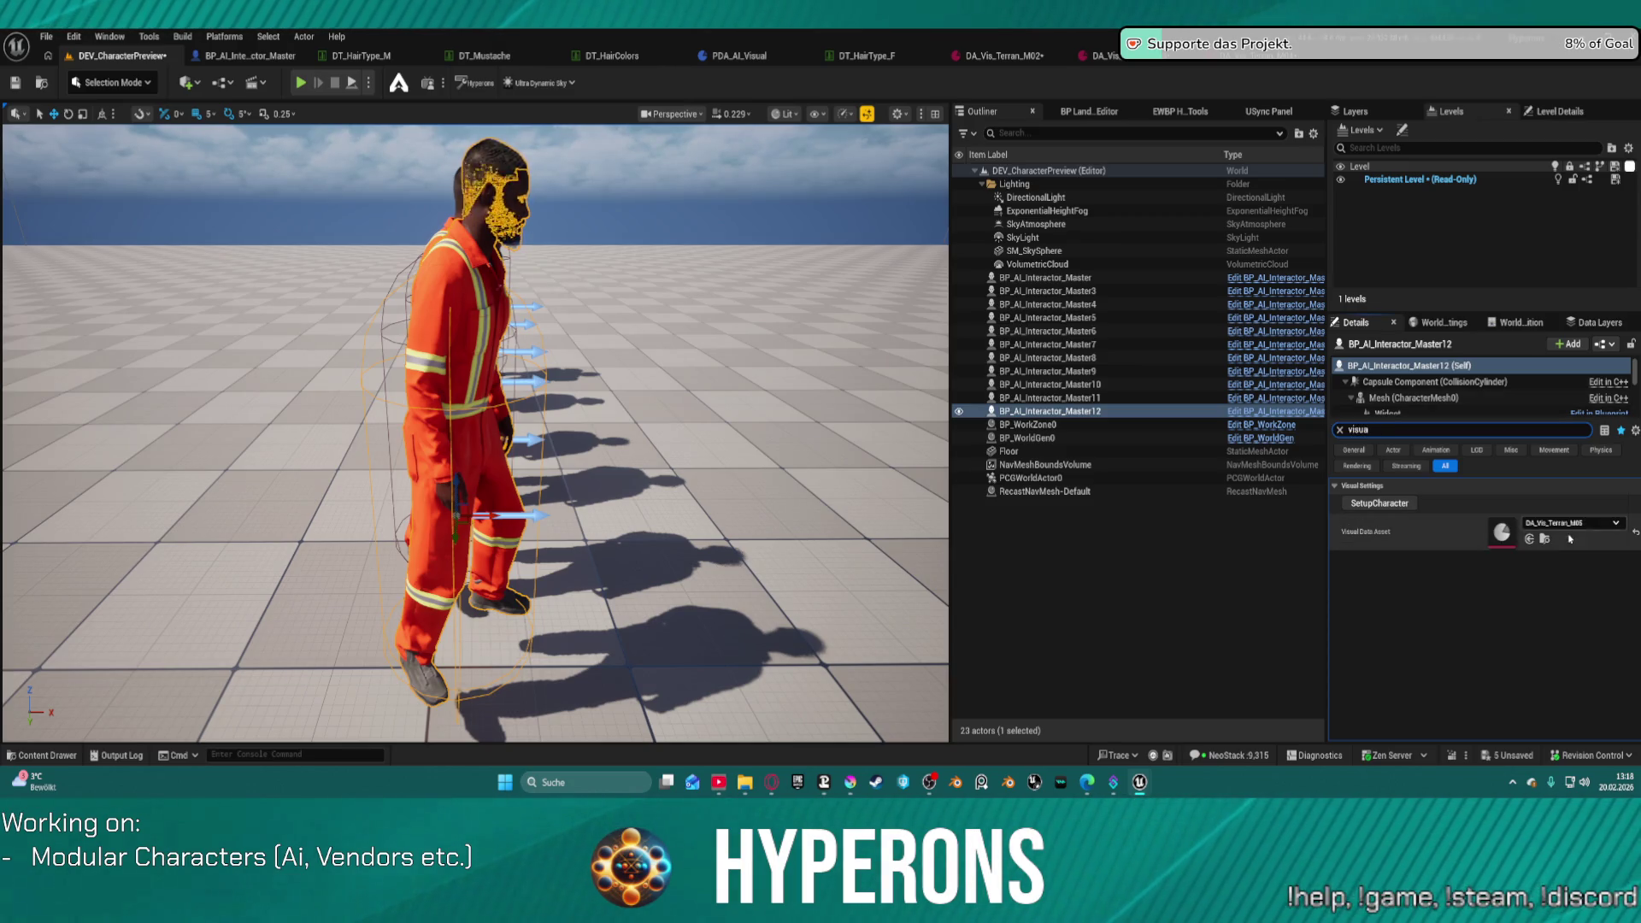
left_click(1573, 524)
left_click(1563, 402)
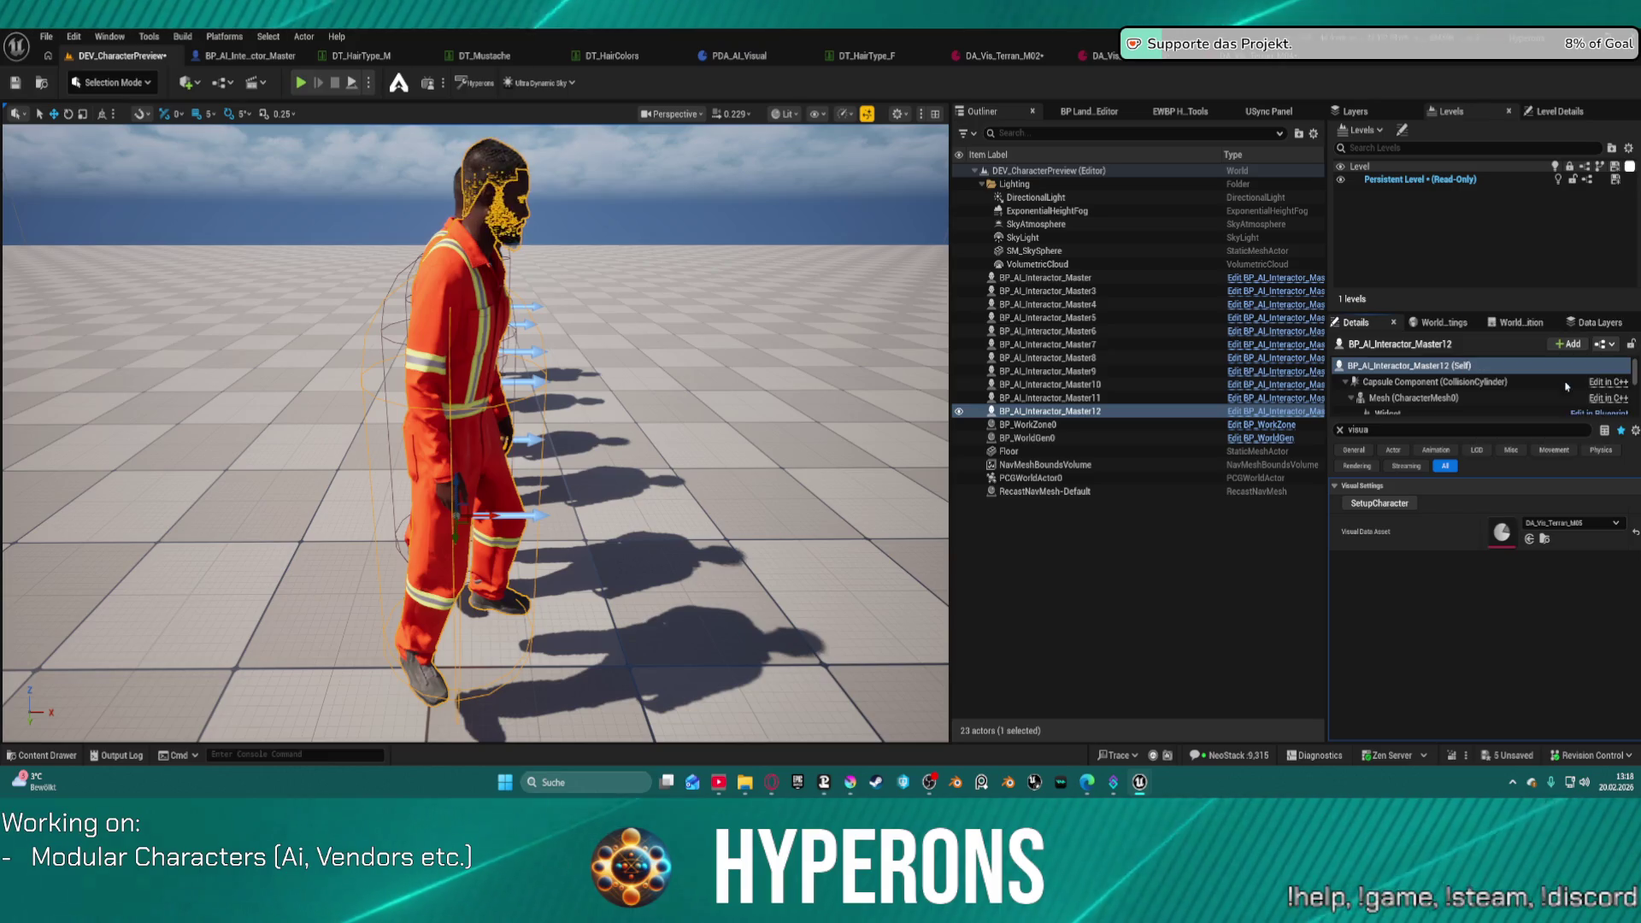
left_click(1402, 498)
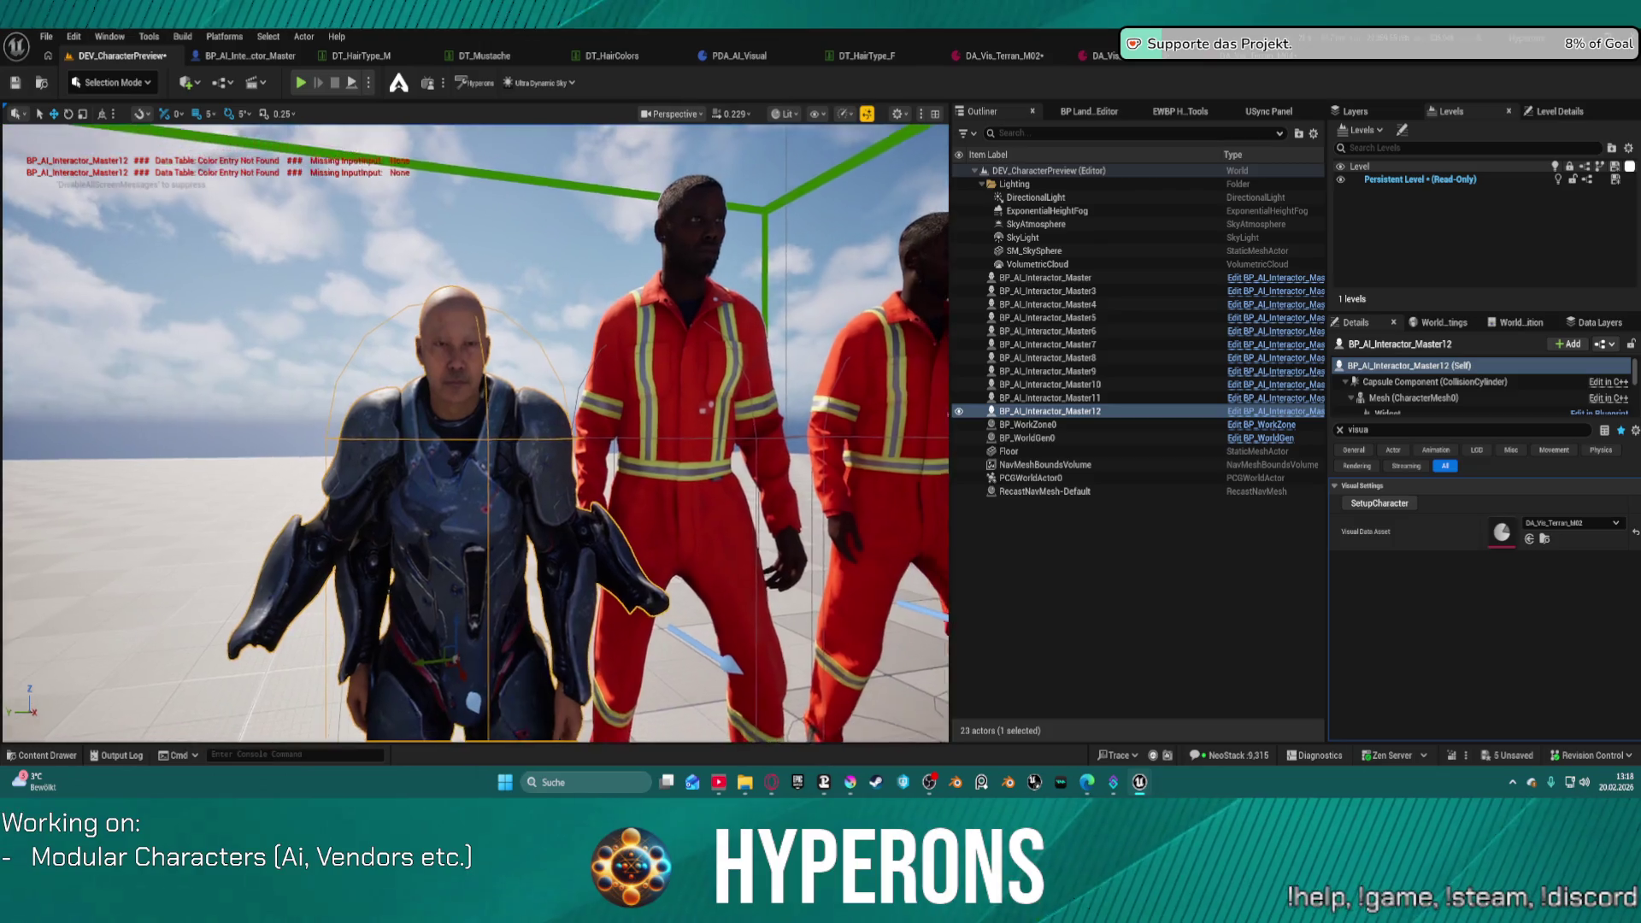
Step: Drag the armored character, Master11 and Master10 left along X, then reselect Master11
key("d")
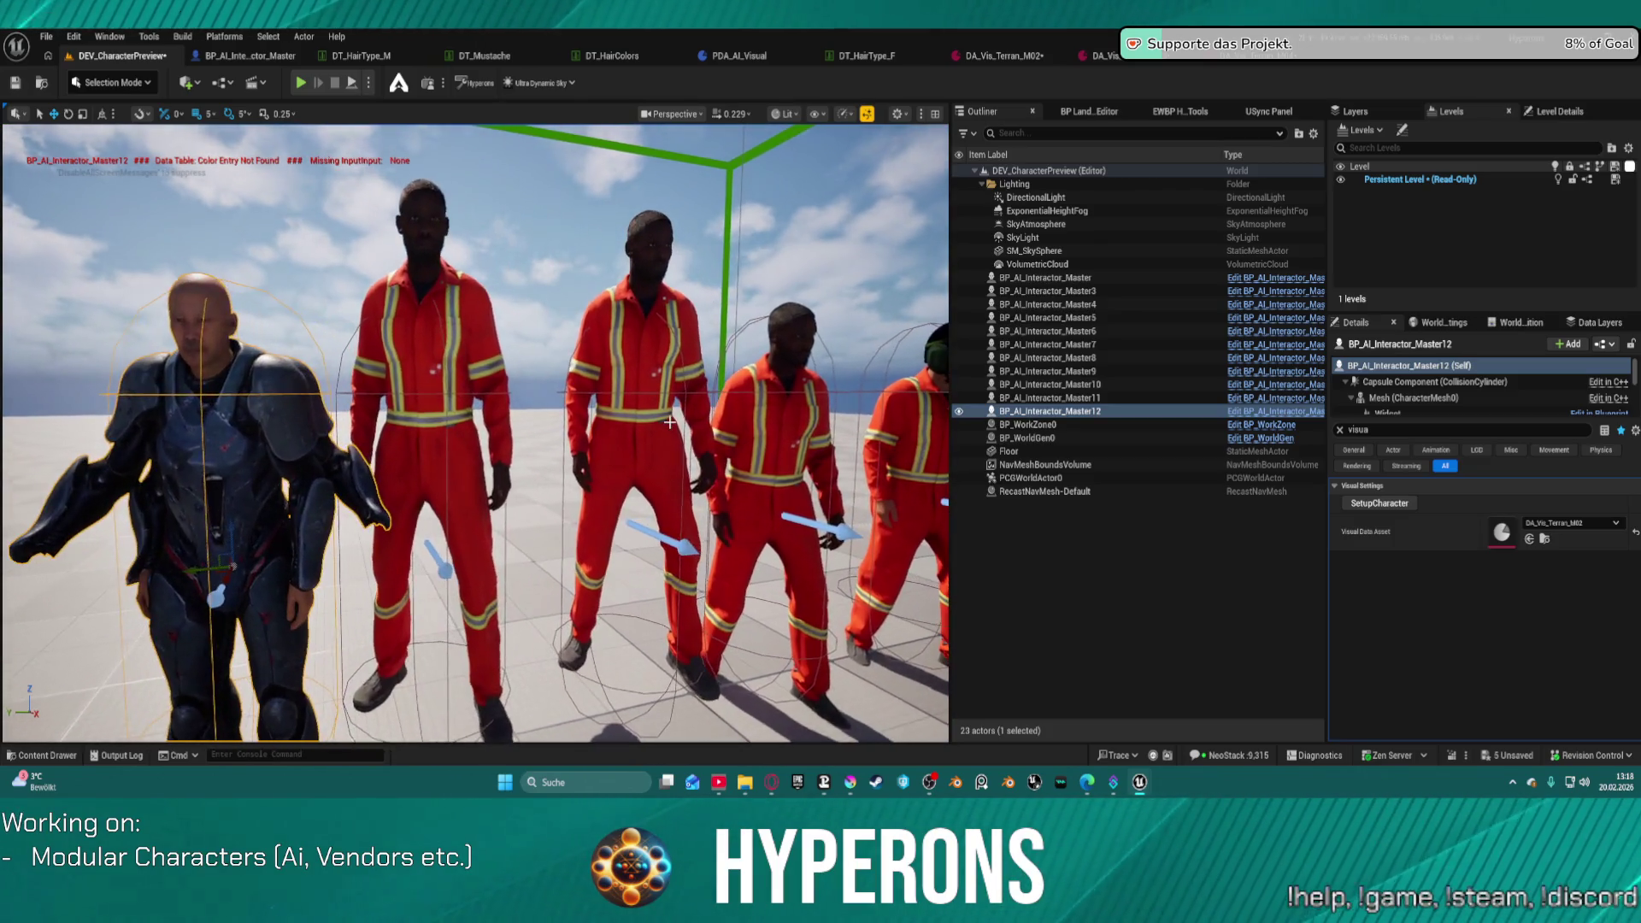
key("s")
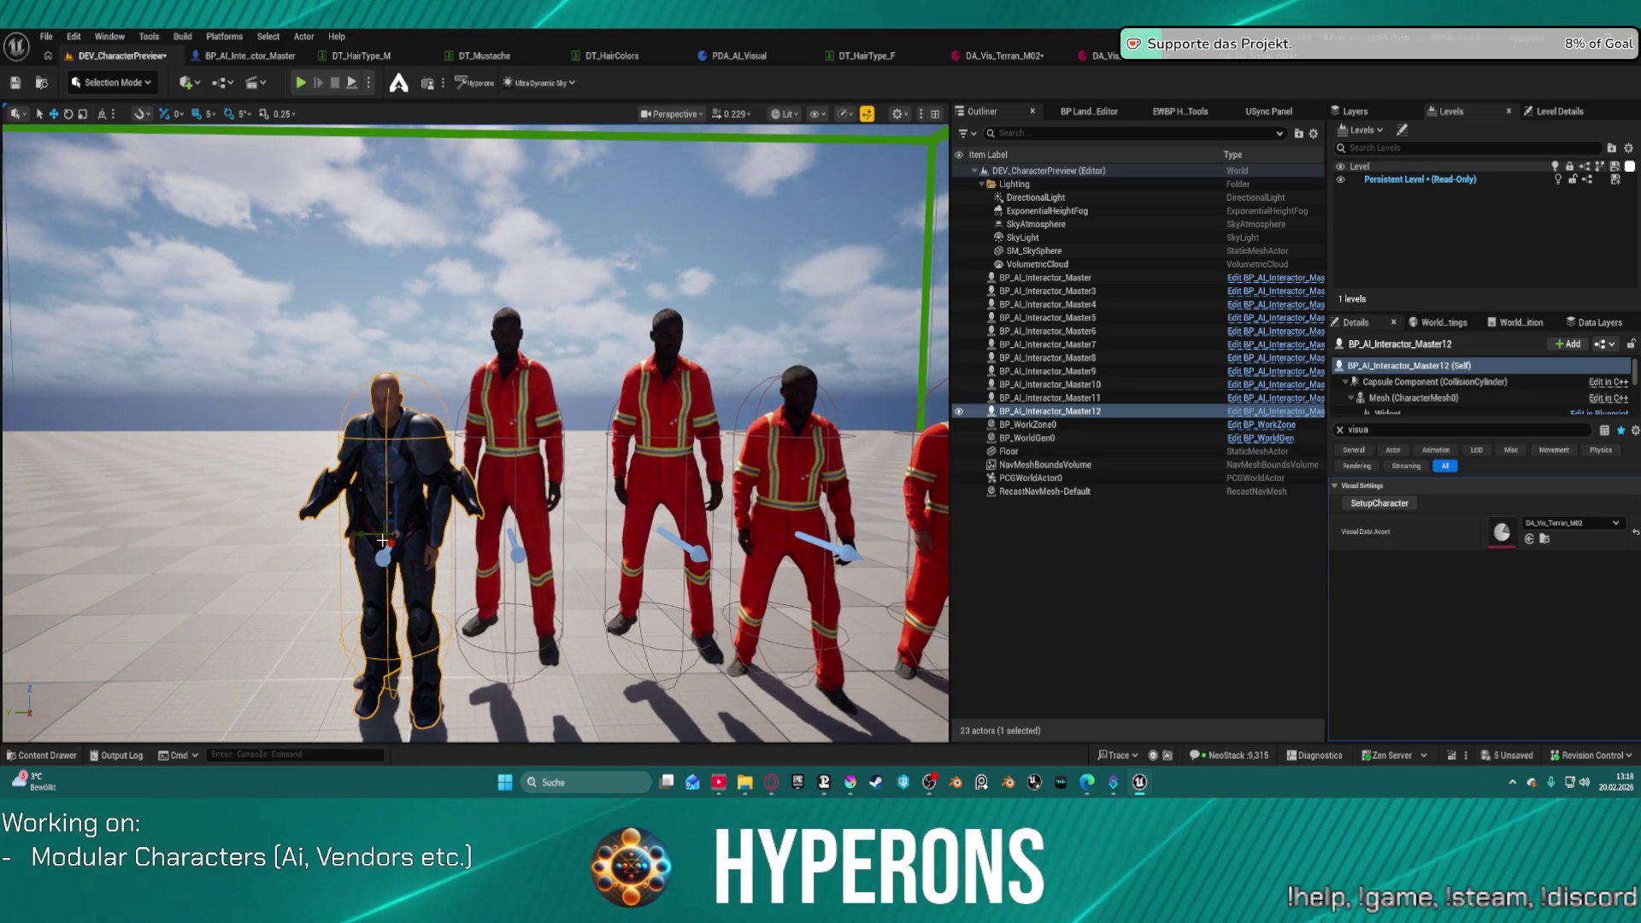
left_click_drag(389, 542, 281, 532)
left_click(492, 468)
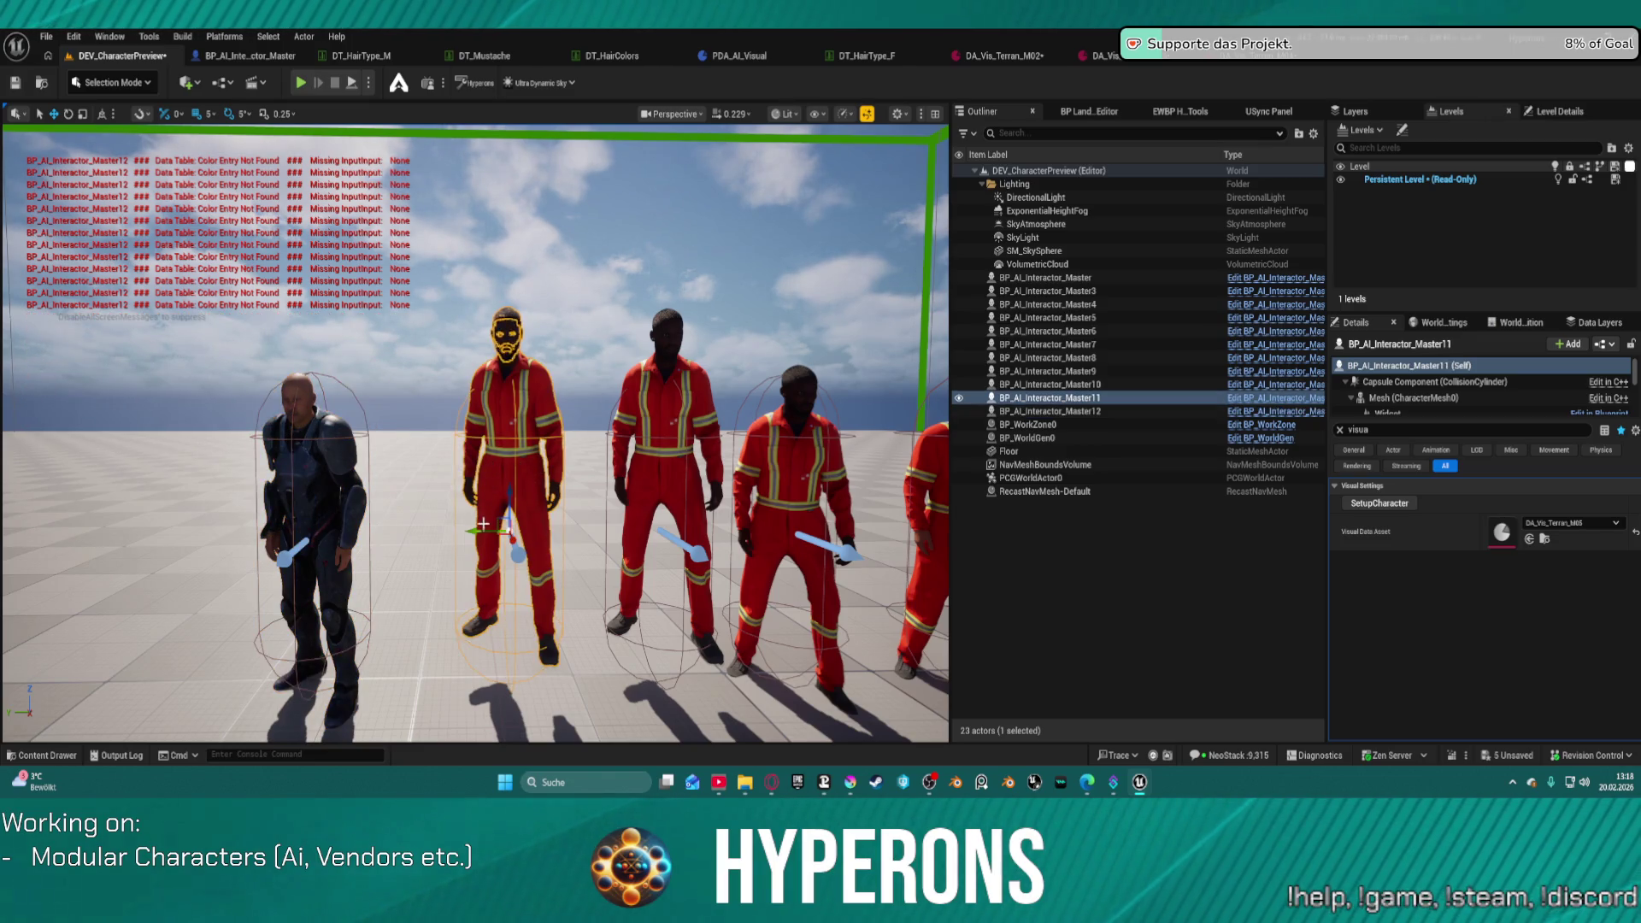
left_click_drag(482, 532, 453, 532)
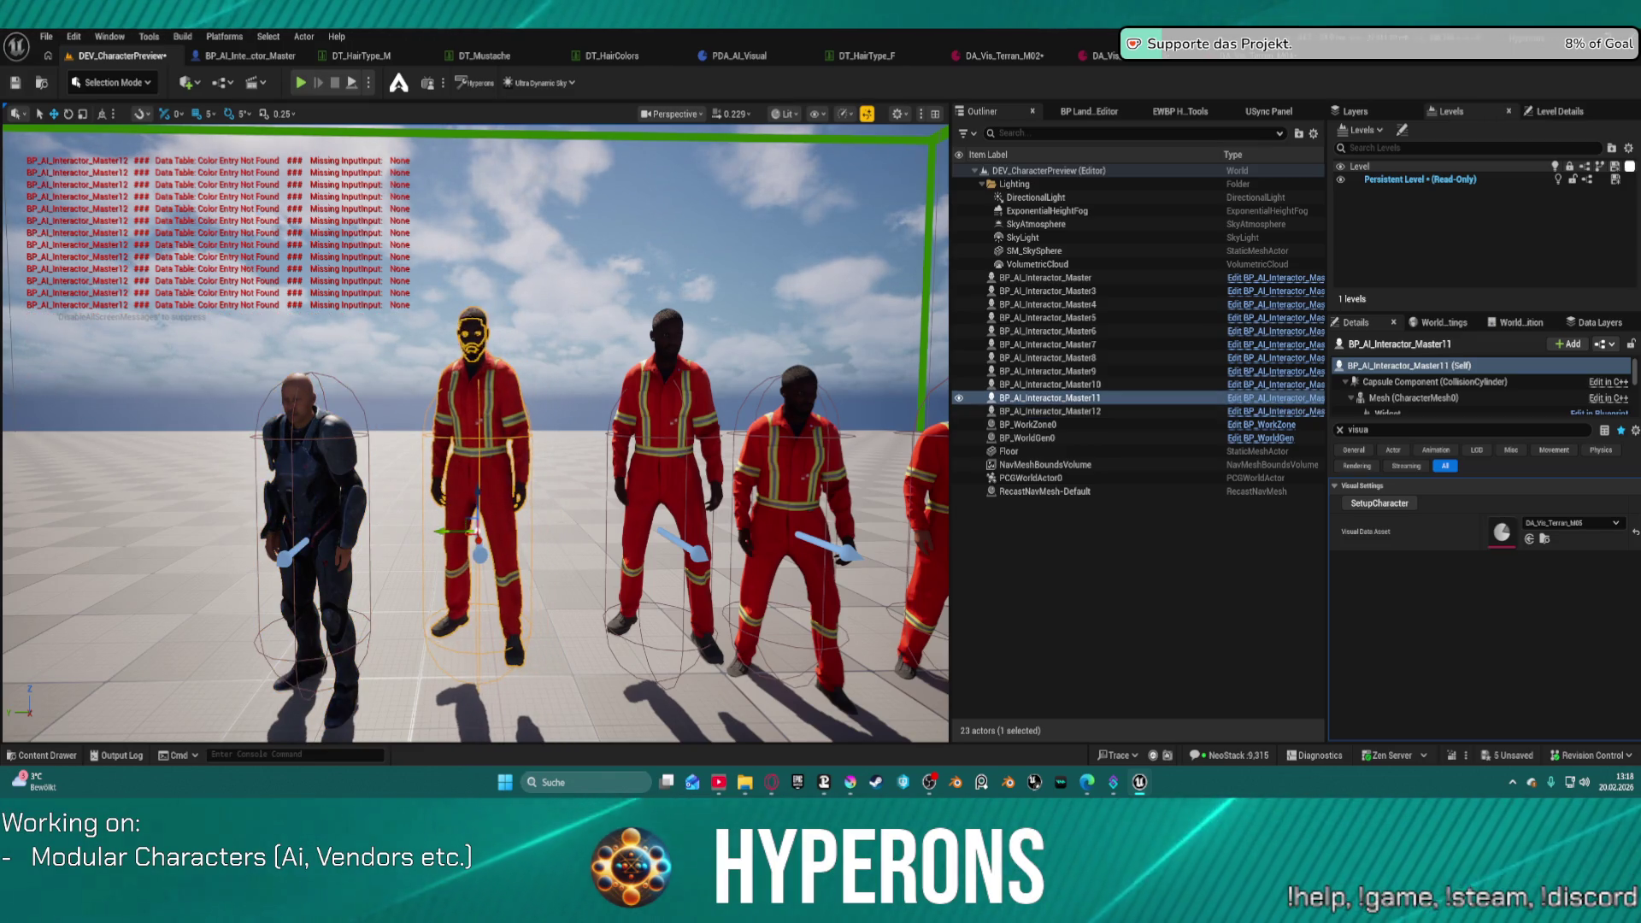
left_click(637, 525)
left_click_drag(636, 526, 604, 529)
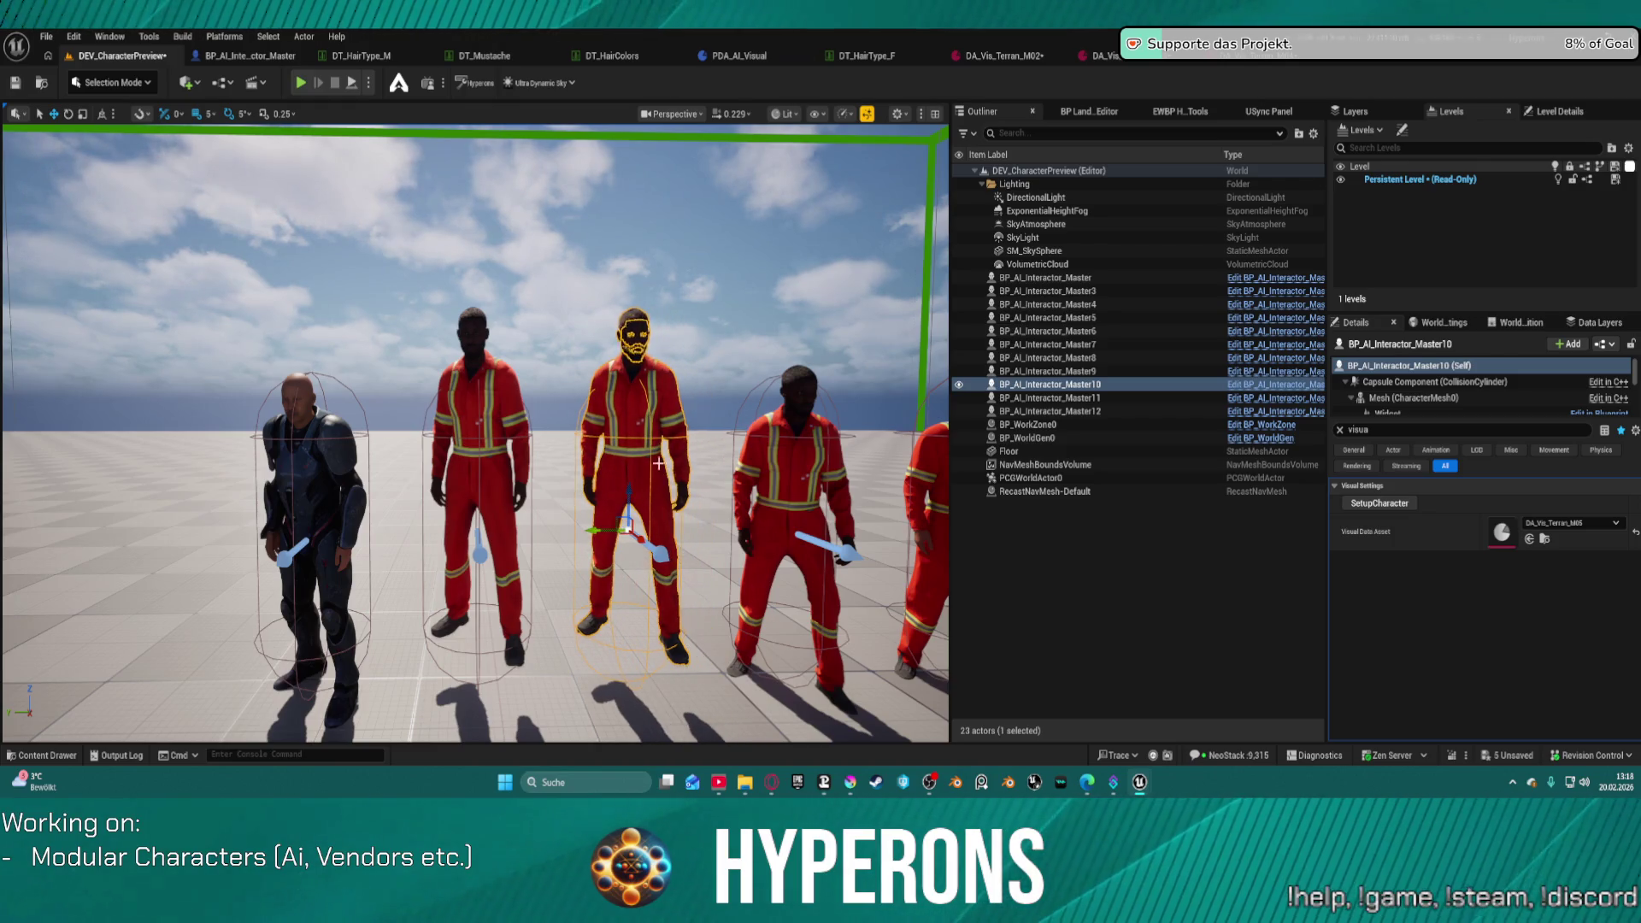
left_click(1049, 397)
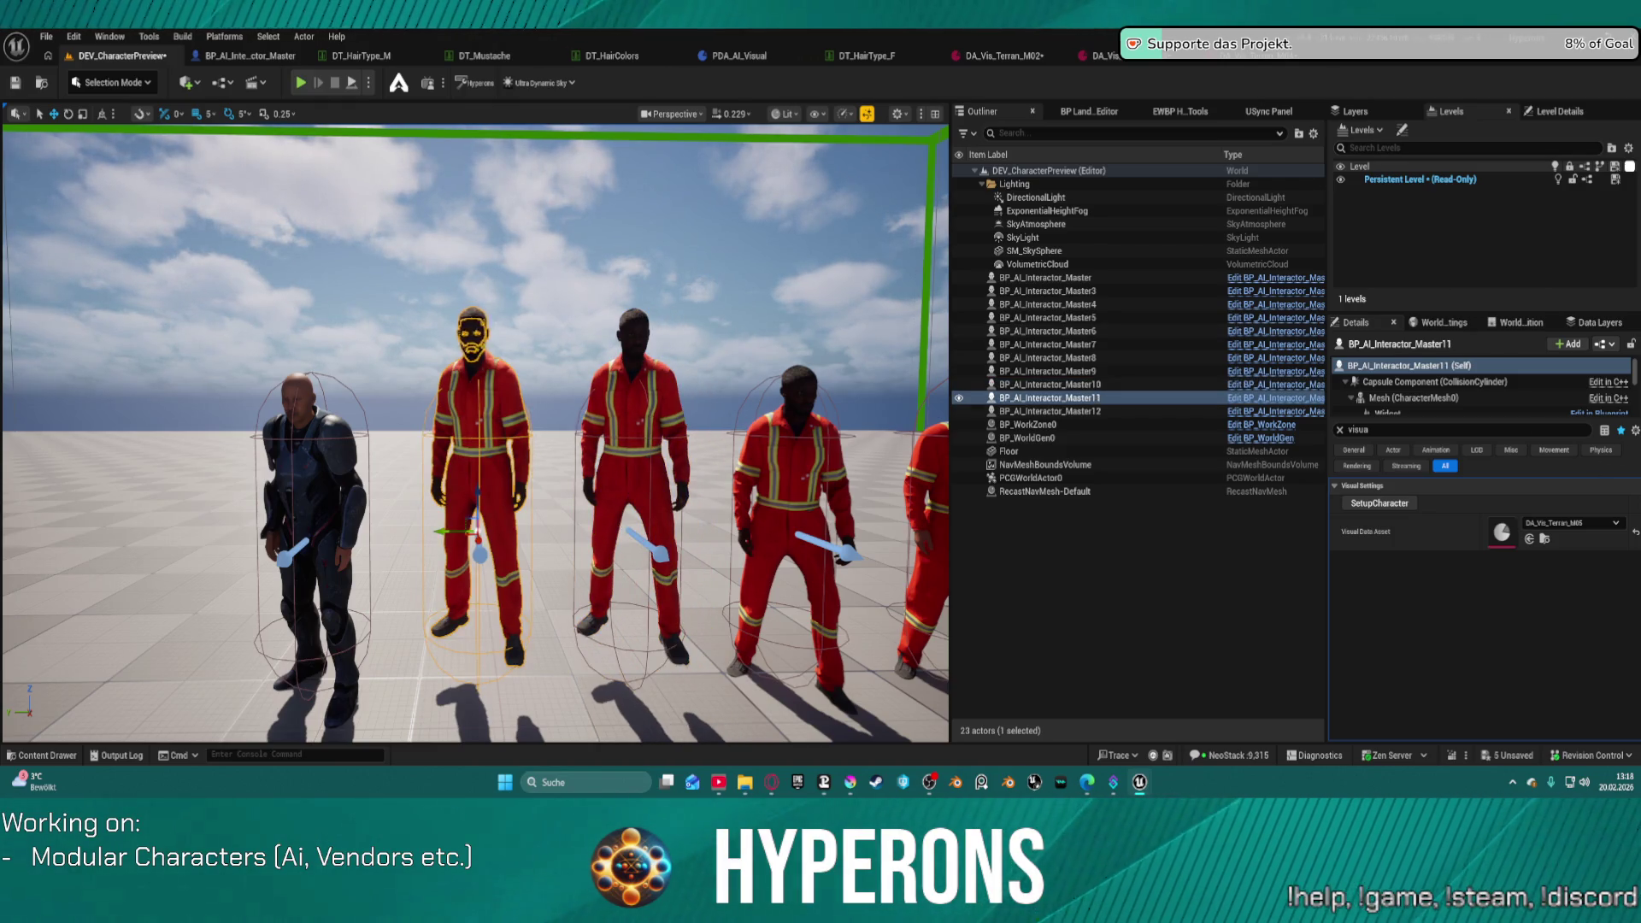
left_click(1101, 56)
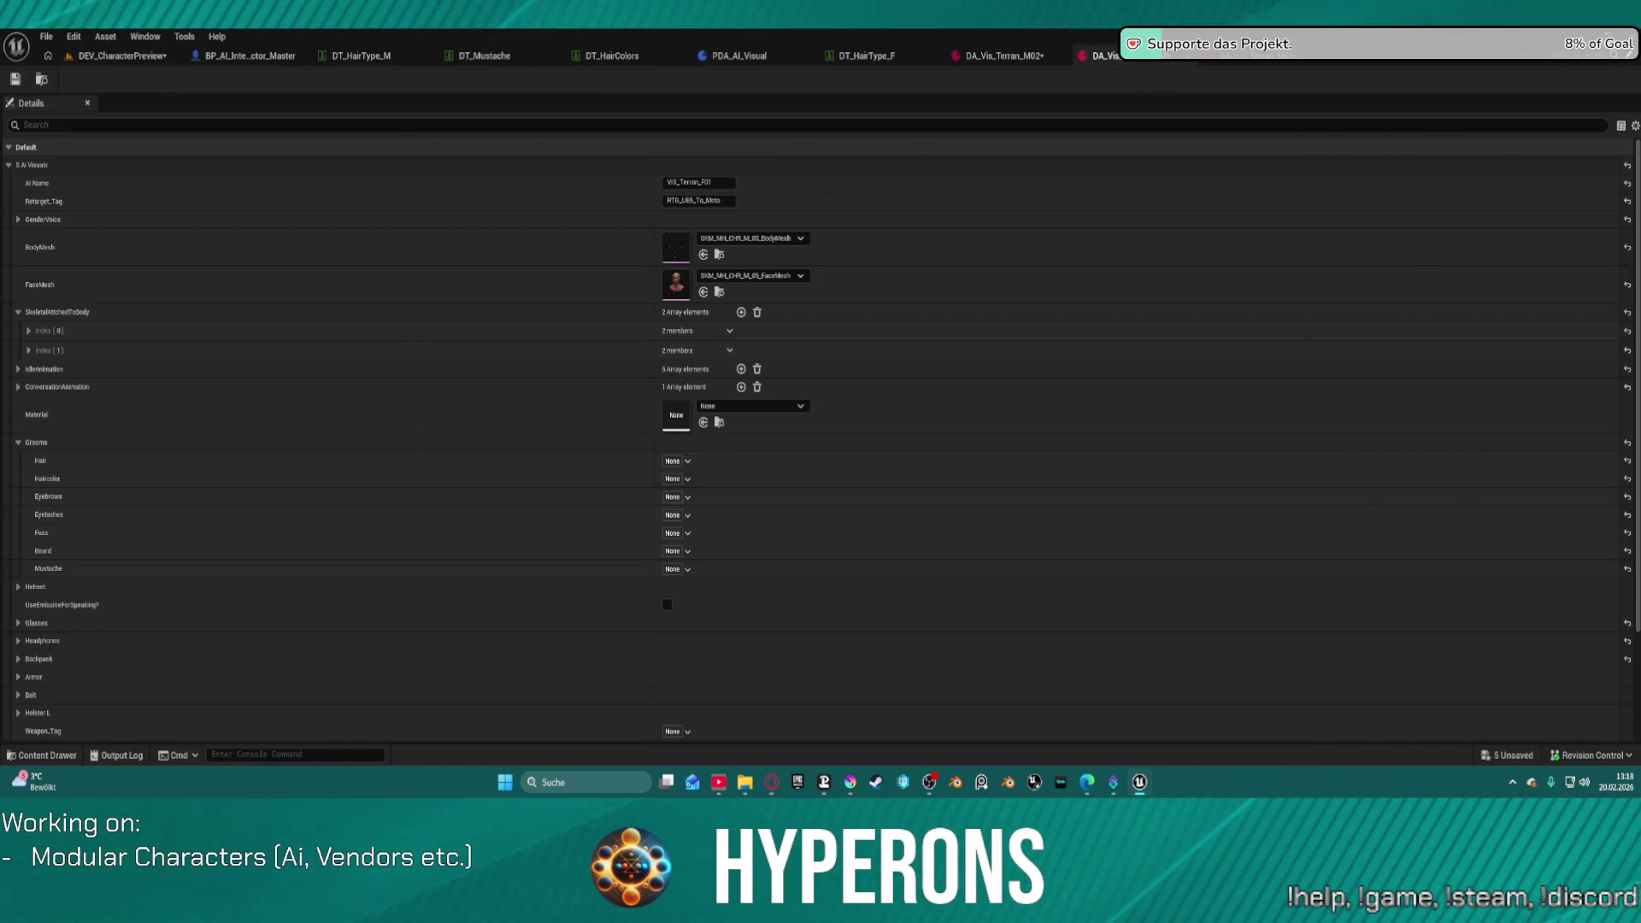
Step: Paste the M_03 body and face meshes and delete attached mesh Index [1]
key("ctrl+v")
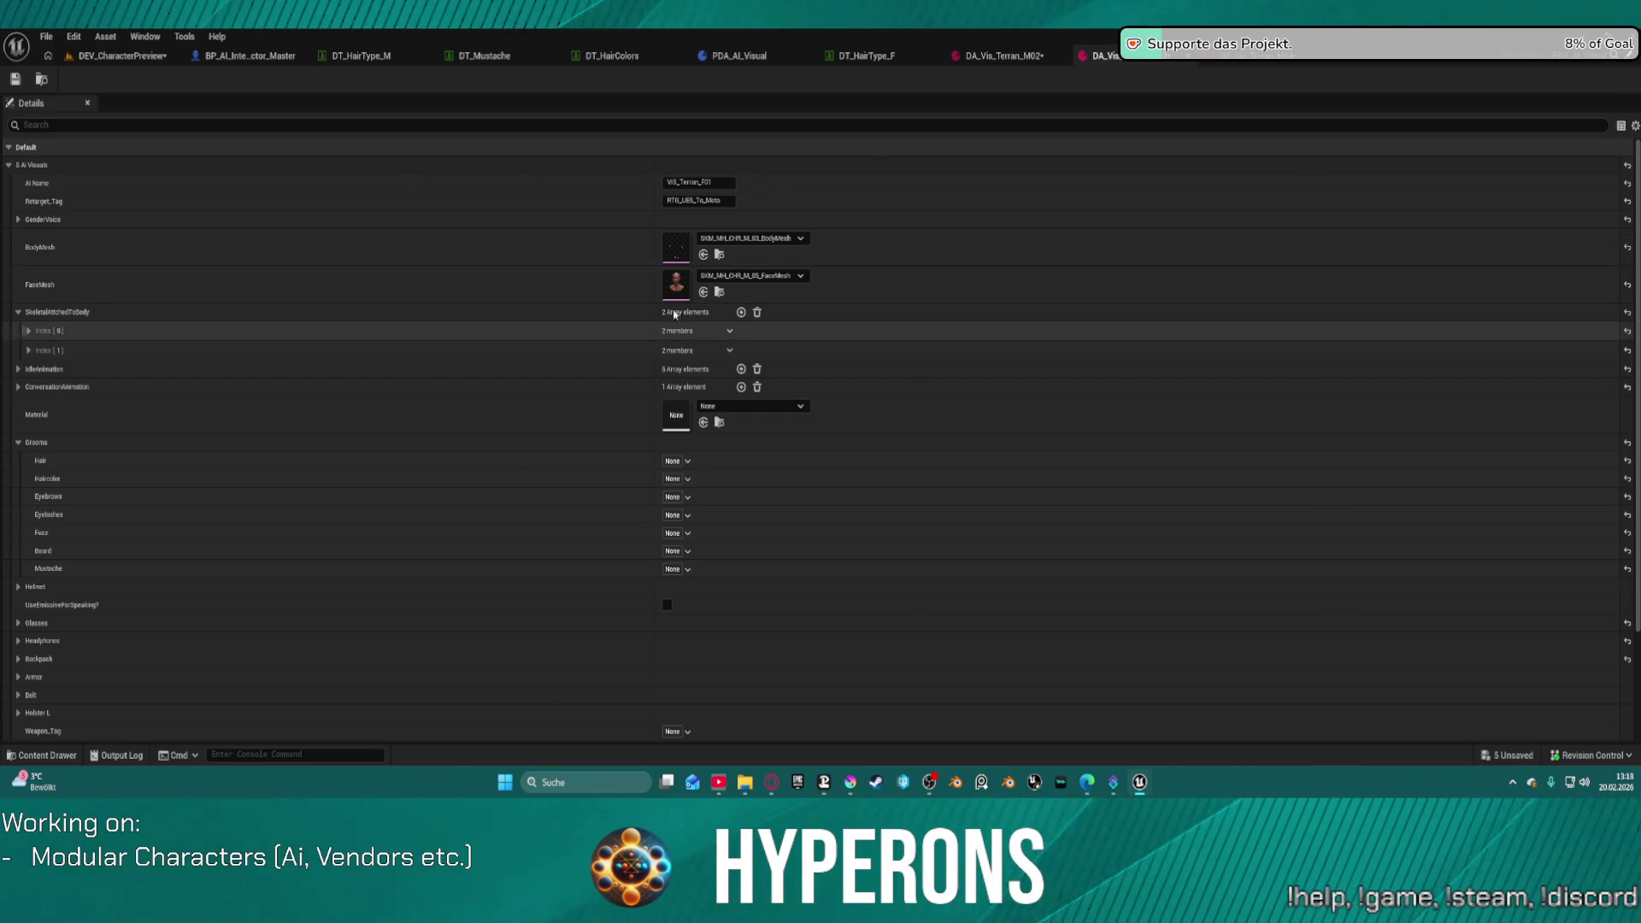
key("ctrl+v")
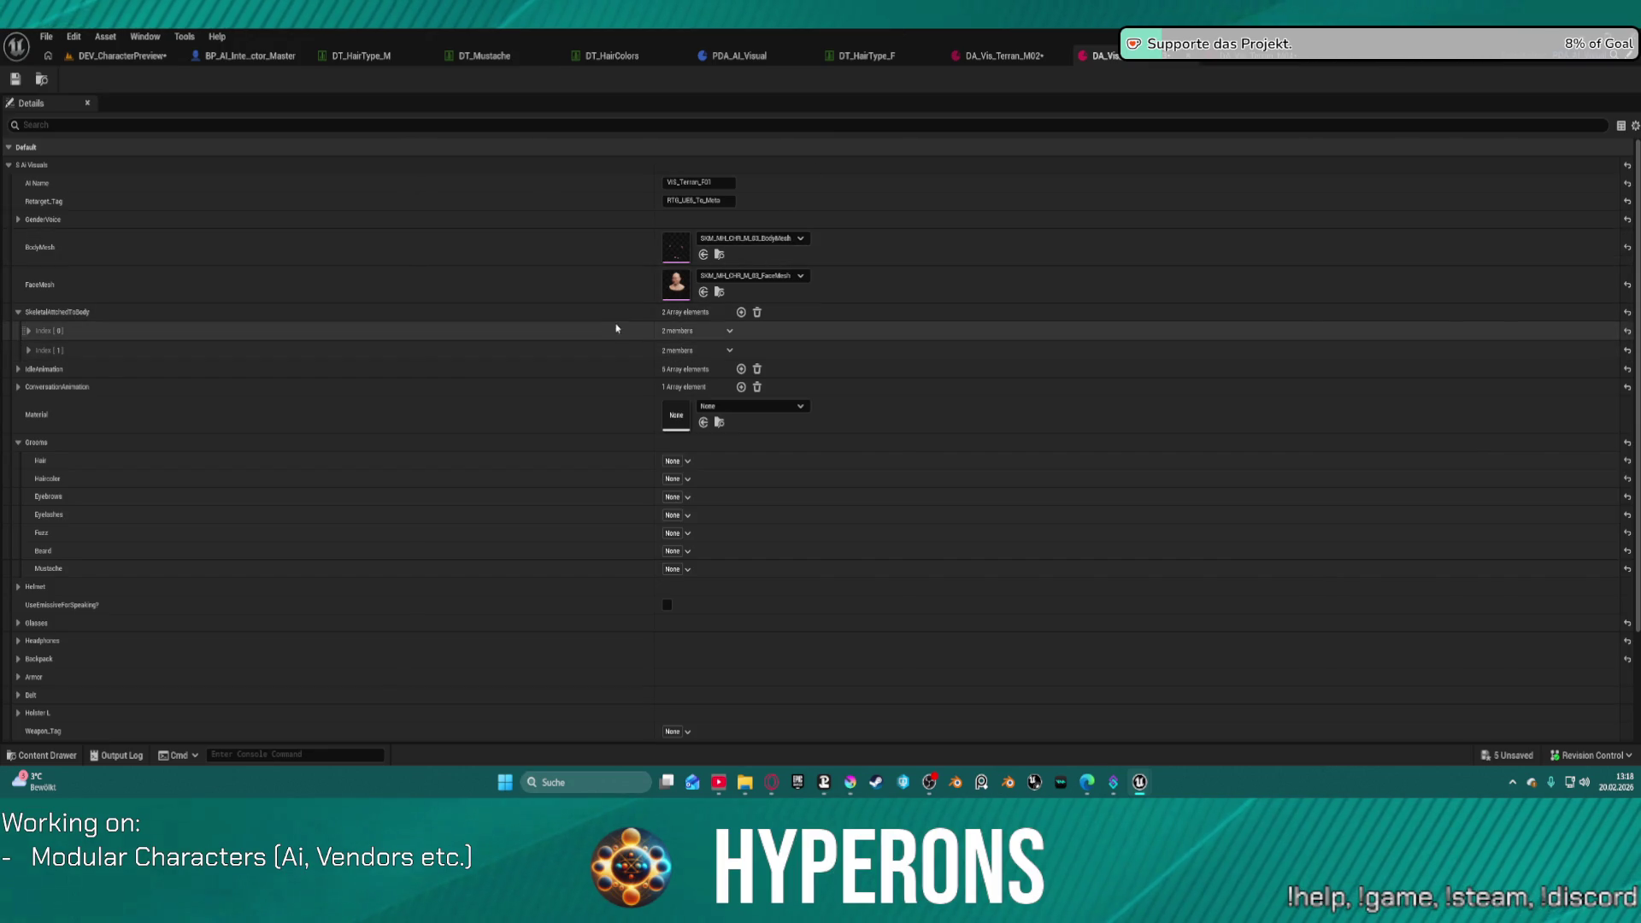
left_click(28, 331)
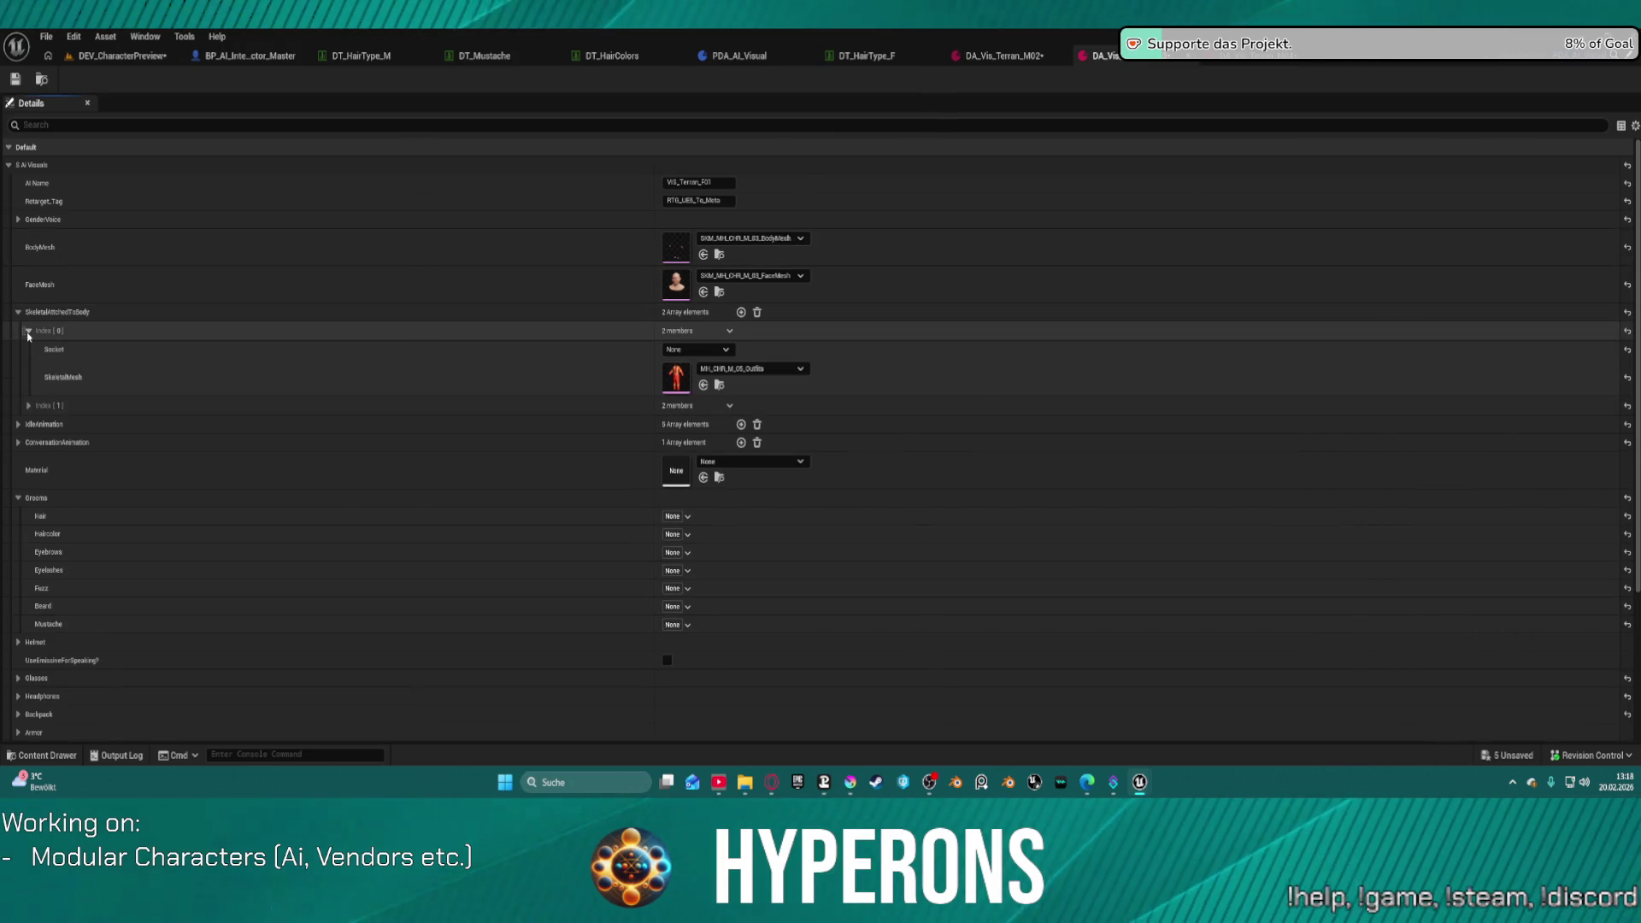
left_click(28, 407)
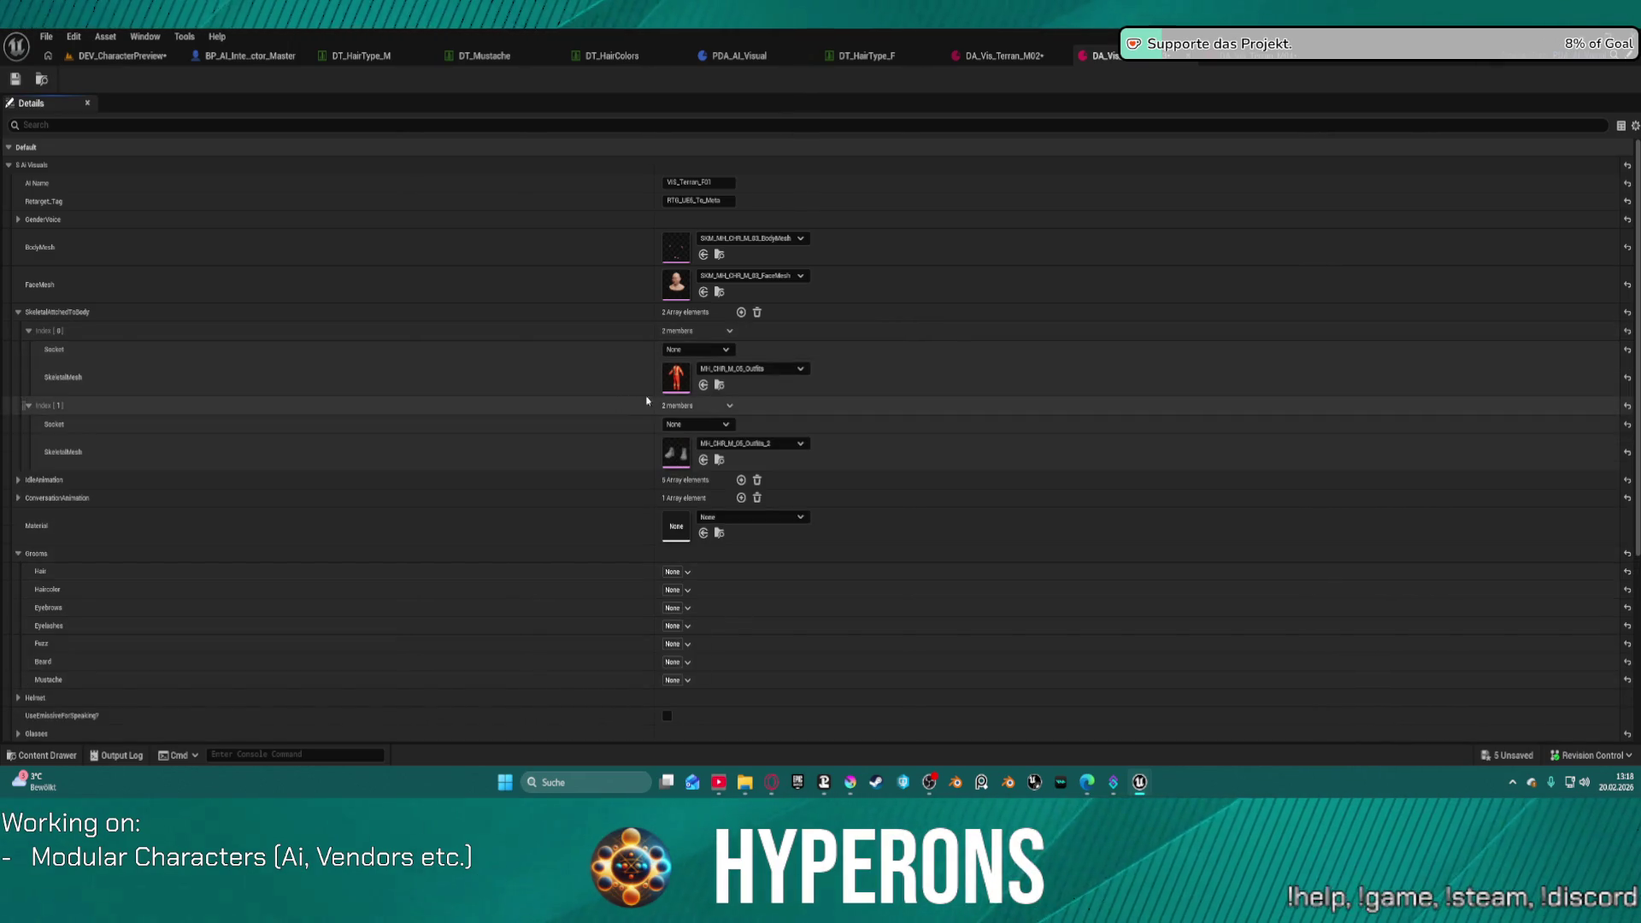
left_click(729, 405)
left_click(752, 443)
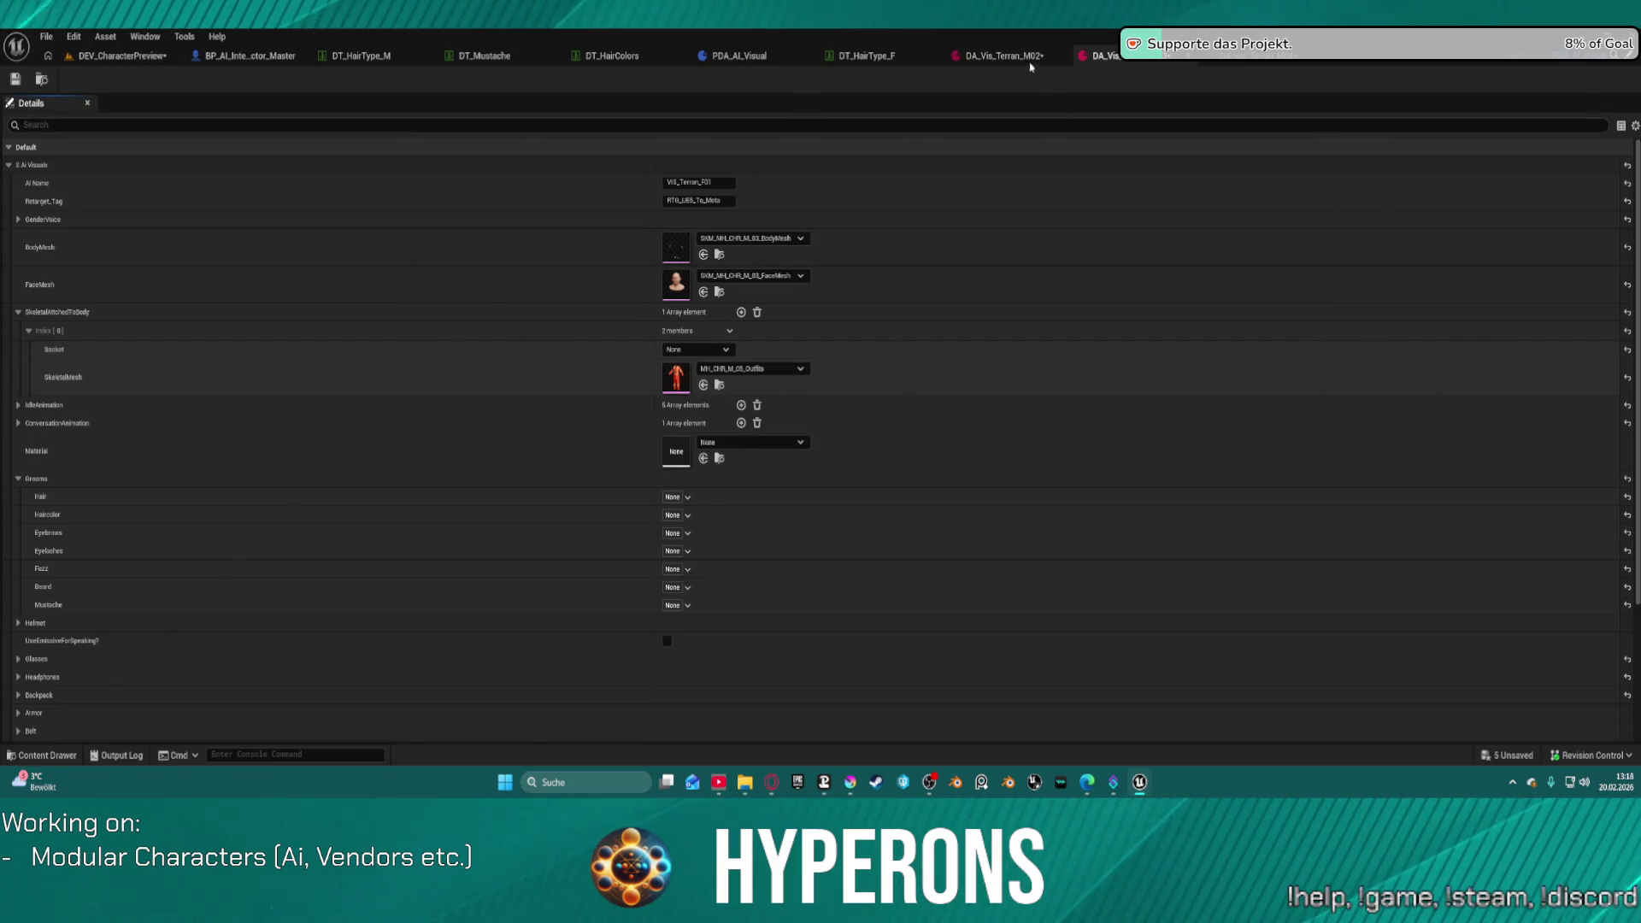
Step: Set the attached mesh to MH_CHR_M_03_Outfits and add an empty second SkeletalAttachedToBody element
left_click(999, 55)
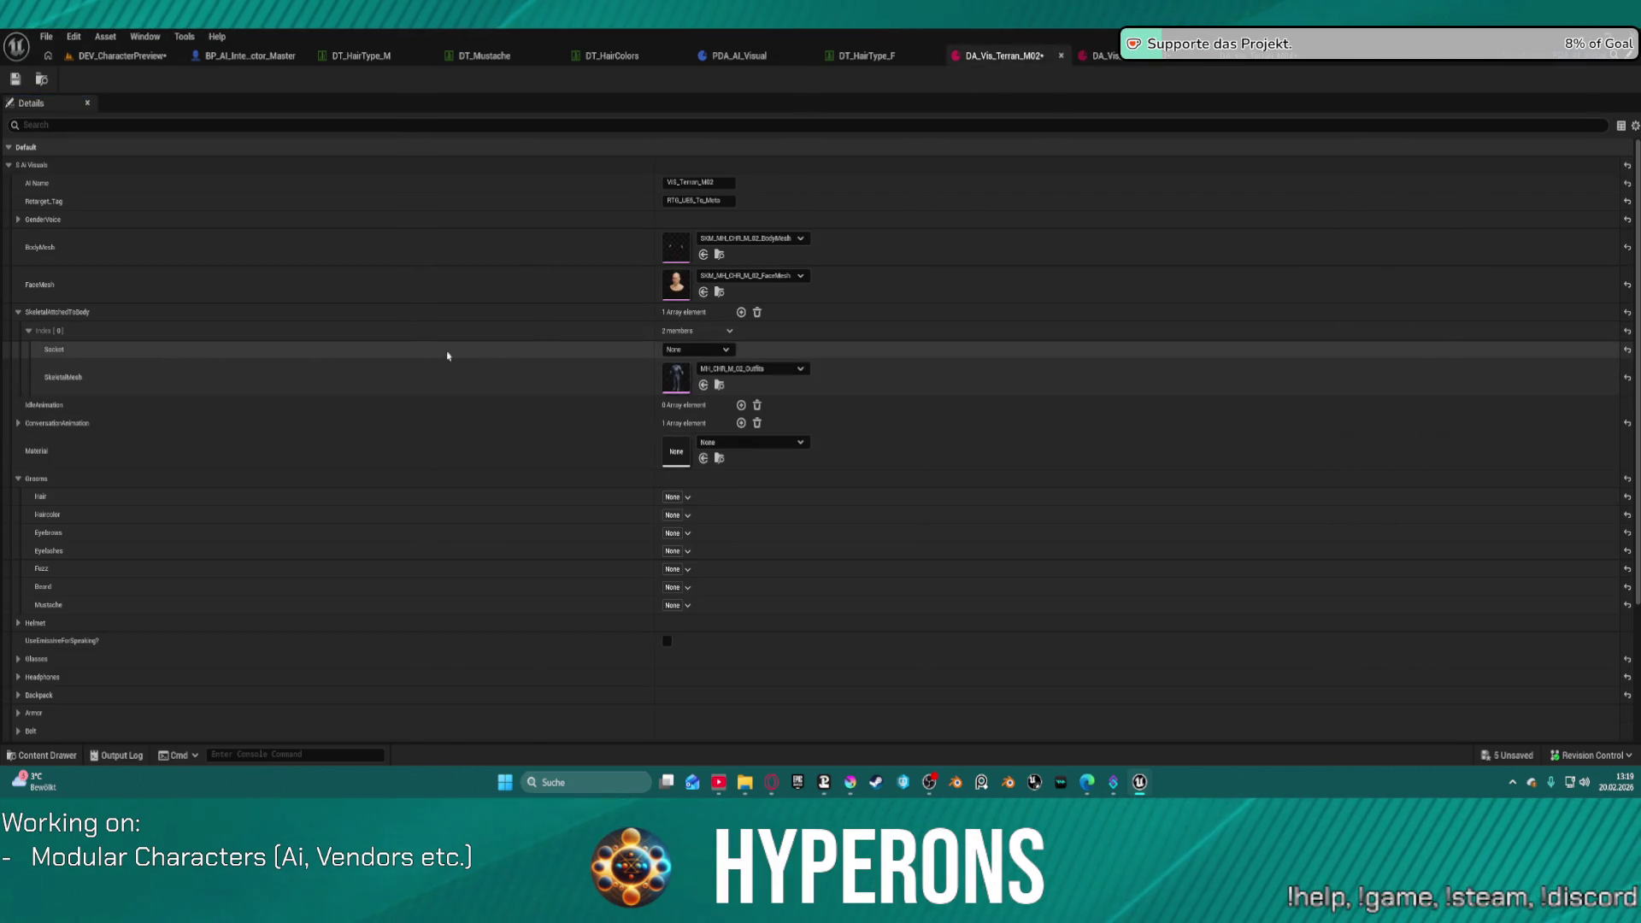
left_click(1110, 56)
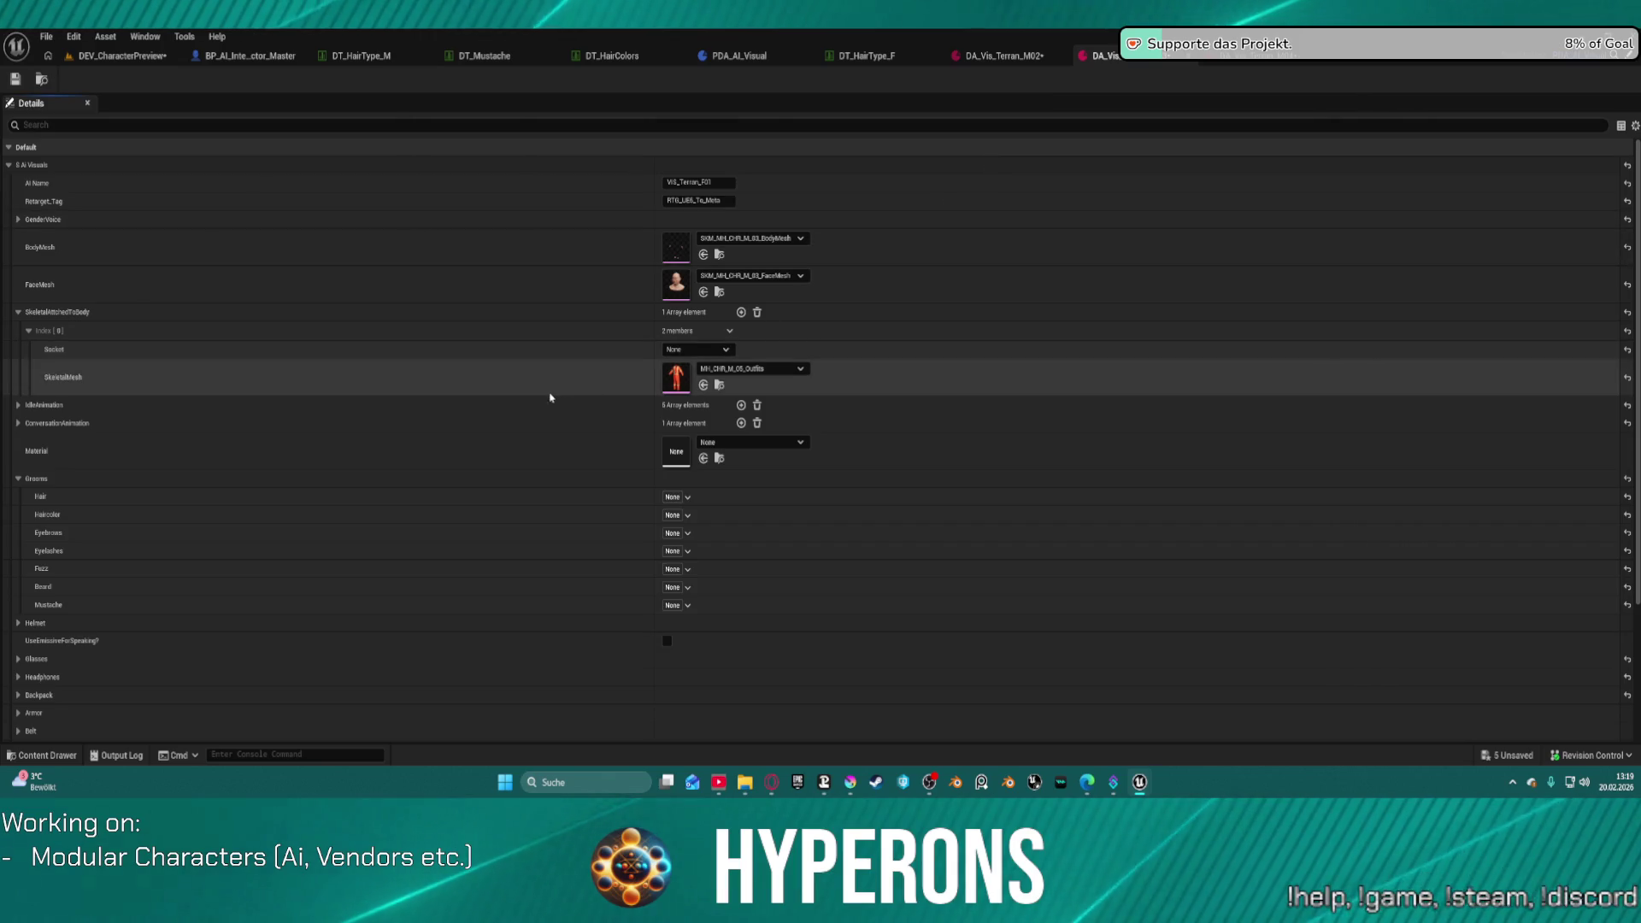
left_click(498, 387, "shift")
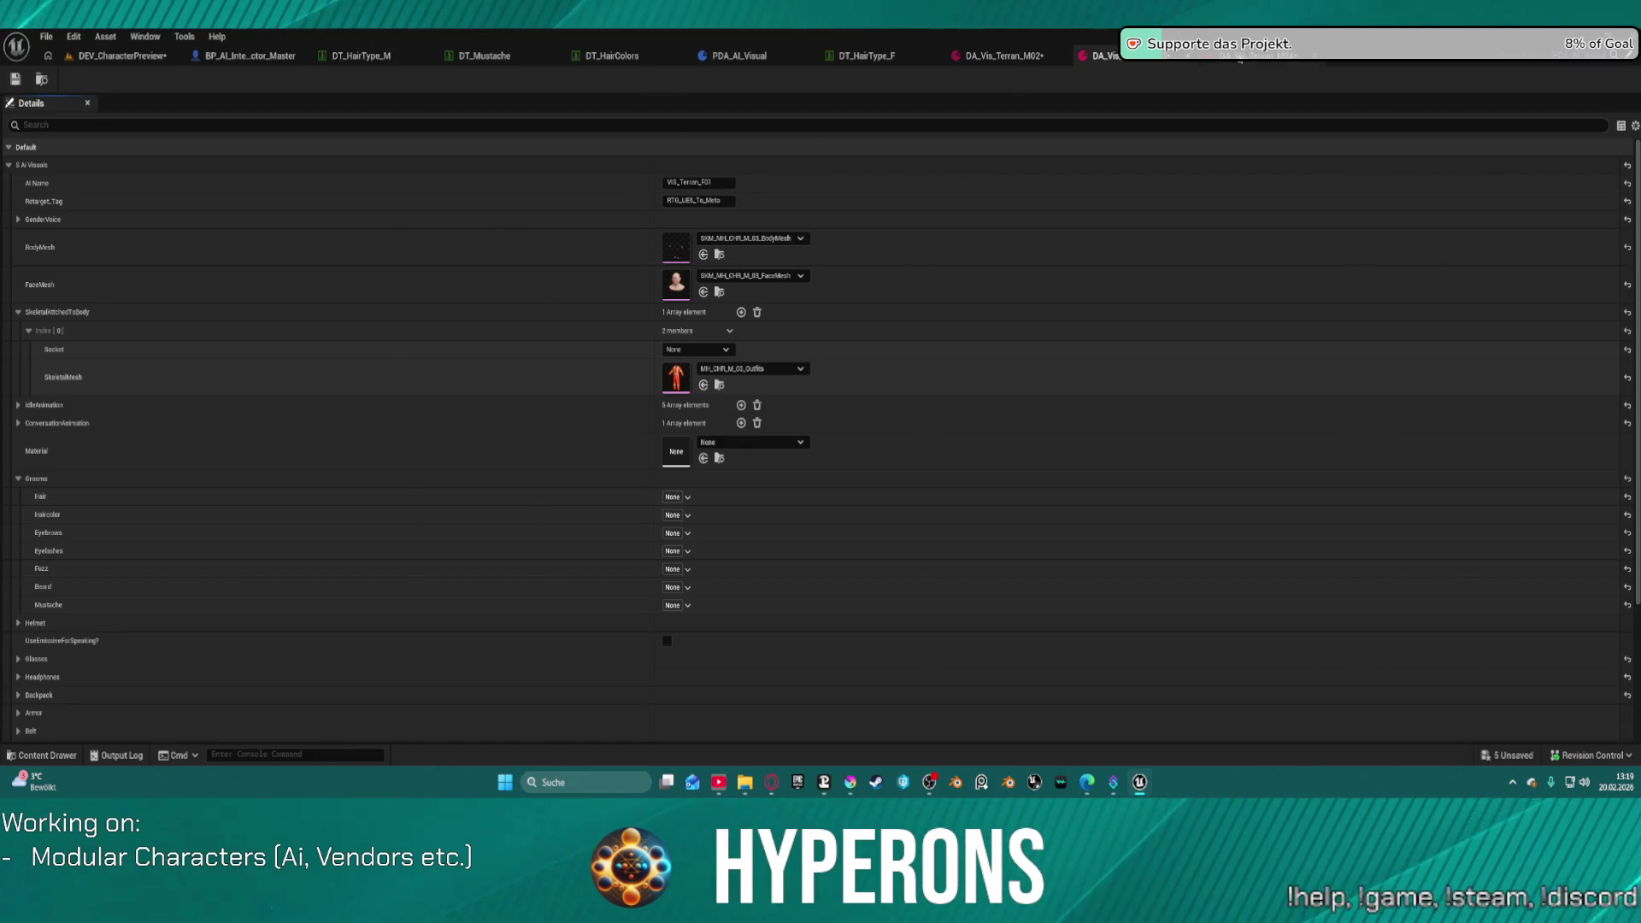
left_click(1239, 57)
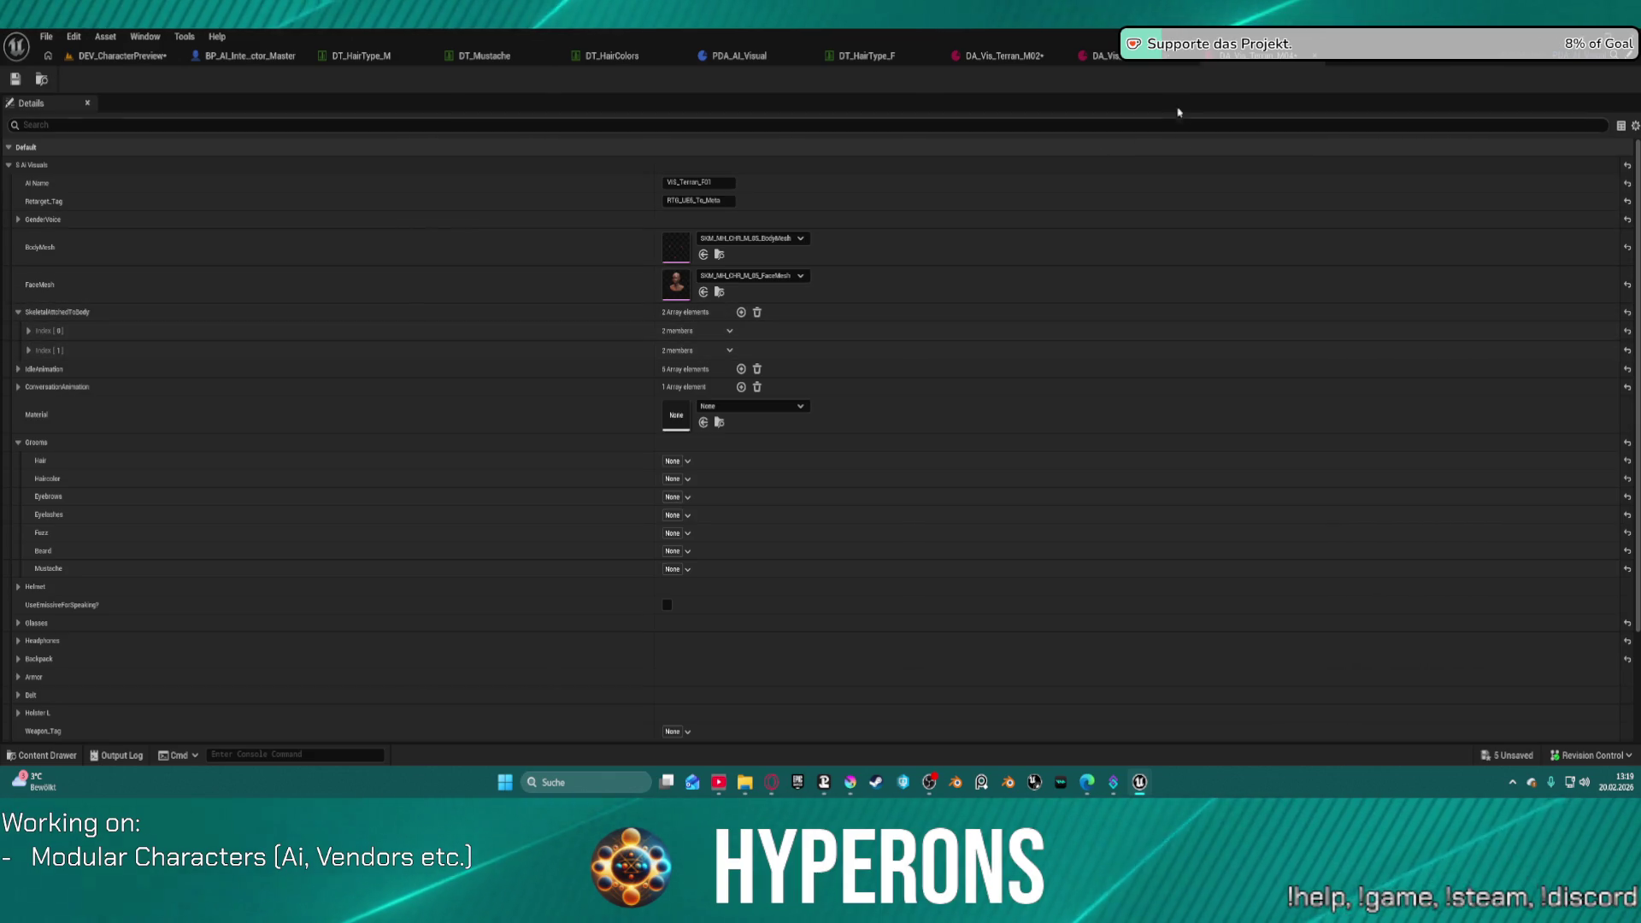
left_click(1142, 63)
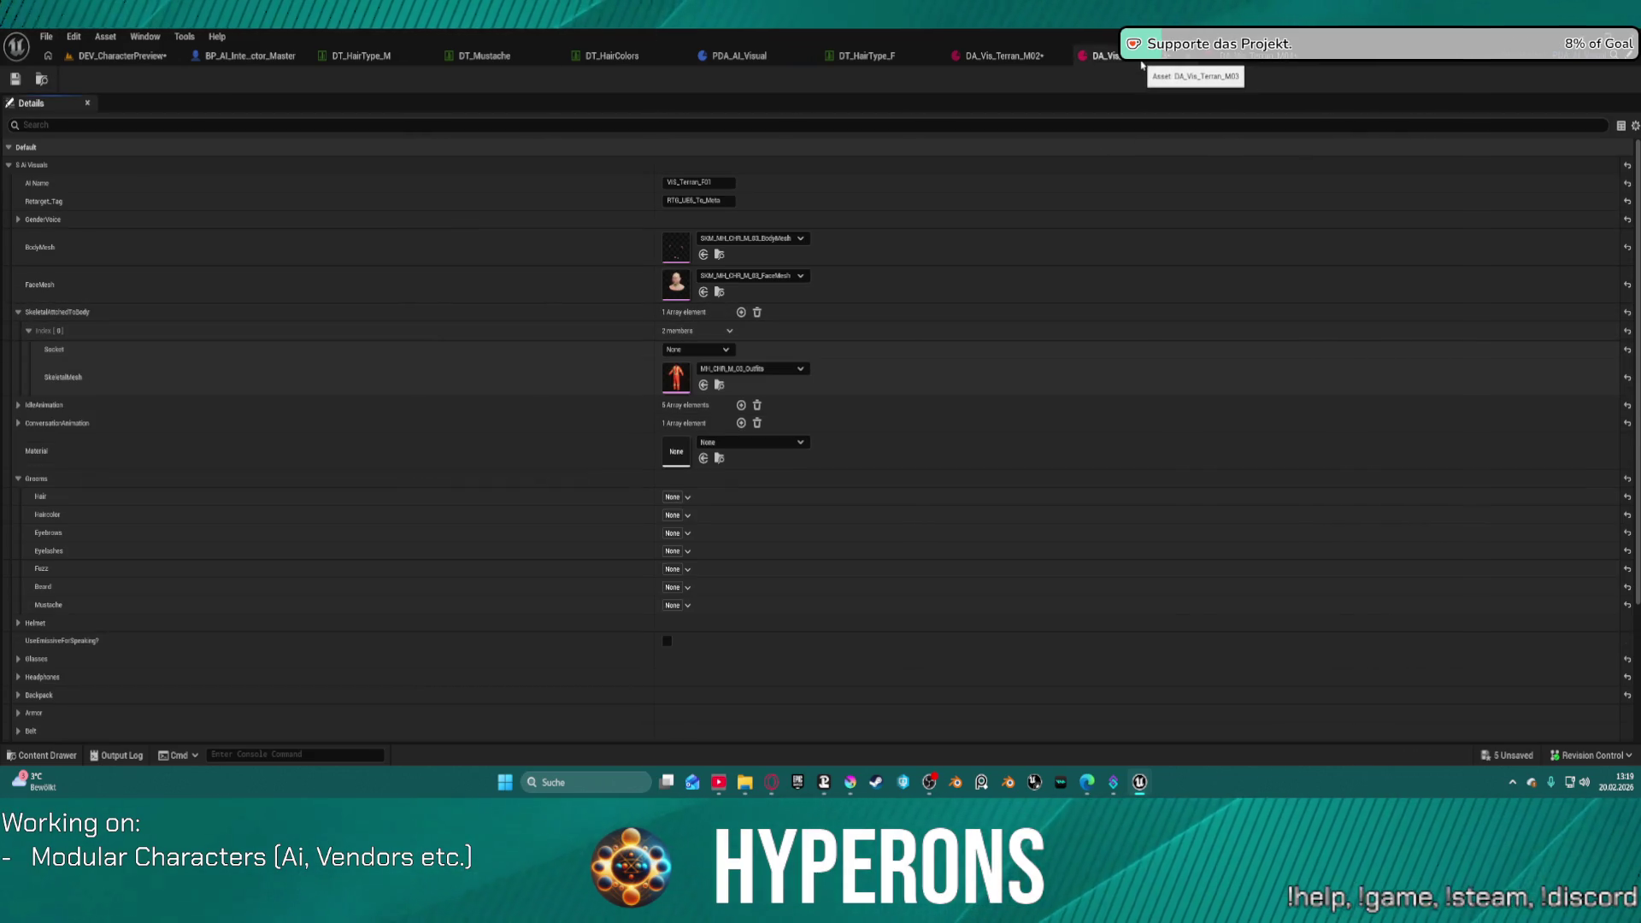
left_click(740, 312)
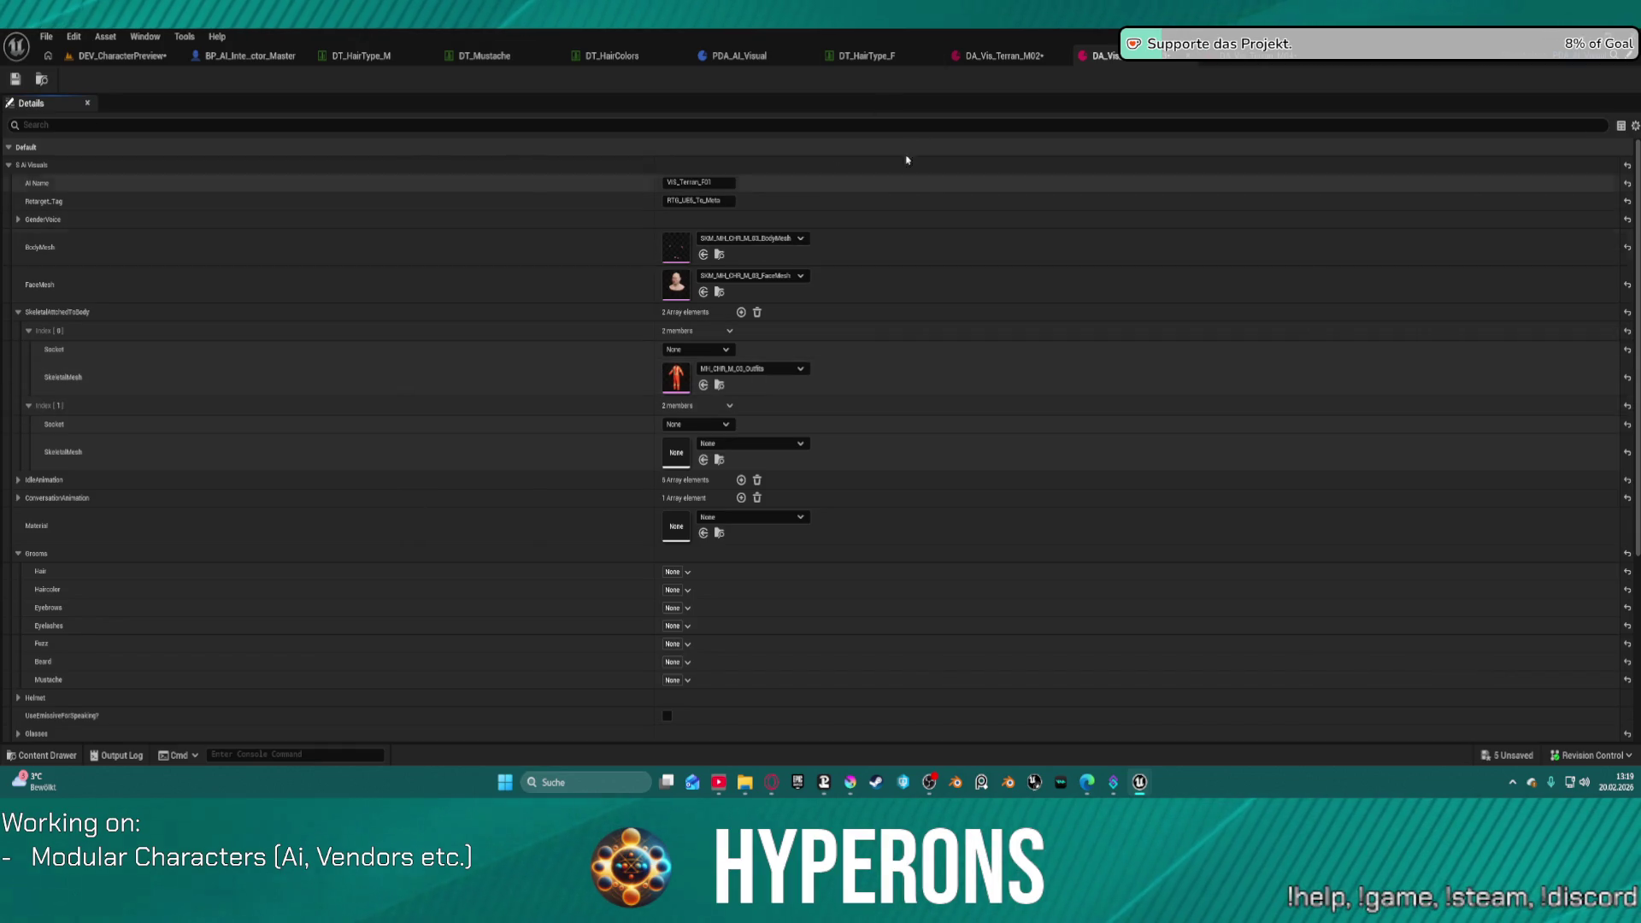
Step: Collapse and re-expand the attached mesh entries, comparing the M_03 and M_05 data assets
left_click(508, 331)
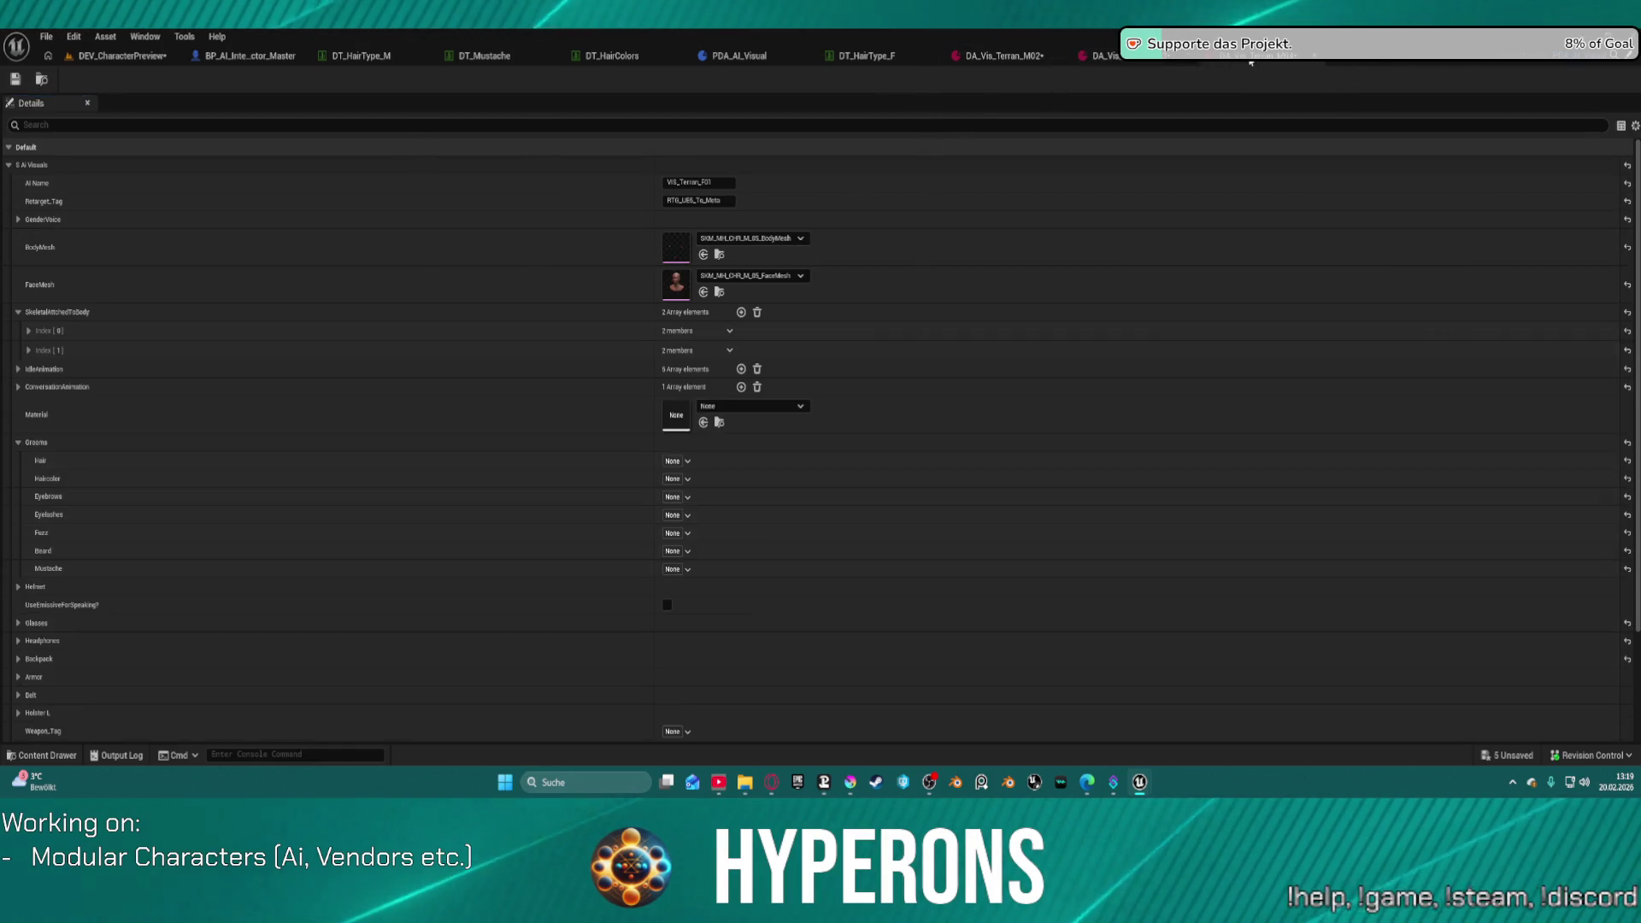
left_click(508, 349)
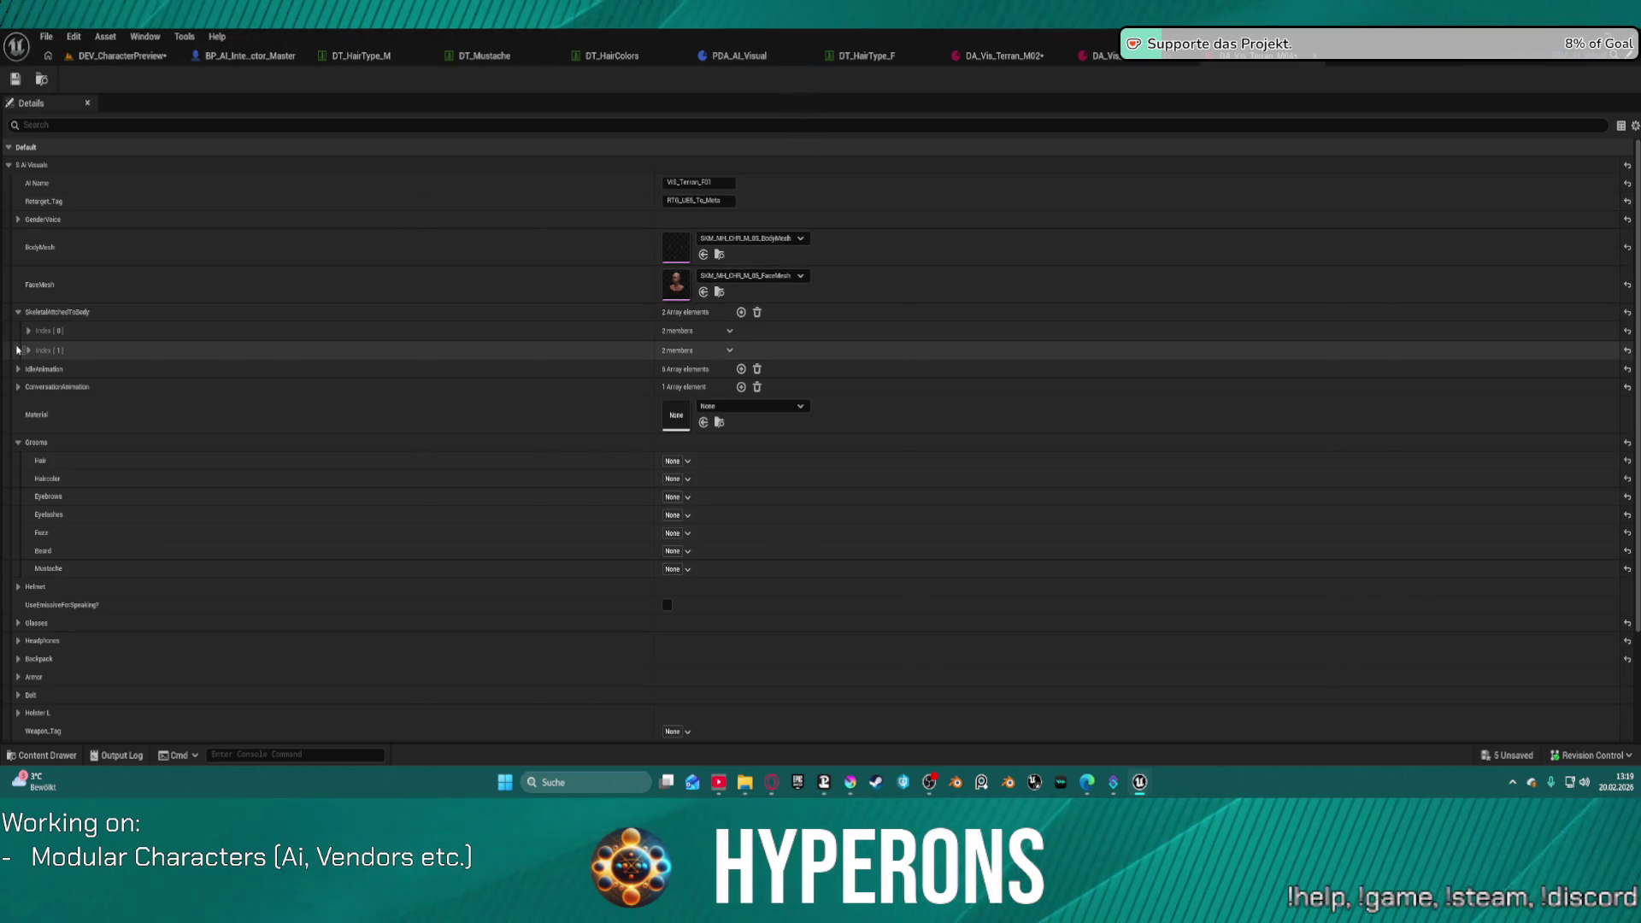
left_click(18, 349)
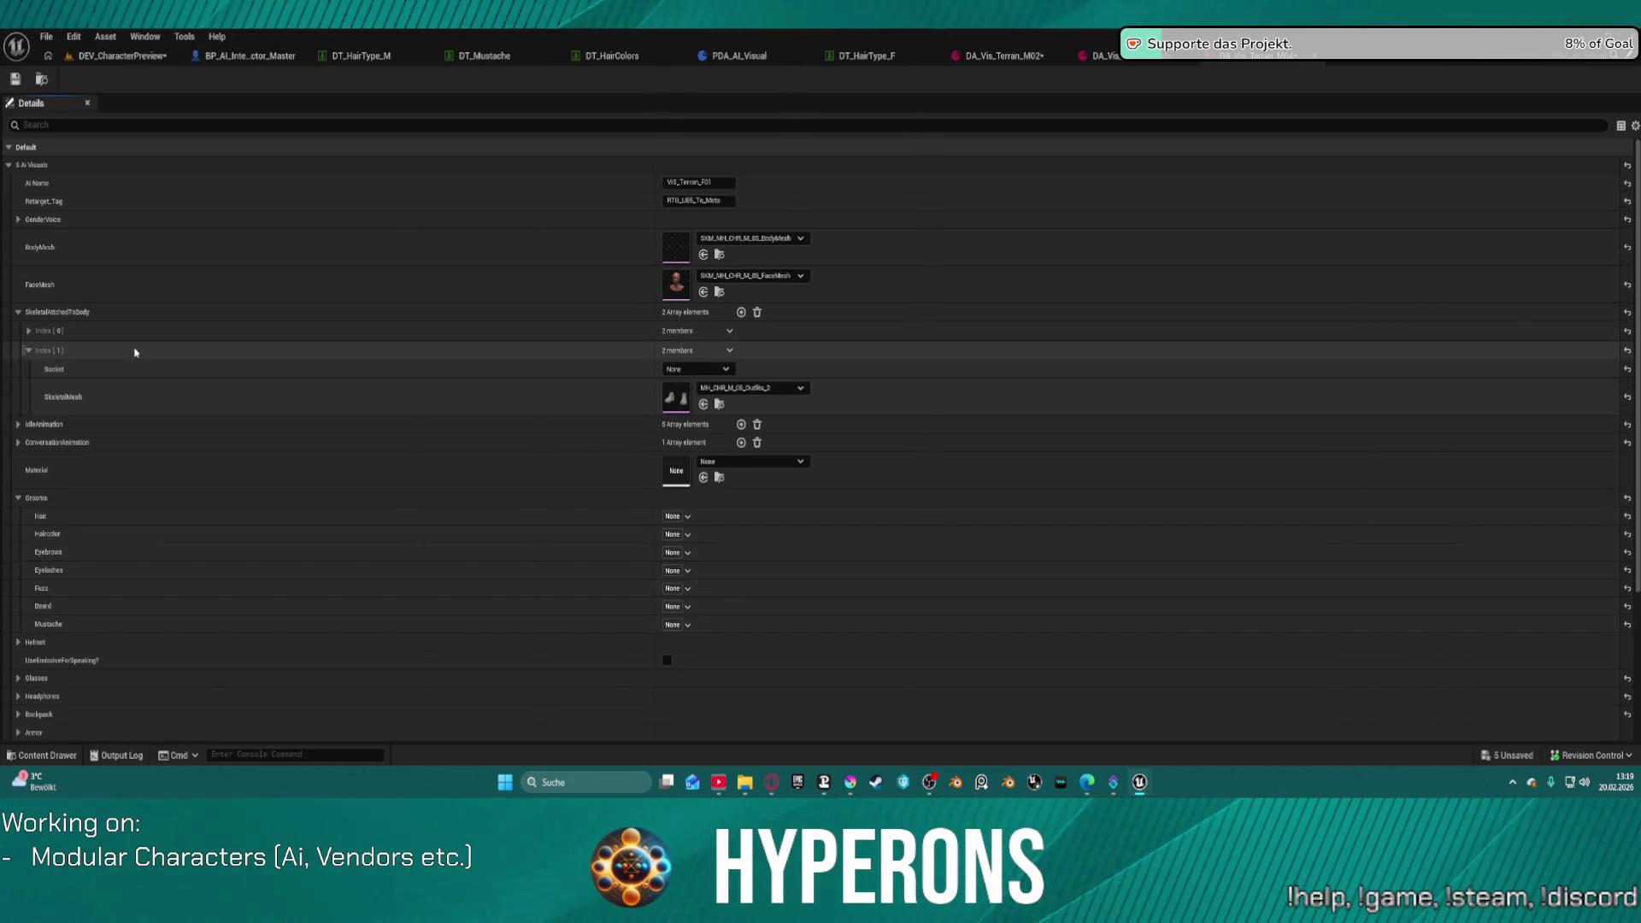
left_click(1149, 57)
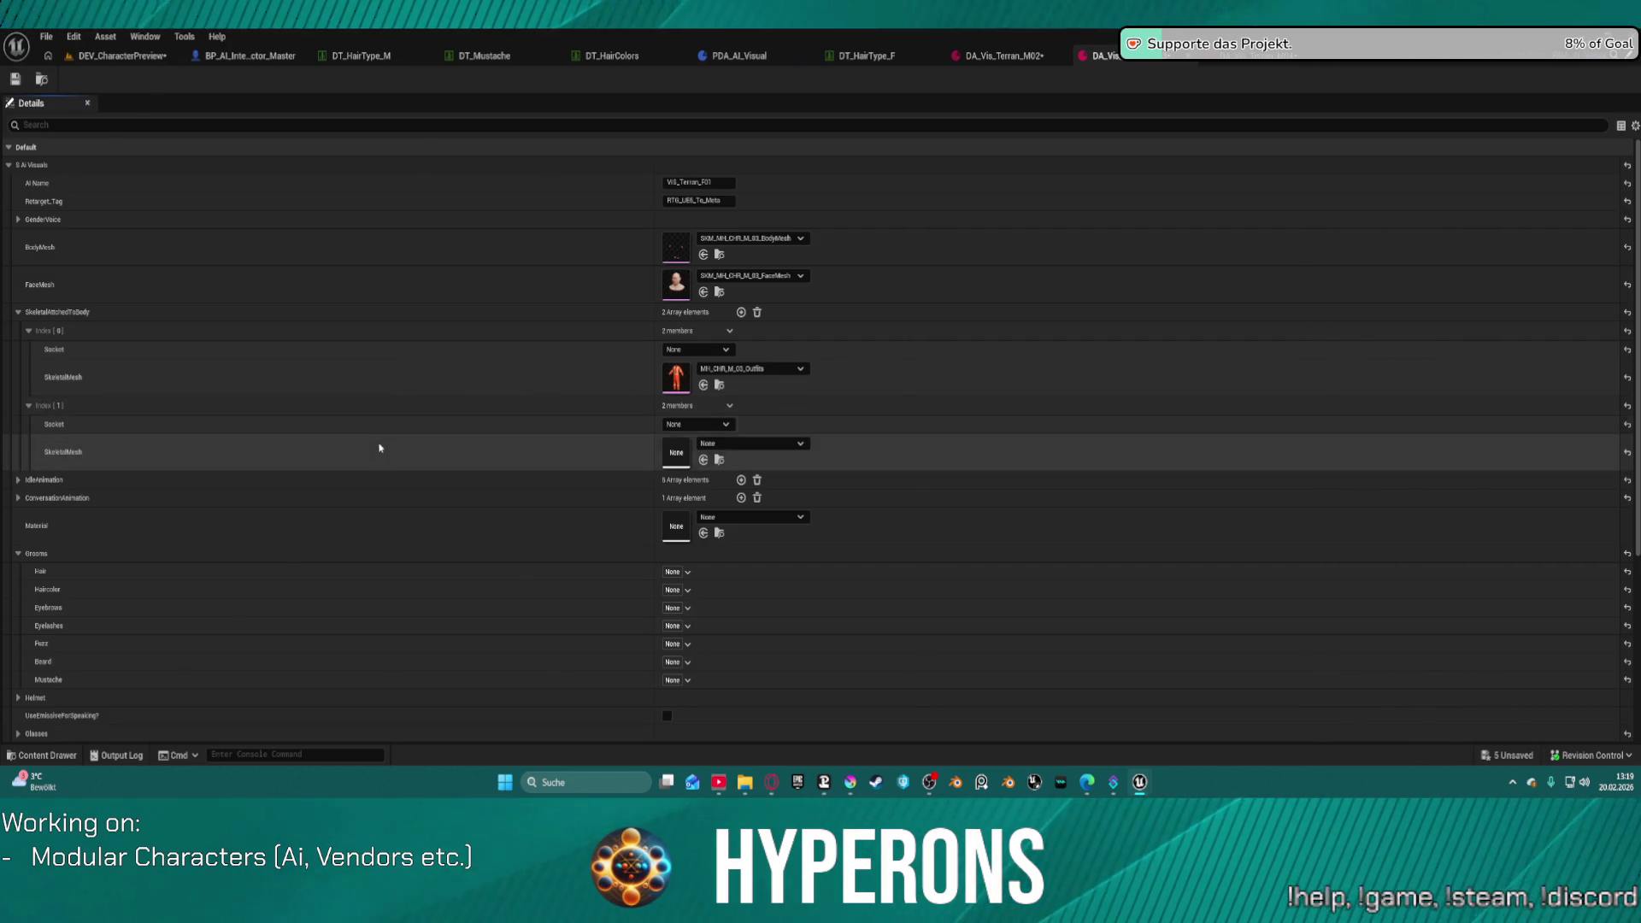
left_click(1260, 55)
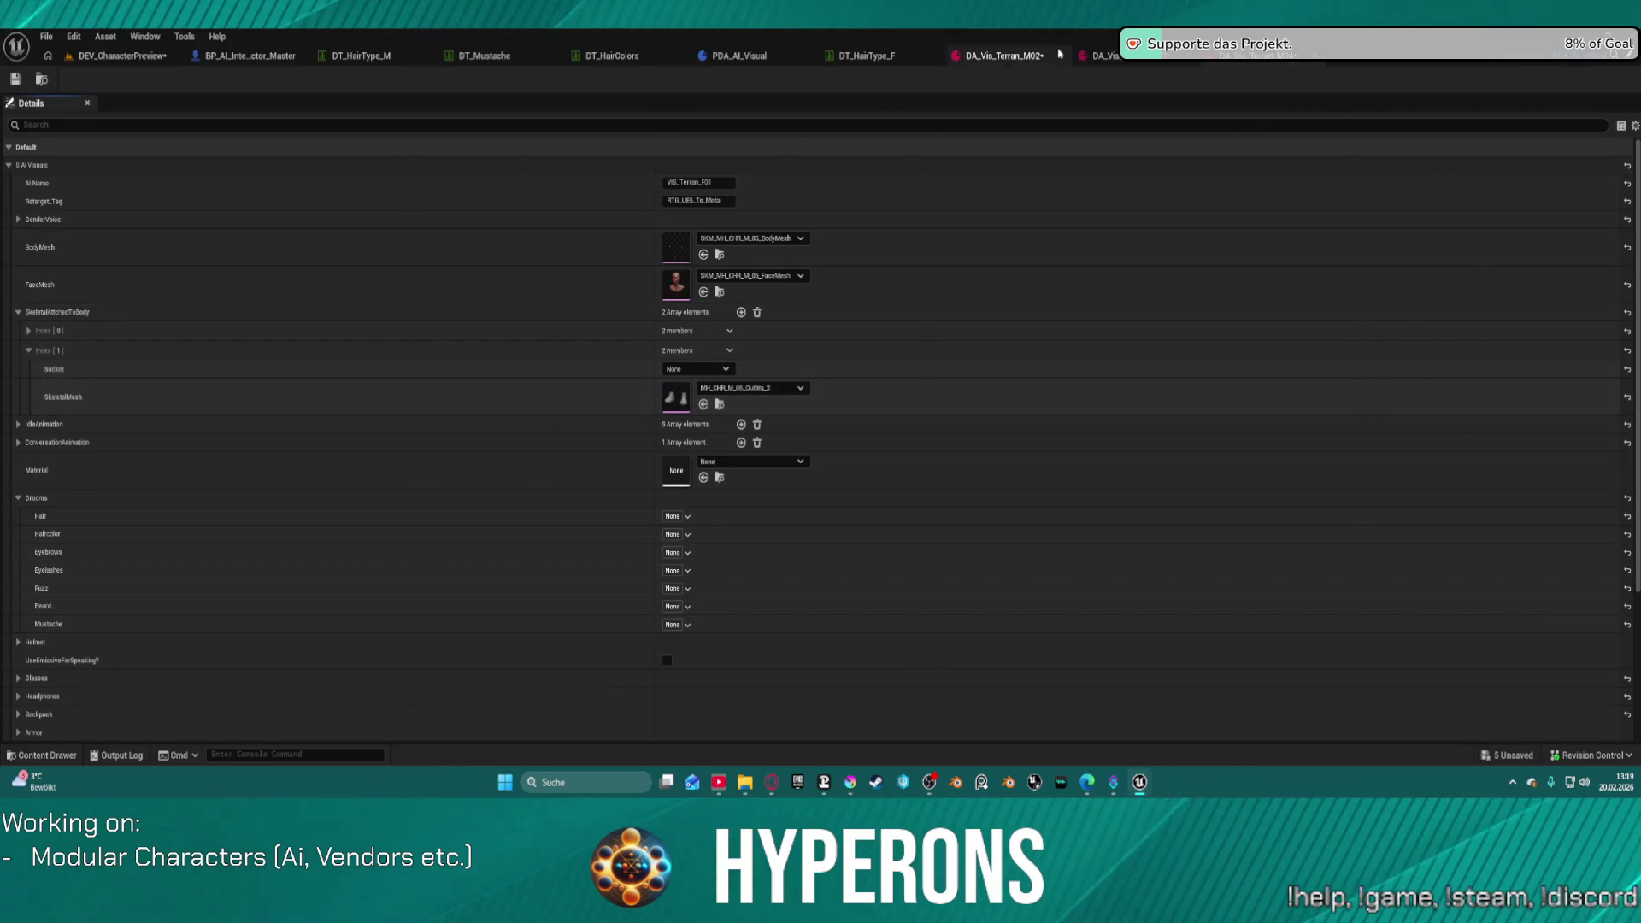
left_click(1090, 60)
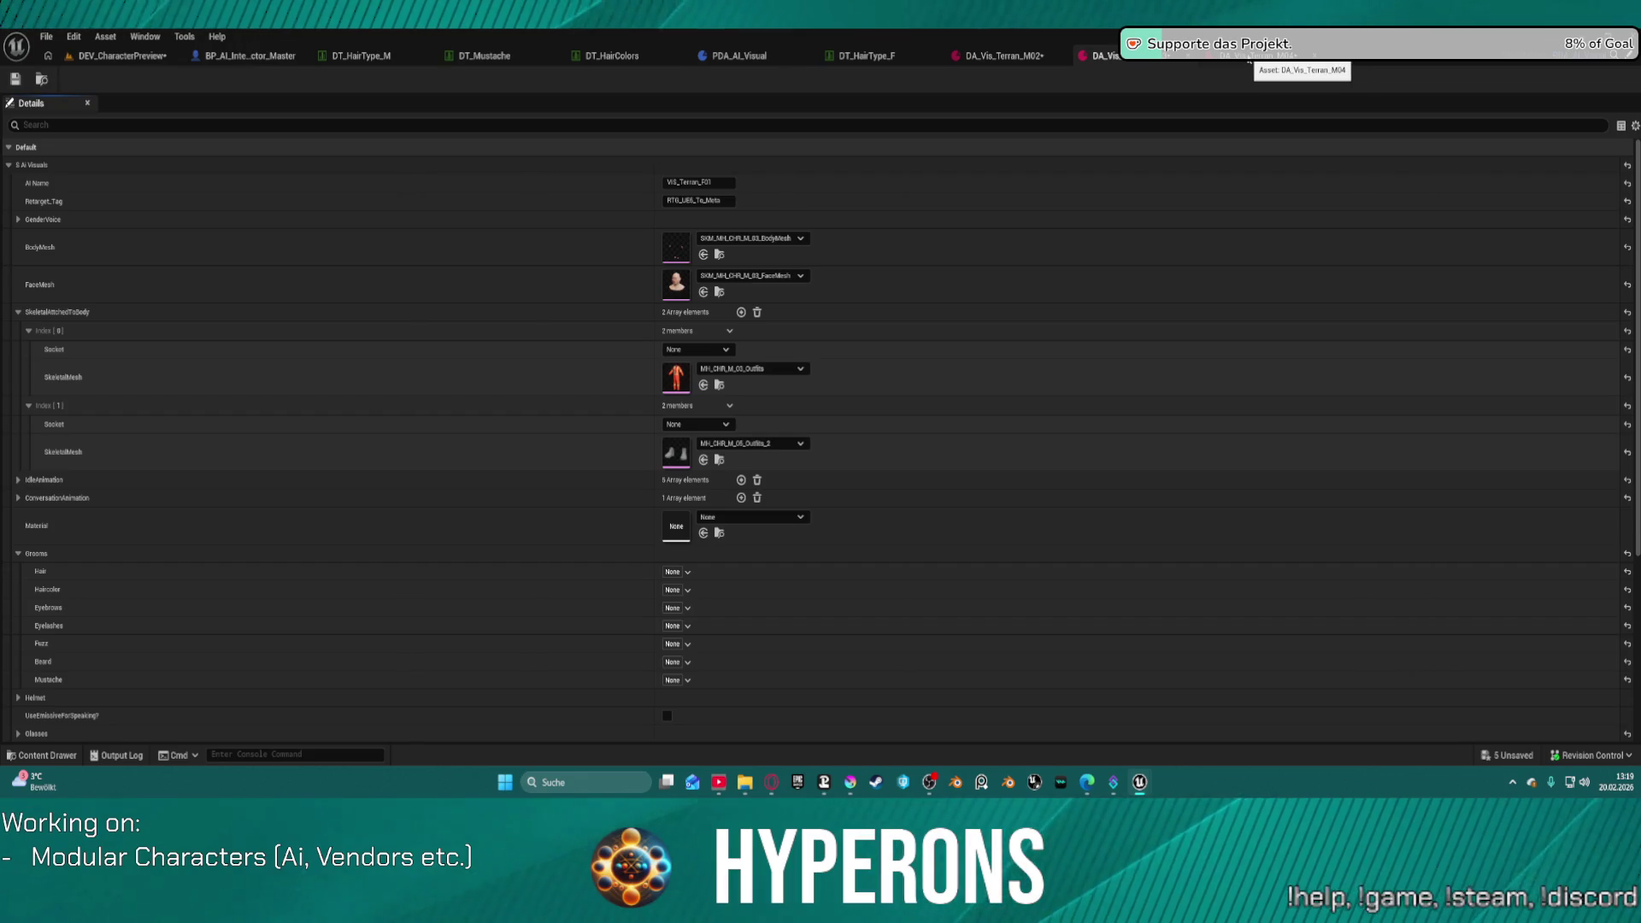
Step: In DA_Vis_Terran_M04, add a third SkeletalAttachedToBody entry and expand Index [0]
left_click(1248, 59)
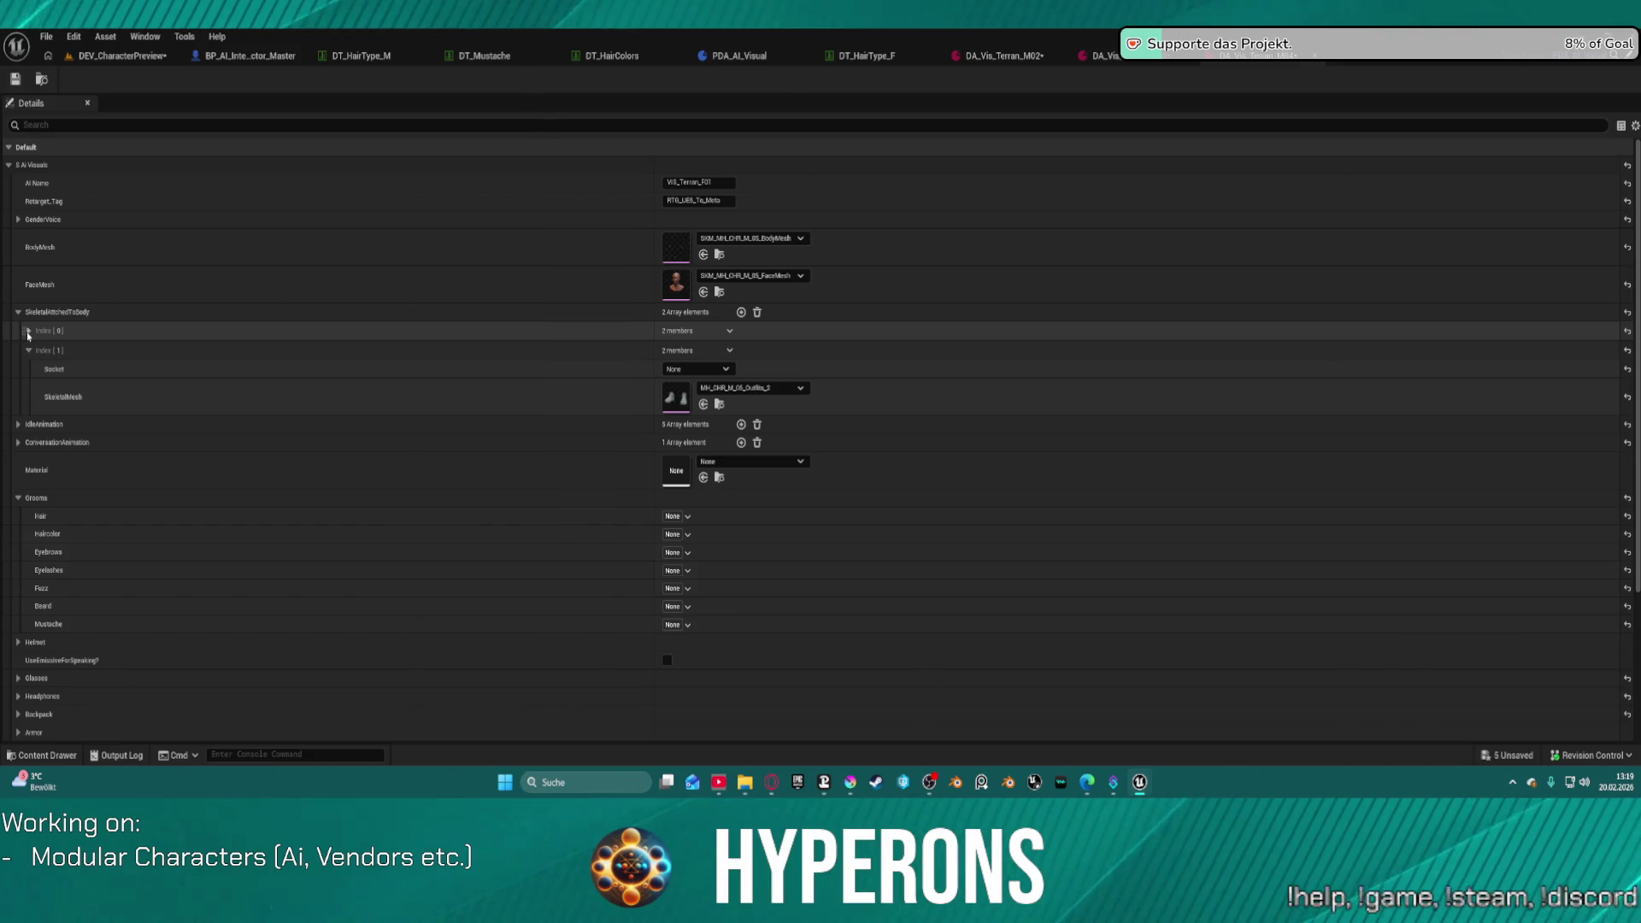
left_click(729, 350)
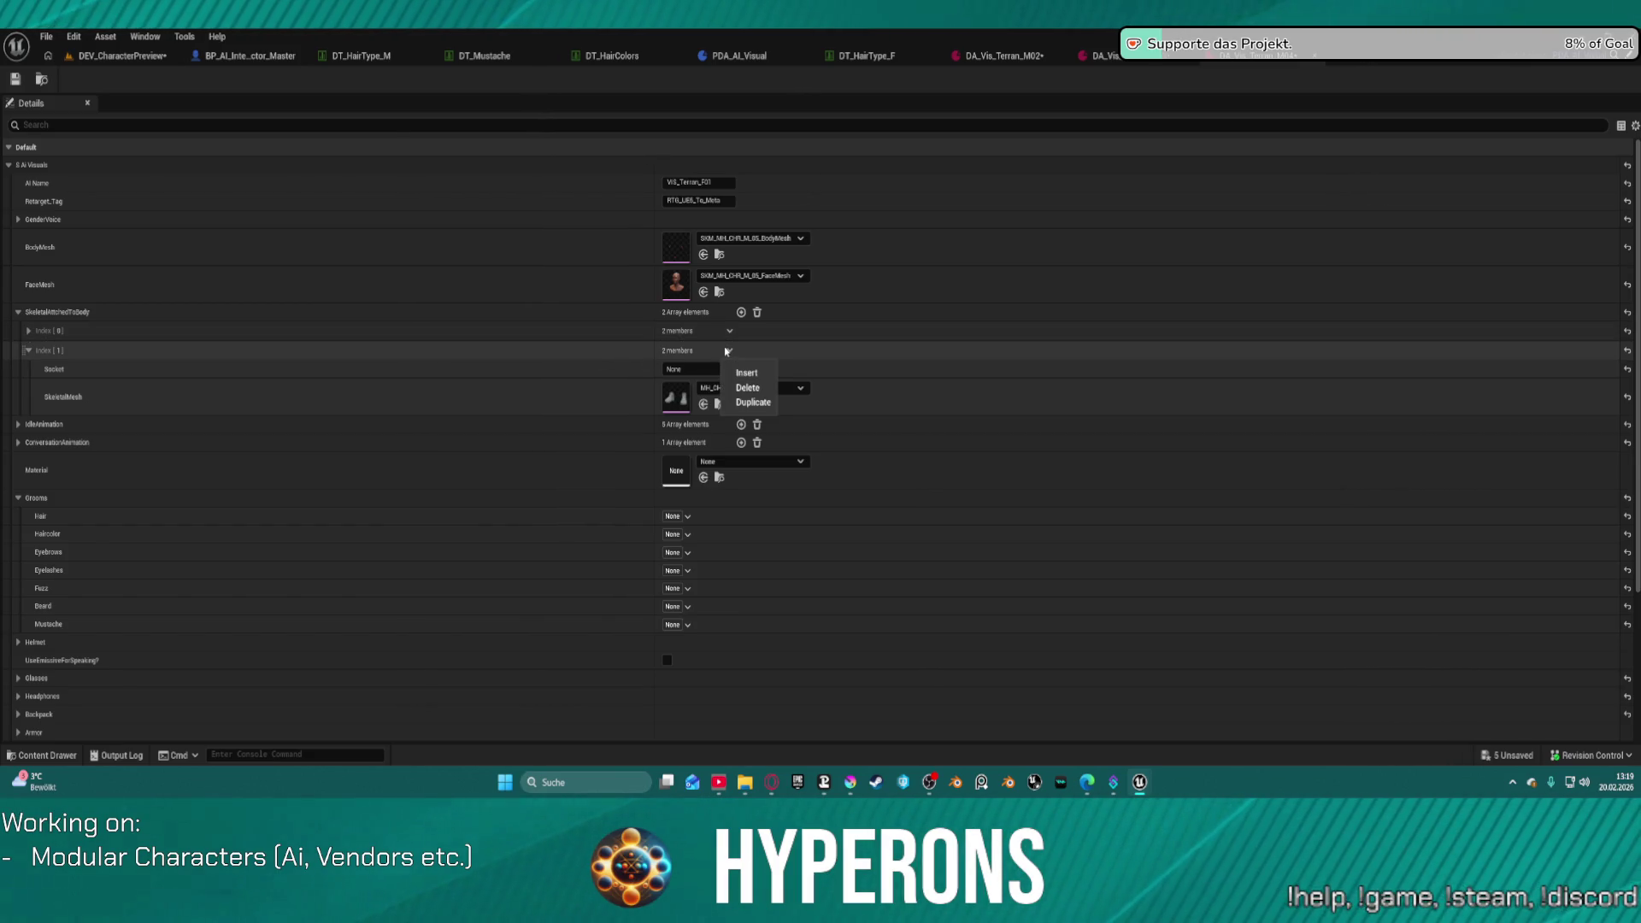
key("Escape")
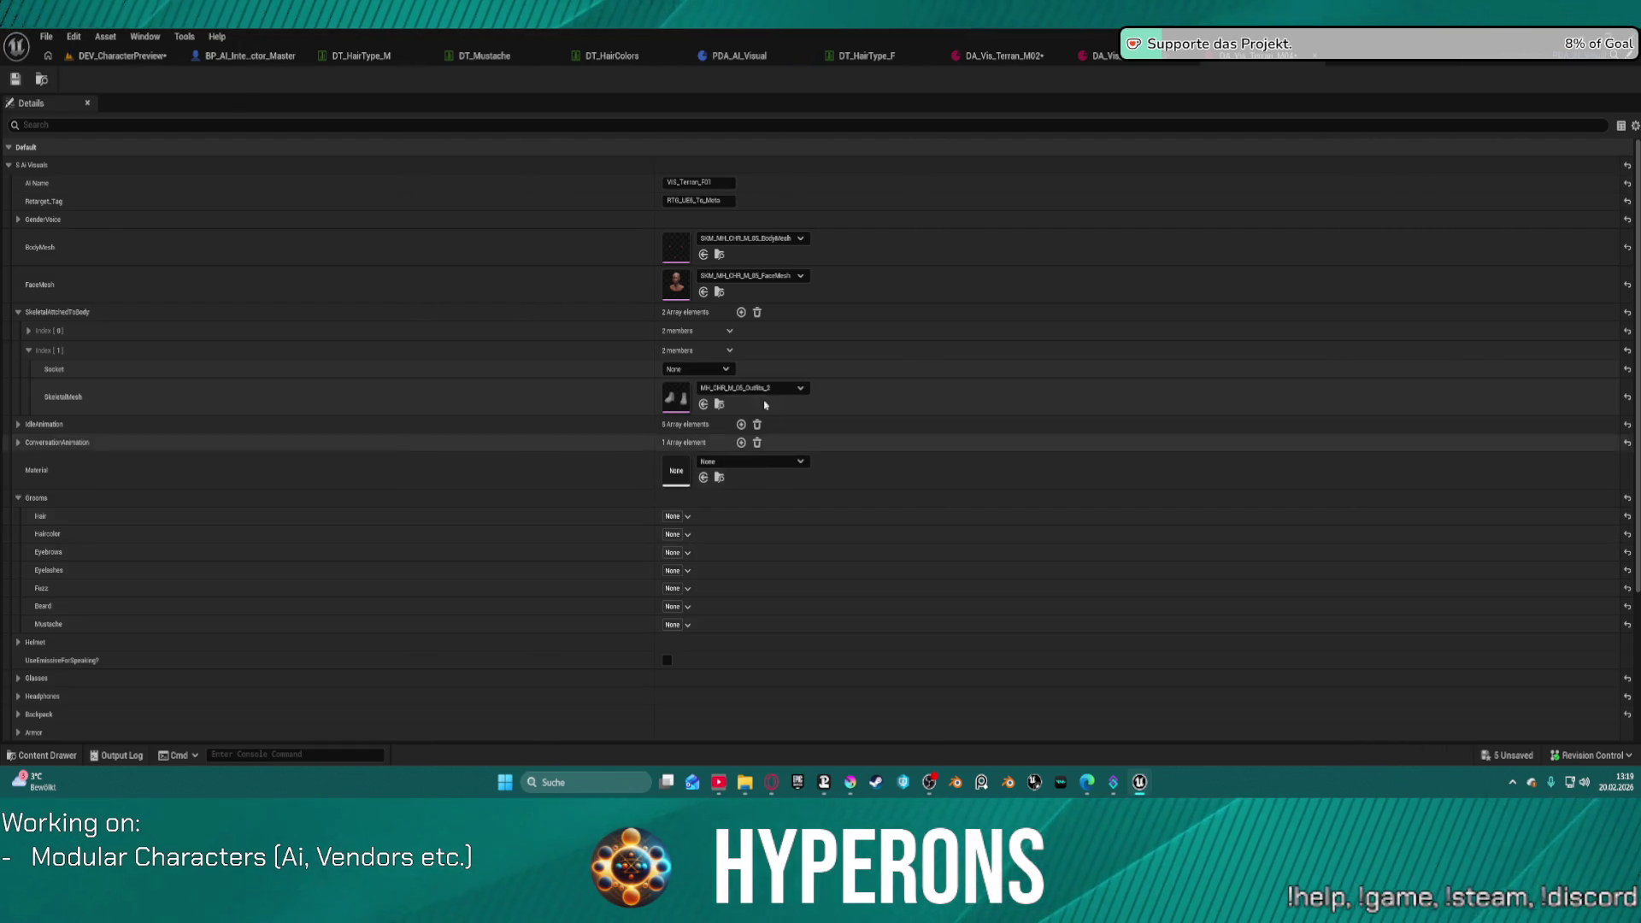
left_click(741, 312)
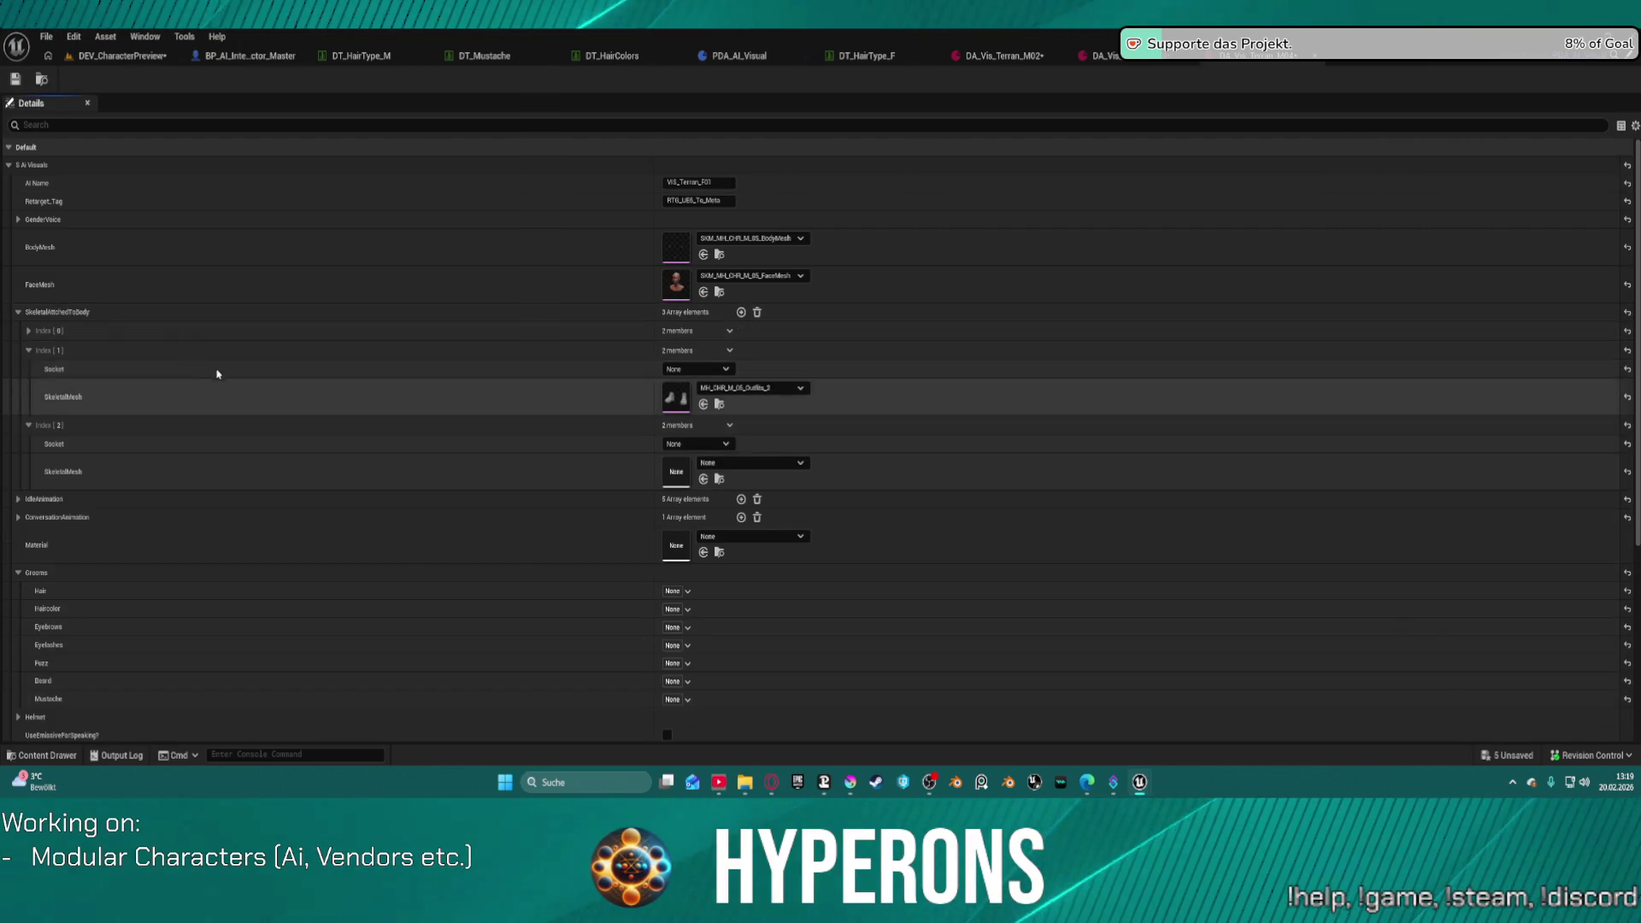
left_click(28, 331)
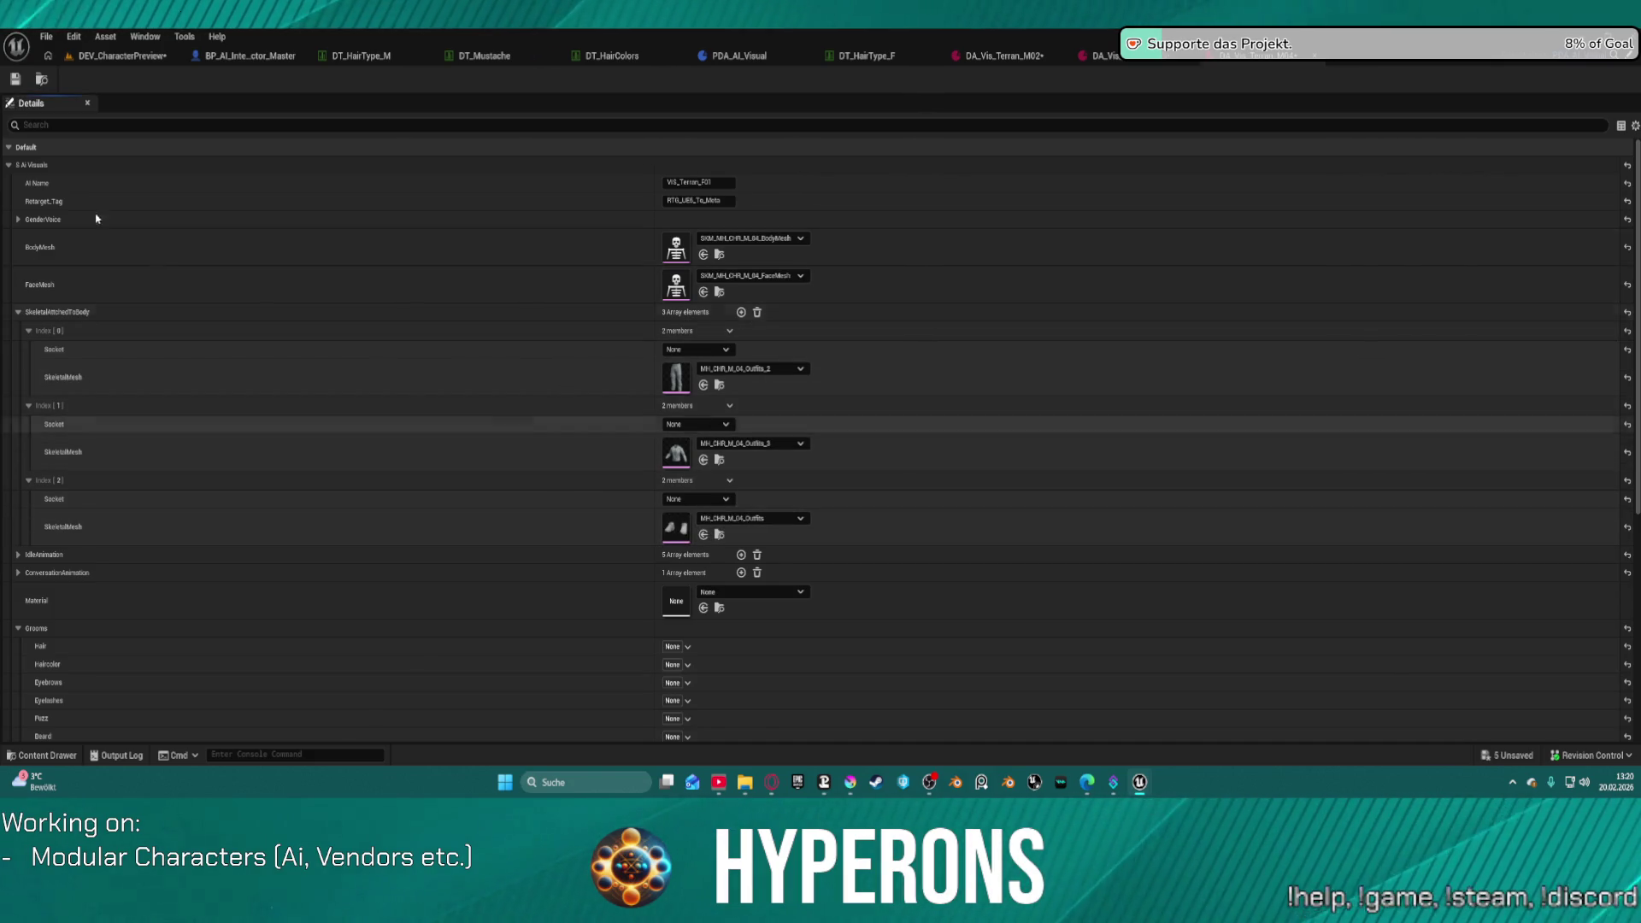
Step: Save the M_04 data asset and go back to DEV_CharacterPreview
left_click(11, 81)
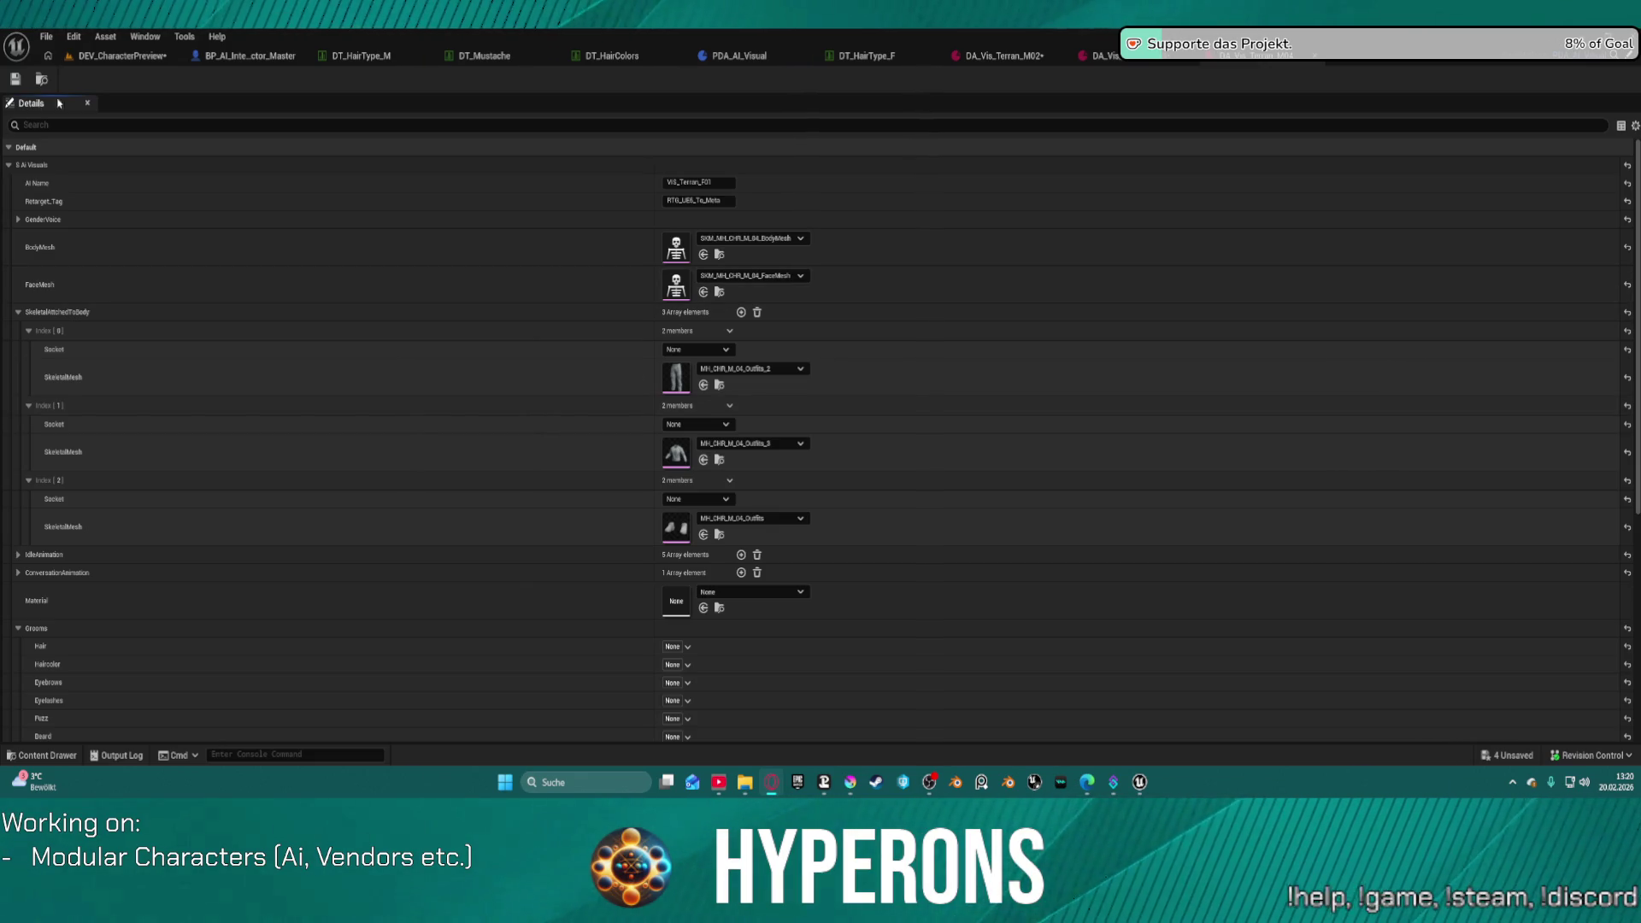
left_click(113, 62)
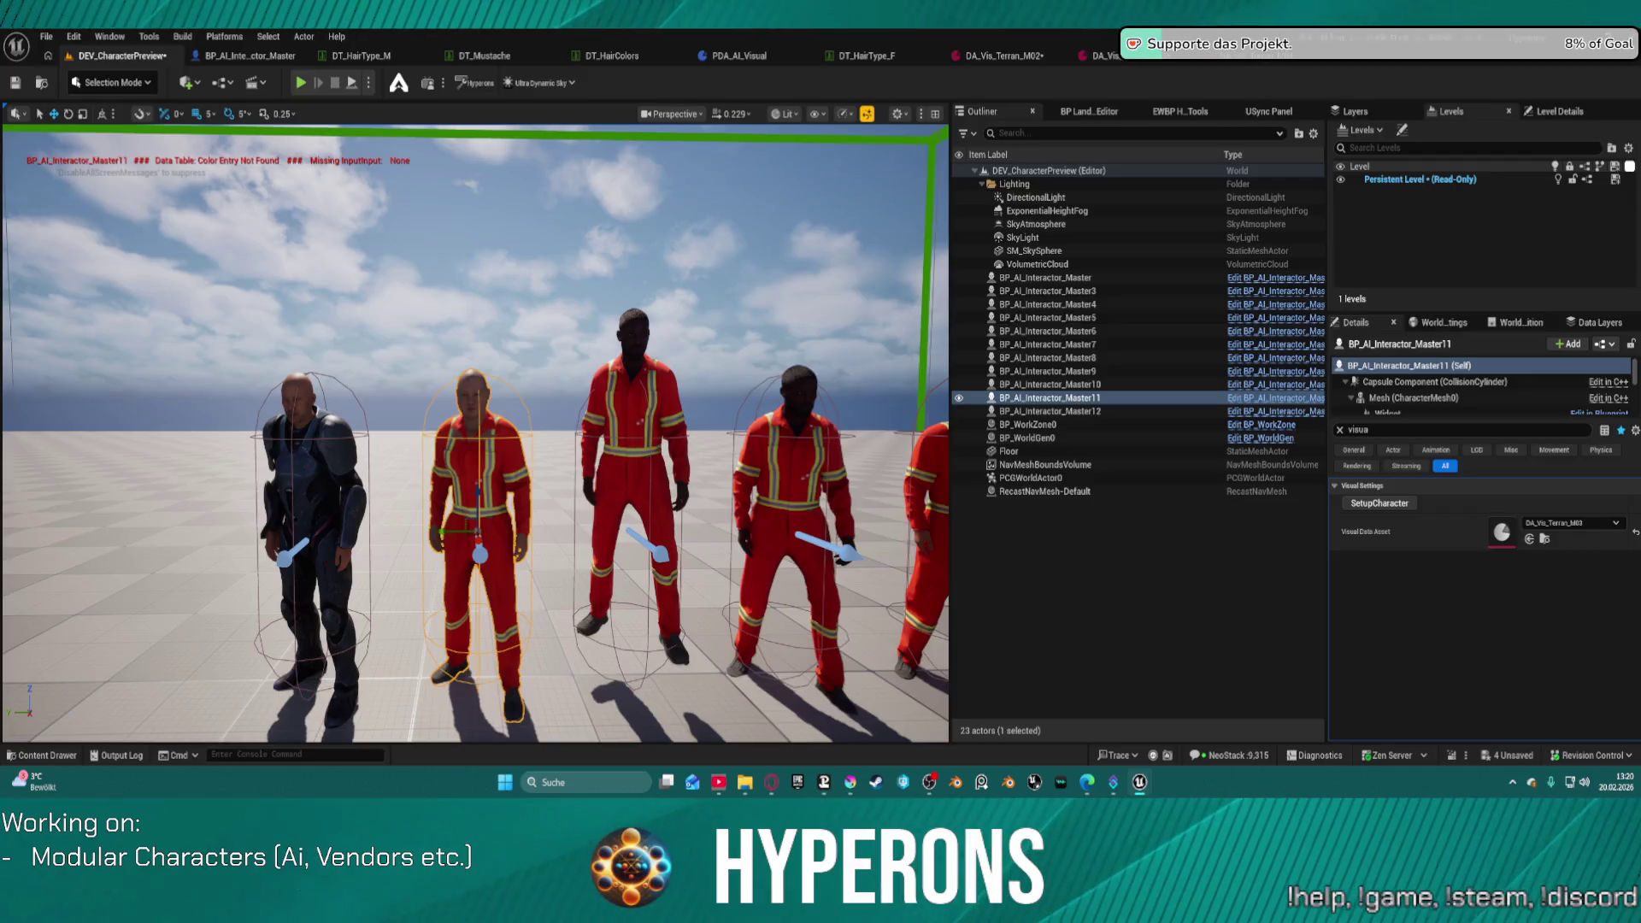
Step: Assign DA_Vis_Terran_M04 as BP_AI_Interactor_Master10's Visual Data Asset
left_click(1551, 522)
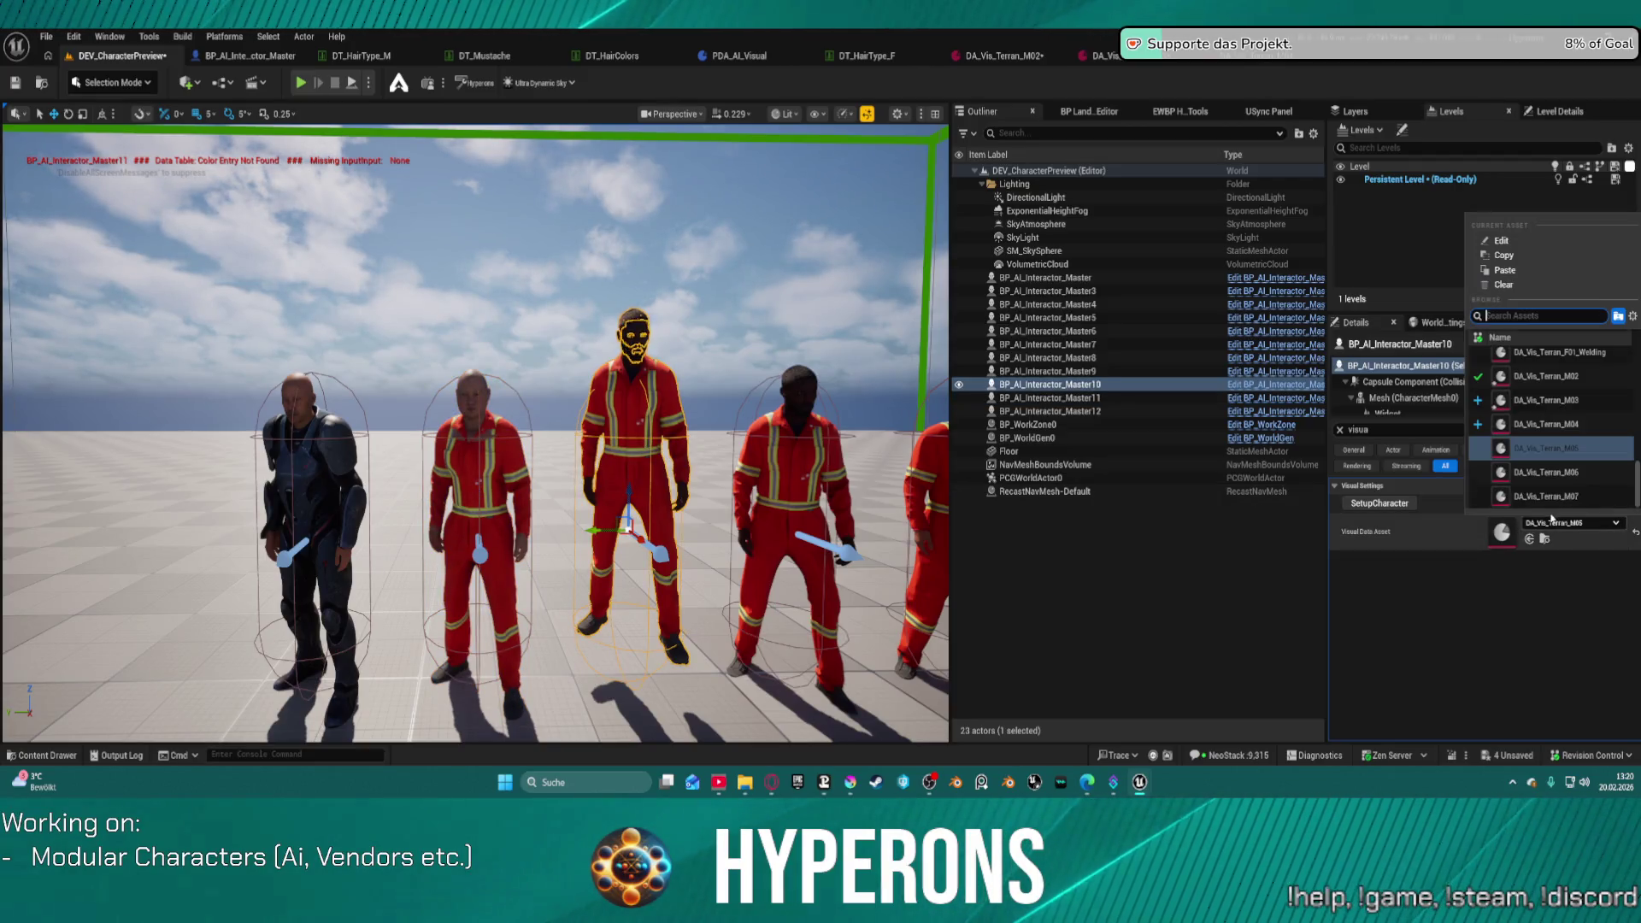
left_click(1547, 424)
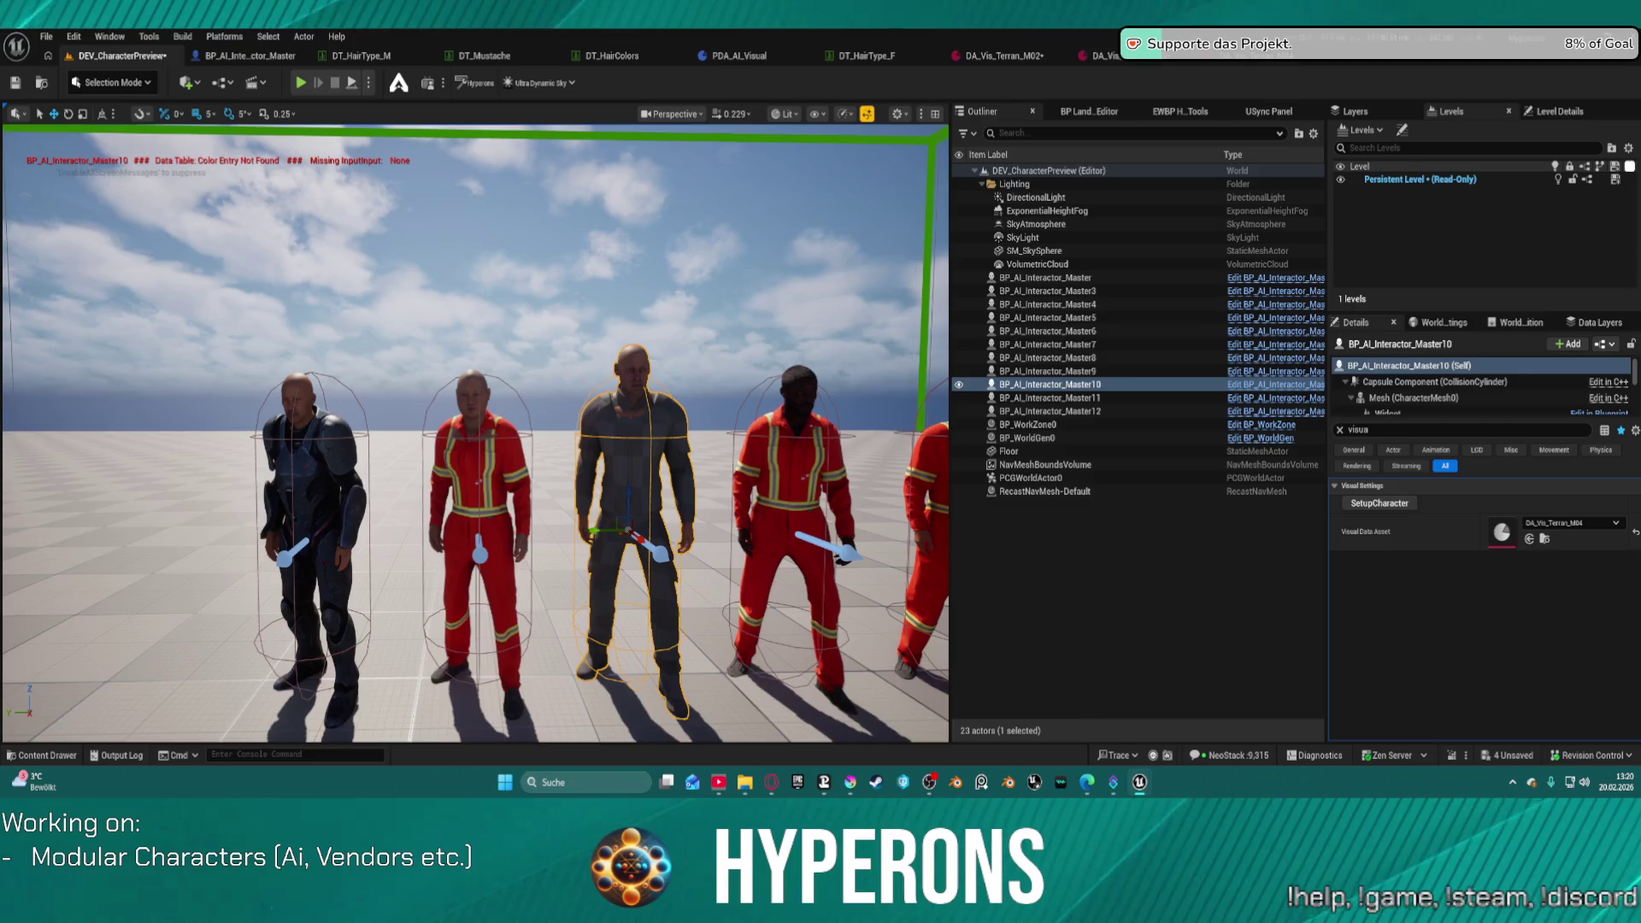
scroll(810, 416, "up", 10)
scroll(810, 417, "down", 8)
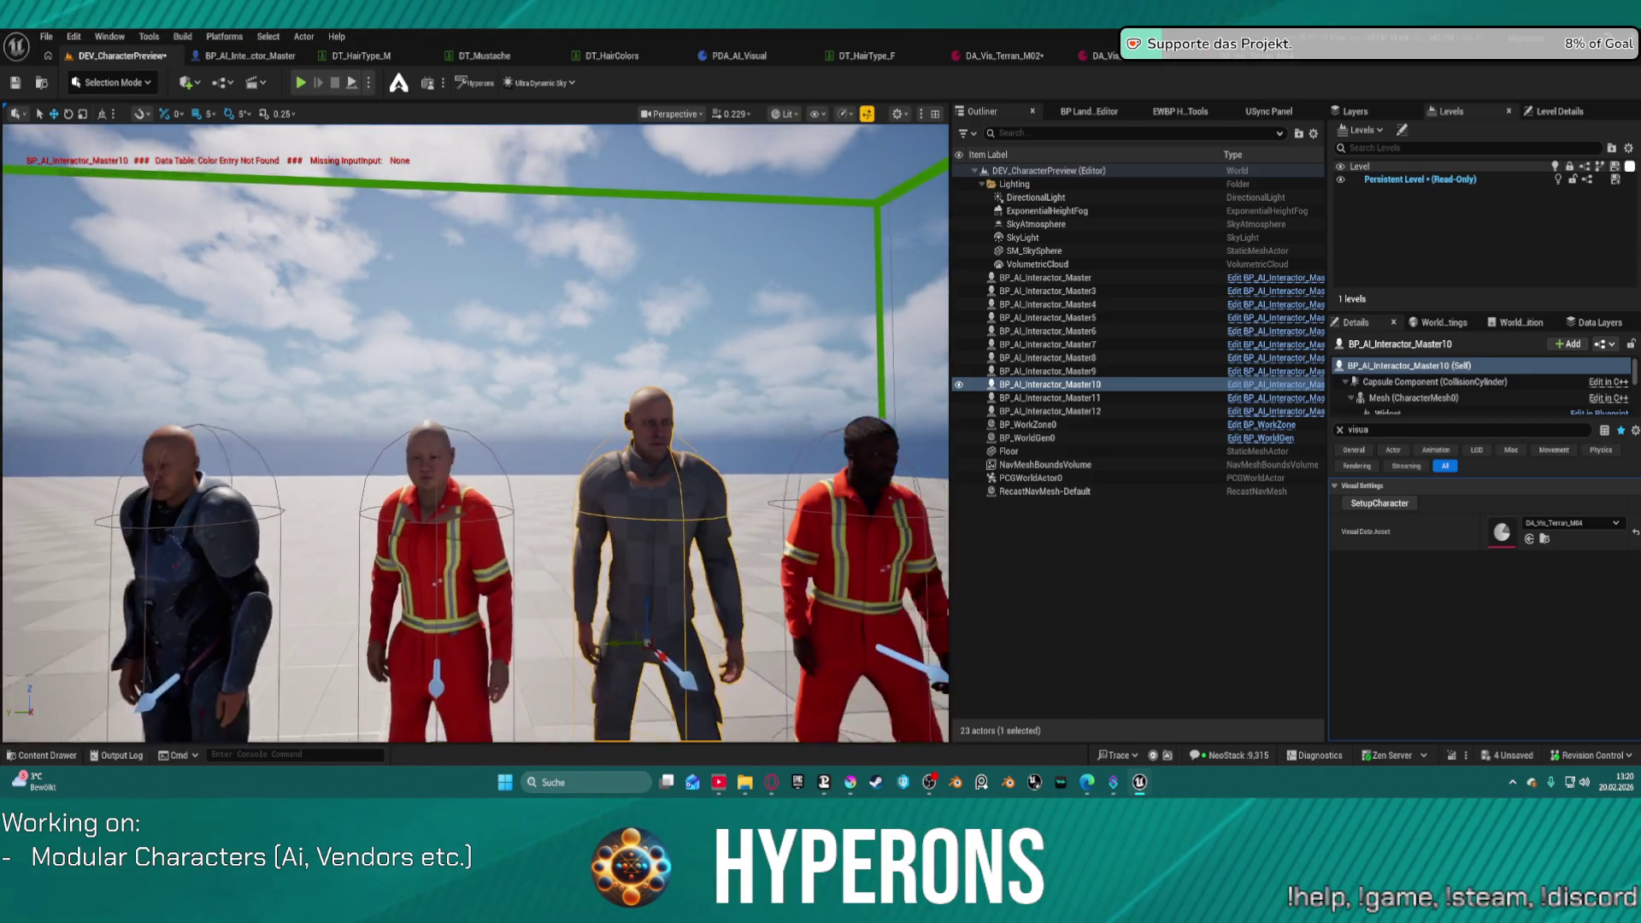
scroll(475, 428, "up", 8)
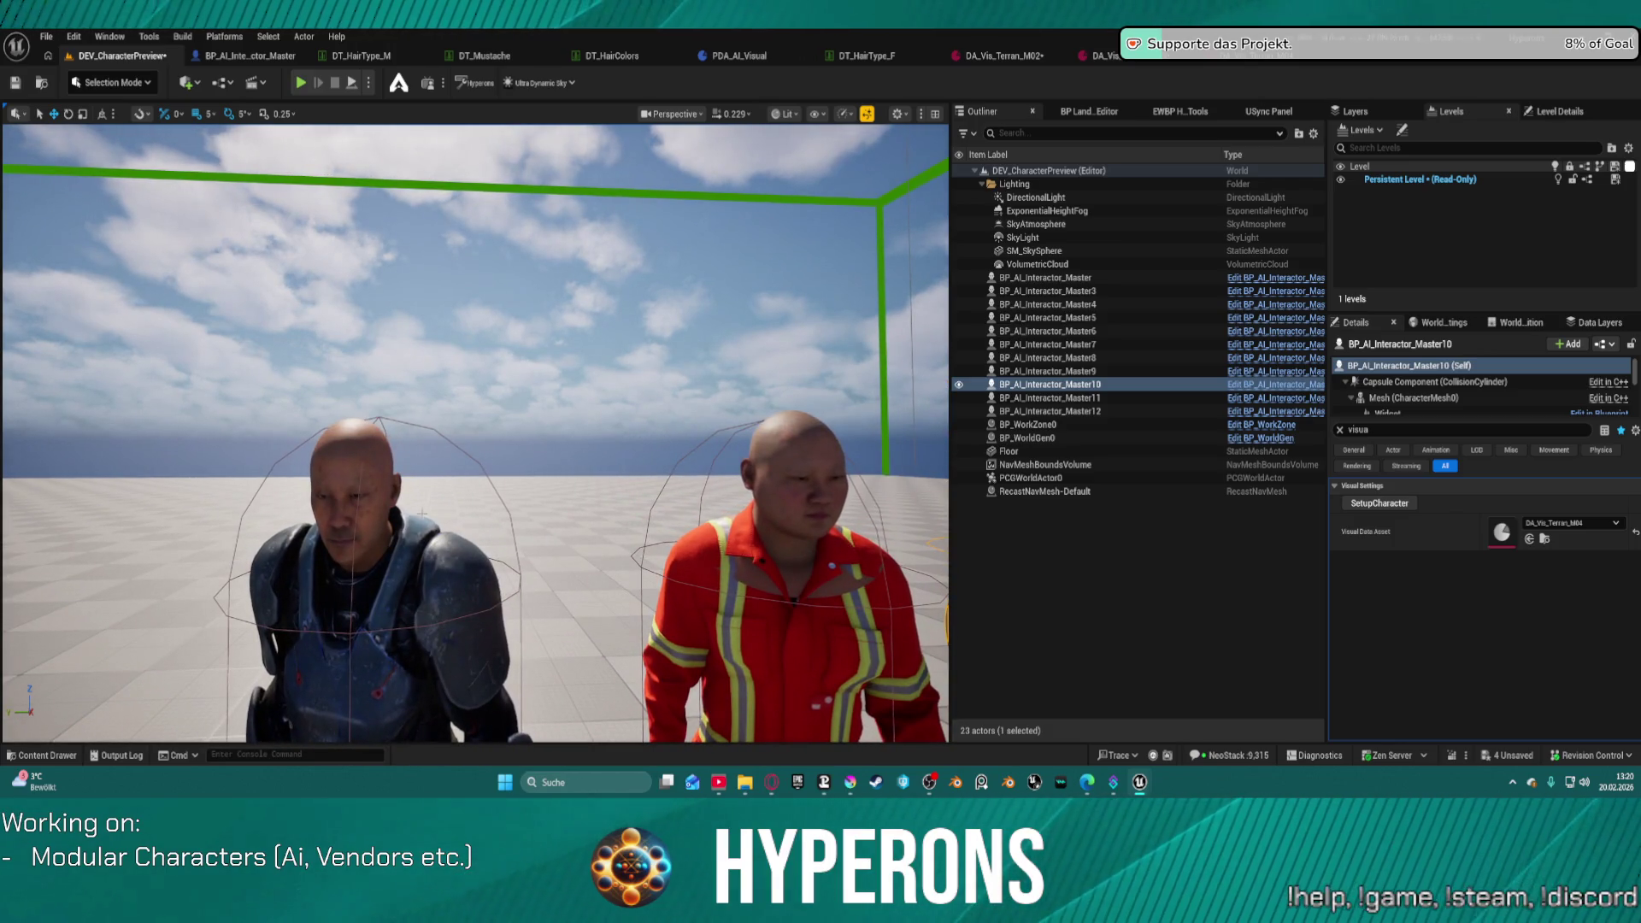
scroll(812, 612, "down", 6)
scroll(812, 611, "up", 8)
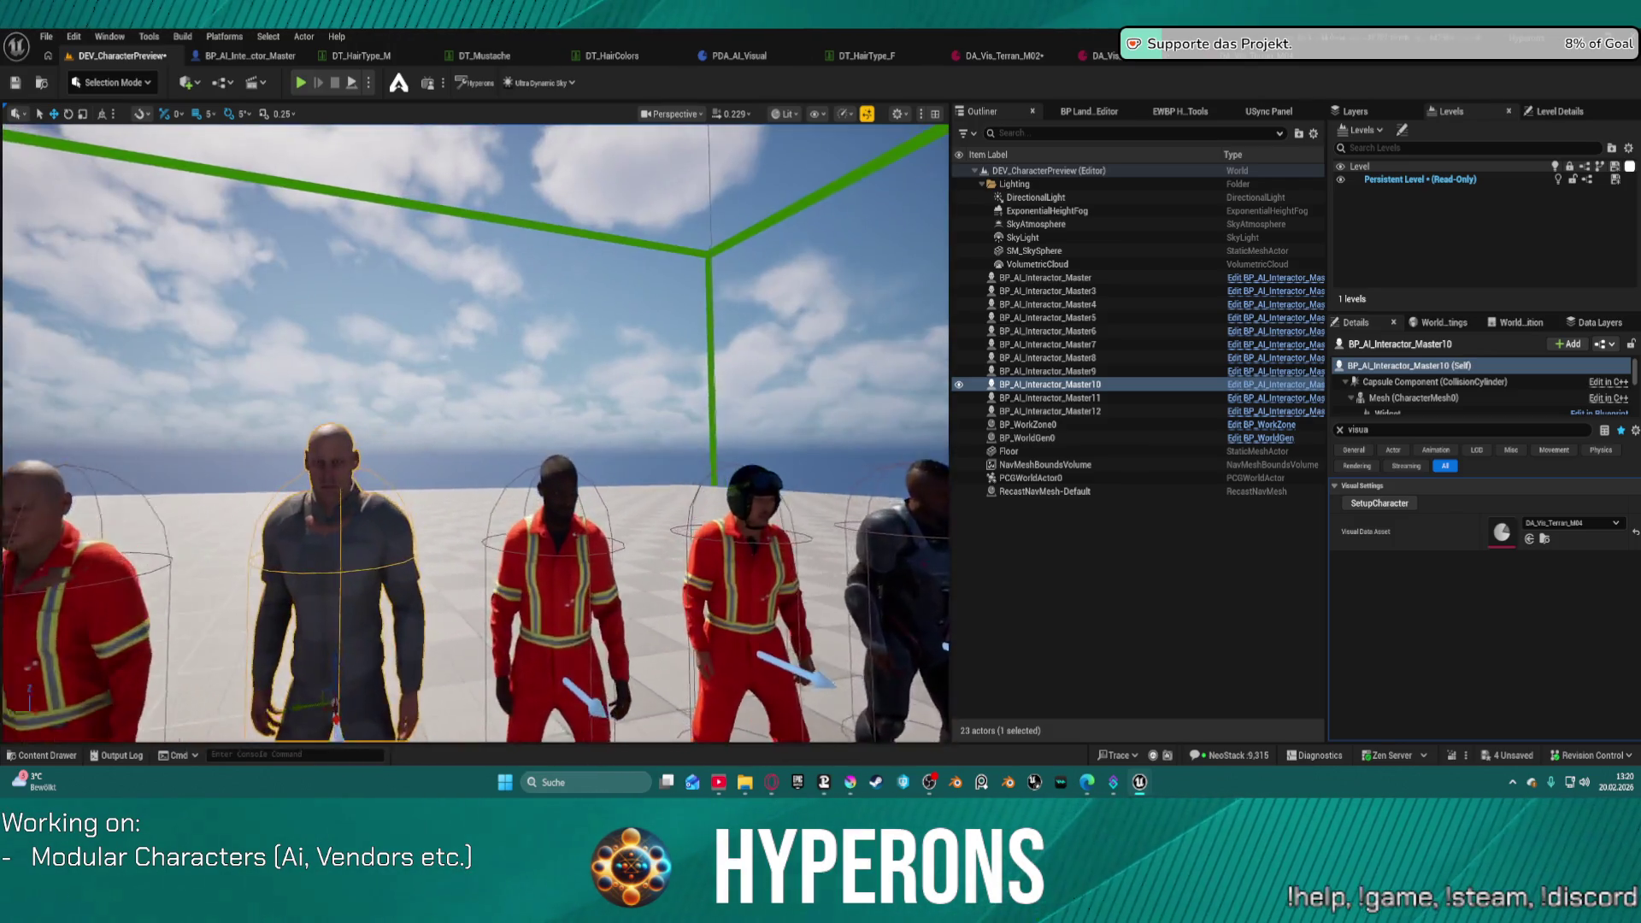
Step: Fly the camera around to inspect the characters from the side and behind
key("d")
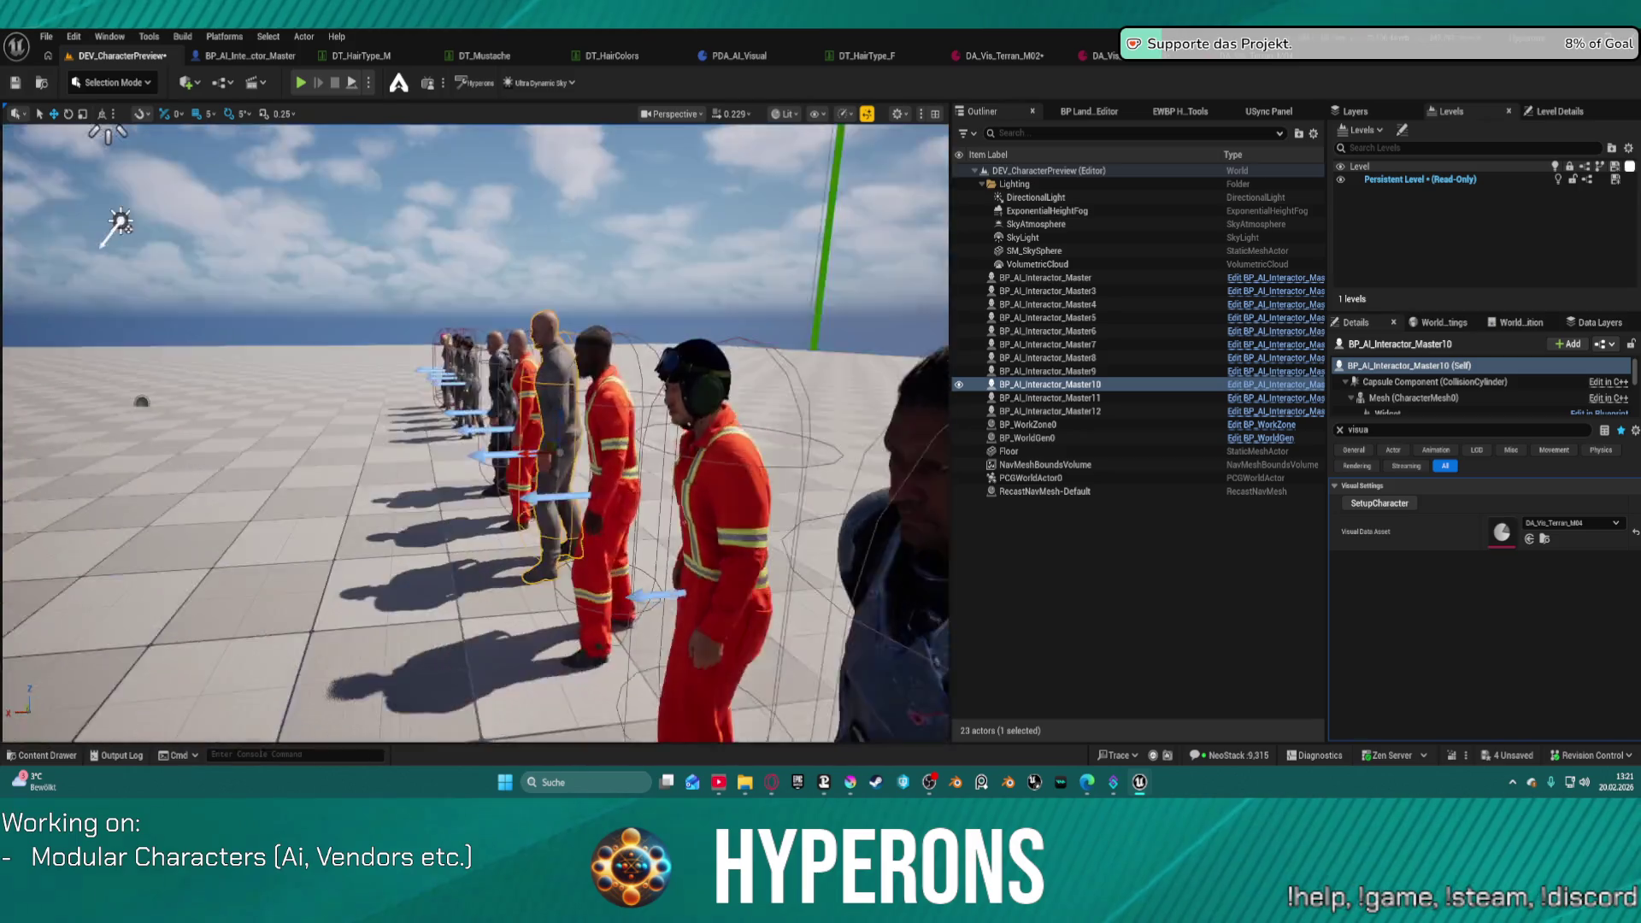
left_click_drag(110, 227, 612, 227)
mouse_move(476, 427)
left_mouse_down()
mouse_move(615, 428)
mouse_move(649, 410)
mouse_move(598, 444)
mouse_move(513, 427)
mouse_move(581, 410)
mouse_move(650, 427)
mouse_move(376, 411)
mouse_move(598, 427)
mouse_move(529, 427)
mouse_move(576, 449)
left_mouse_up()
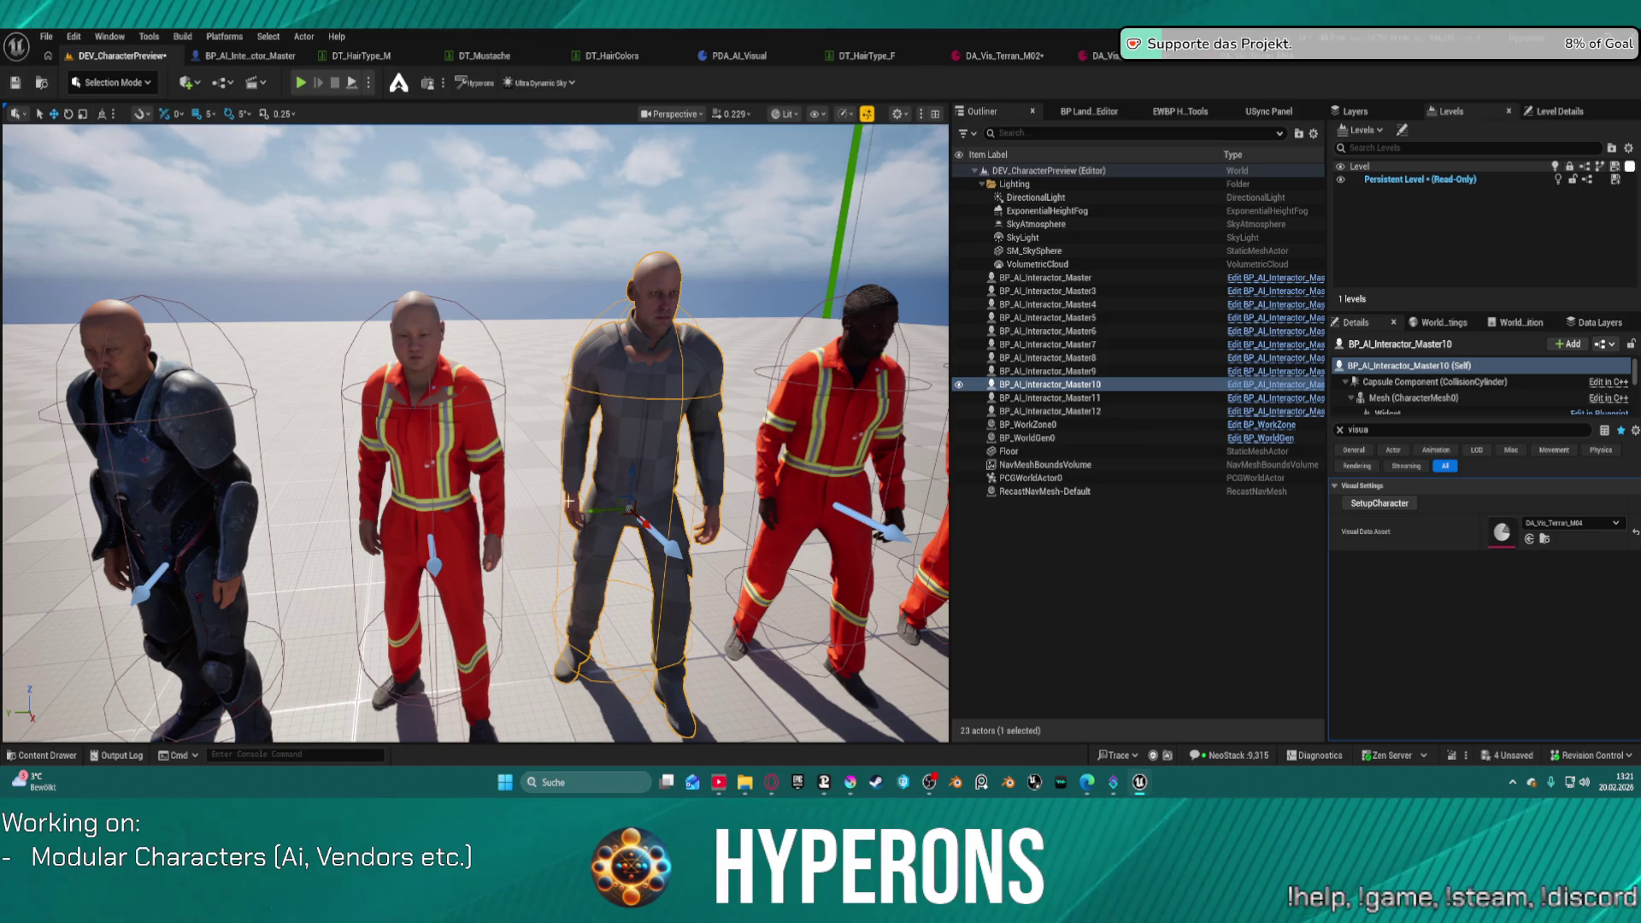
left_click_drag(658, 414, 605, 448)
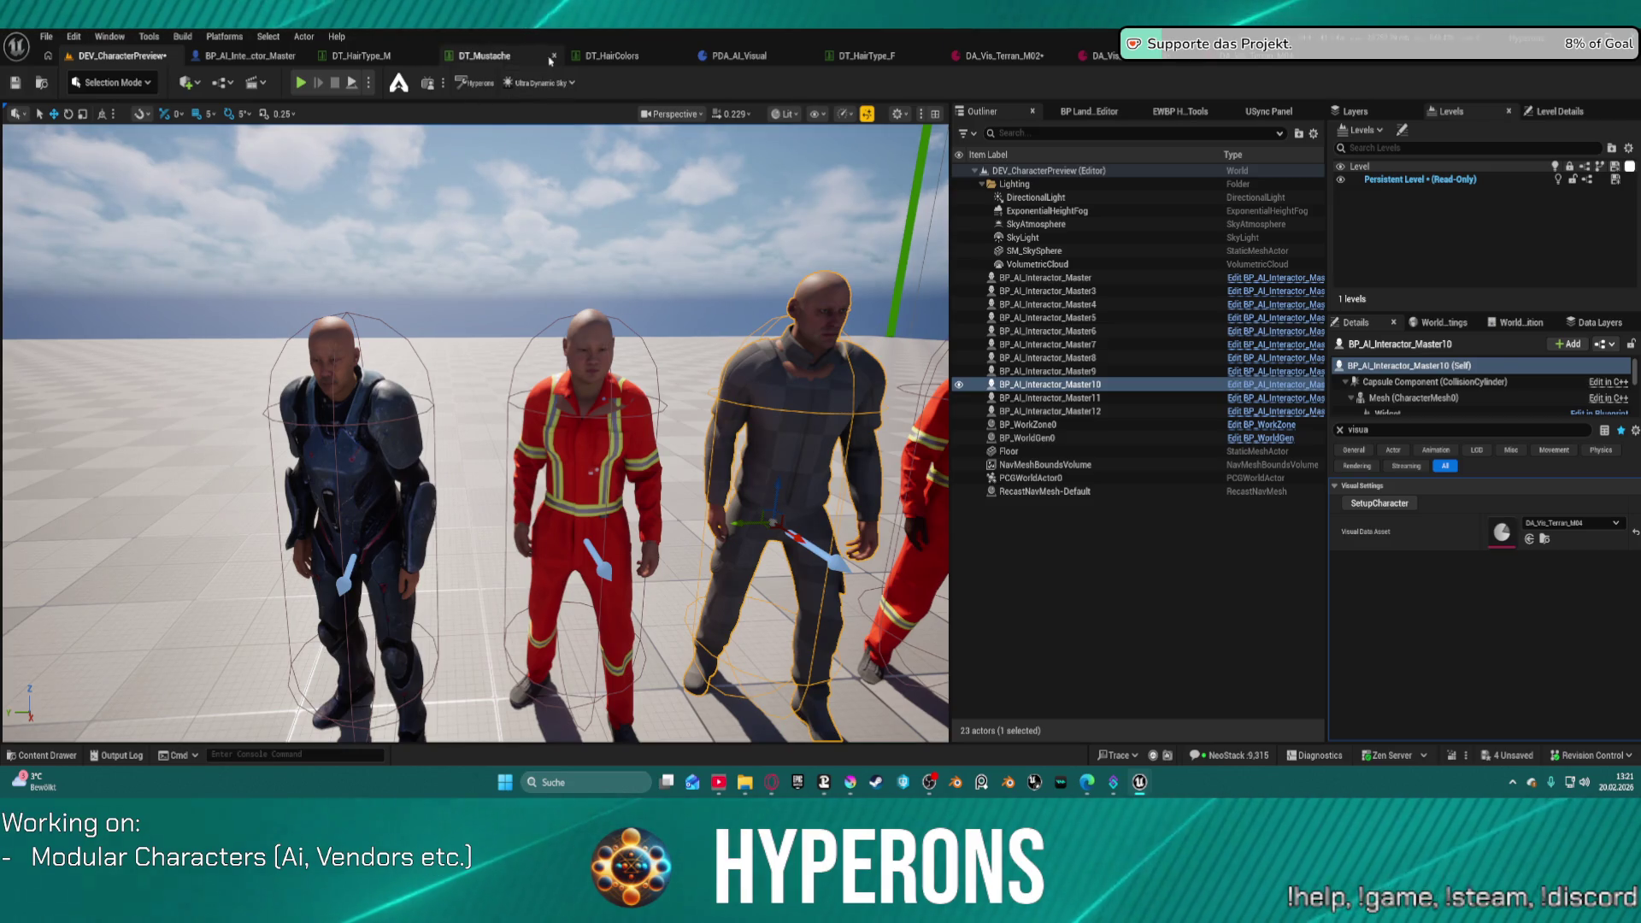
left_click(364, 58)
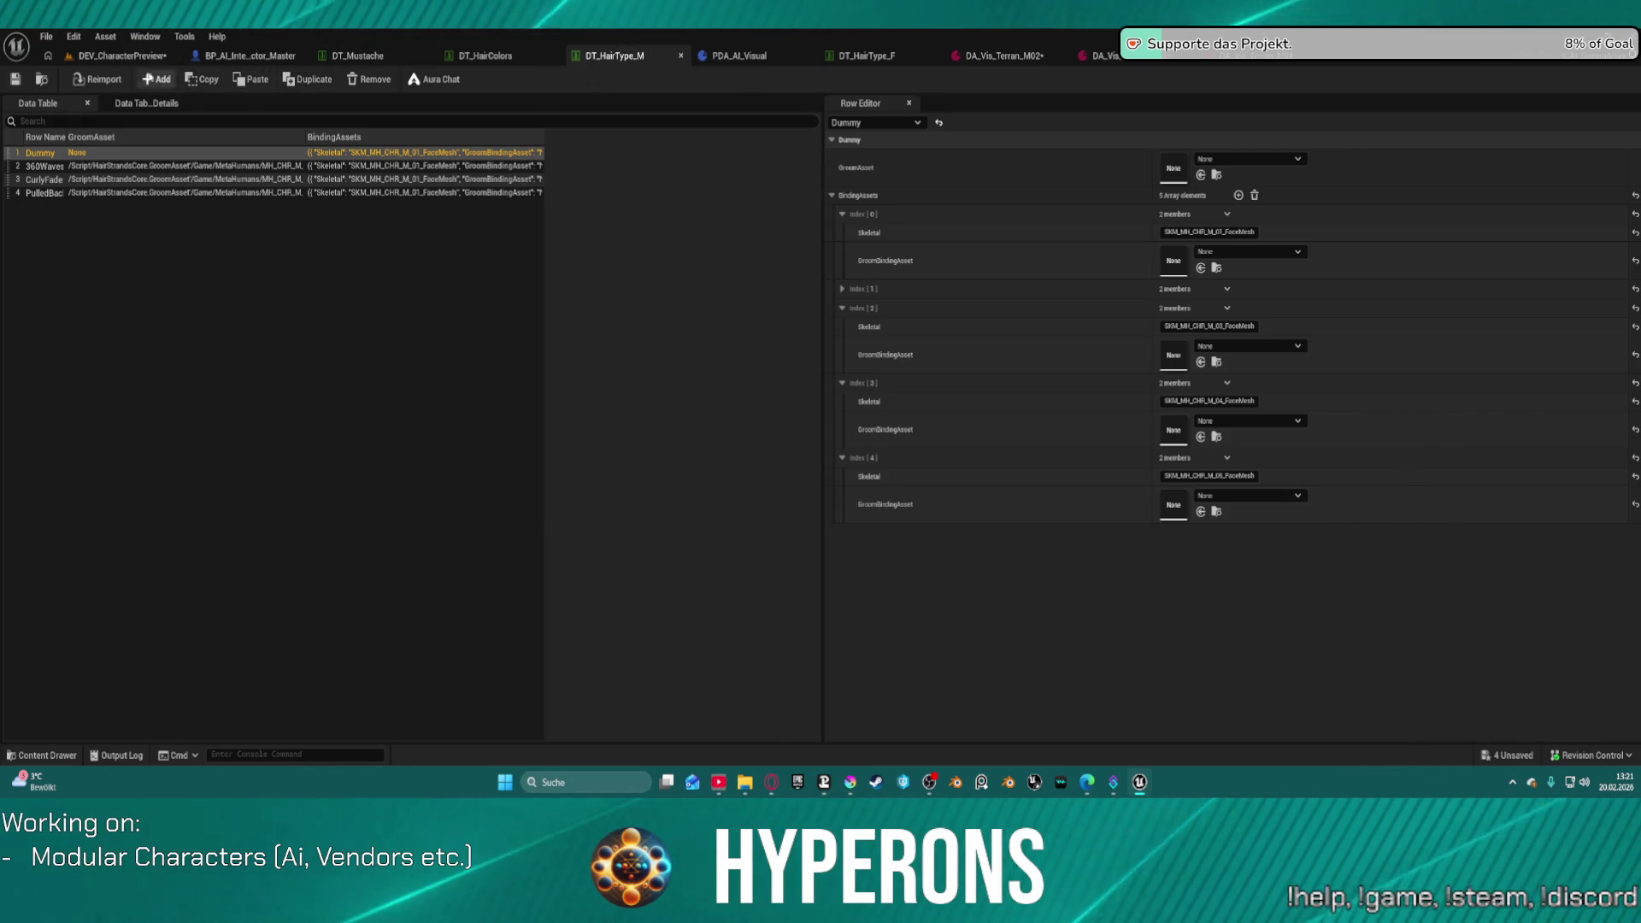
Step: Open the Gameplay Tag Manager from the Edit menu and move it aside
left_click(75, 36)
left_click(103, 146)
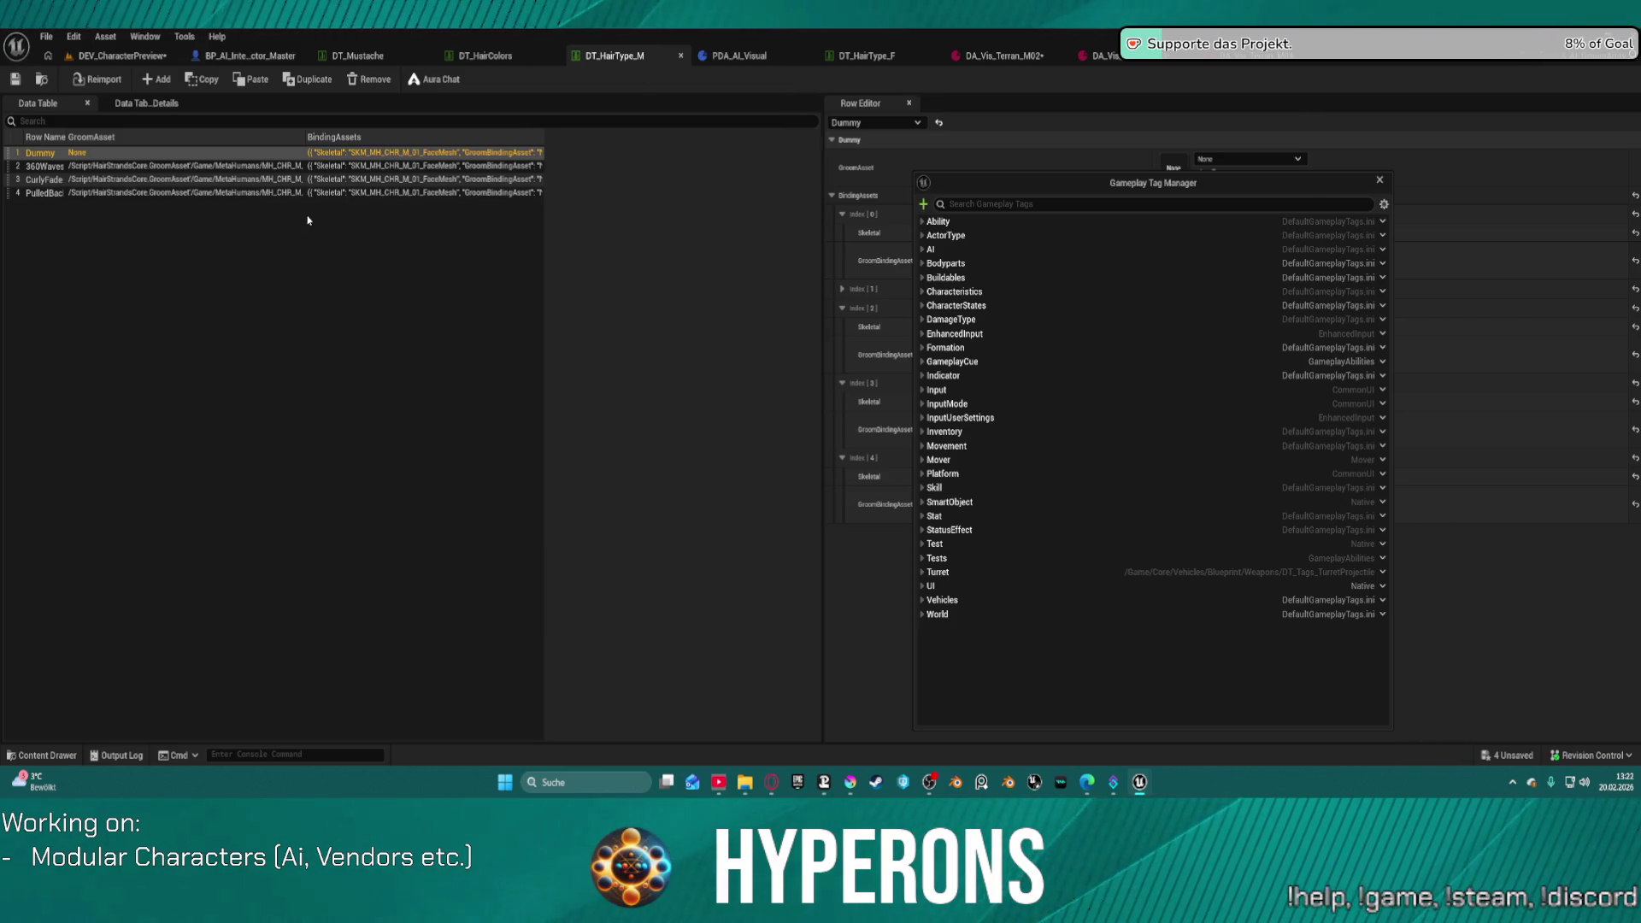
mouse_move(1028, 190)
left_mouse_down()
mouse_move(514, 191)
mouse_move(726, 52)
left_mouse_up()
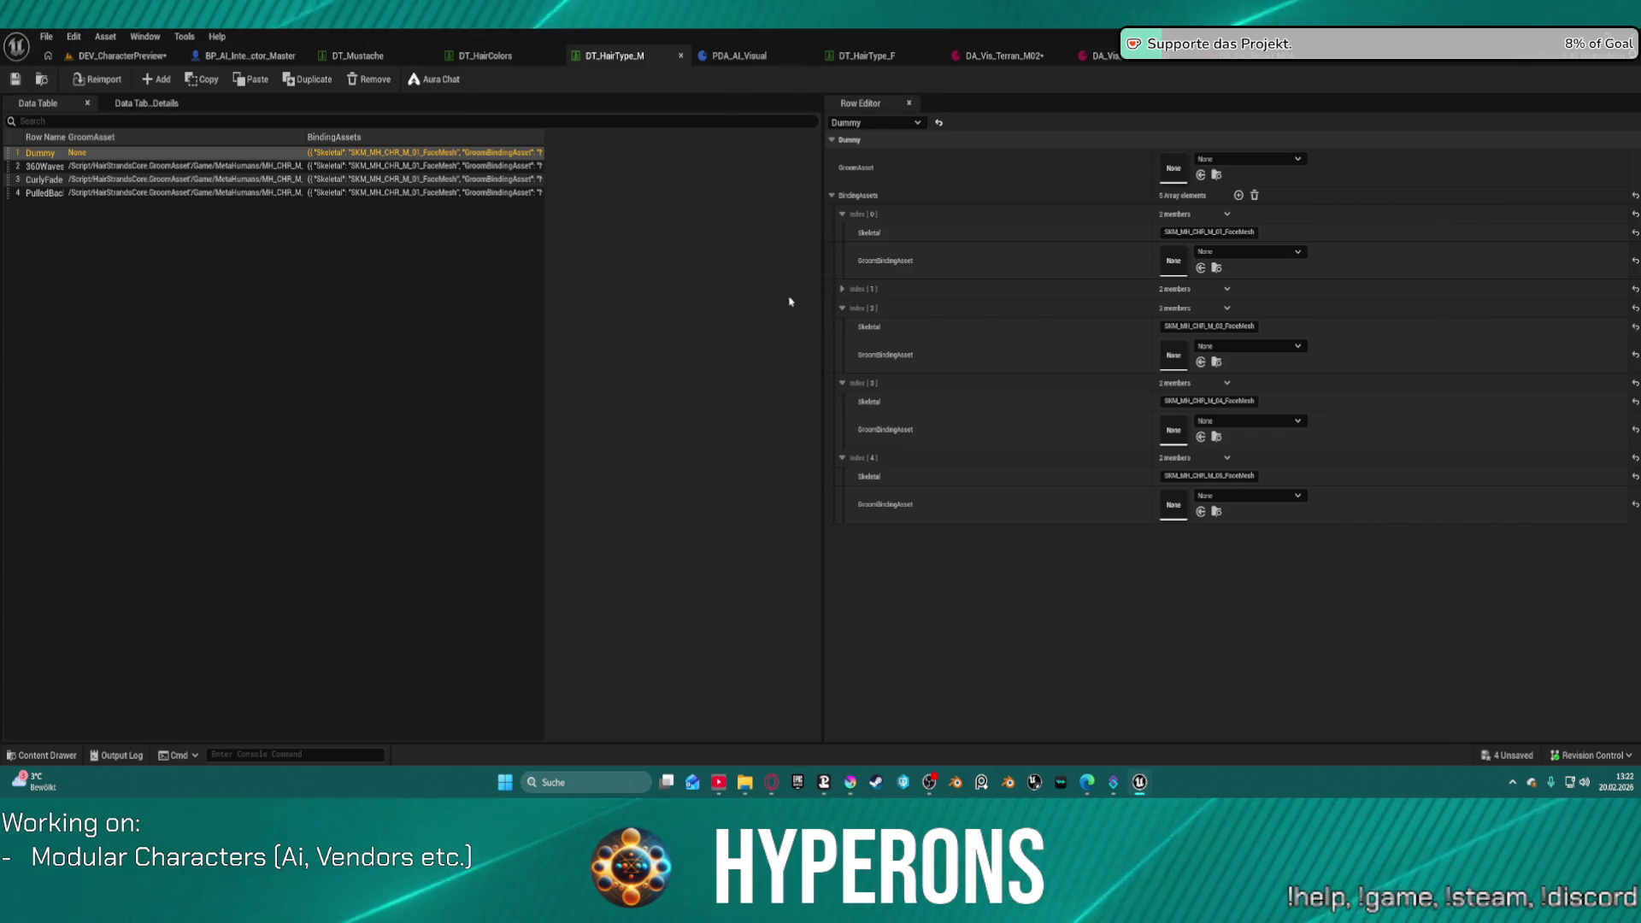
Step: Try Hair_S_UpdoBuns on the Dummy row, reset it to None, and auto-size Row Name
left_click(1084, 169, "shift")
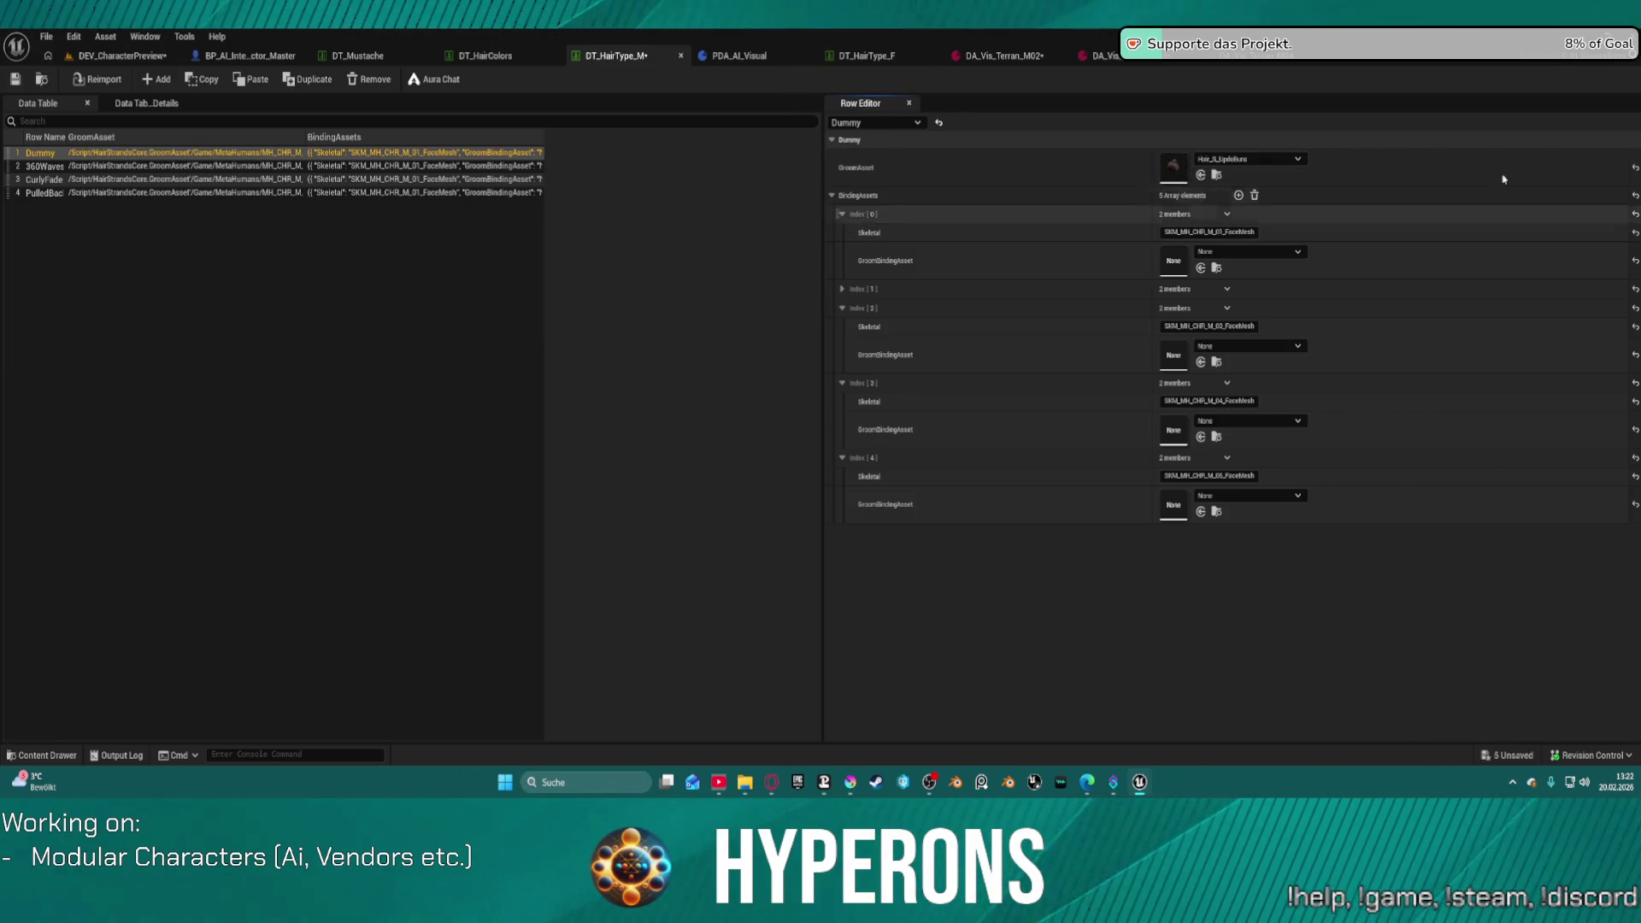
left_click(1634, 168)
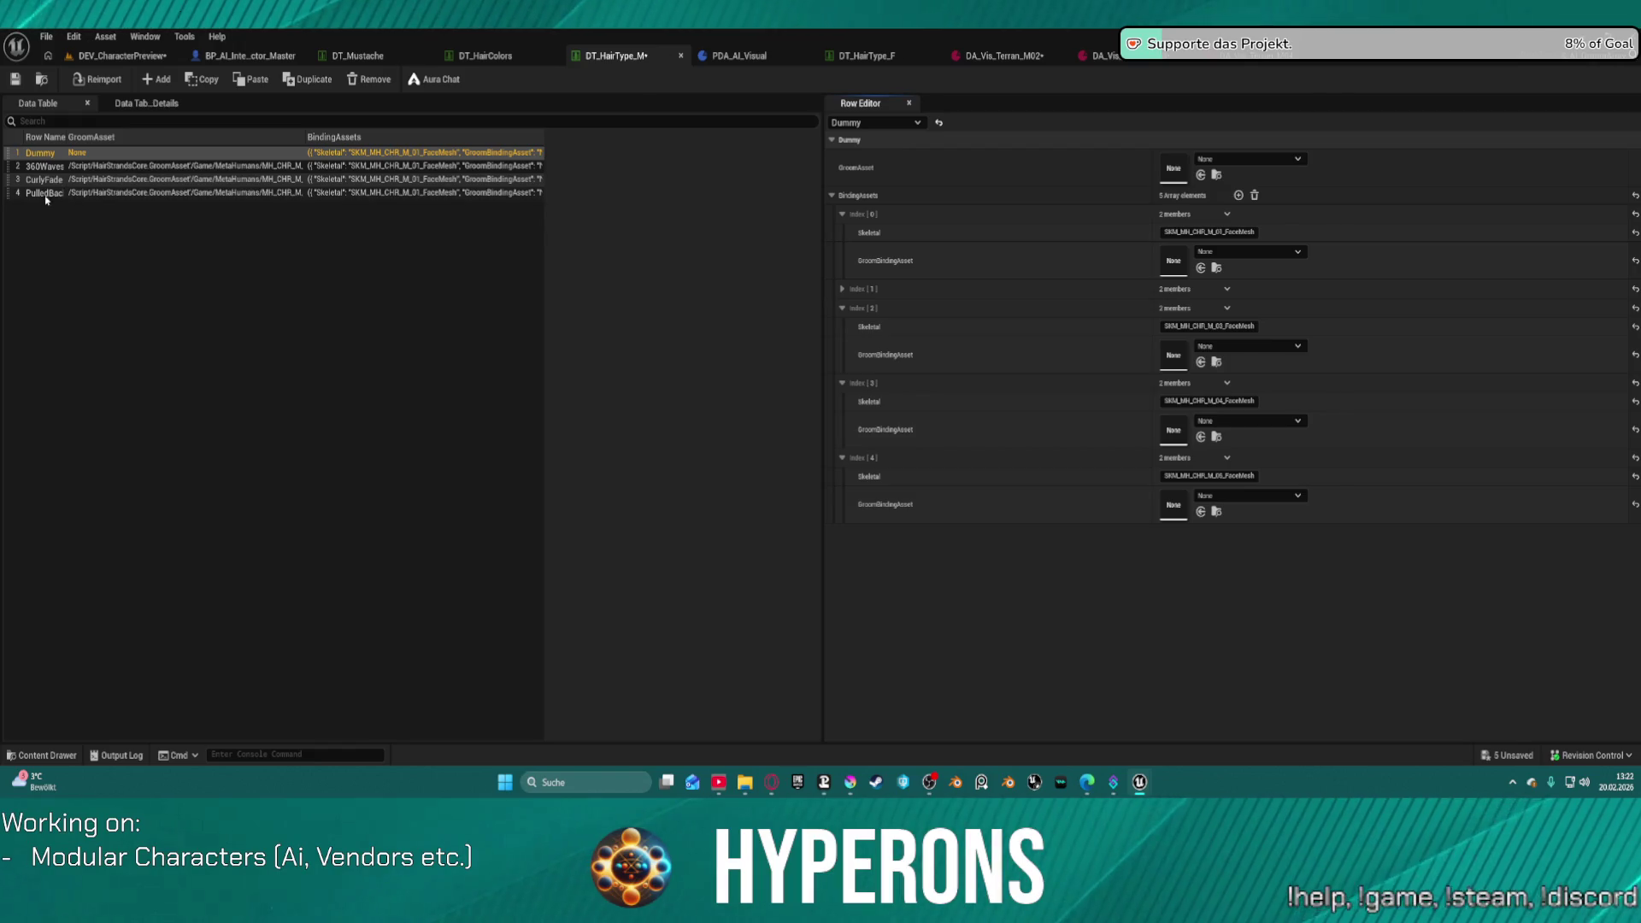
double_click(64, 137)
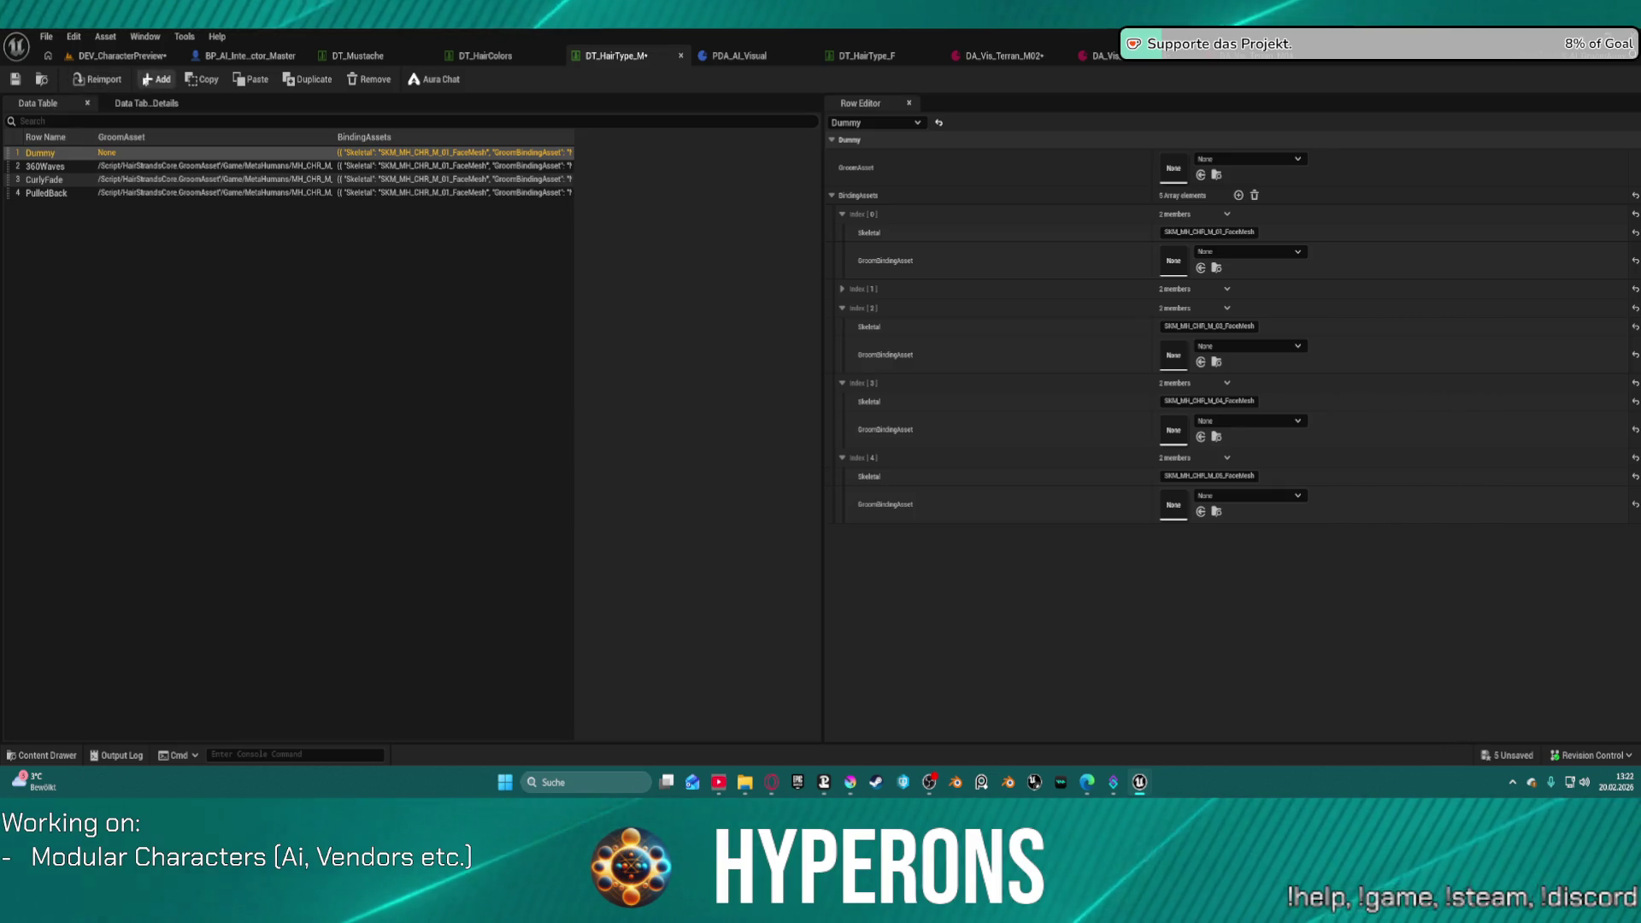
Step: Add an UpdoBuns row and paste the Dummy row's five binding entries into it
left_click(157, 78)
double_click(53, 208)
type("UpdoBuns")
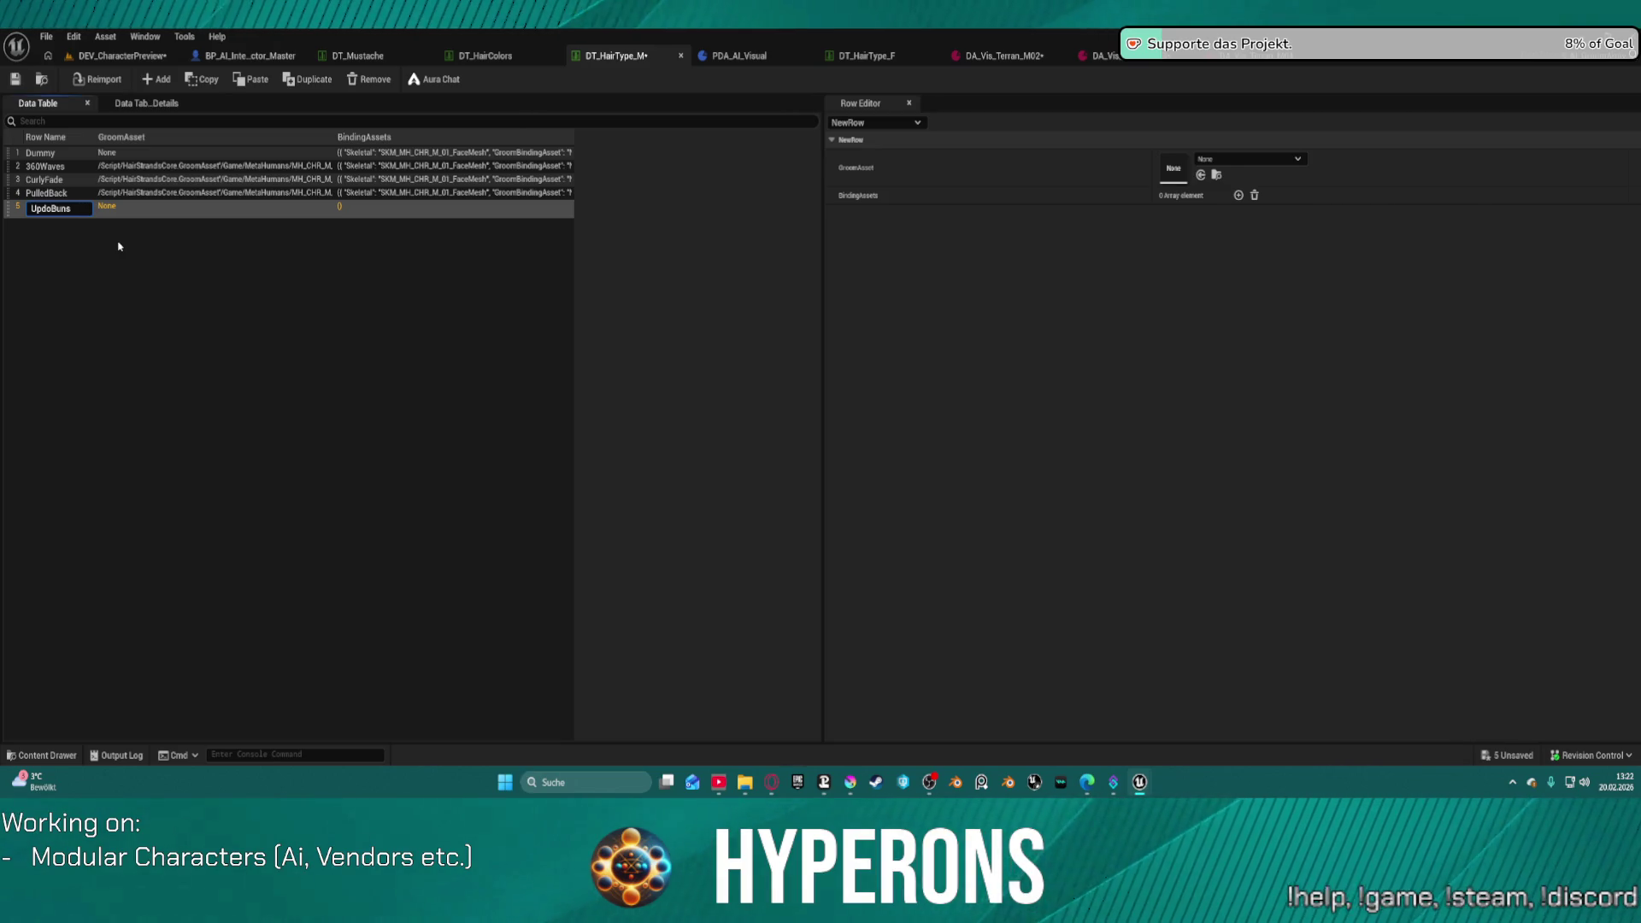
key("Return")
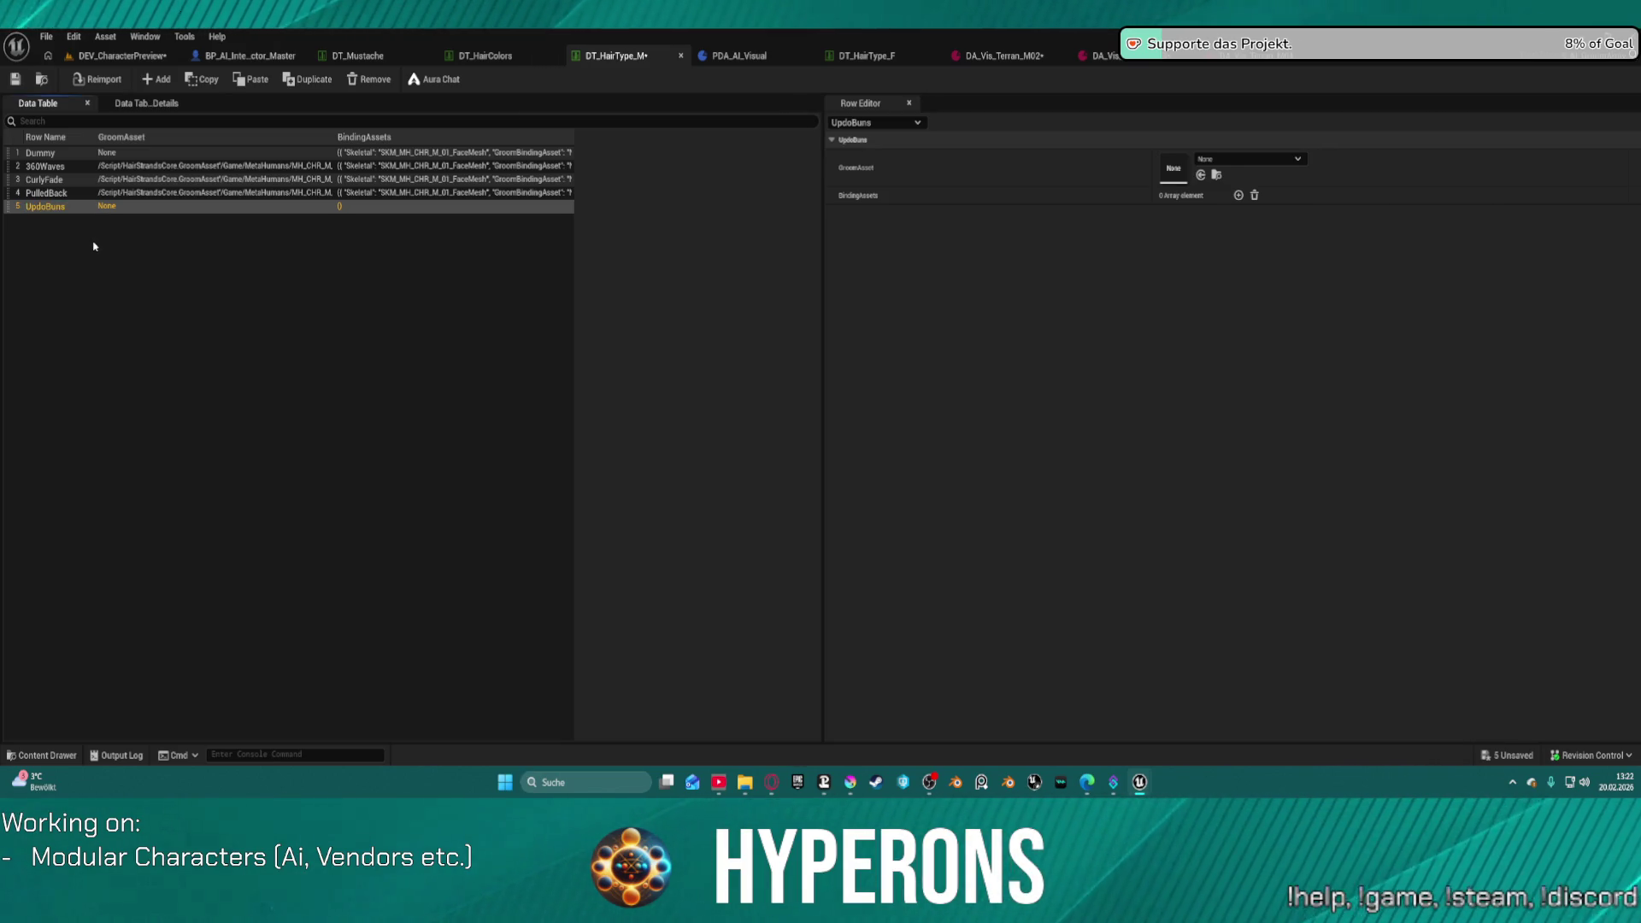
left_click(66, 153)
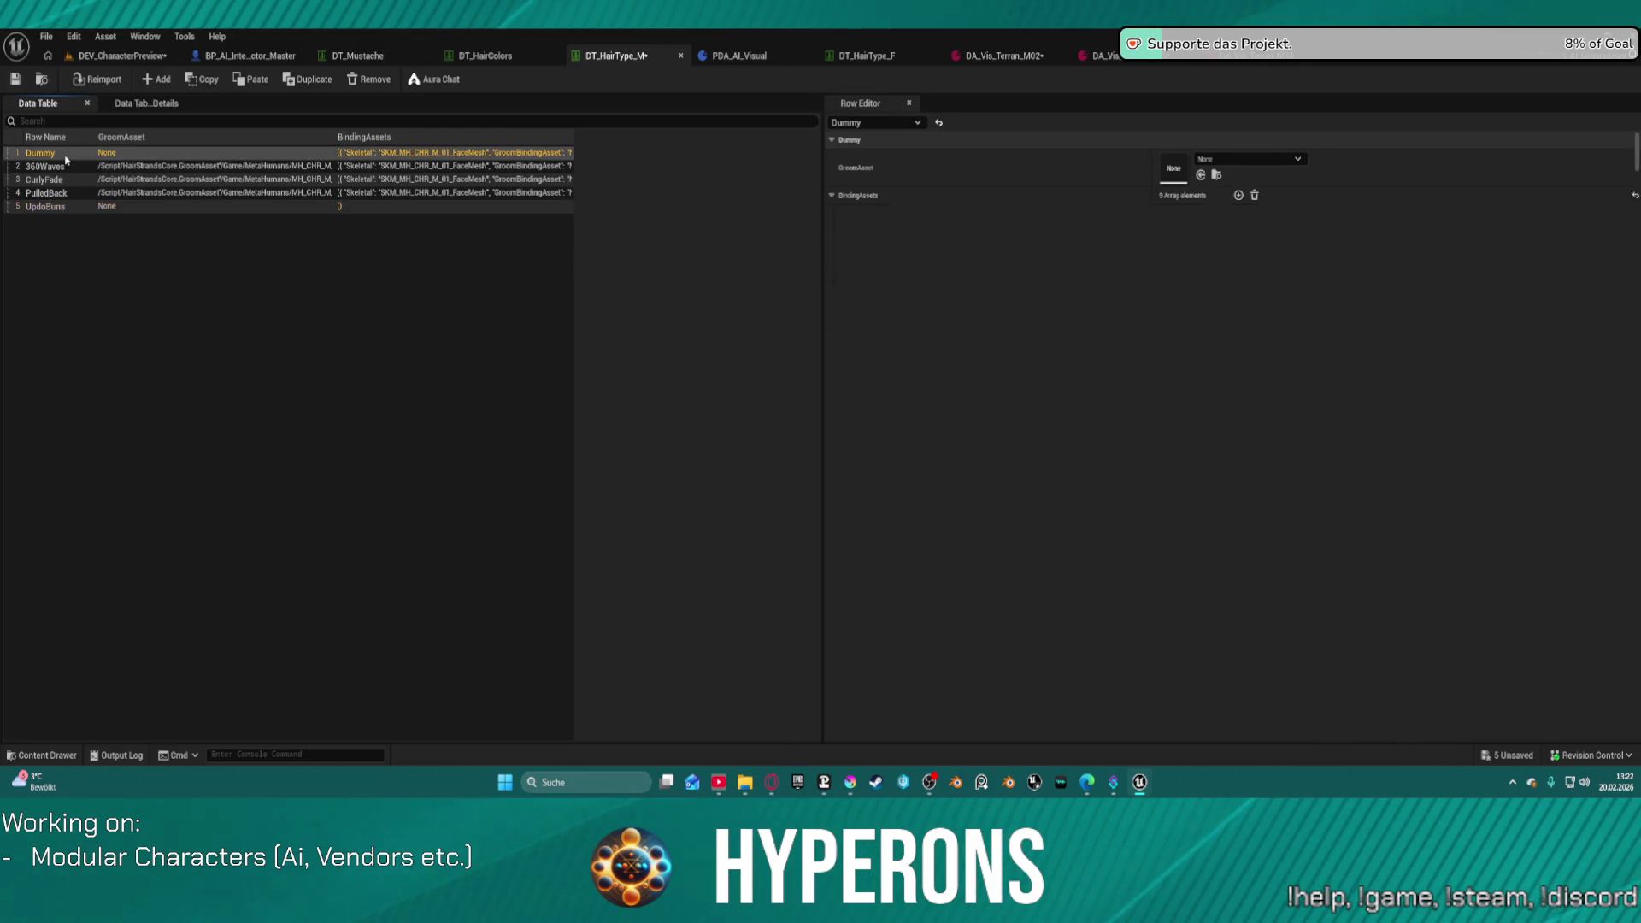
left_click(47, 206)
key("ctrl+v")
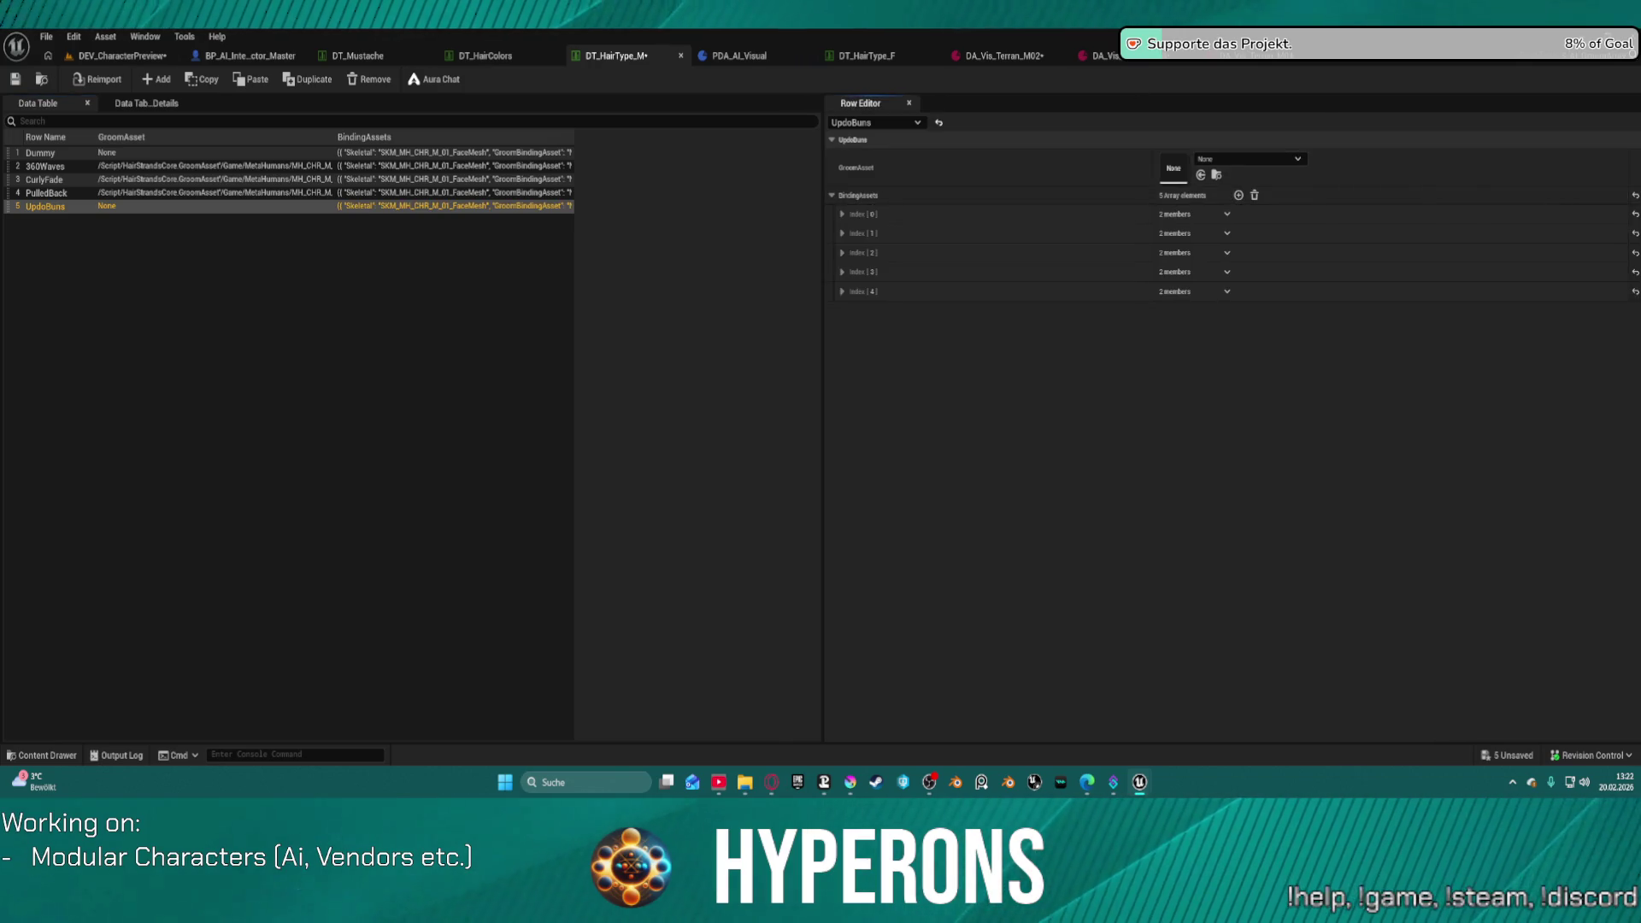
Step: Set the UpdoBuns groom to Hair_S_UpdoBuns and index 1 to Hair_S_UpdoBuns_Binding, then save
left_click(1199, 175)
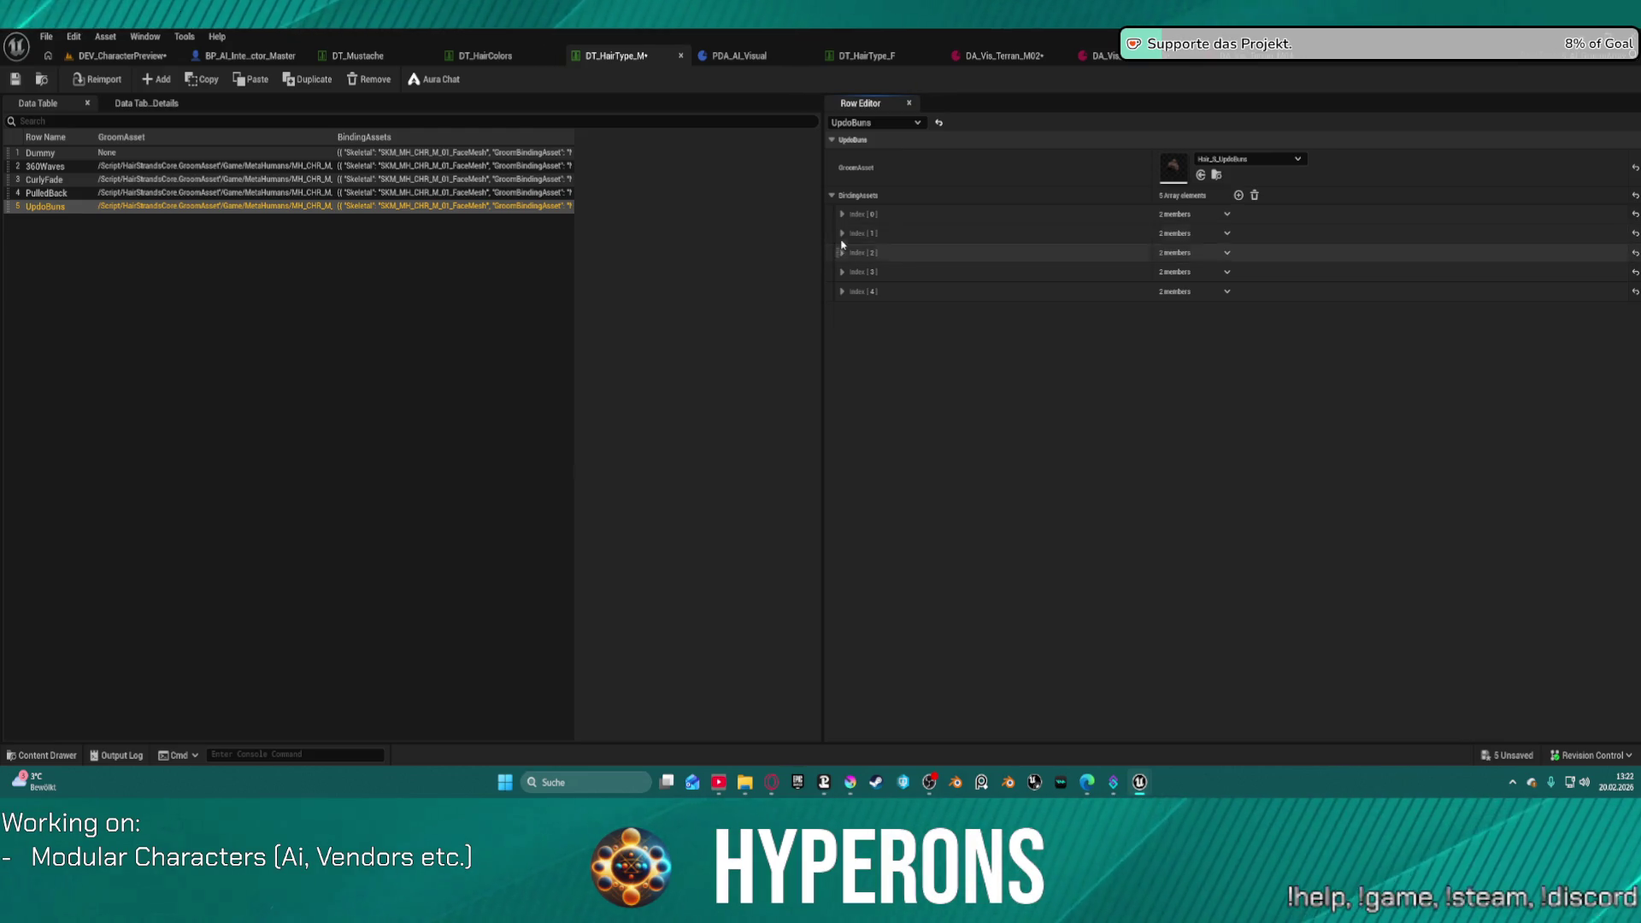
left_click(842, 233)
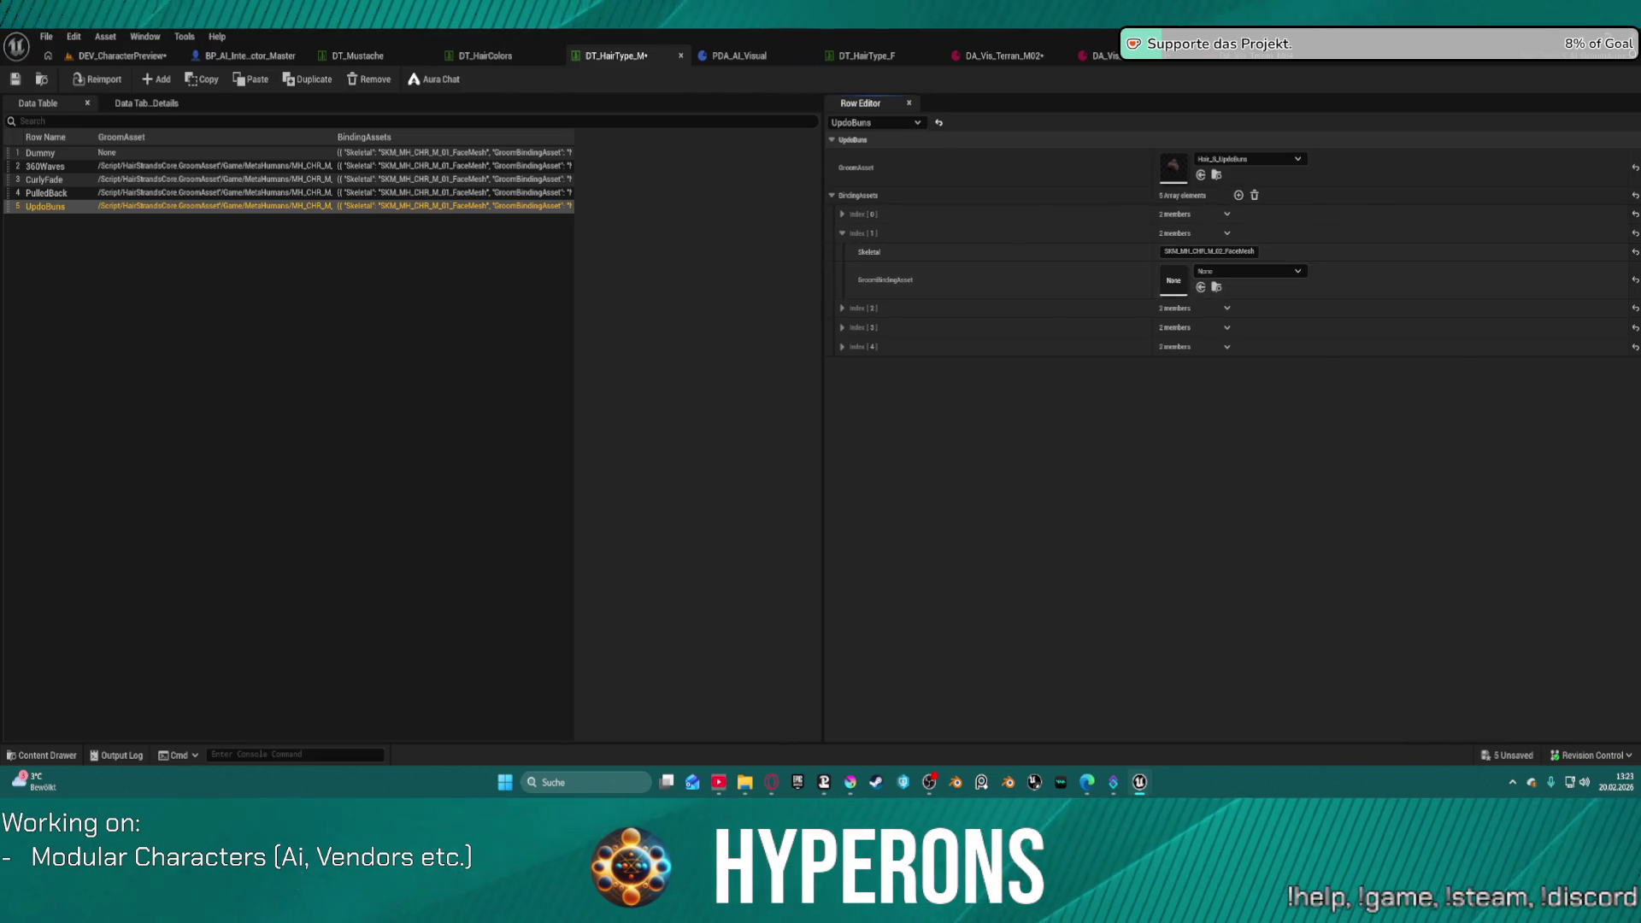
left_click(1074, 282, "shift")
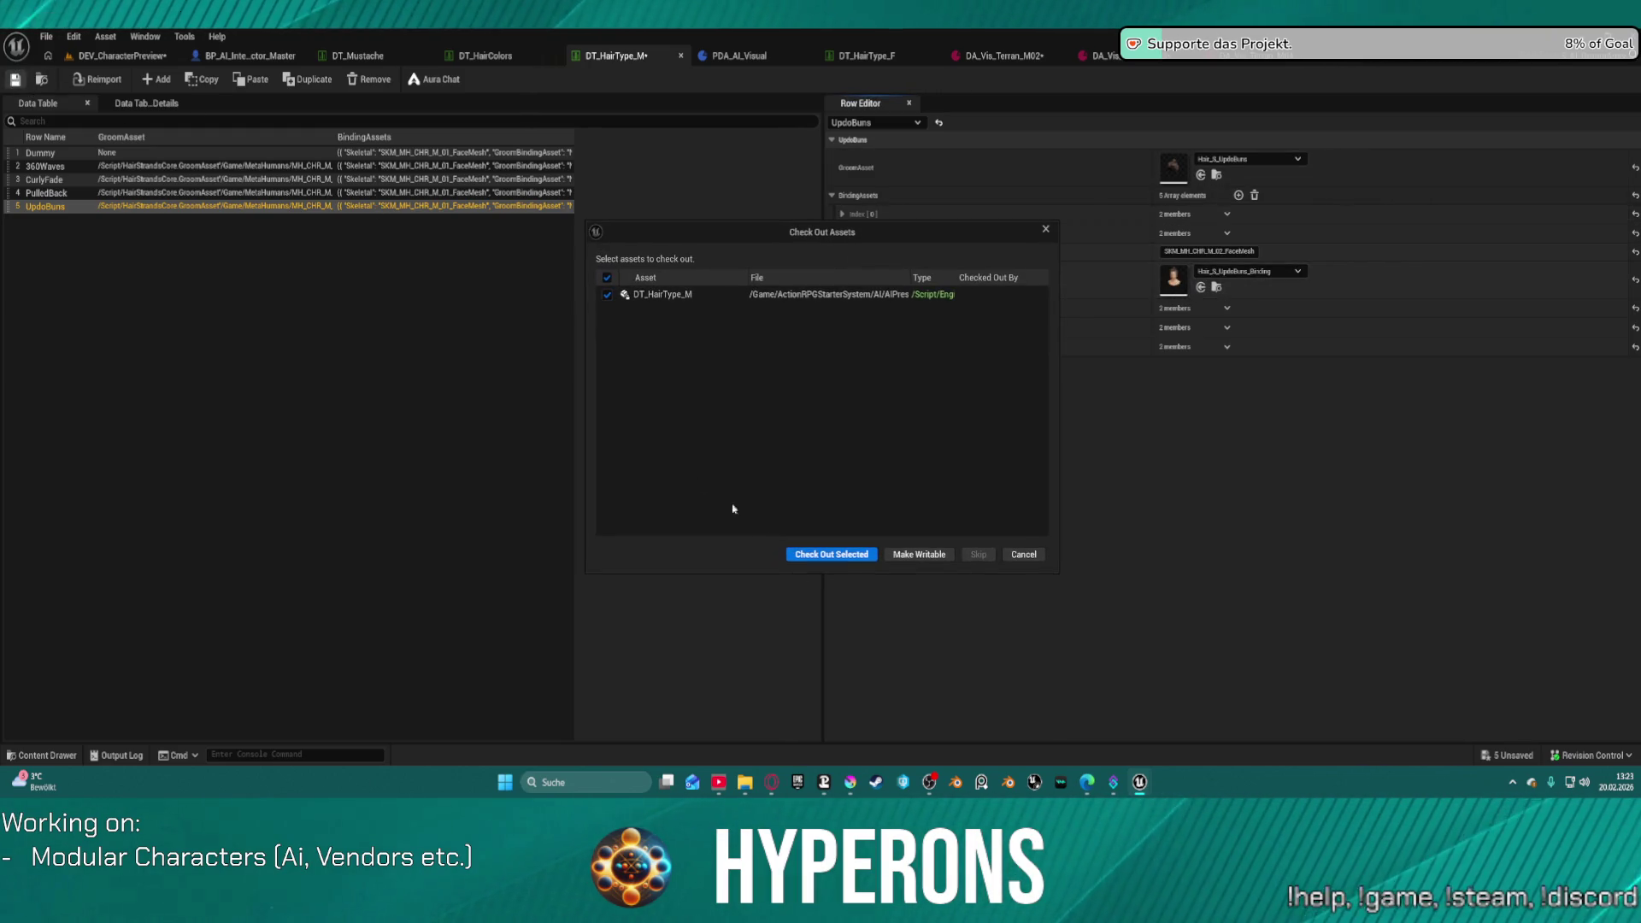
left_click(825, 548)
double_click(62, 209)
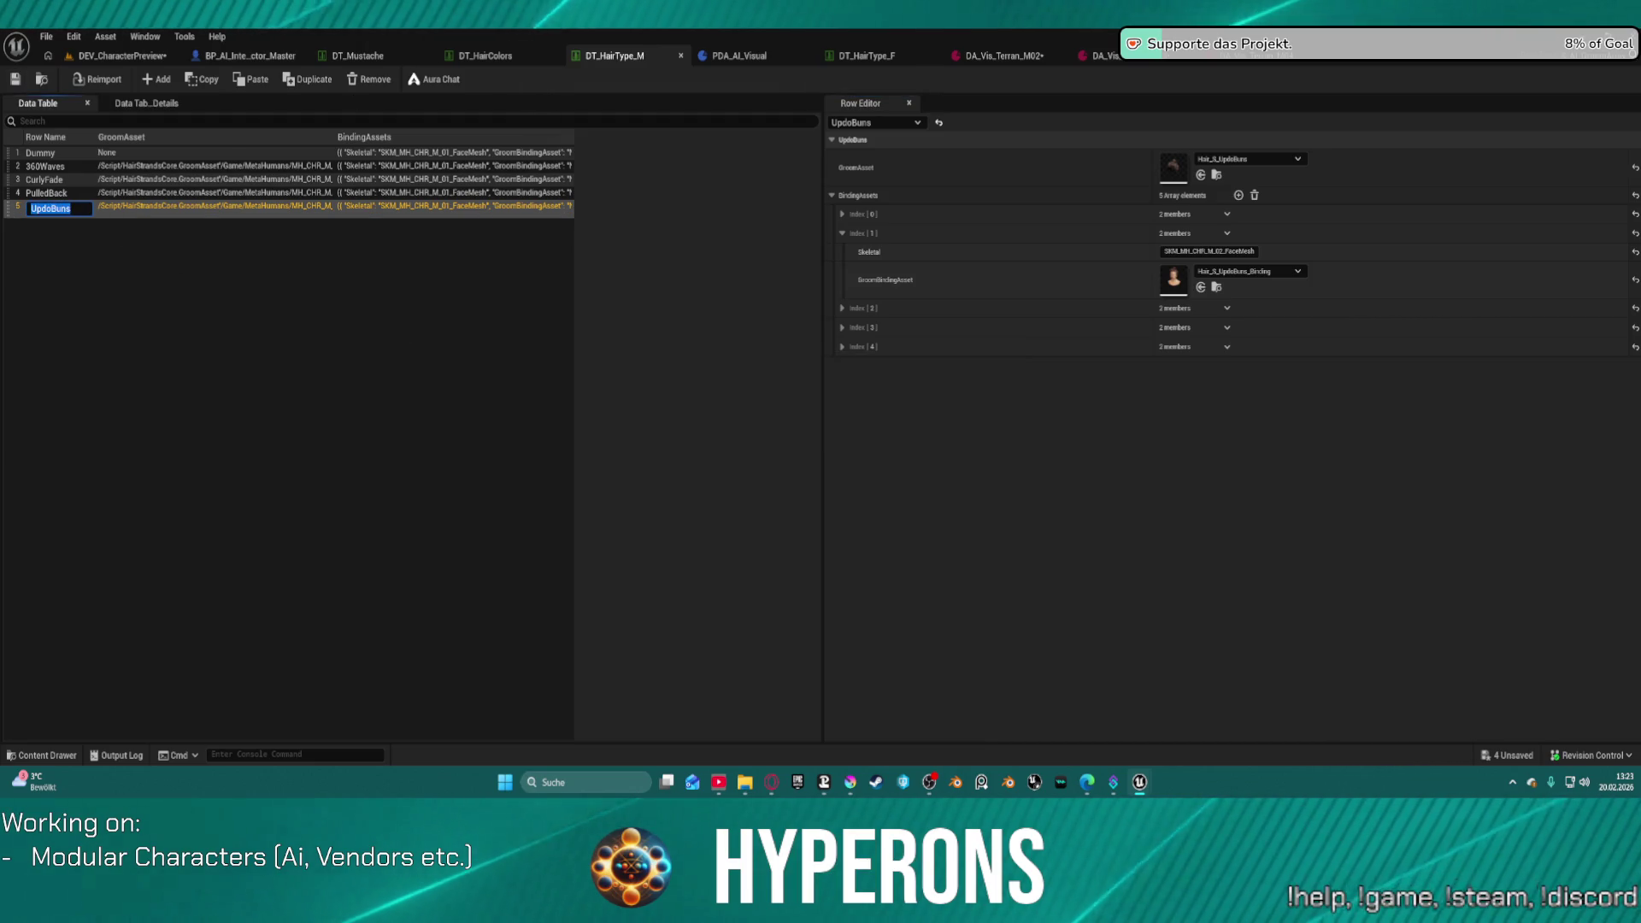
key("Return")
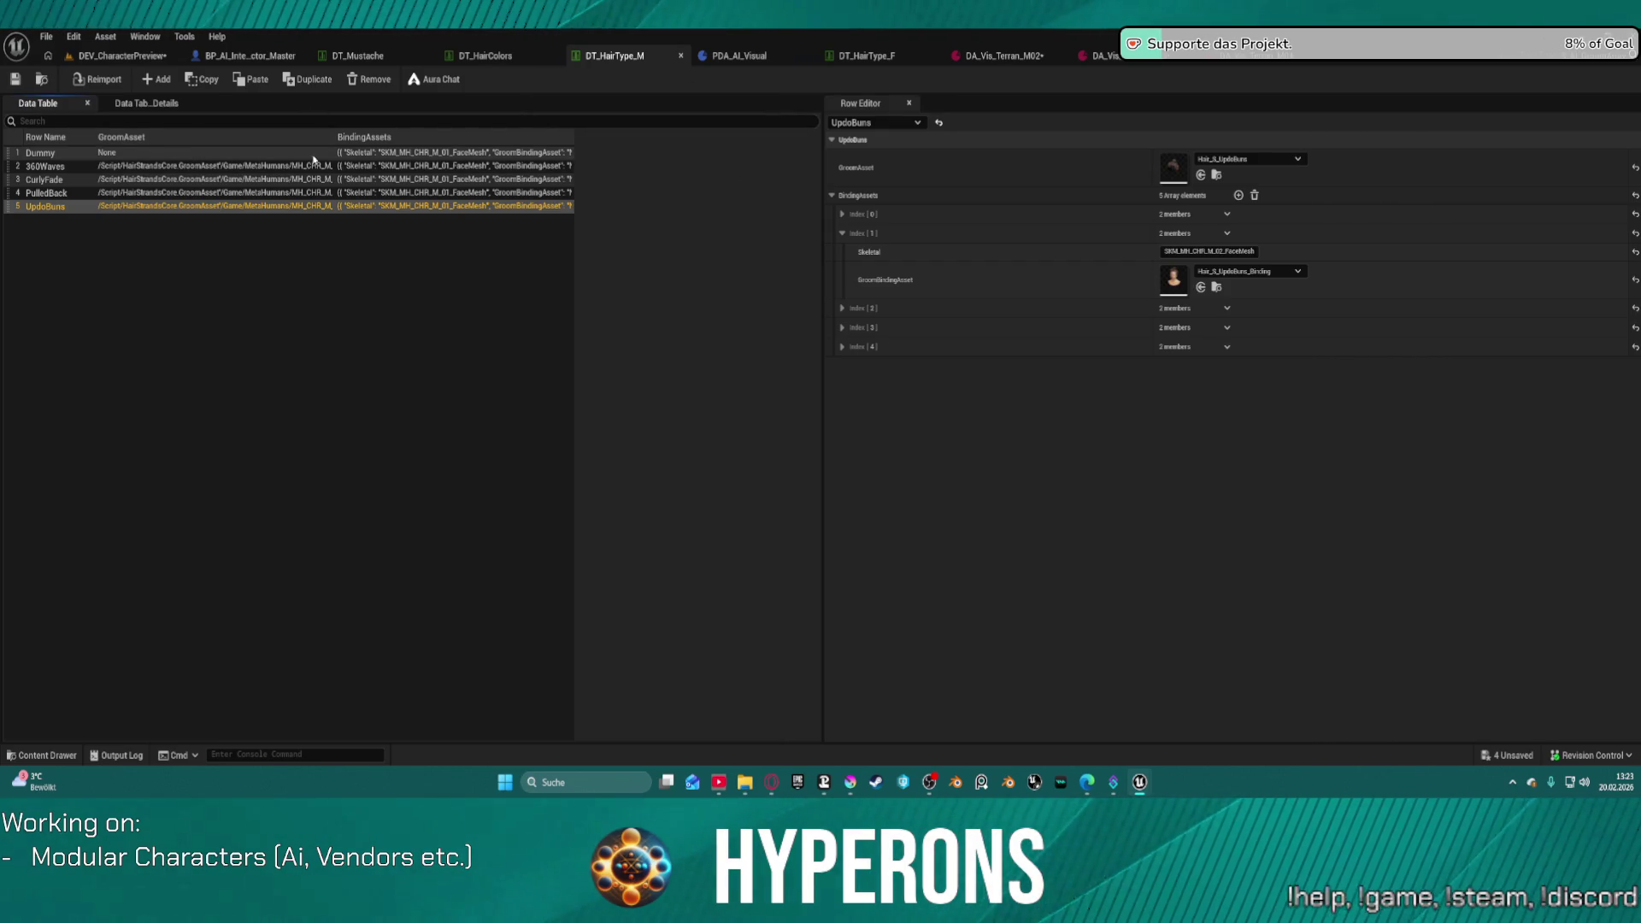
left_click(995, 56)
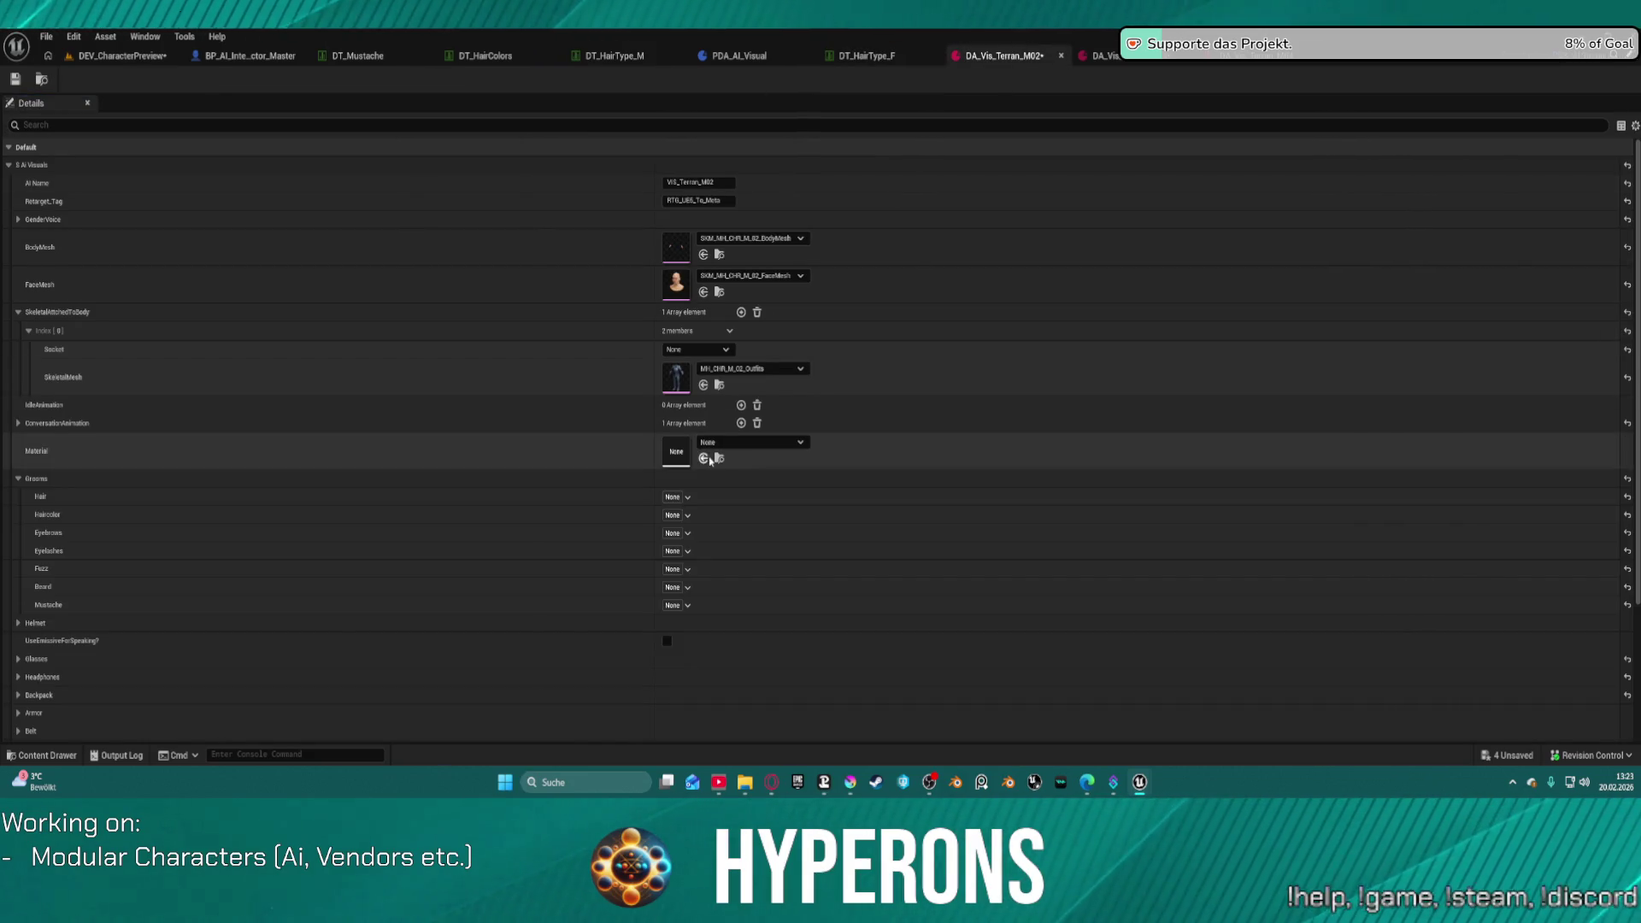
Step: Check Bodyparts > Hair > Cuts > Male > UpdoBuns for the Hair groom tag and save
left_click(686, 499)
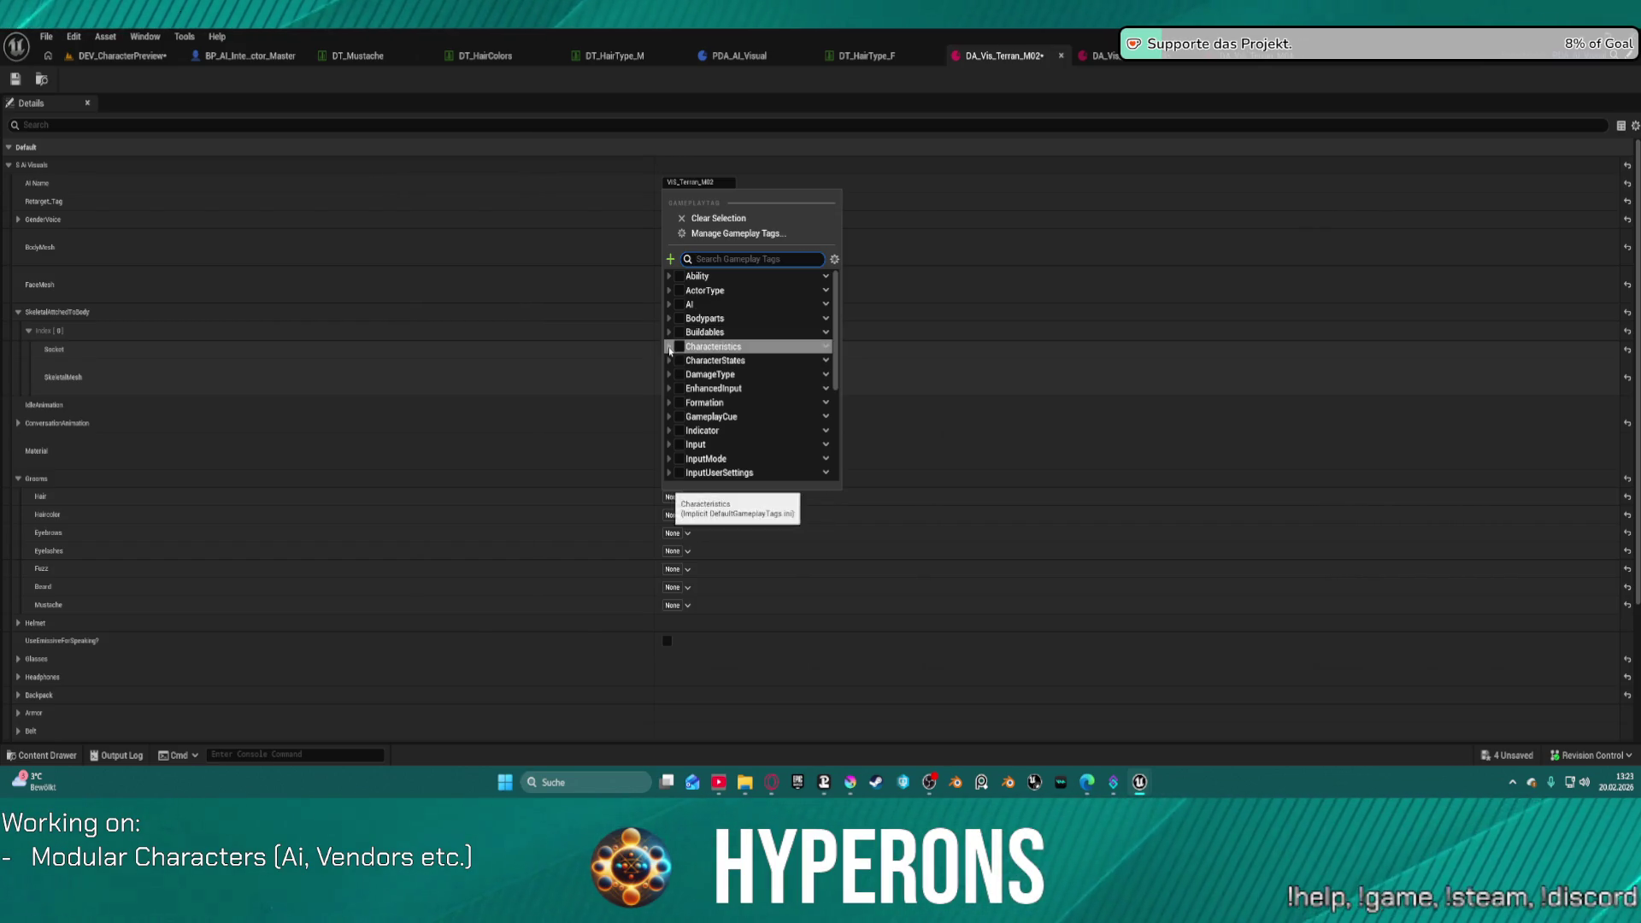
left_click(669, 348)
left_click(673, 346)
left_click(669, 318)
left_click(684, 375)
left_click(675, 374)
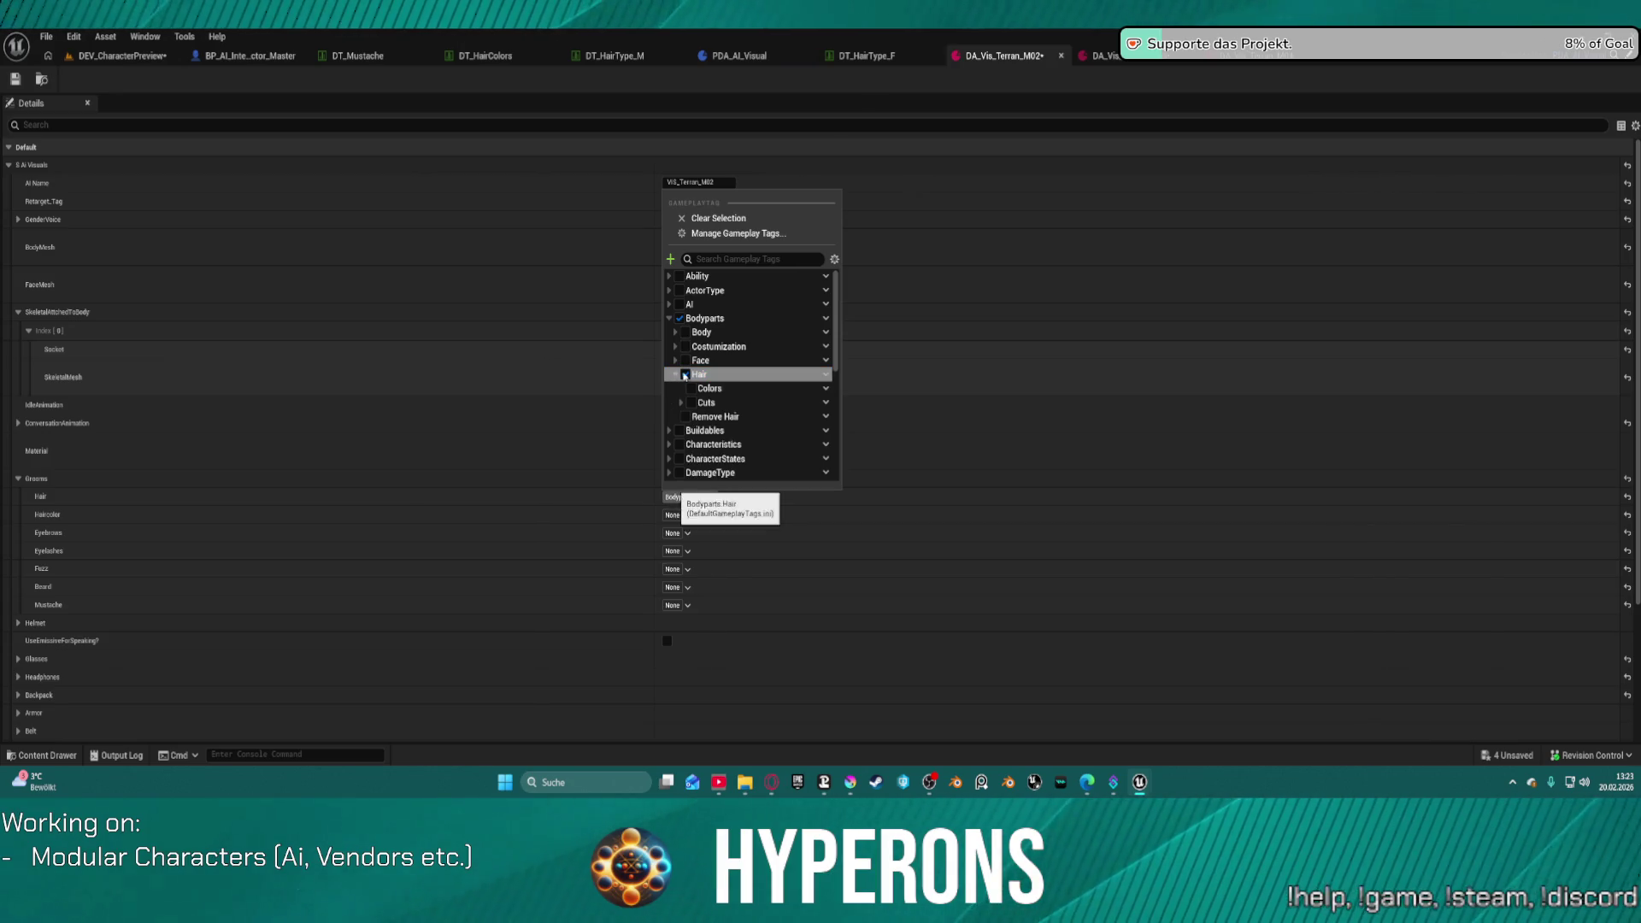
left_click(681, 401)
left_click(687, 430)
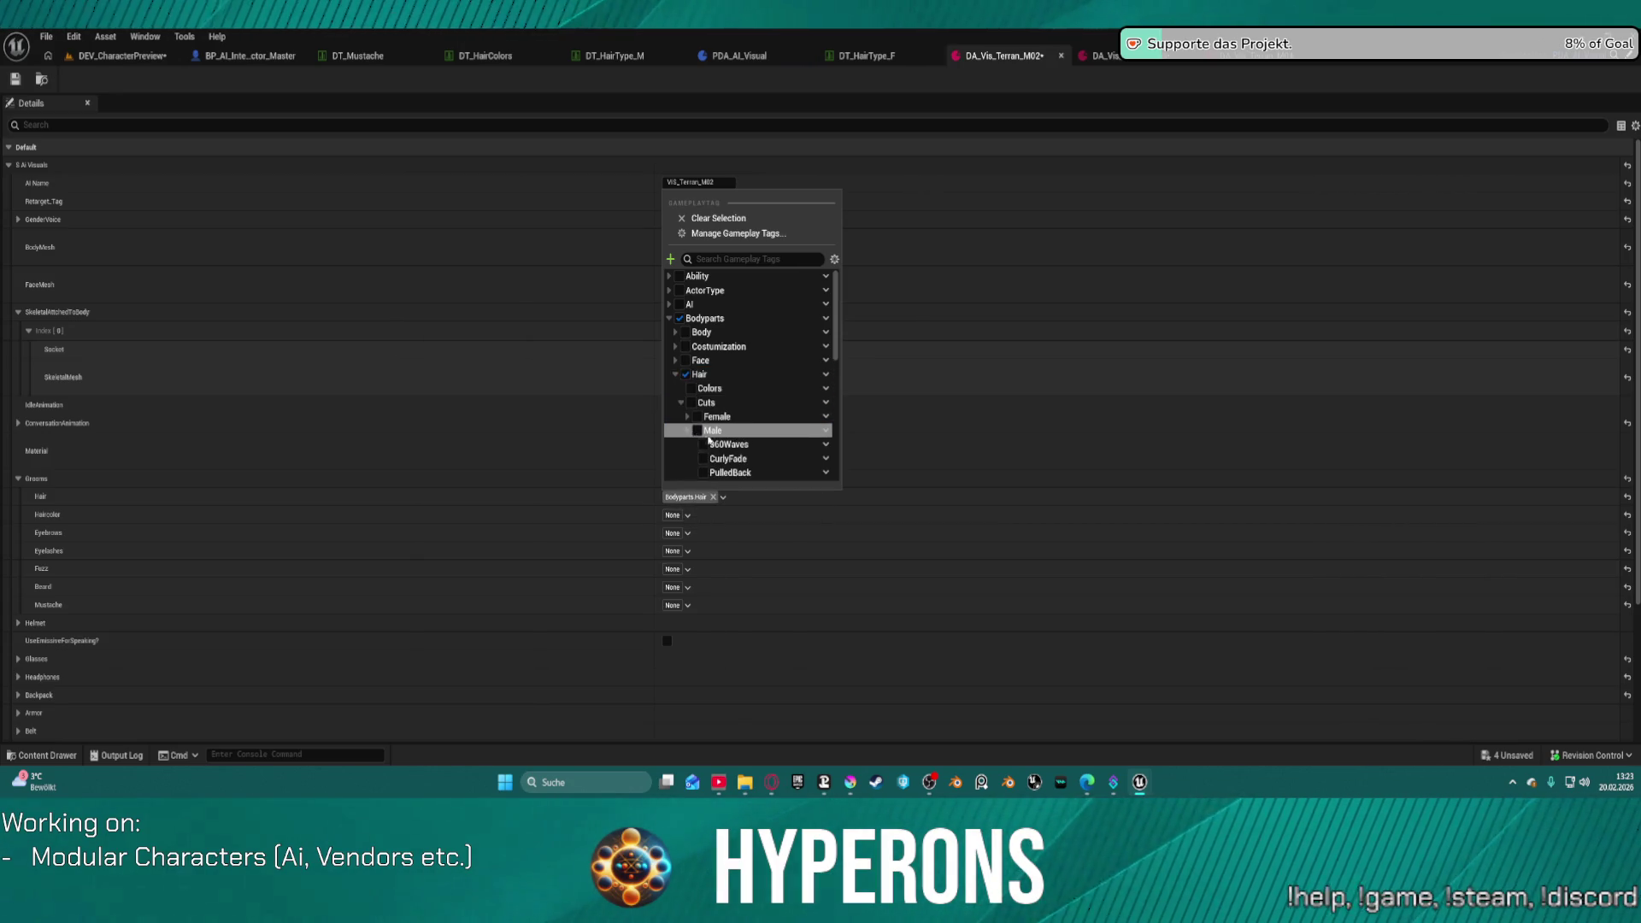
scroll(752, 465, "down", 2)
left_click(780, 443)
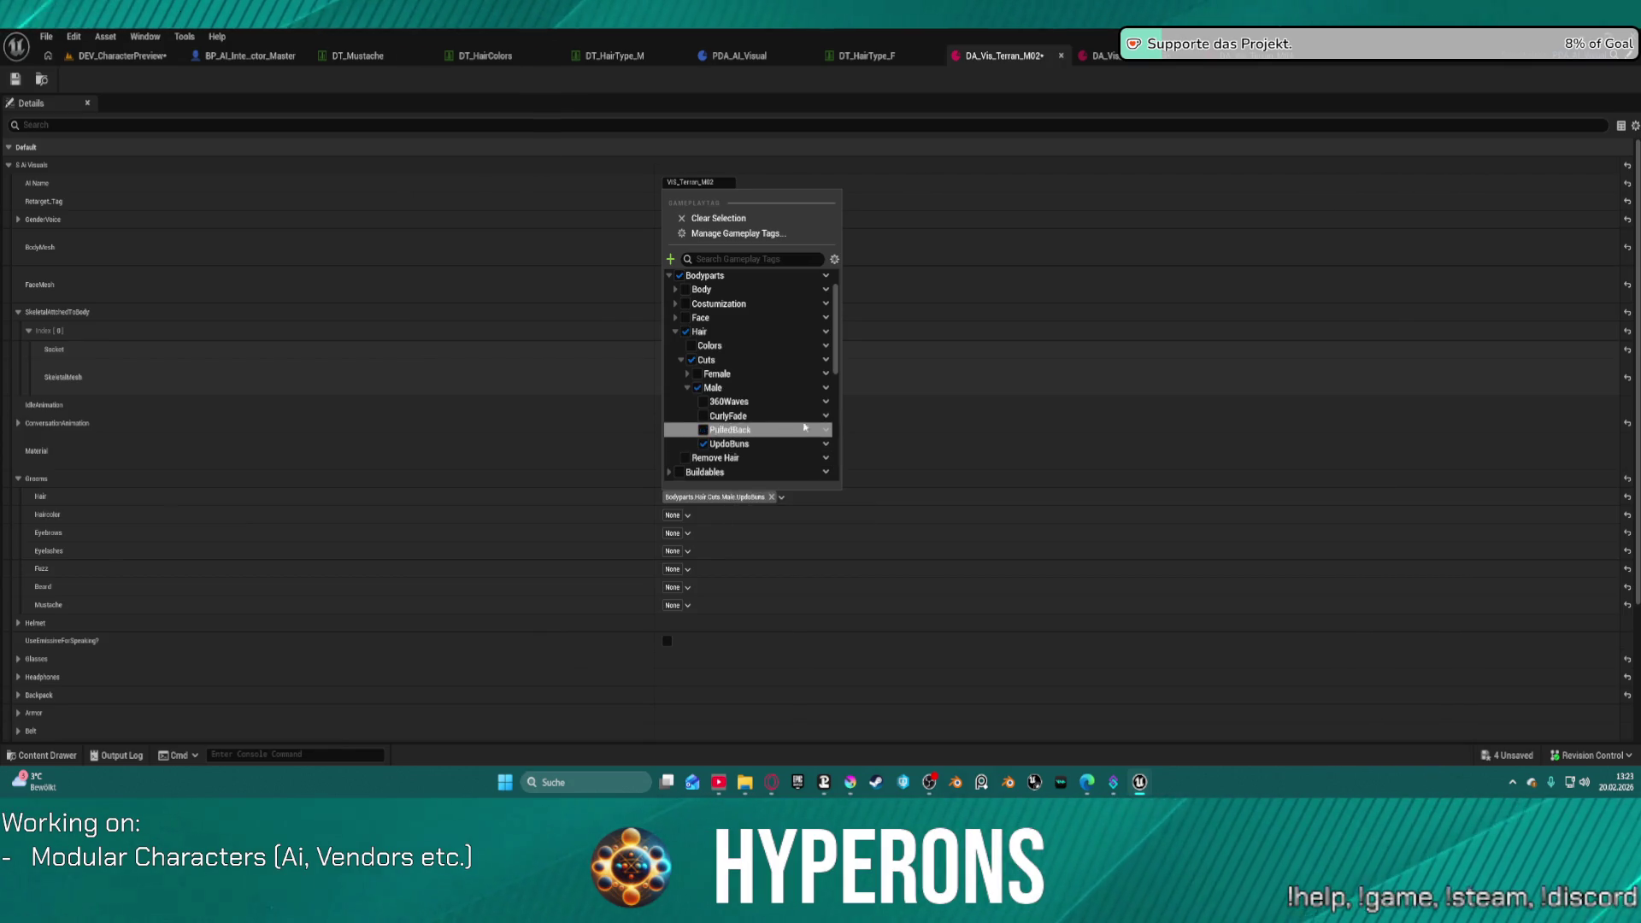
left_click(952, 238)
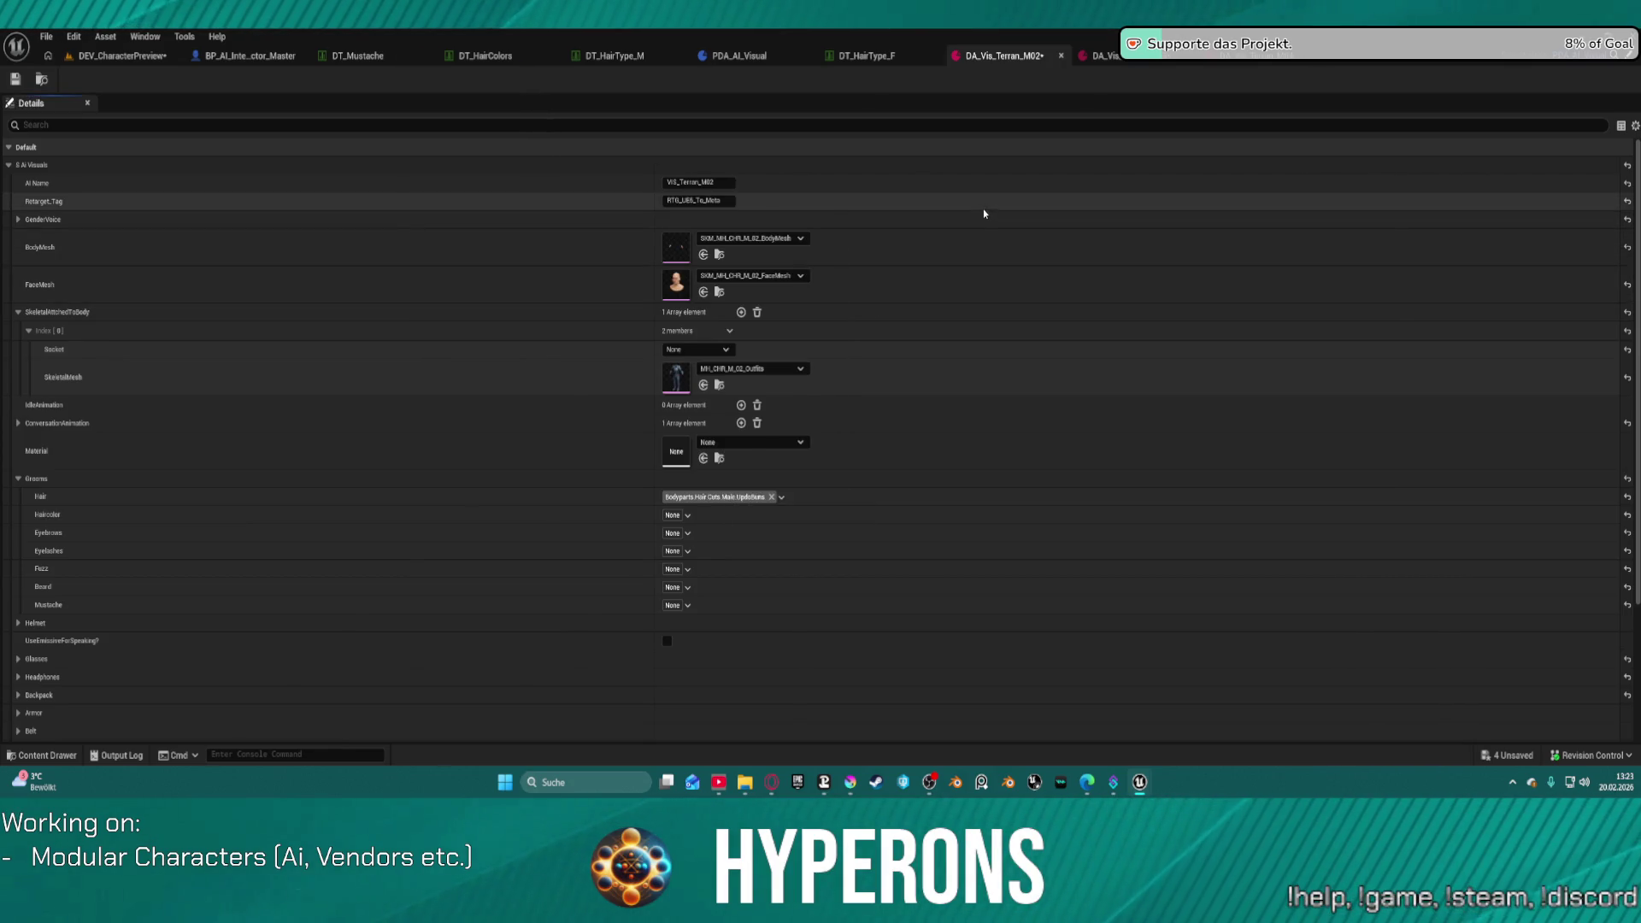
left_click(23, 78)
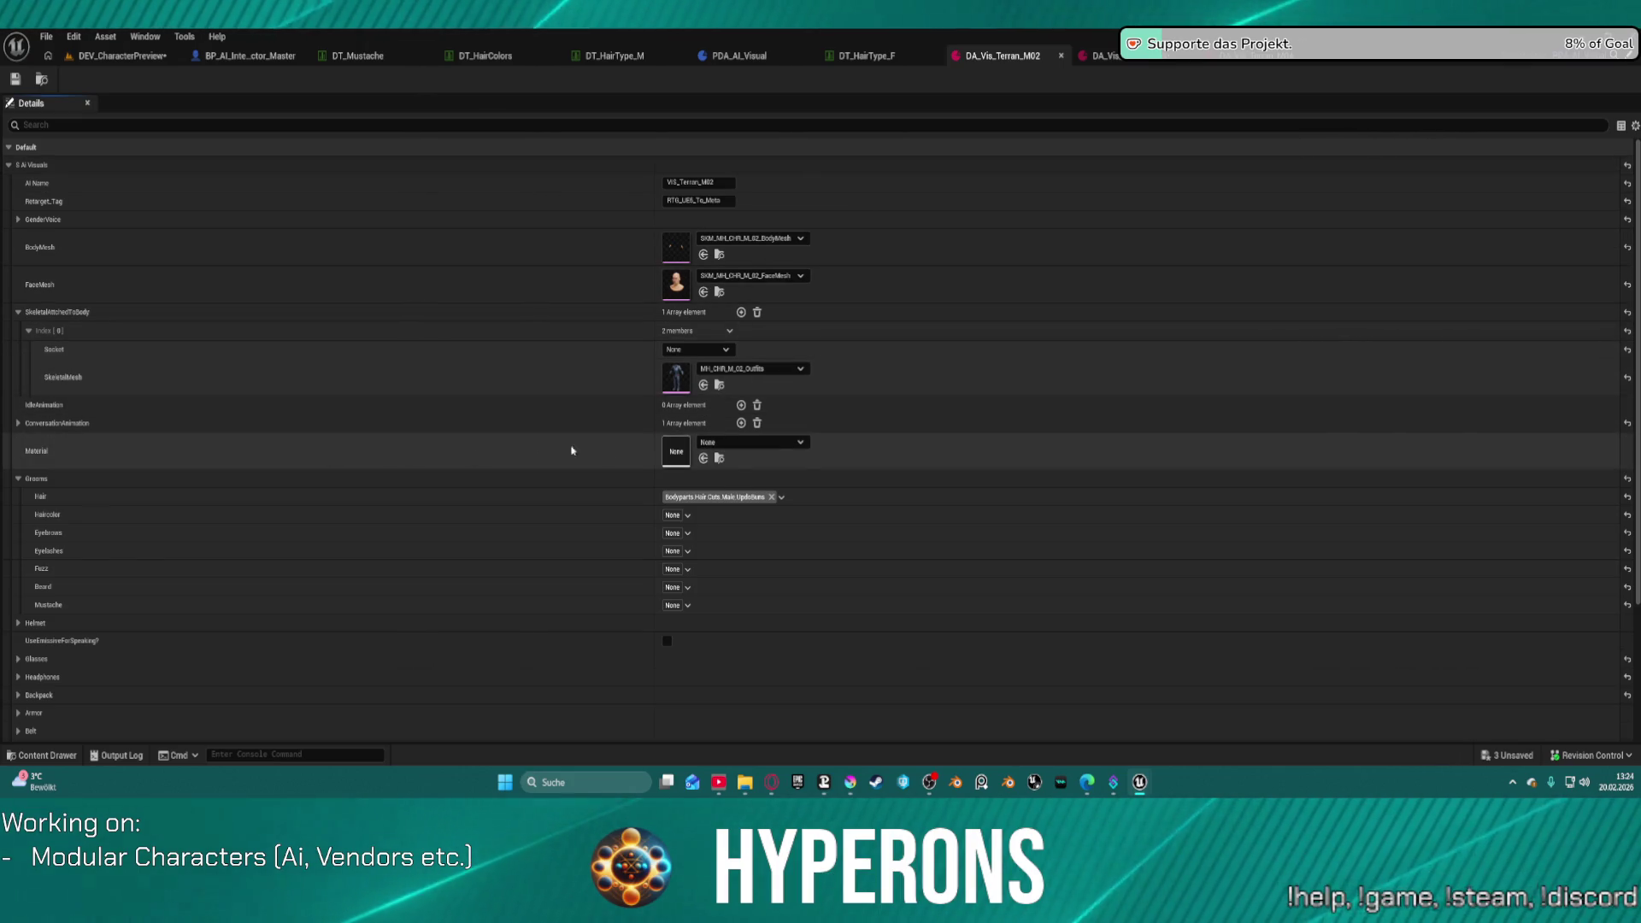
scroll(486, 453, "down", 3)
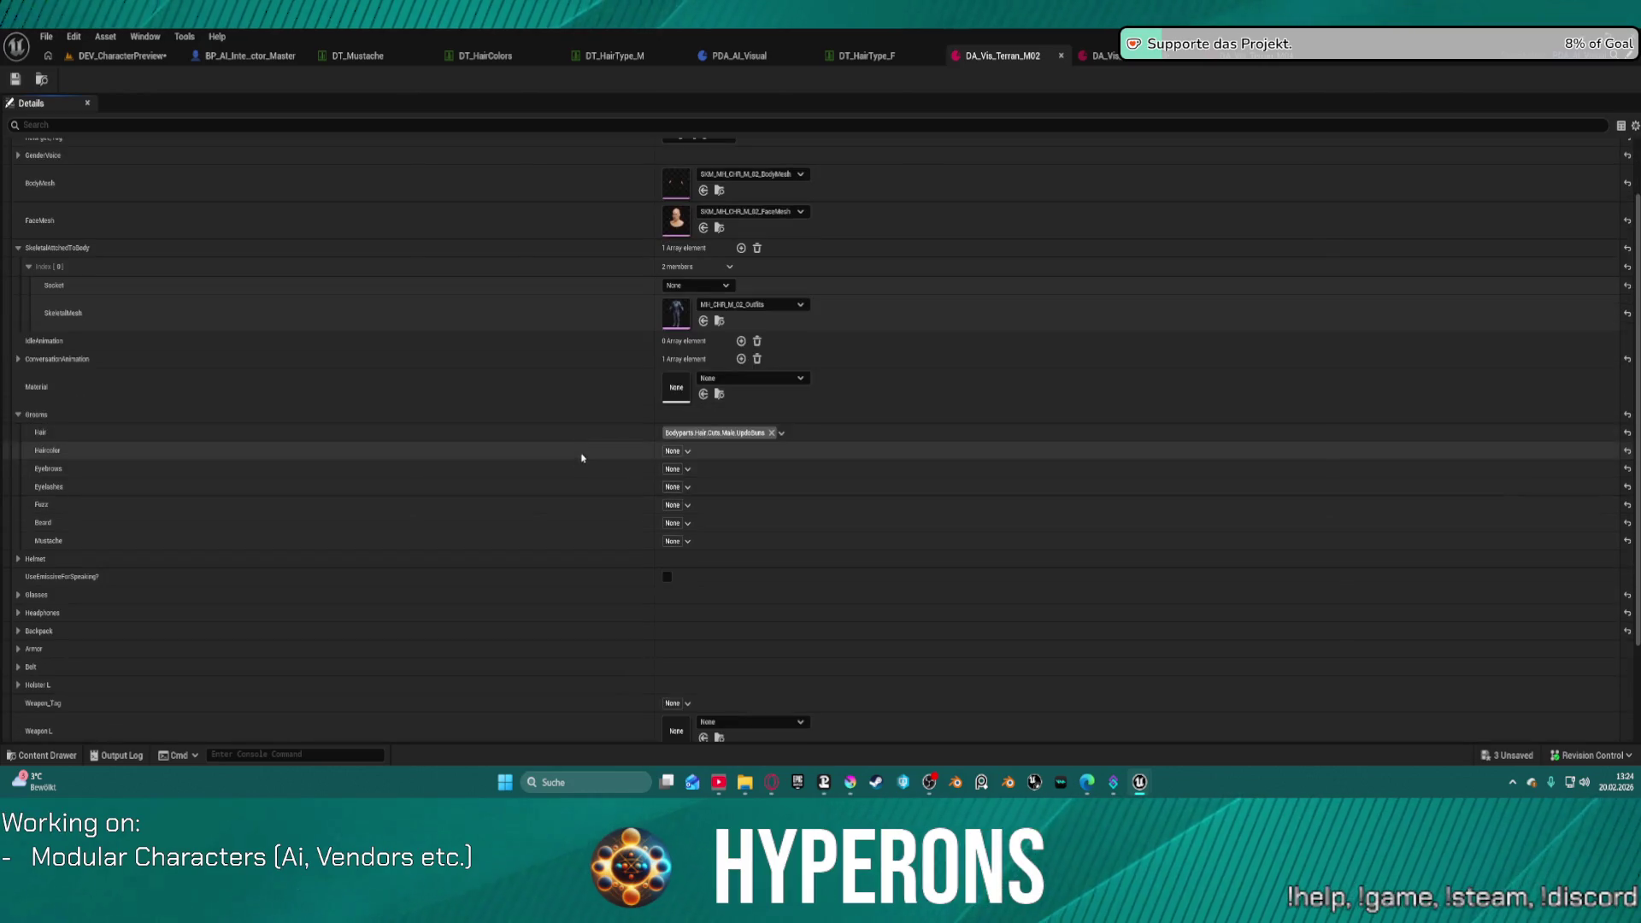
Step: Set Haircolor to Bodyparts.Costumization.Colors.Brown and save DA_Vis_Terran_M02
left_click(690, 457)
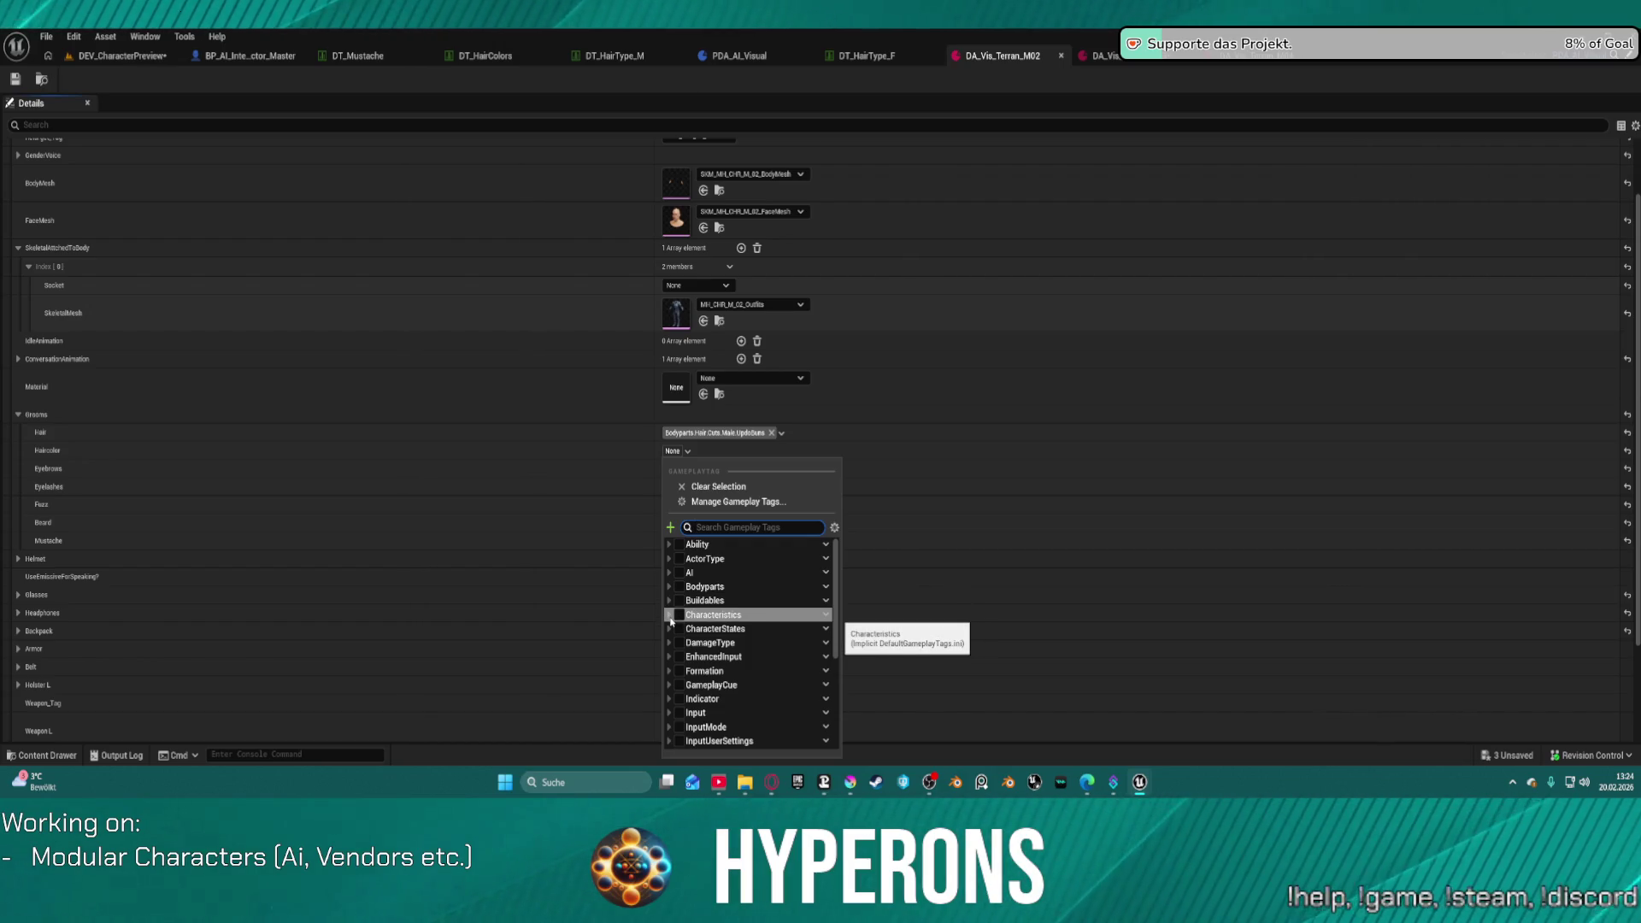
left_click(669, 587)
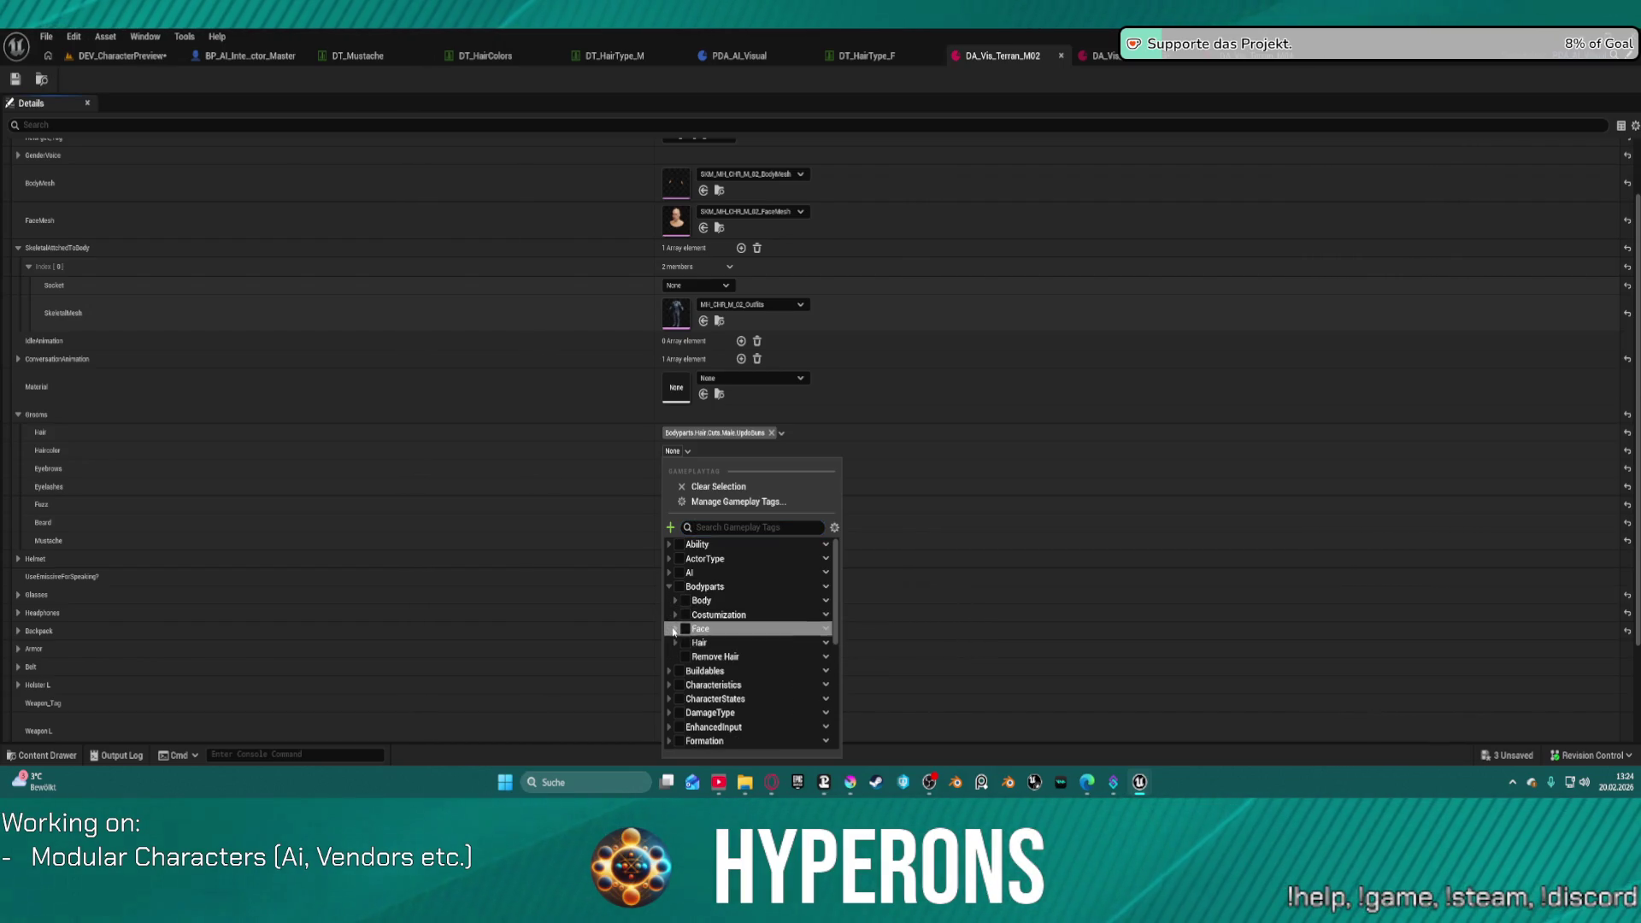
left_click(675, 615)
left_click(681, 629)
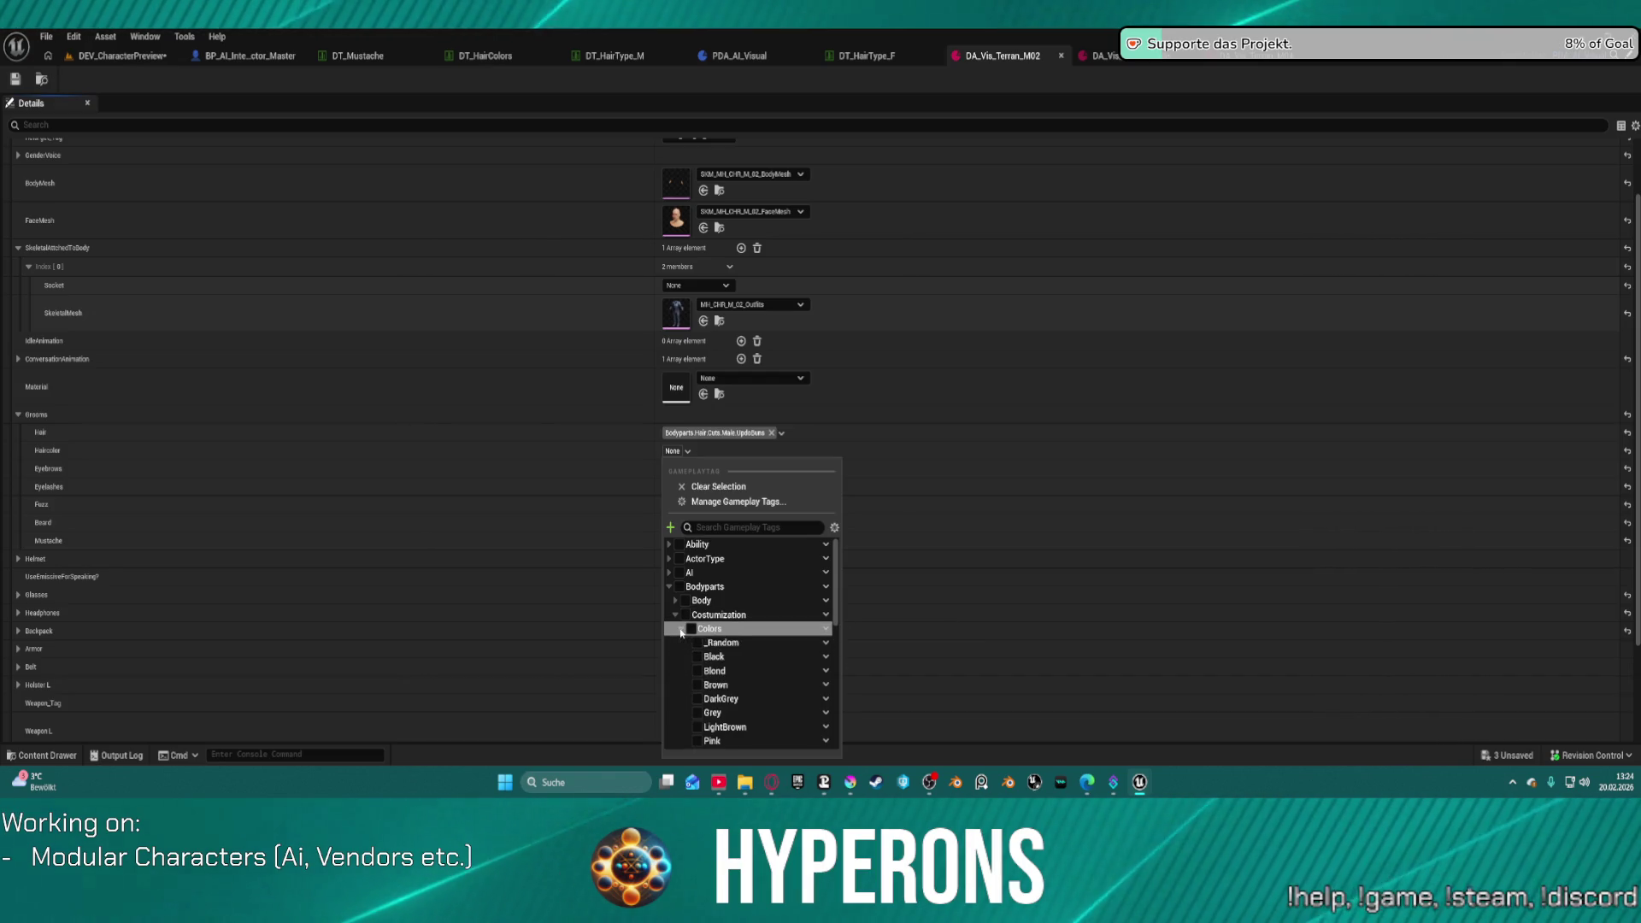
scroll(712, 659, "down", 1)
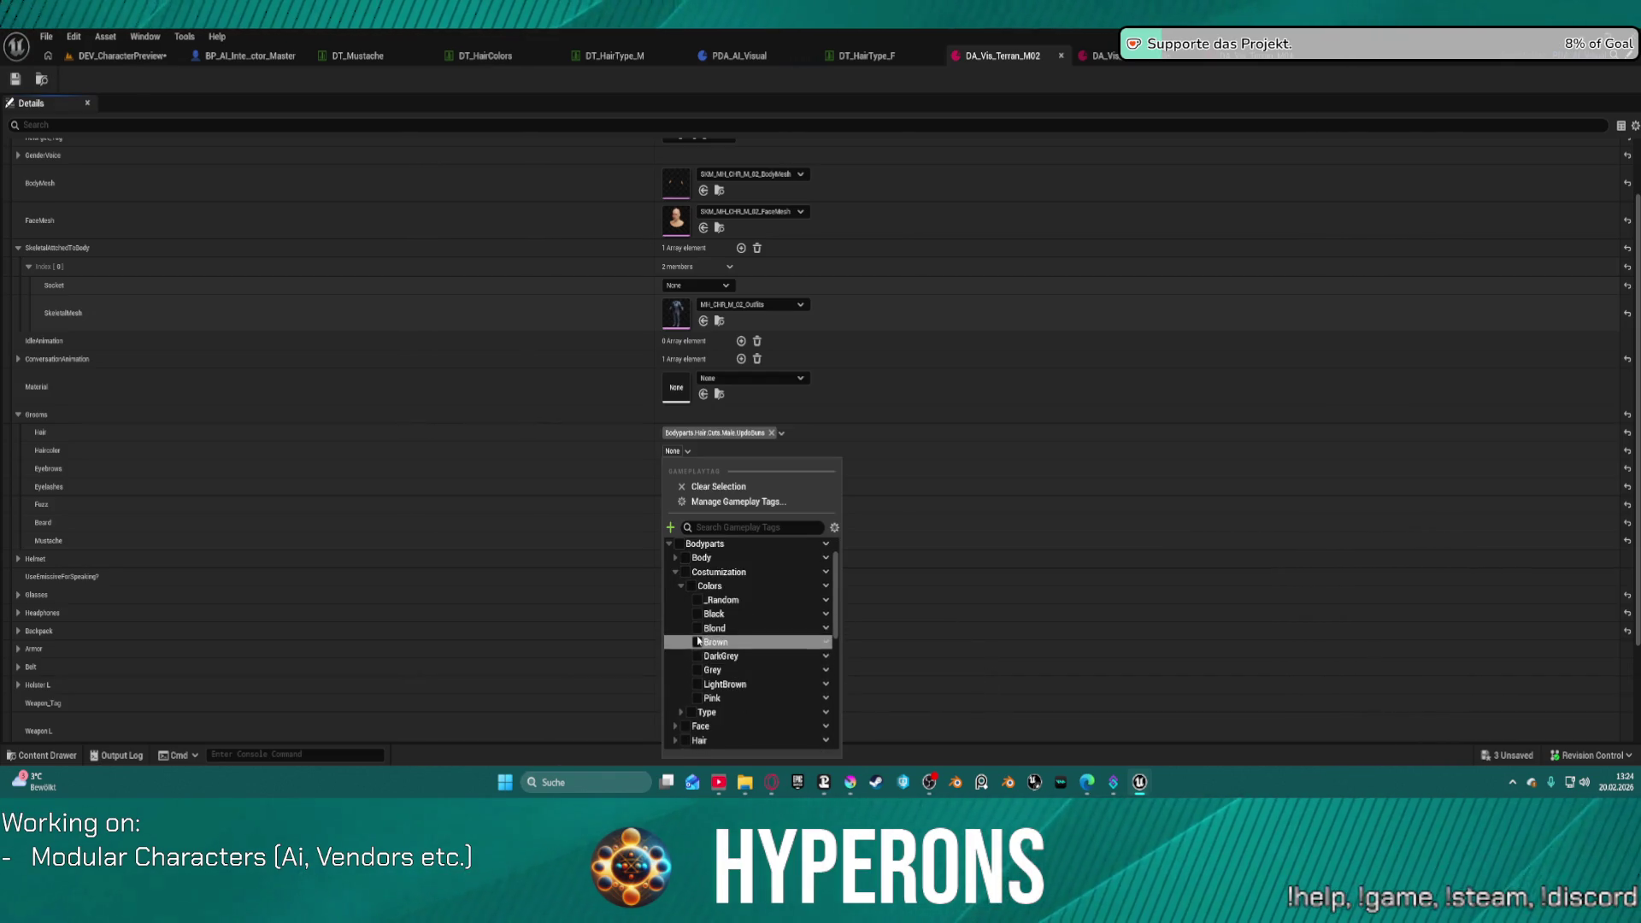
left_click(698, 642)
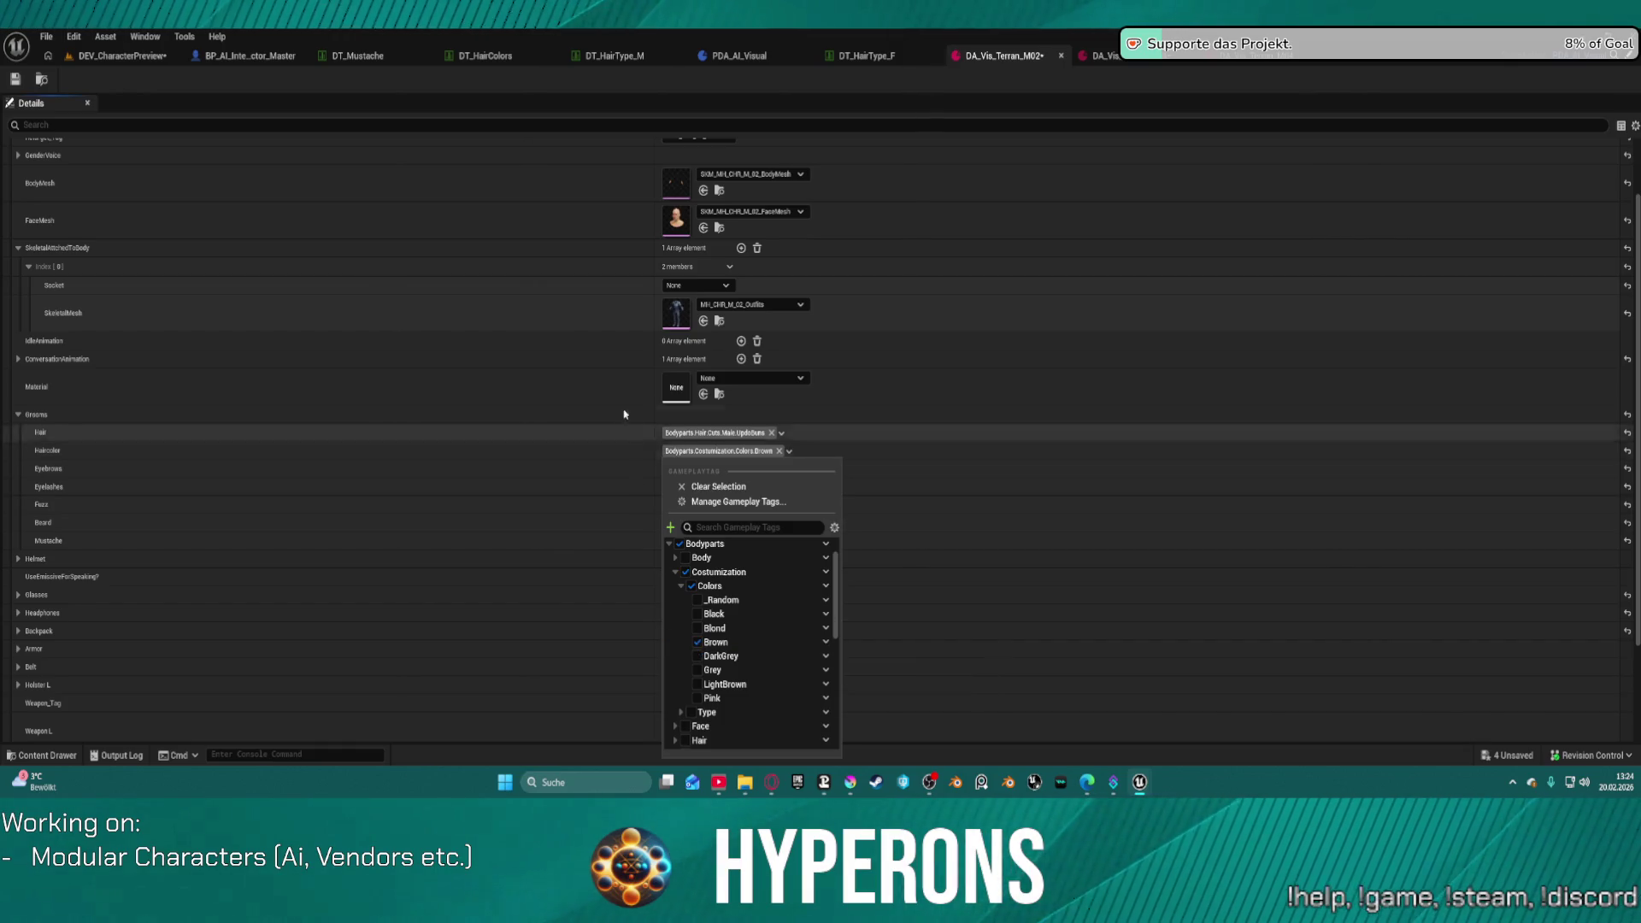
left_click(615, 381)
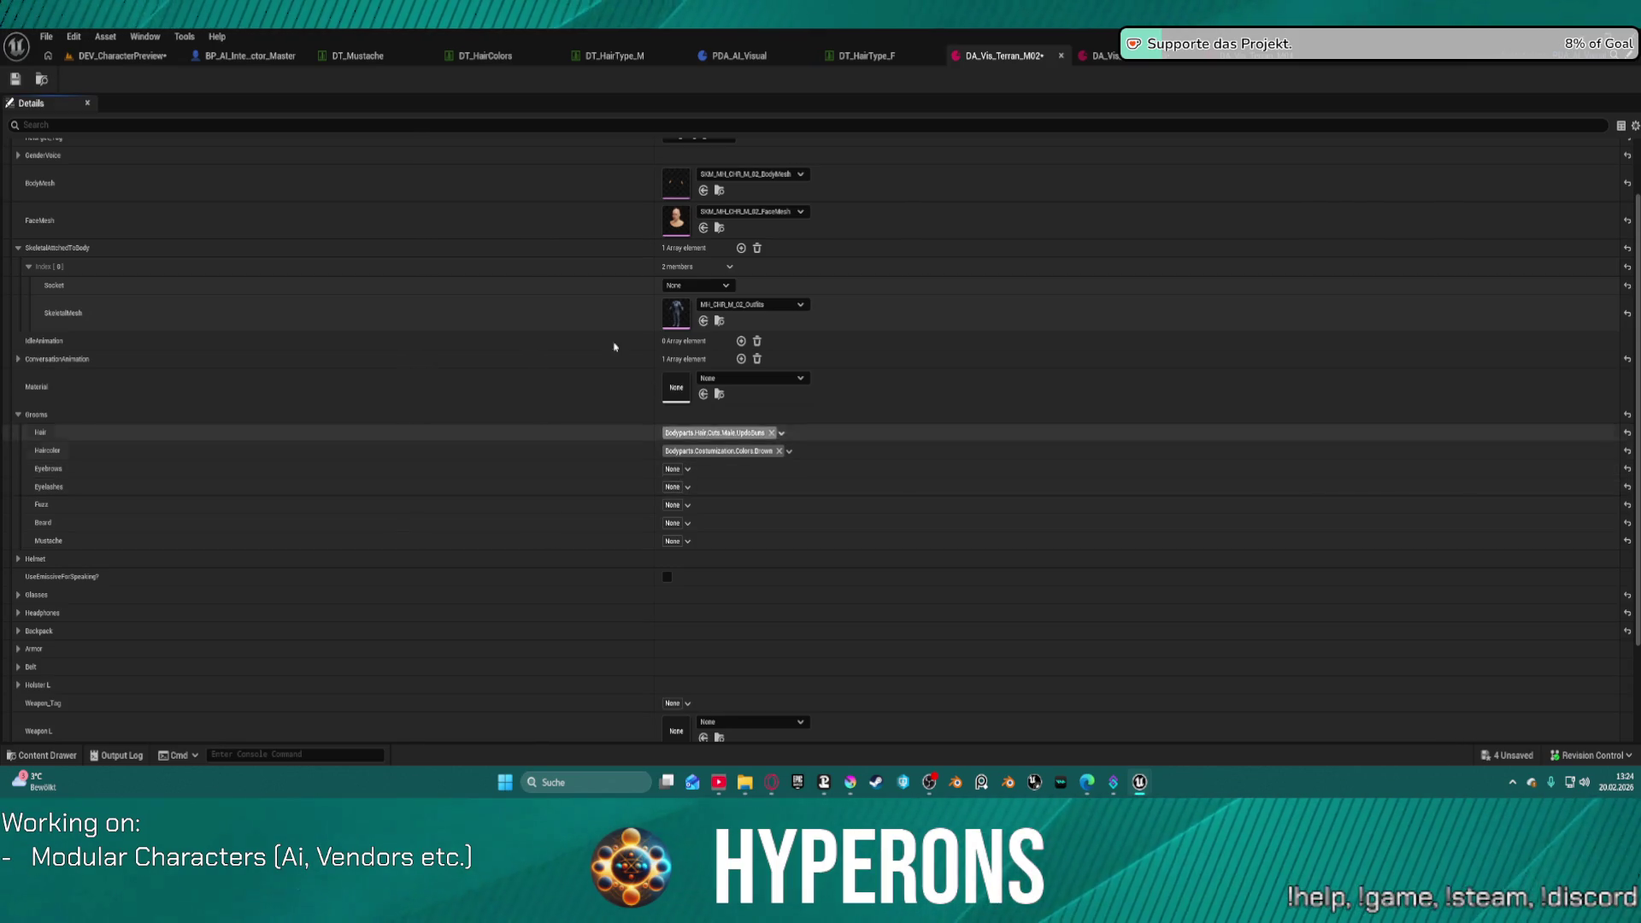
left_click(24, 81)
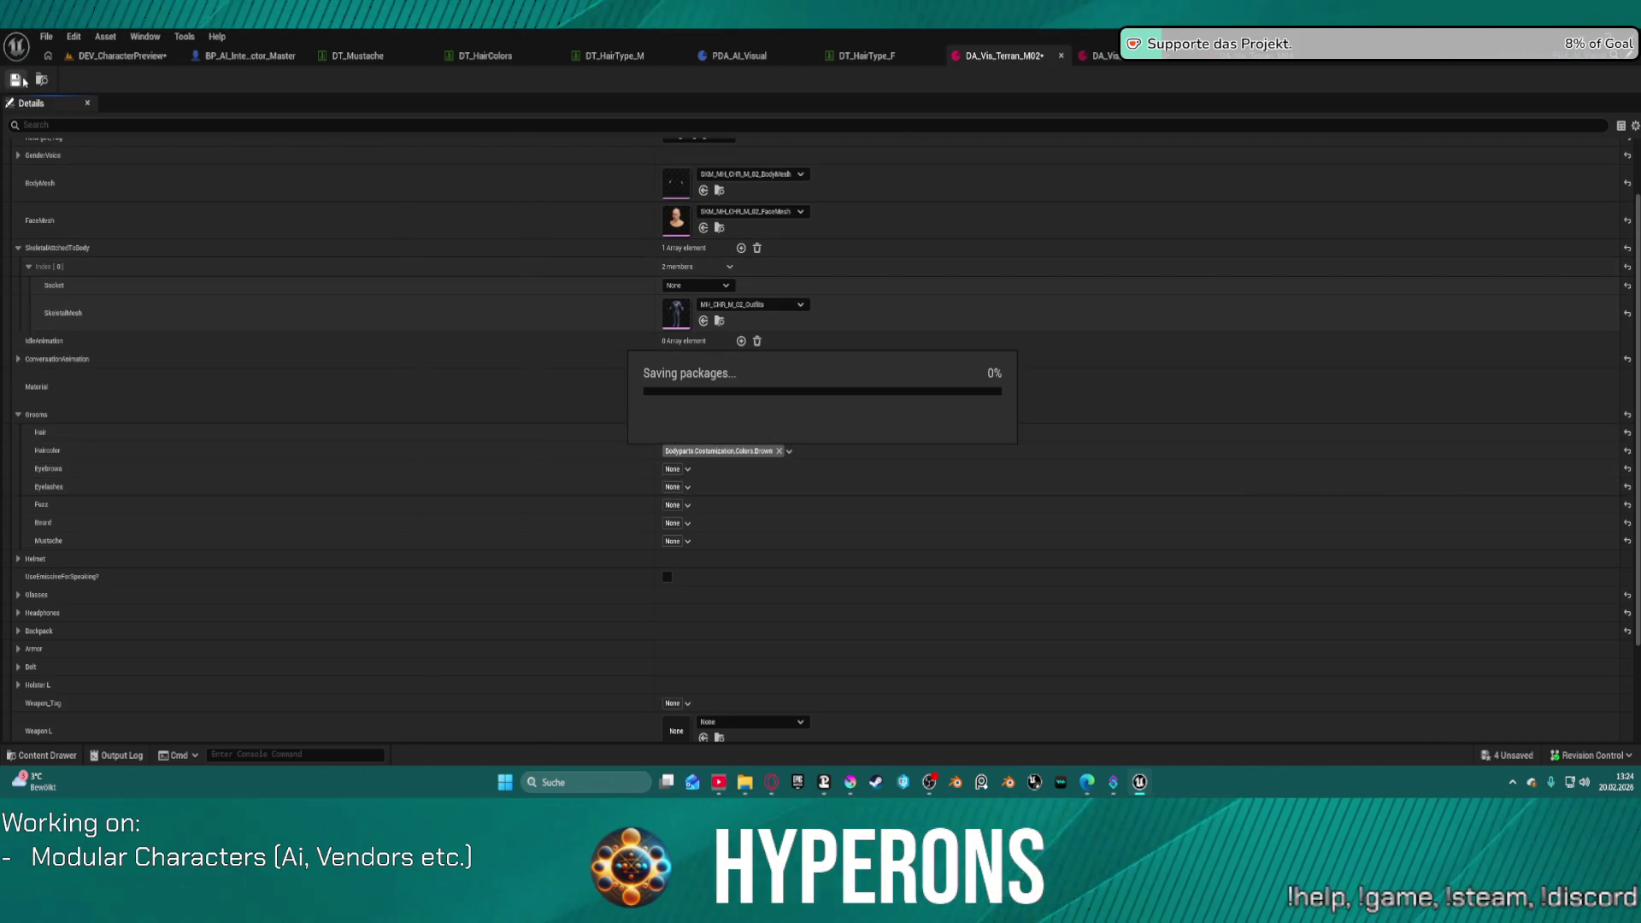
Step: In DEV_CharacterPreview, rerun SetupCharacter on the armored BP_AI_Interactor_Master12
left_click(120, 57)
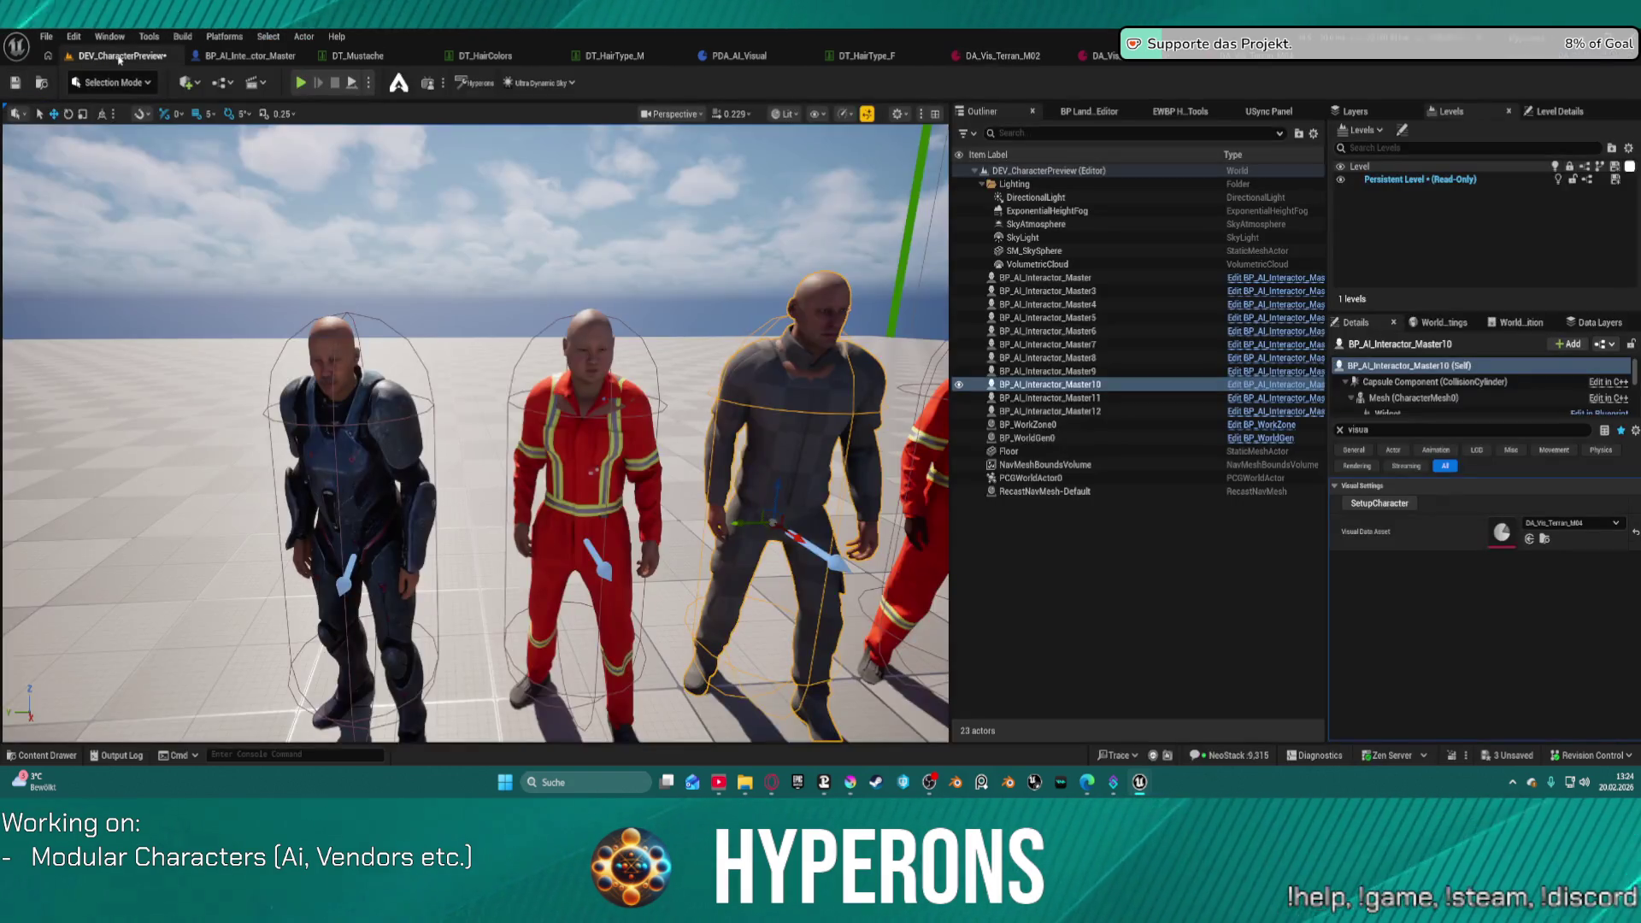
left_click(392, 407)
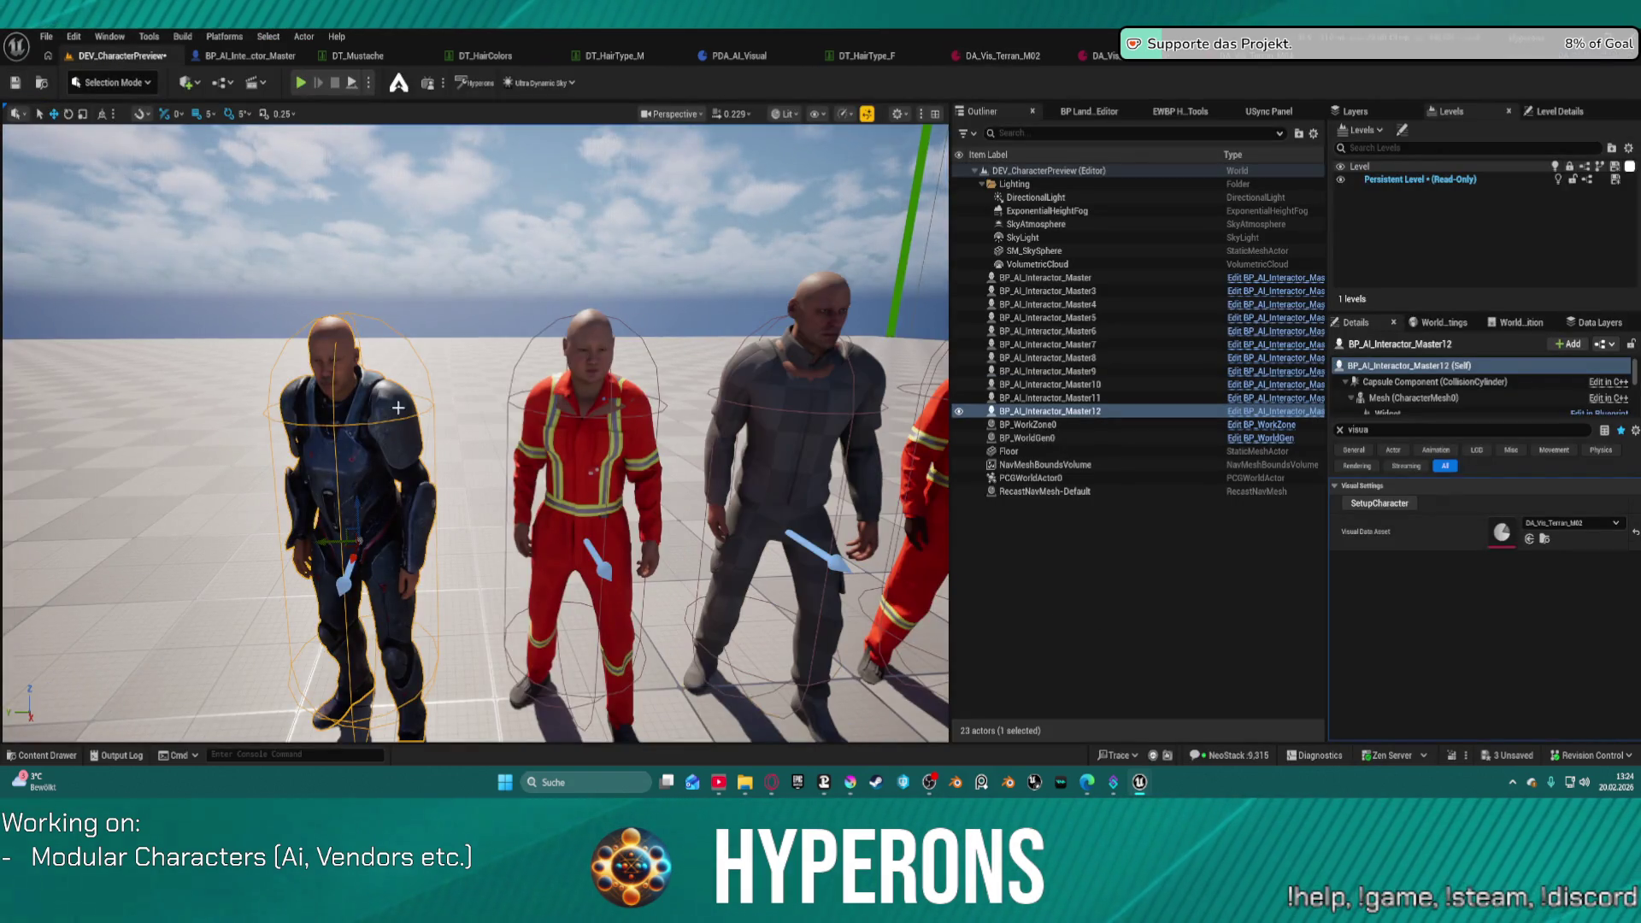
left_click(1379, 502)
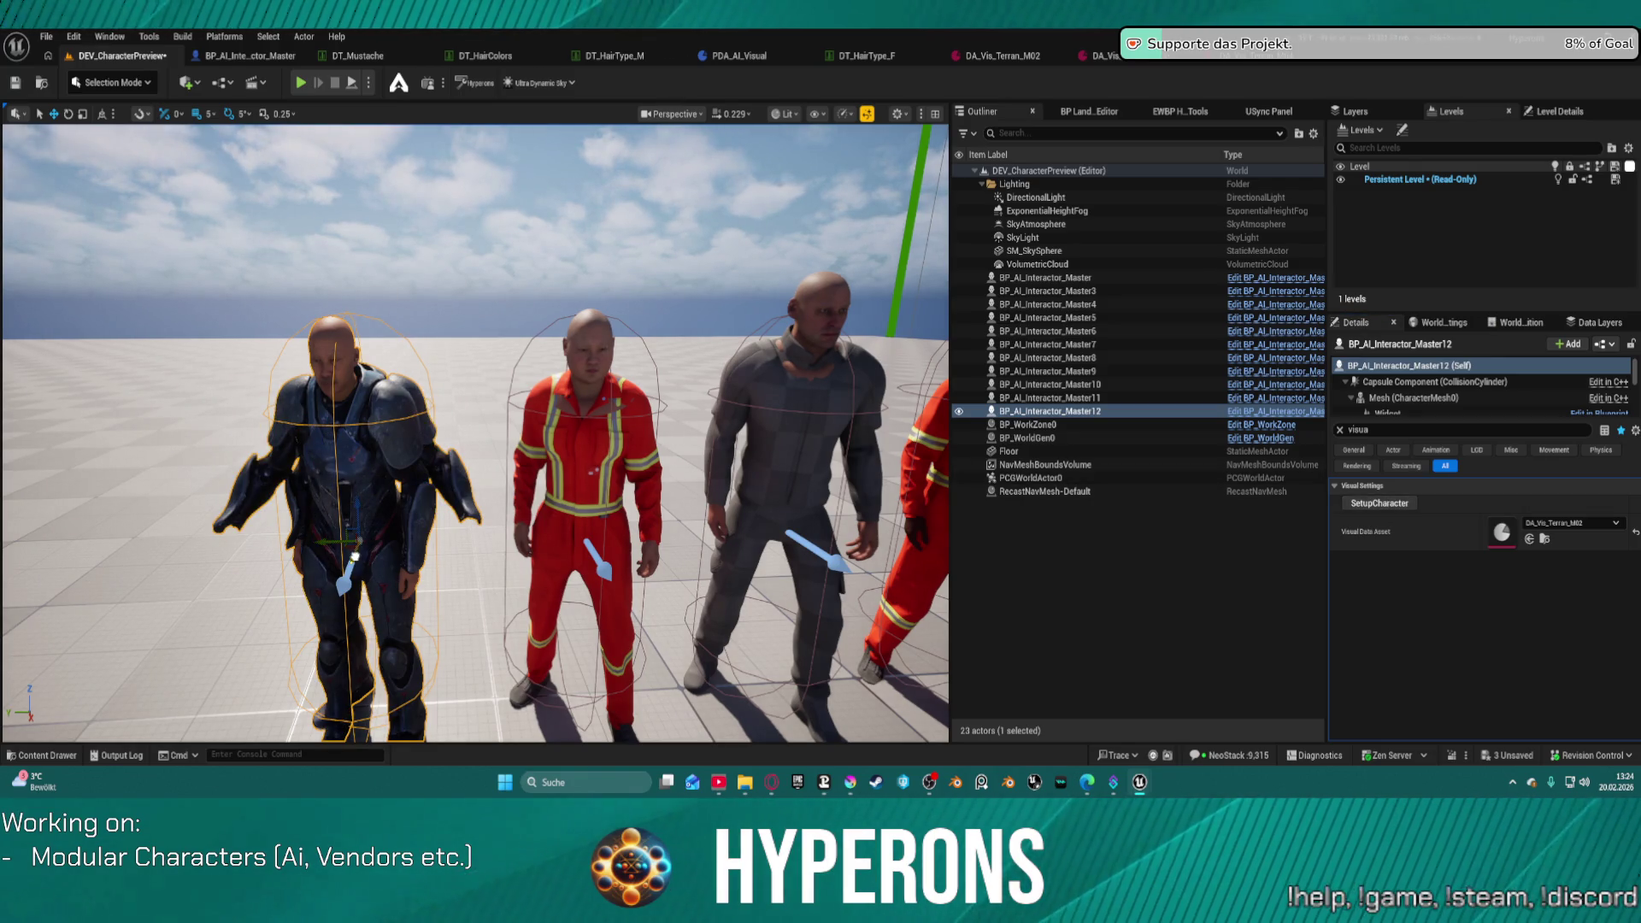
Step: In DA_Vis_Terran_M02, set the GenderVoice gender tag to Gender1
left_click(1002, 57)
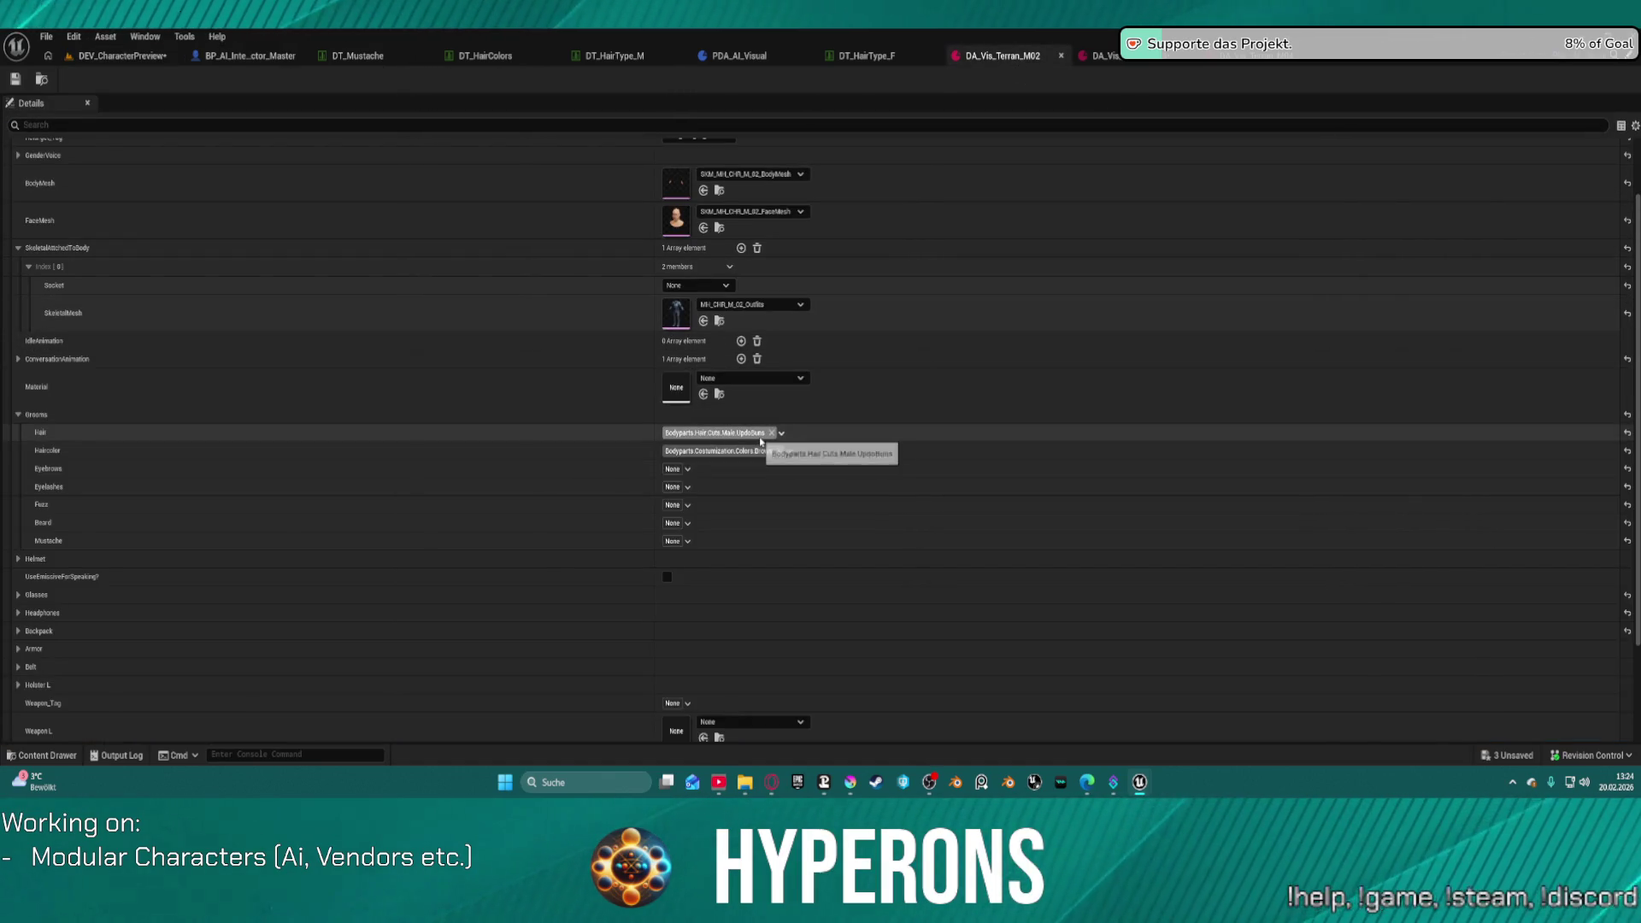
scroll(756, 189, "up", 2)
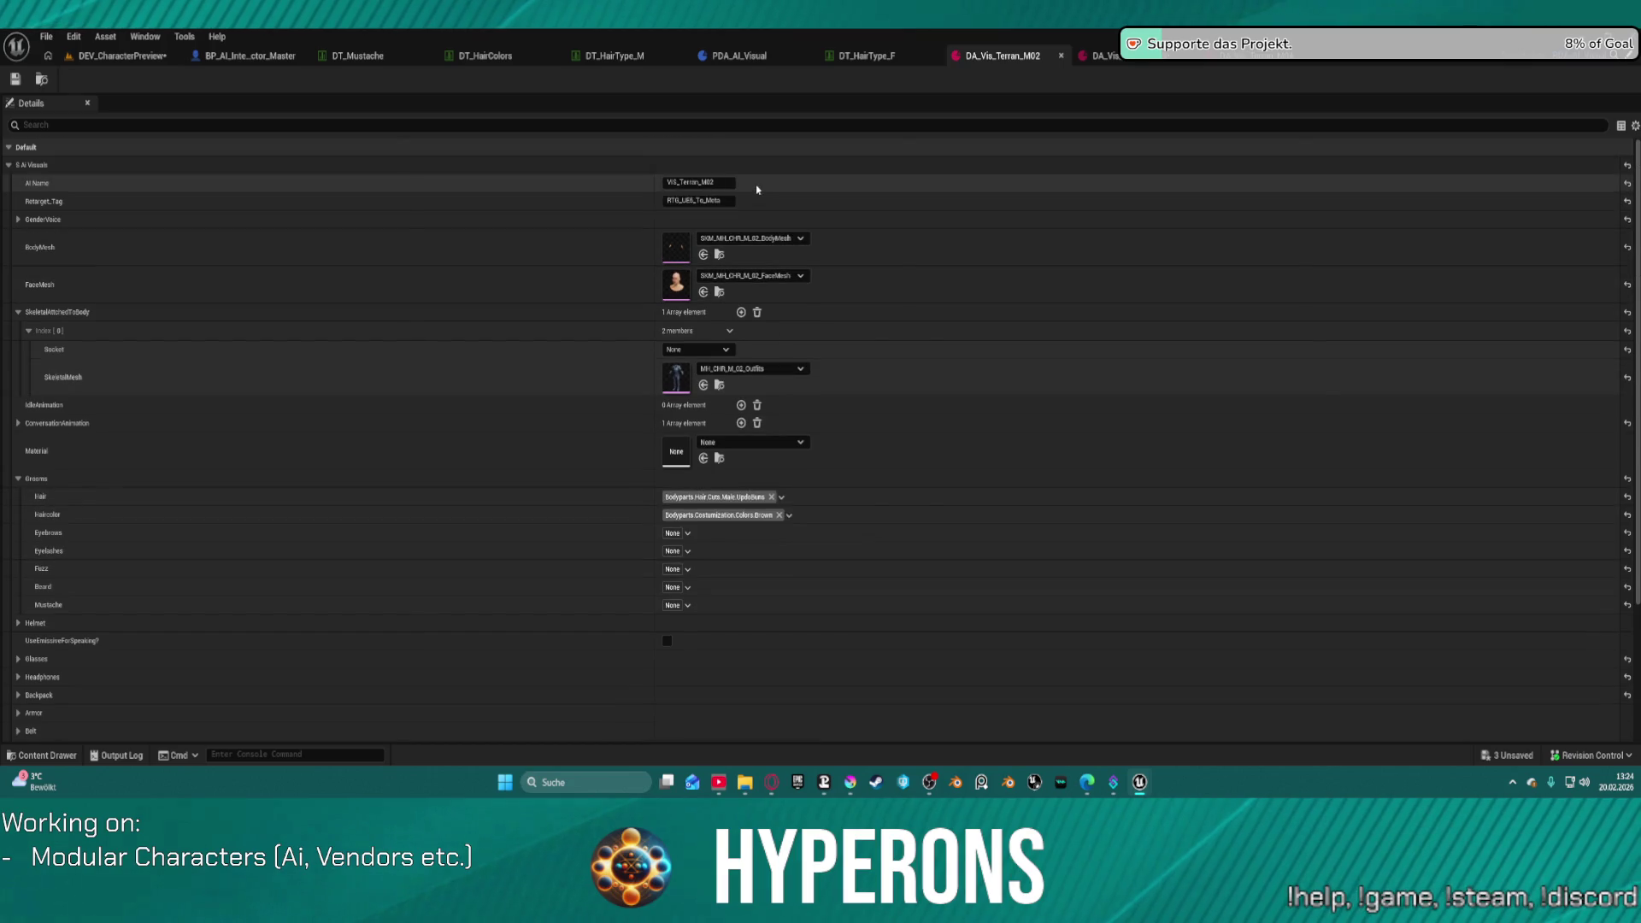
left_click(556, 220)
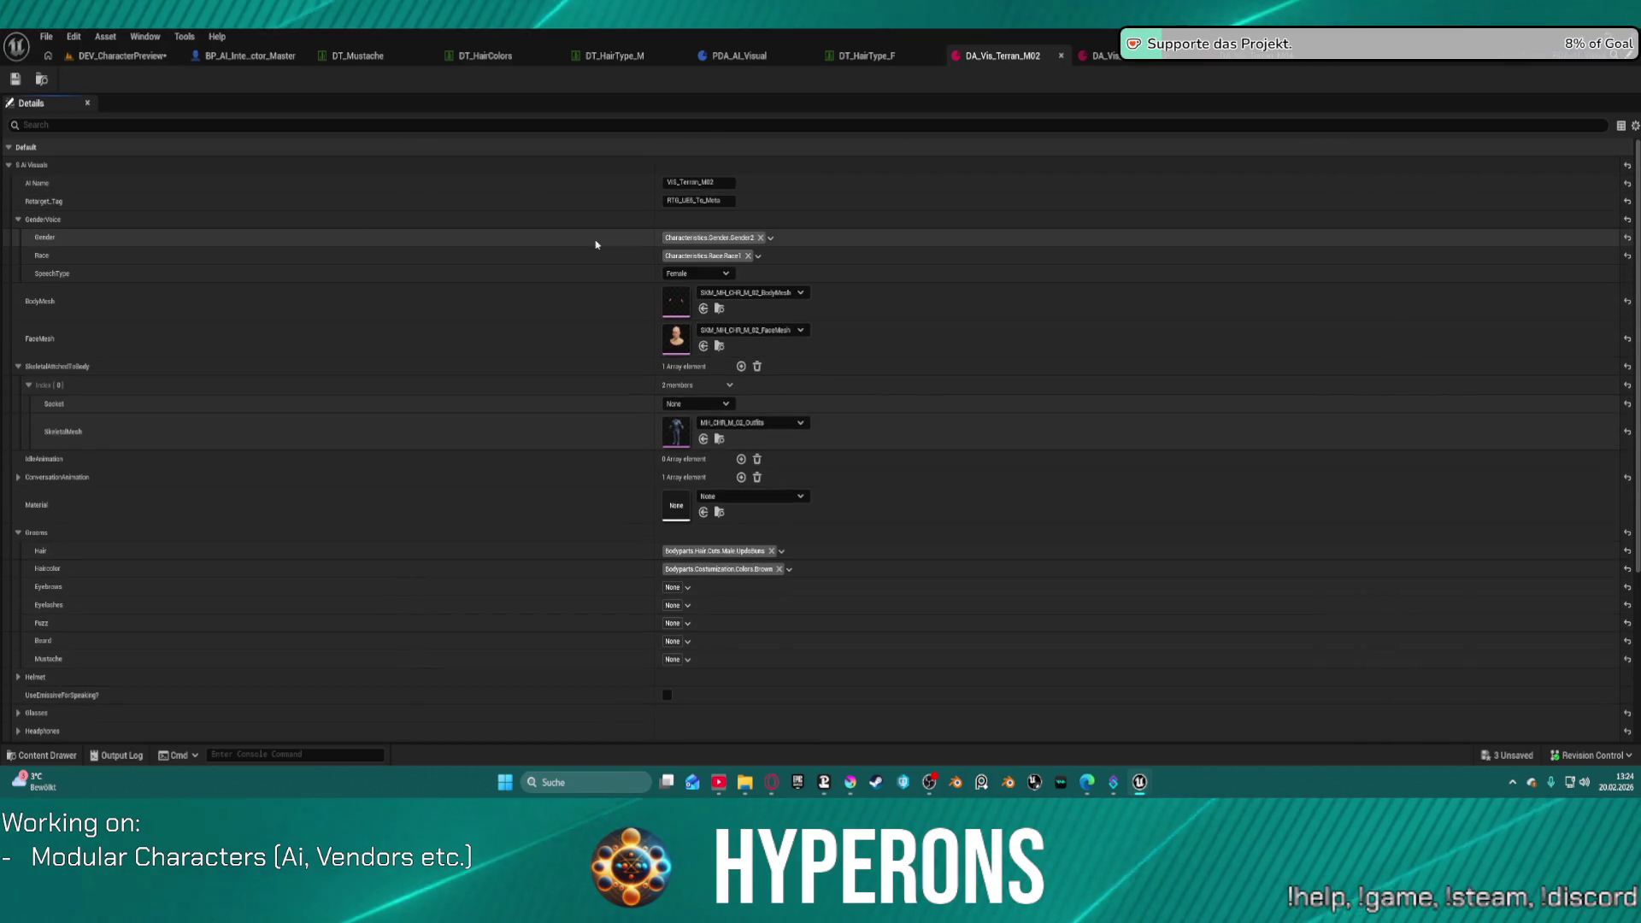
left_click(770, 237)
left_click(692, 458)
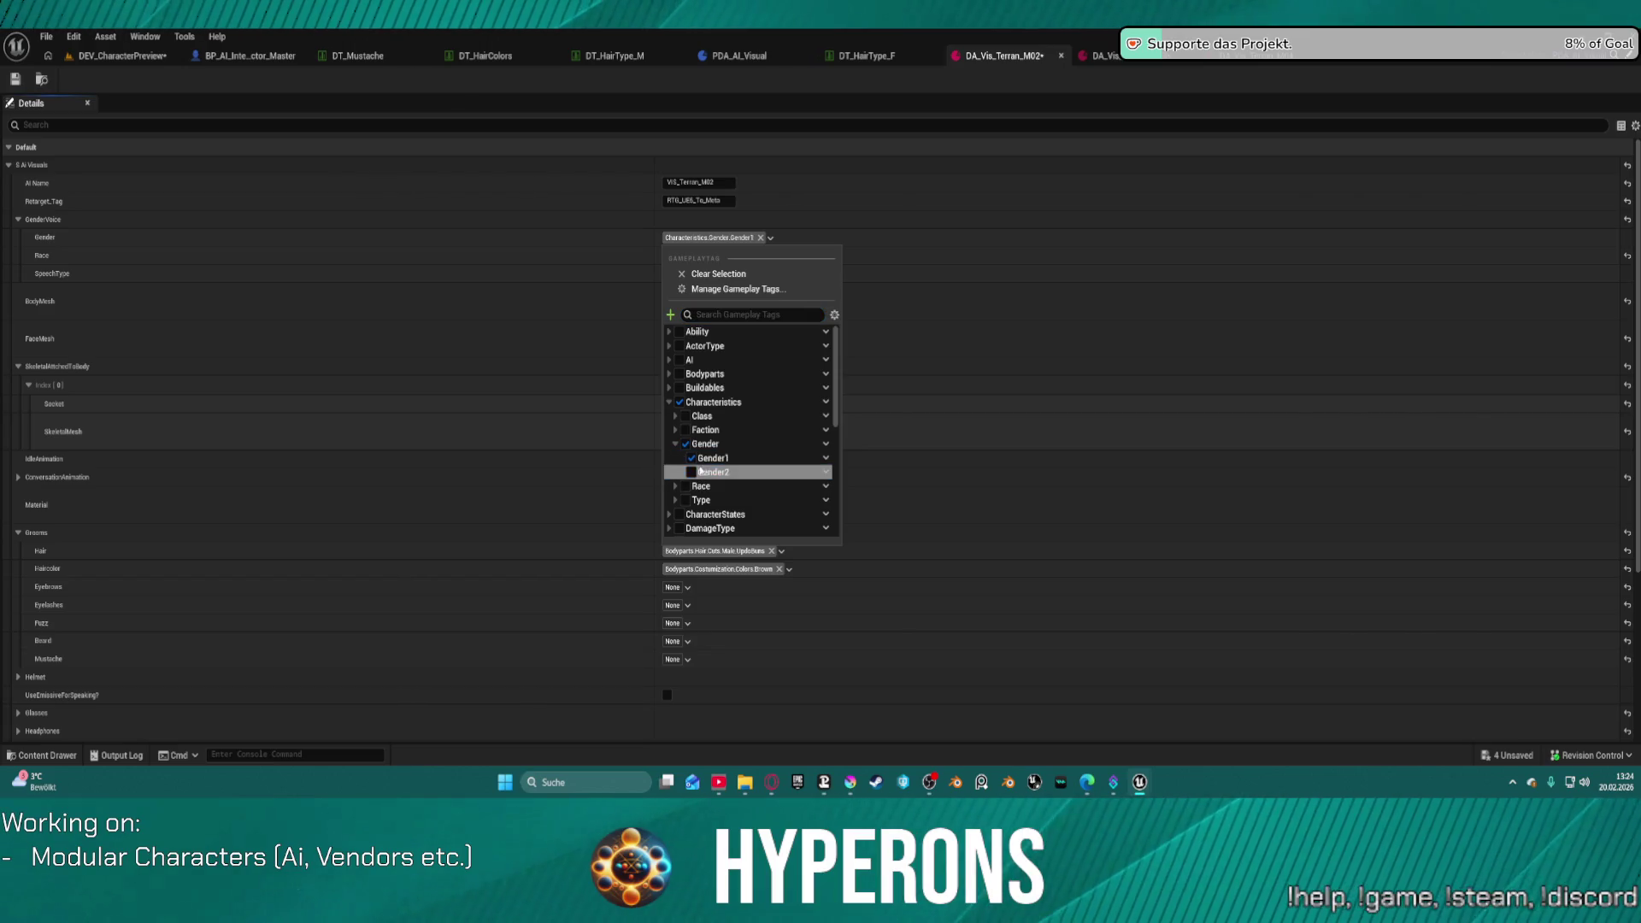
left_click(14, 171)
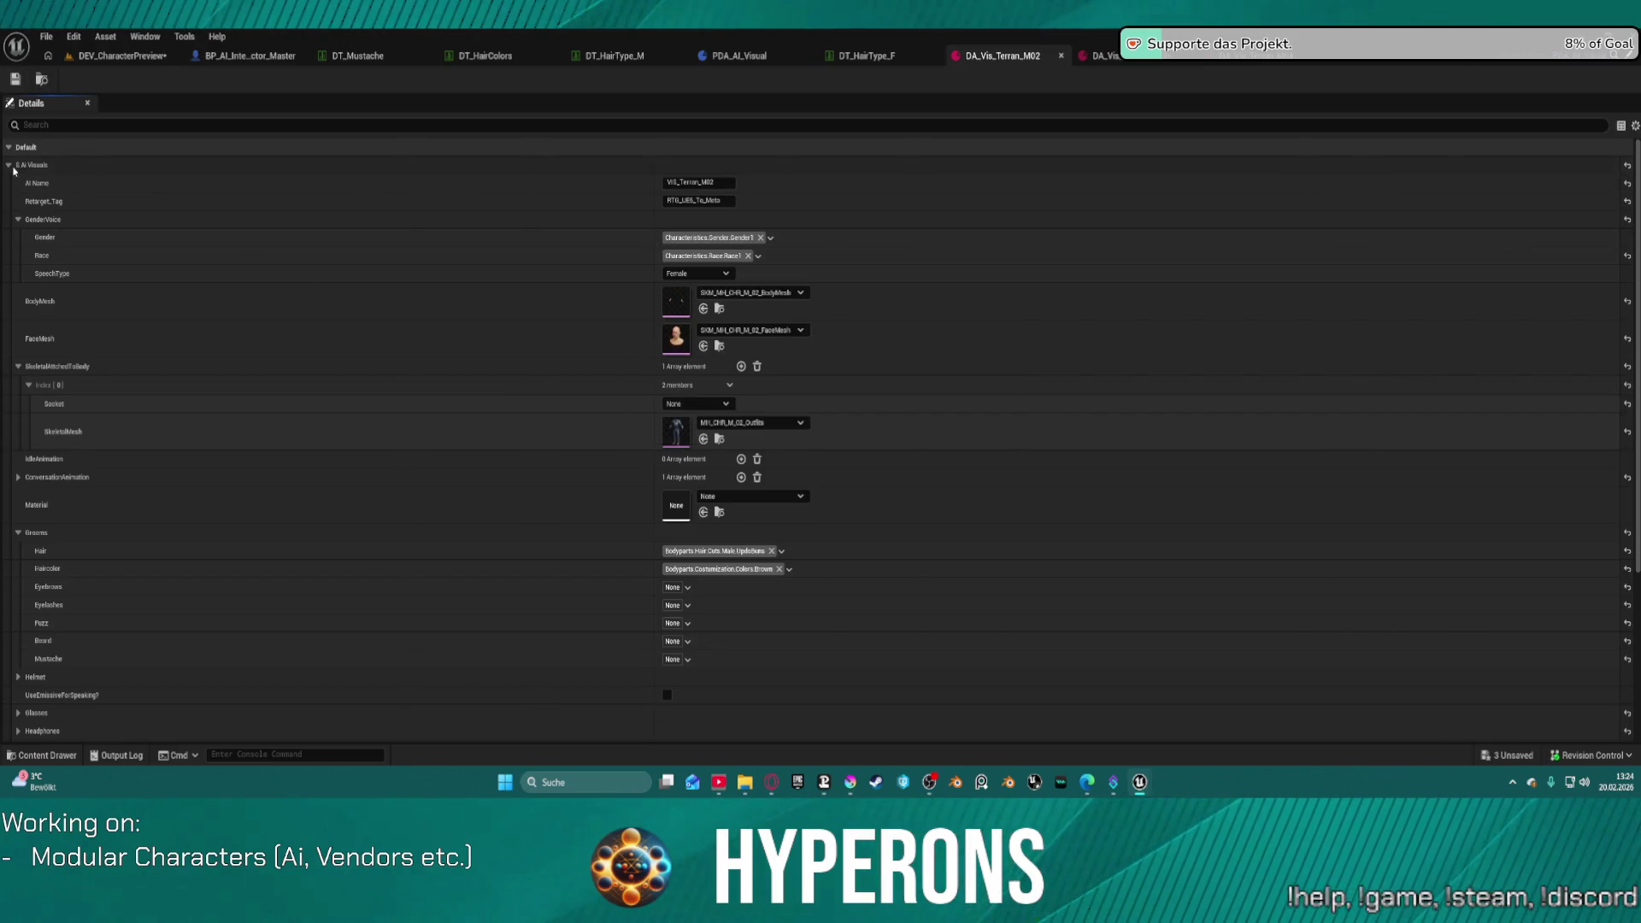
Step: Save DA_Vis_Terran_M02 and return to the DEV_CharacterPreview level
key("ctrl+s")
left_click(13, 171)
left_click(158, 55)
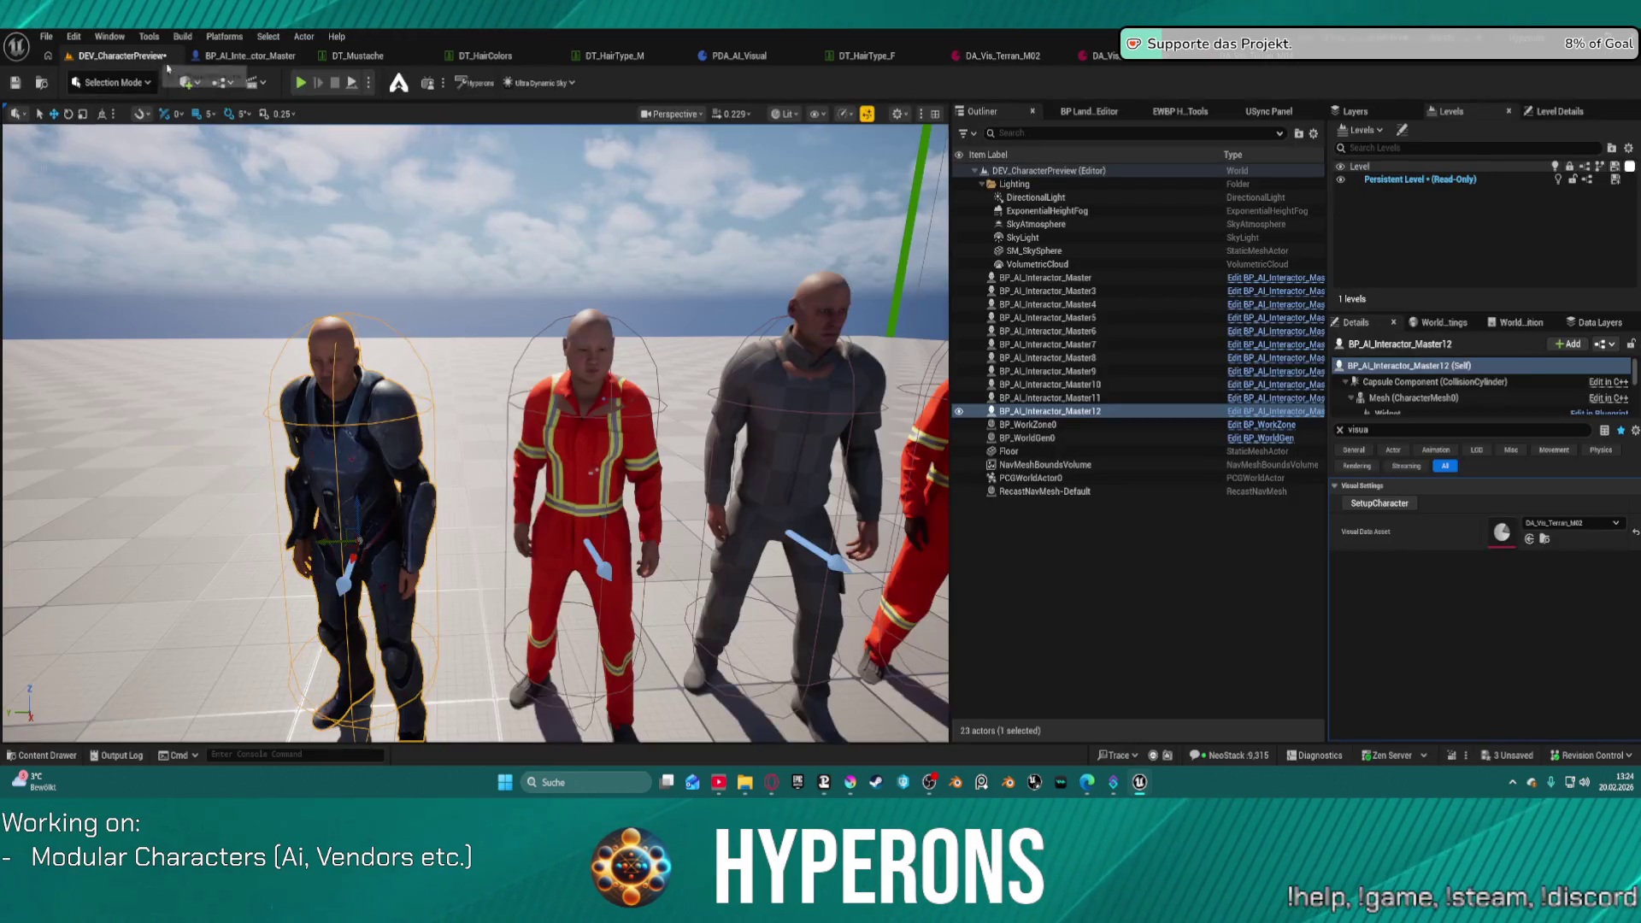
Step: Select the orange-suited interactor BP_AI_Interactor_Master11, then switch to the DT_HairType_M table
mouse_move(353, 556)
left_mouse_down()
mouse_move(222, 564)
mouse_move(256, 564)
mouse_move(257, 529)
mouse_move(243, 594)
mouse_move(252, 551)
mouse_move(462, 559)
mouse_move(605, 433)
left_mouse_up()
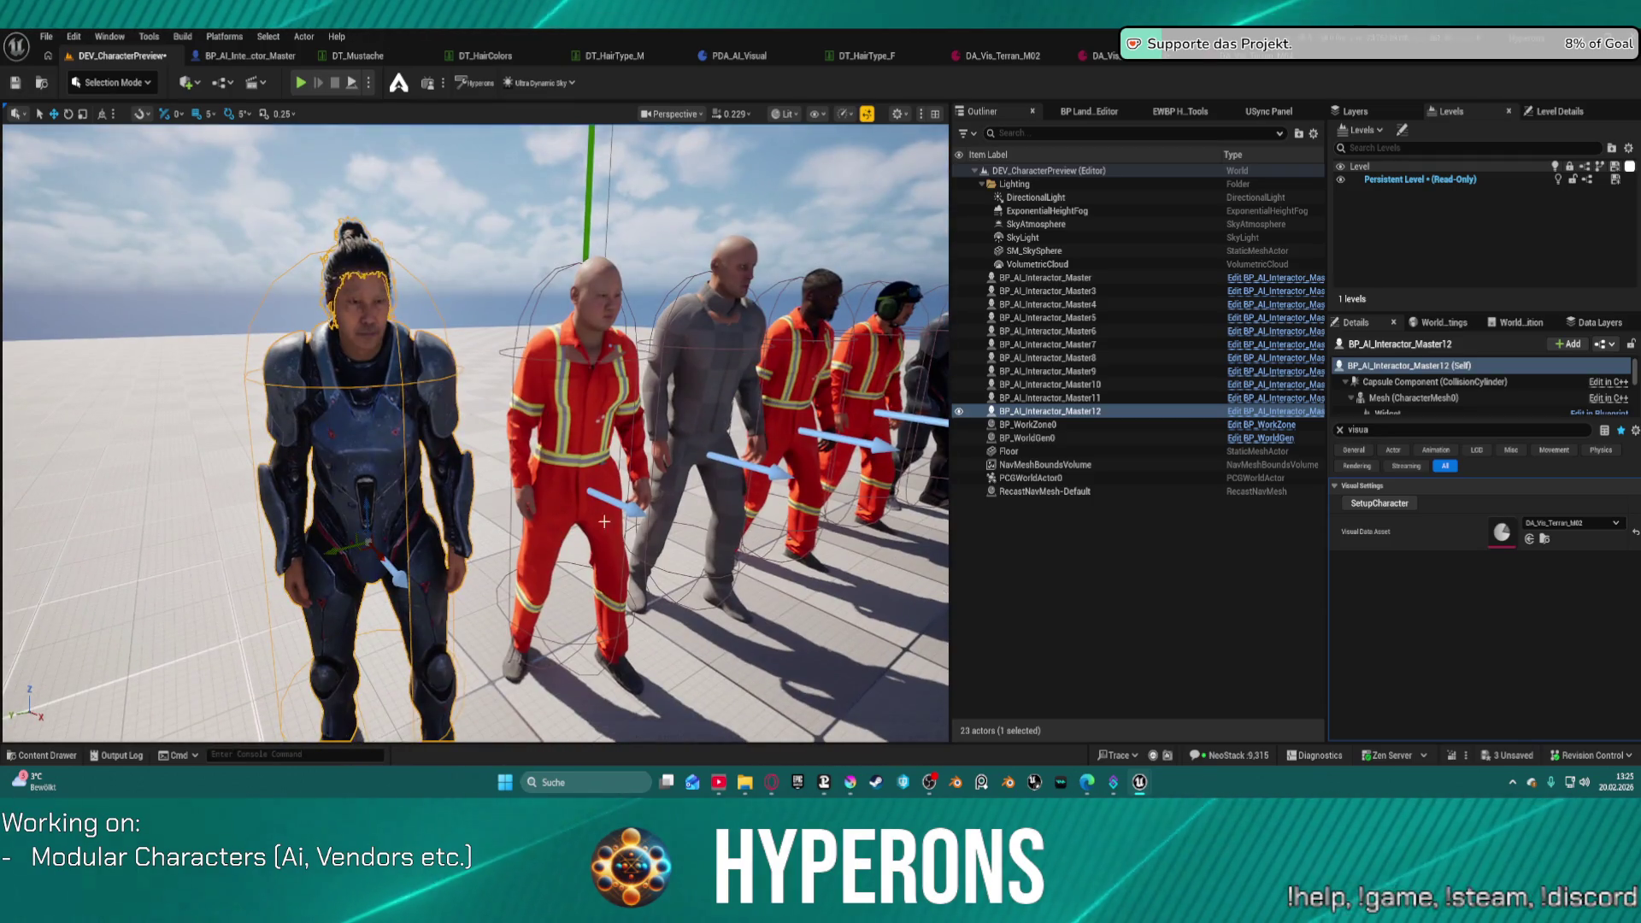
left_click(604, 442)
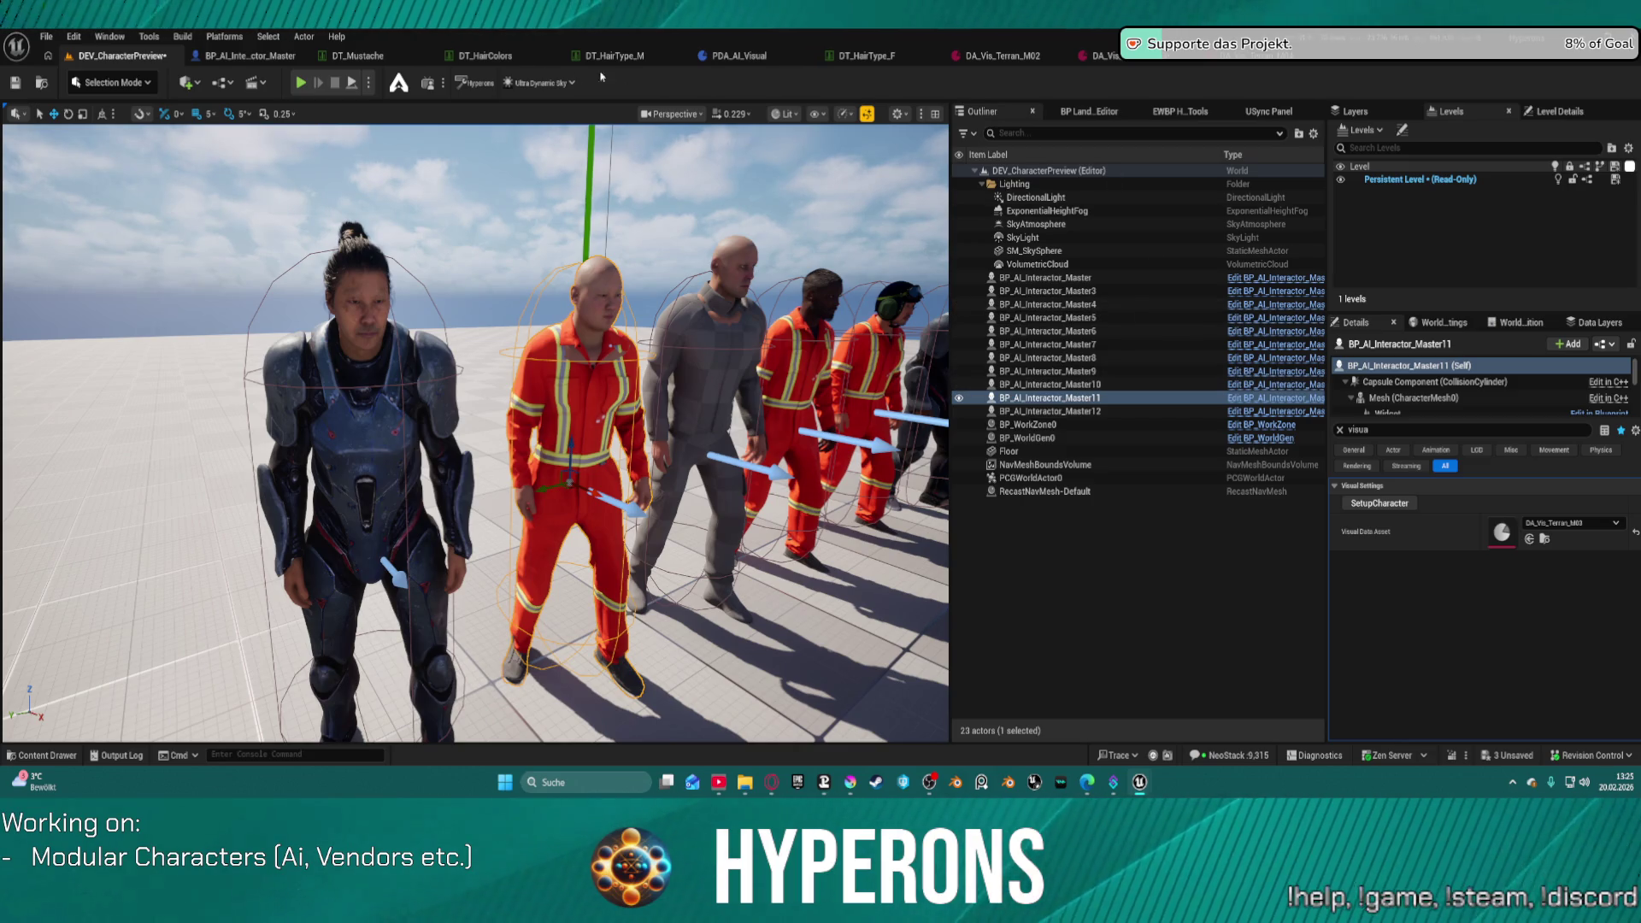
left_click(632, 60)
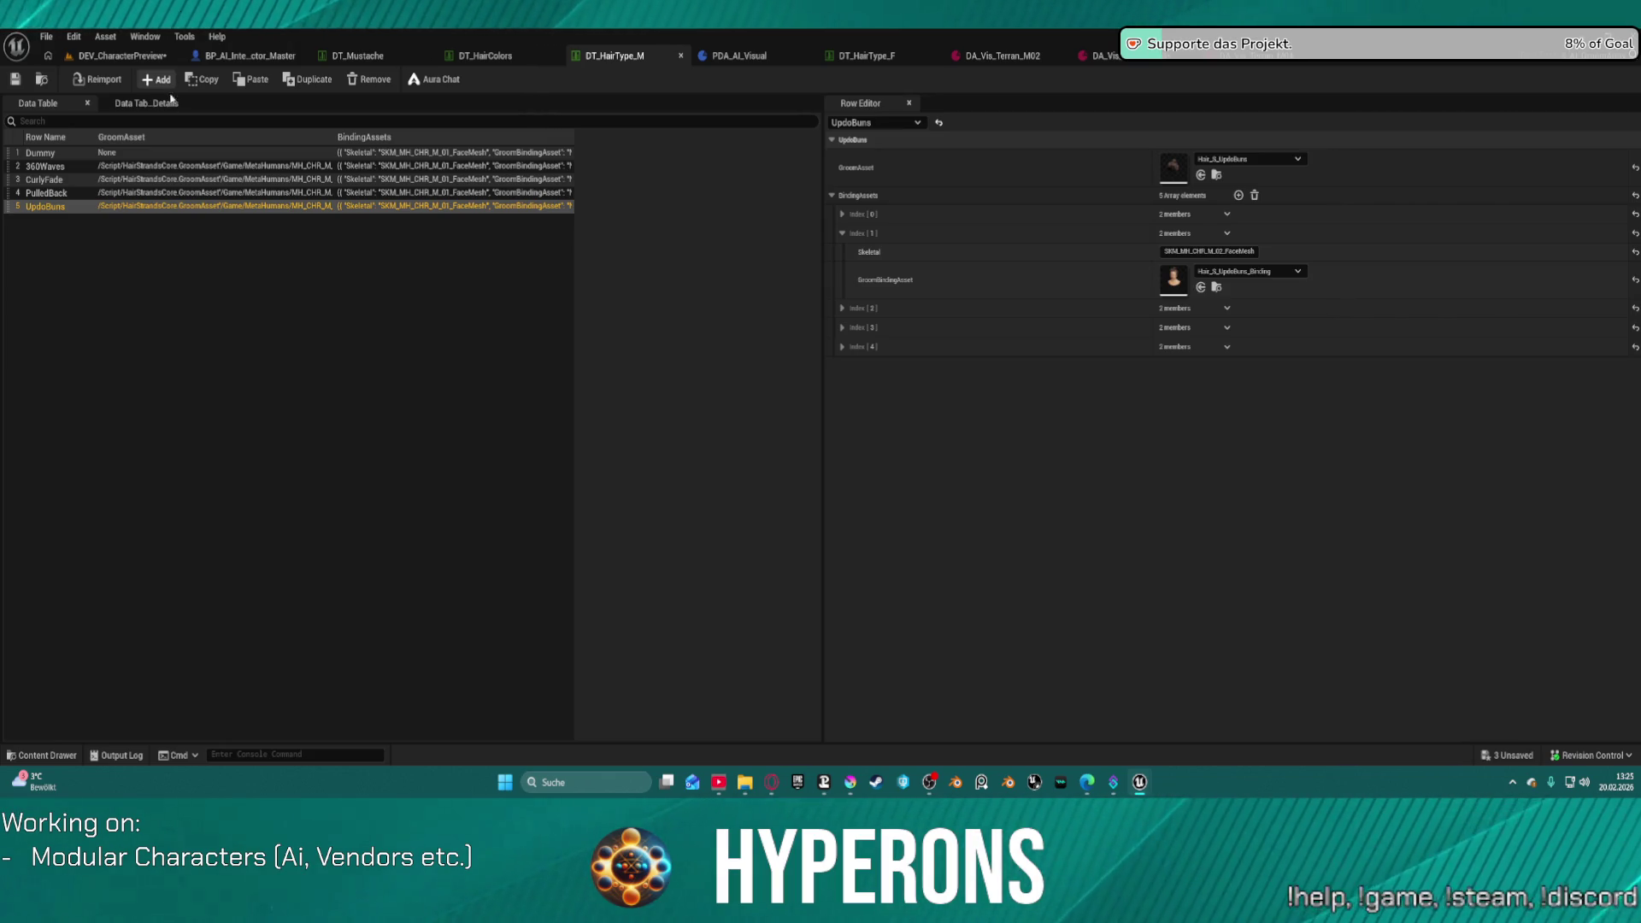
Step: Duplicate the UpdoBuns row and rename the copy SideSweptFringe
left_click(315, 81)
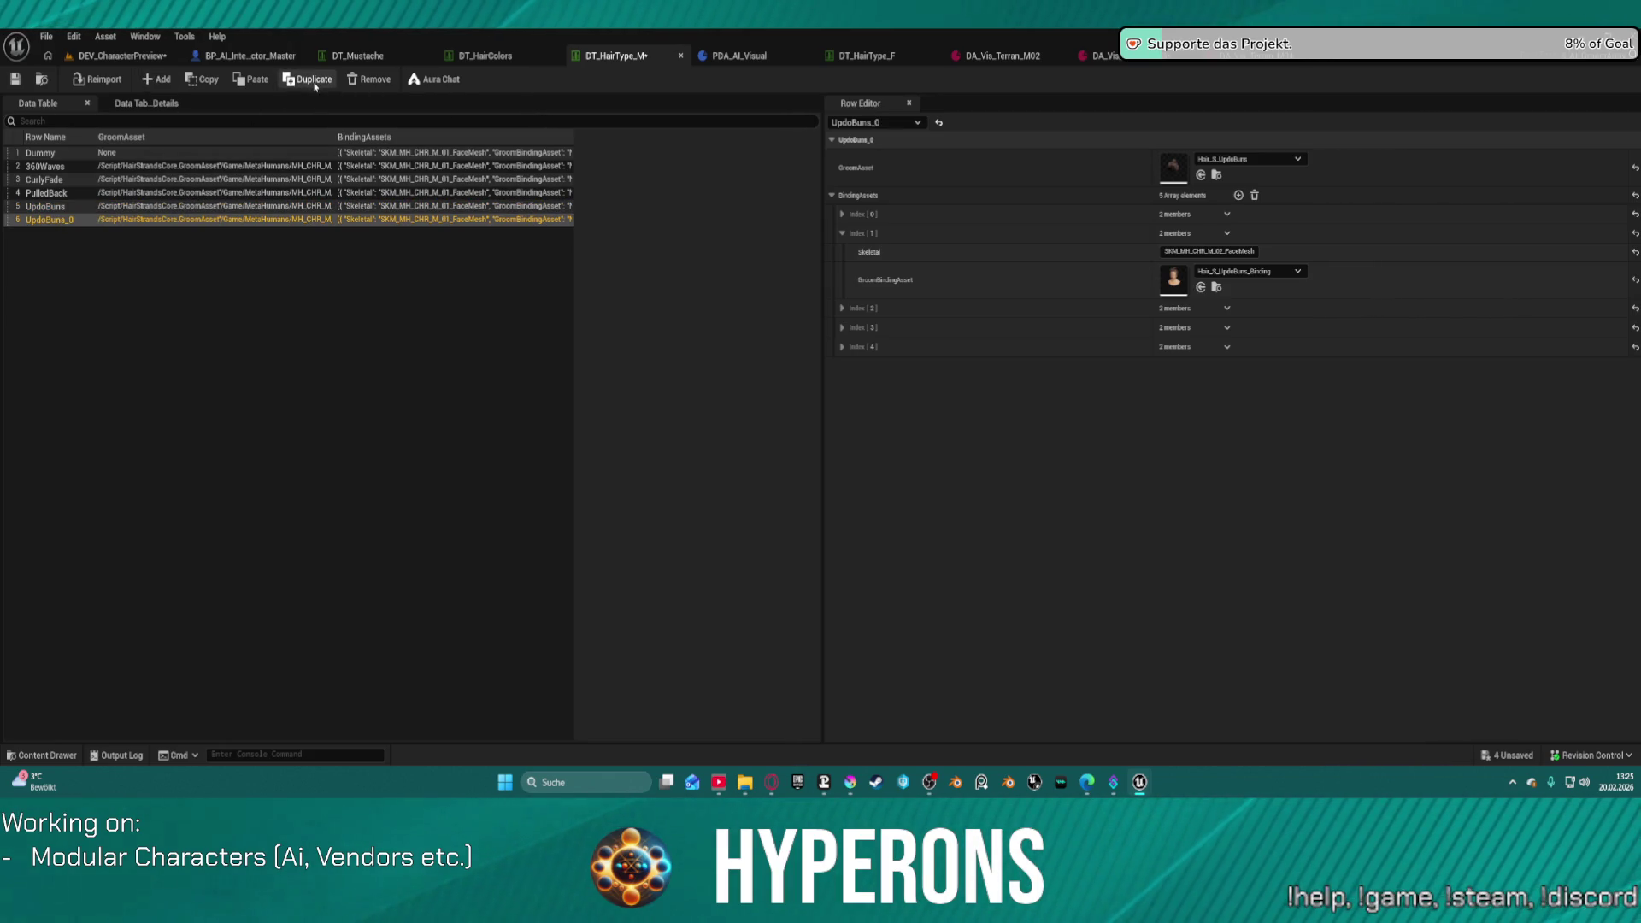
double_click(38, 222)
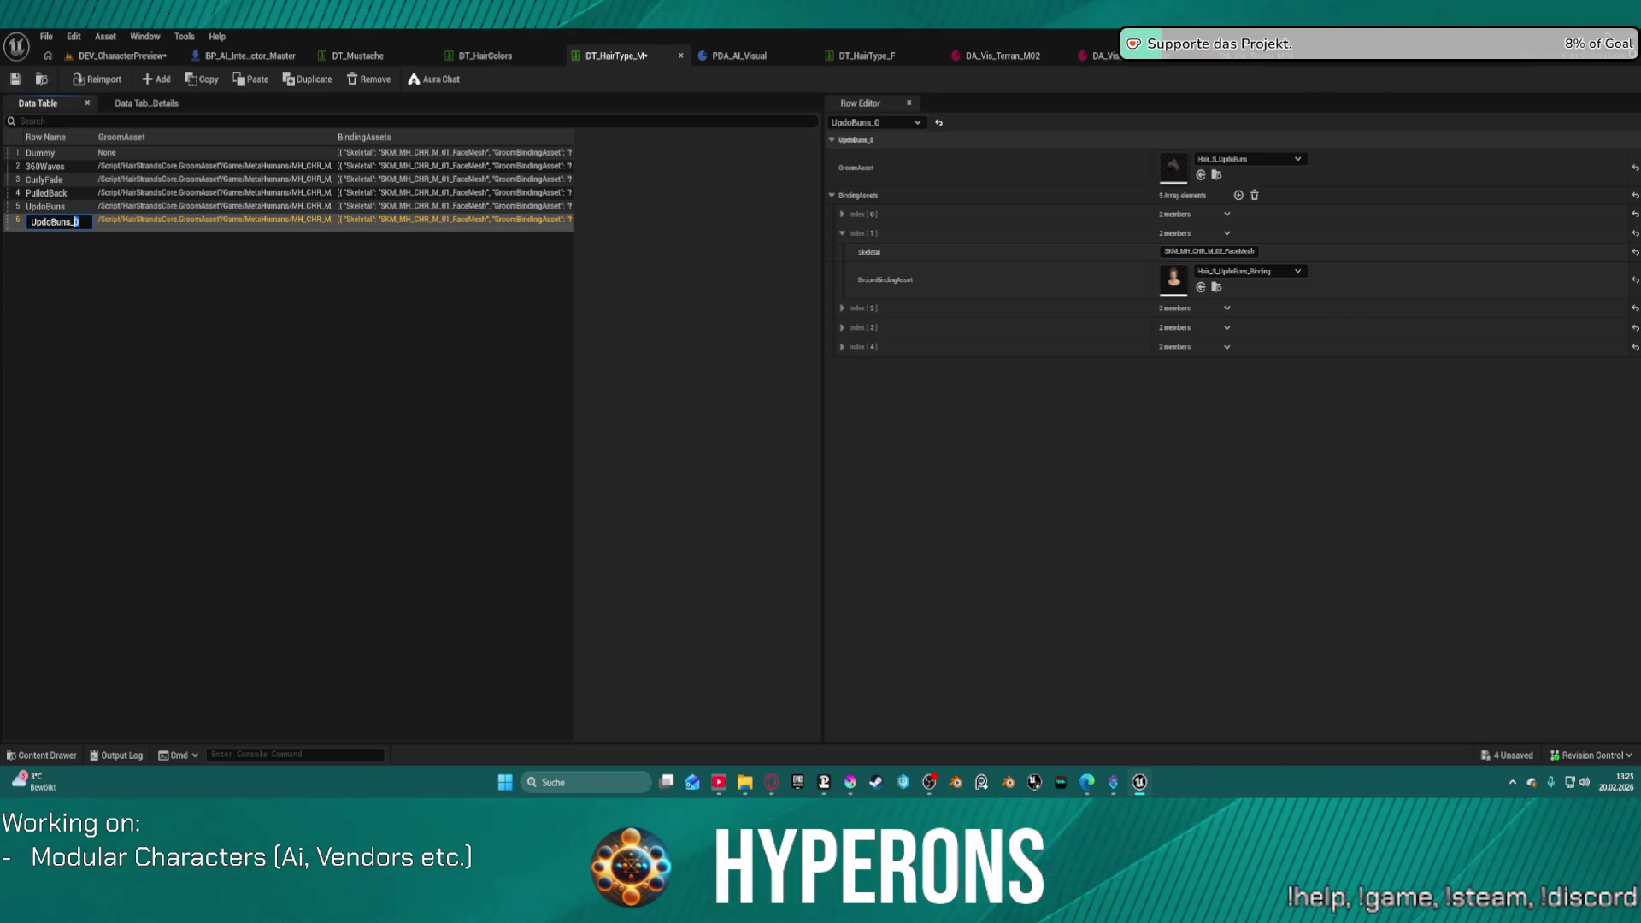
key("Return")
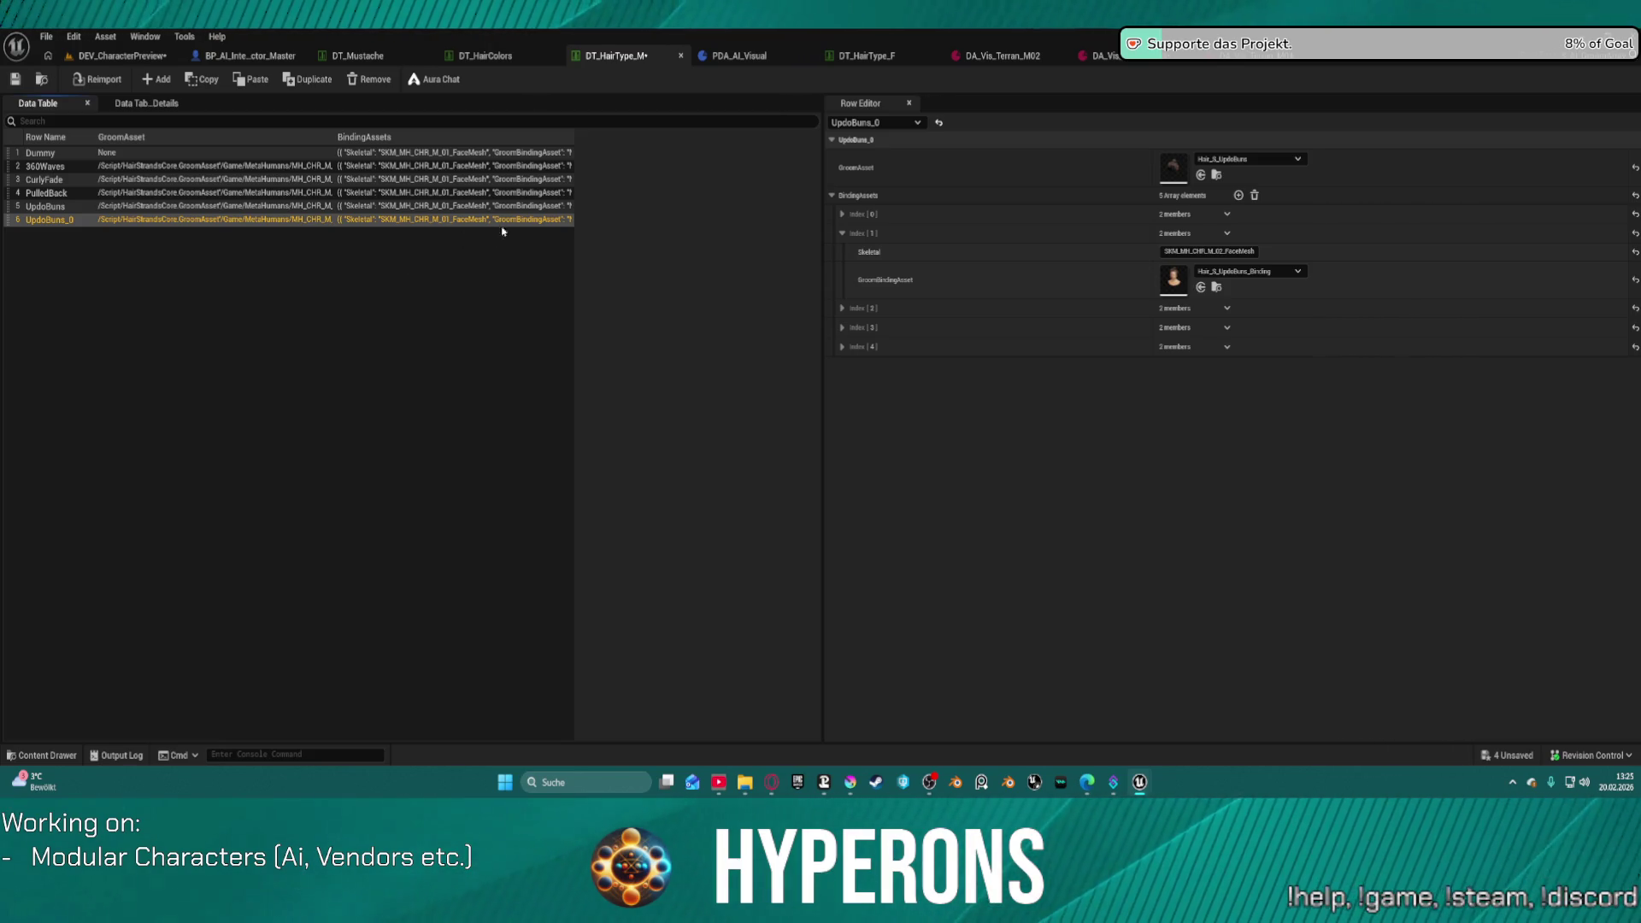
double_click(61, 223)
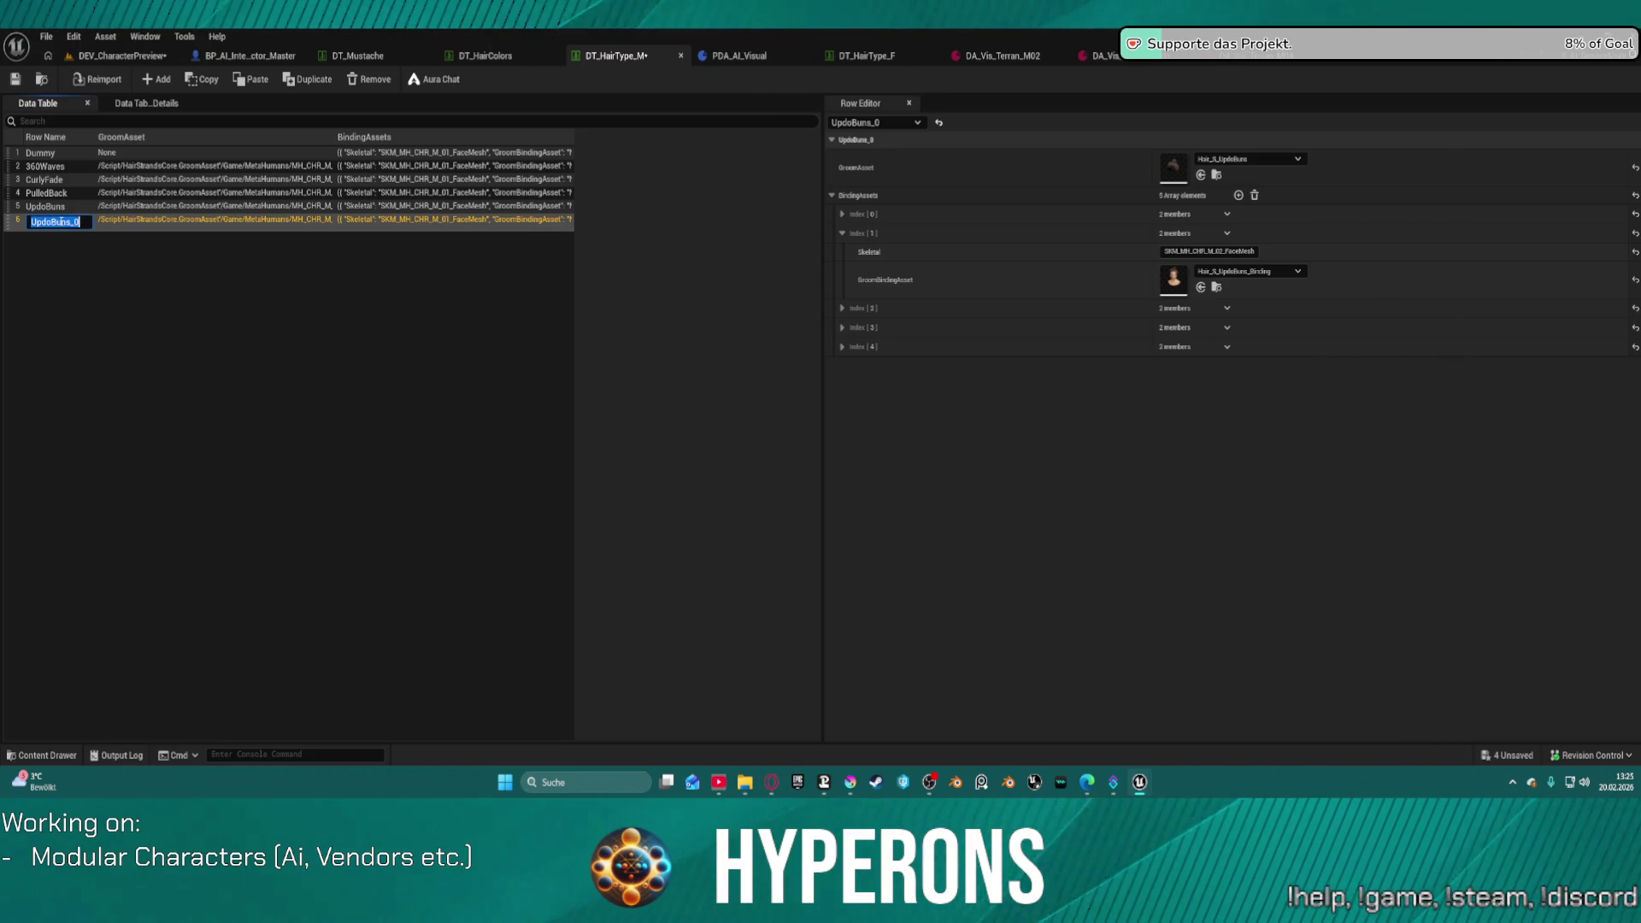
type("ideSweptFringe")
key("Return")
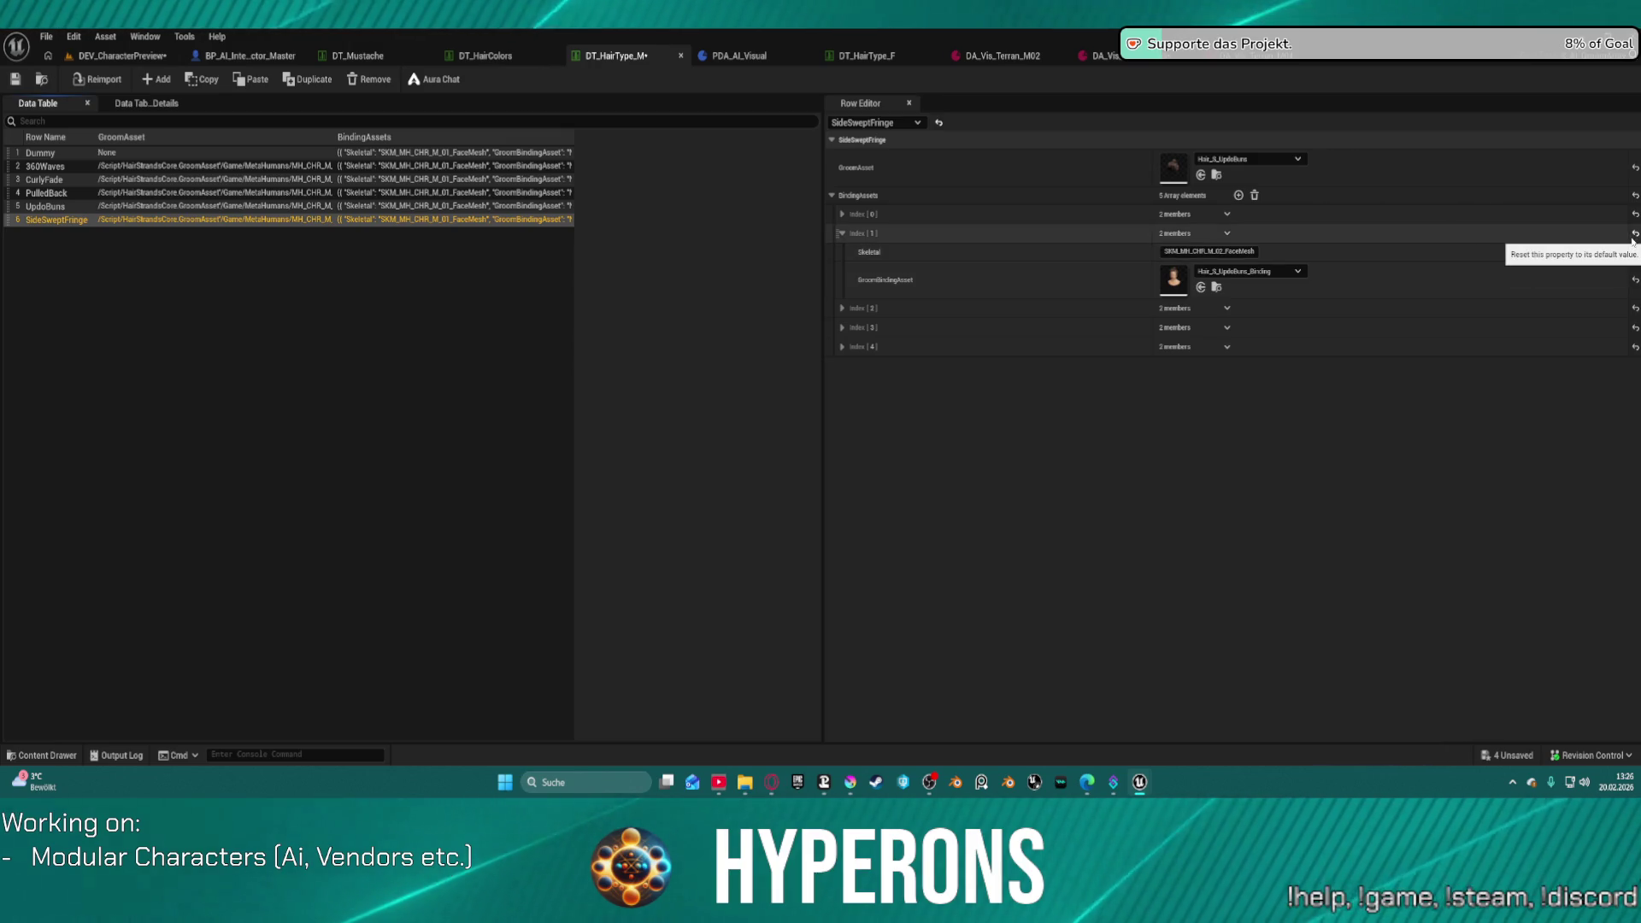
Step: Assign Hair_S_SideSweptFringe_Binding to index 2 and Hair_S_SideSweptFringe as GroomAsset, then save
left_click(1634, 252)
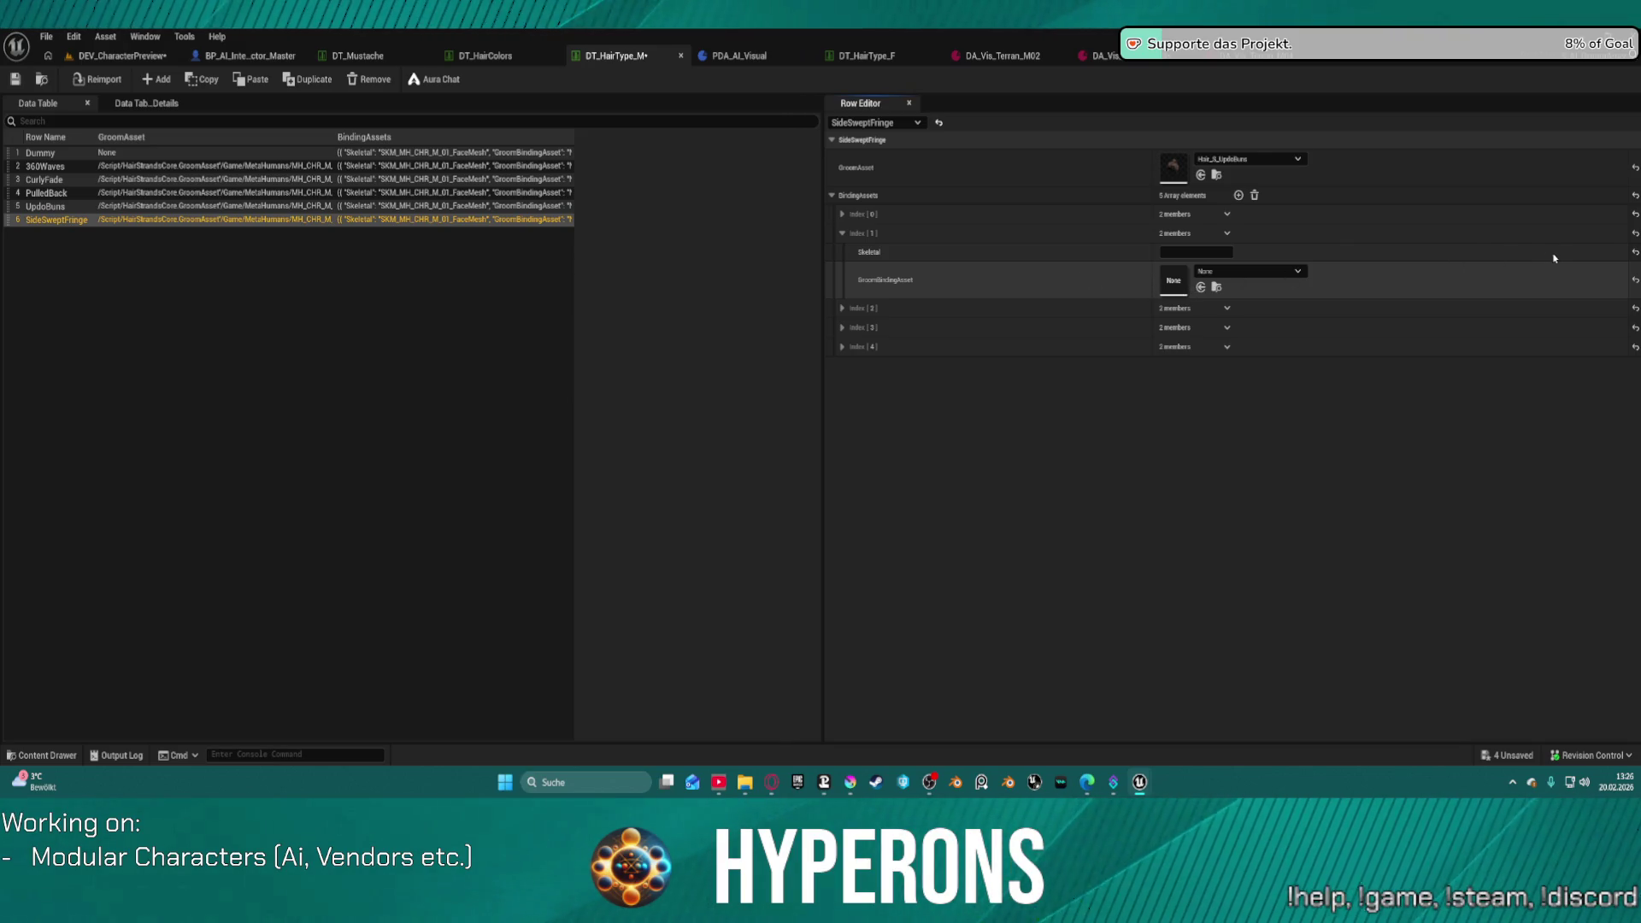
key("ctrl+z")
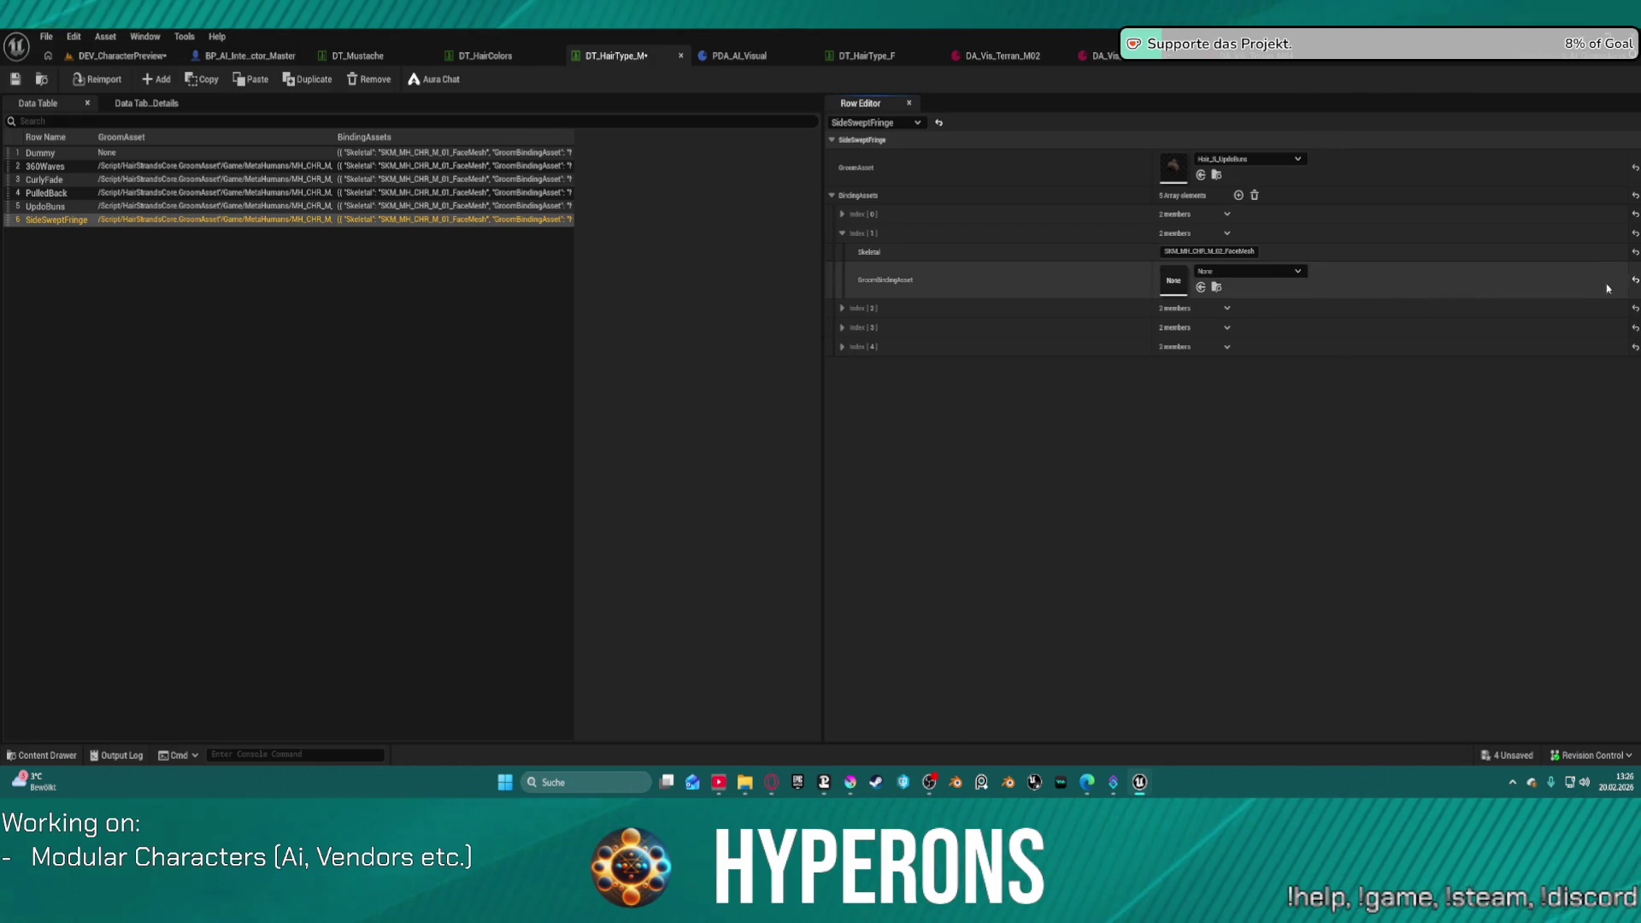
left_click(842, 307)
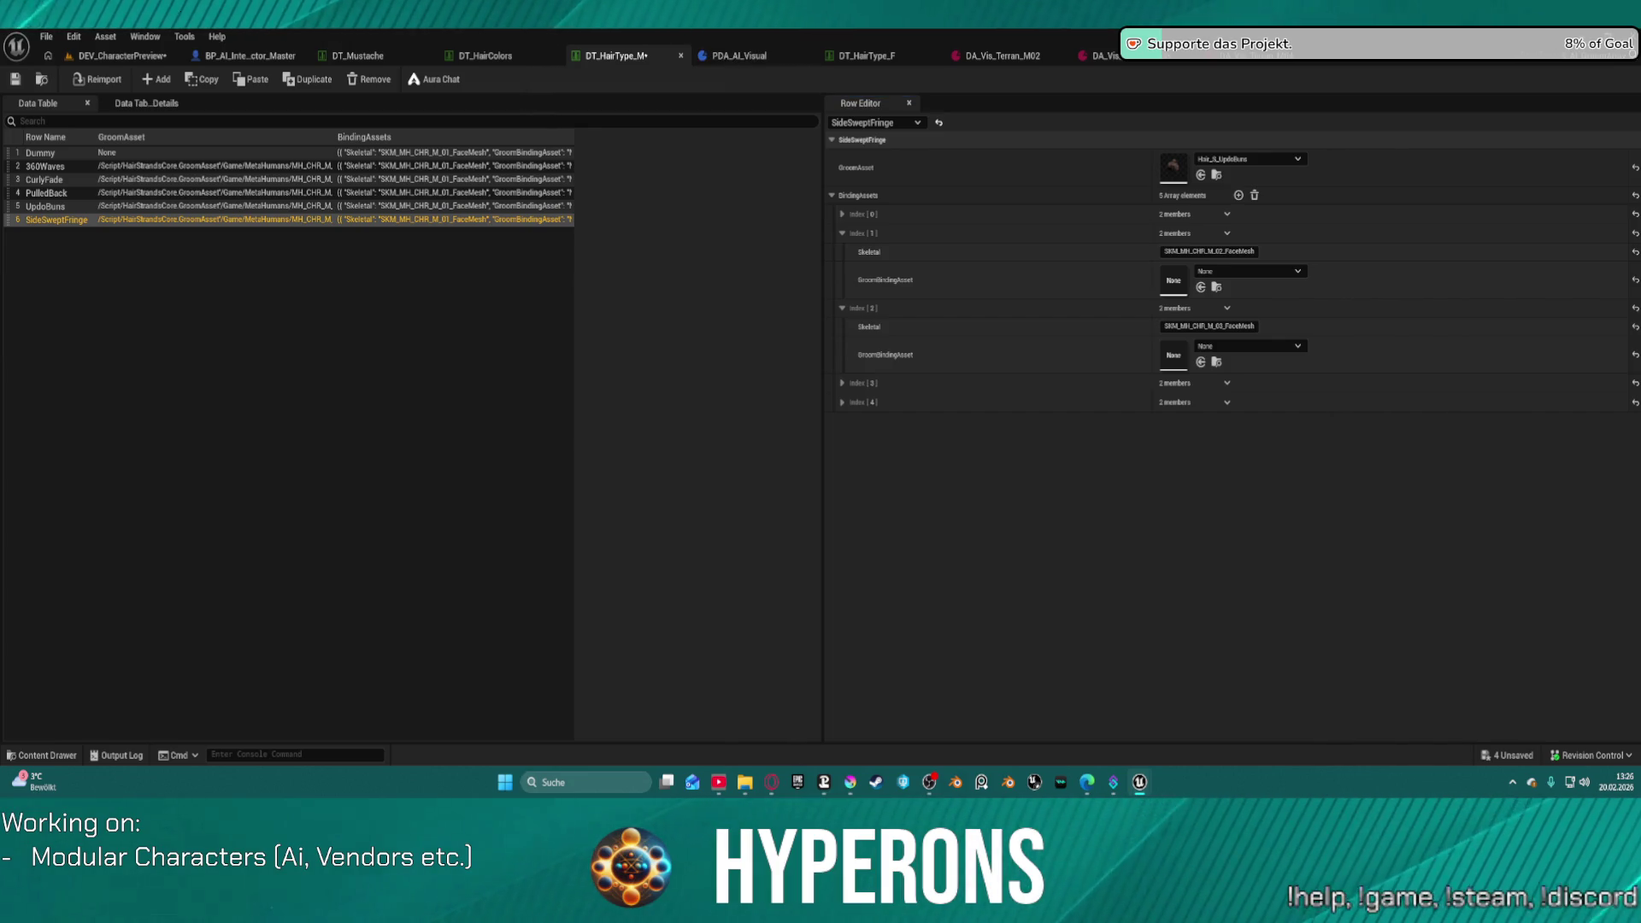
left_click(1080, 169)
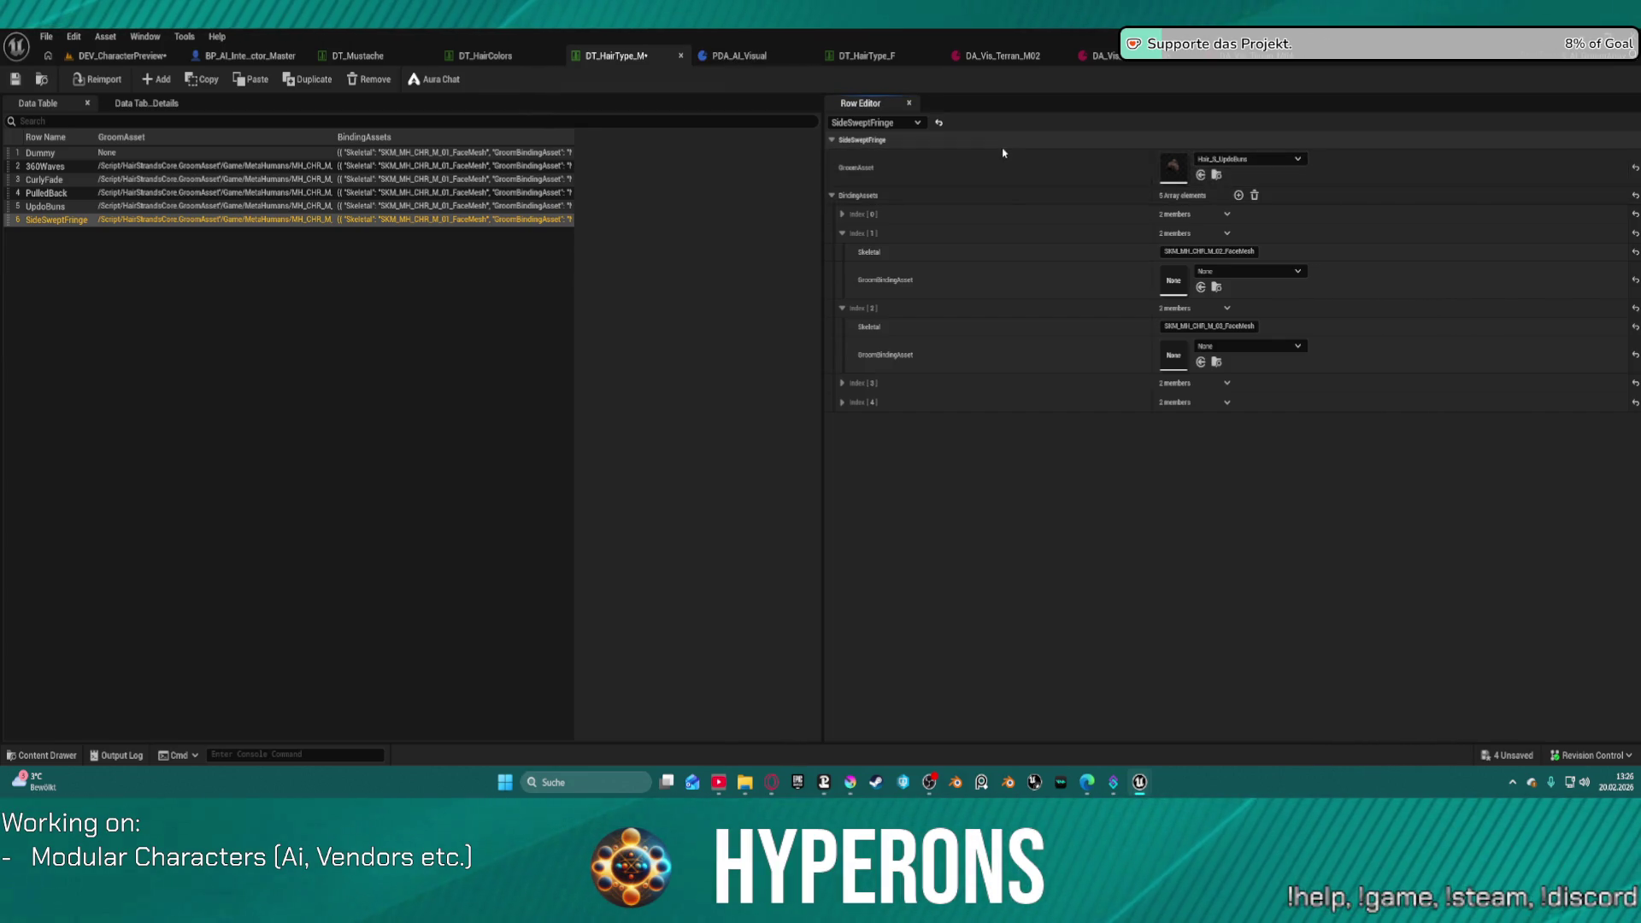
key("ctrl+v")
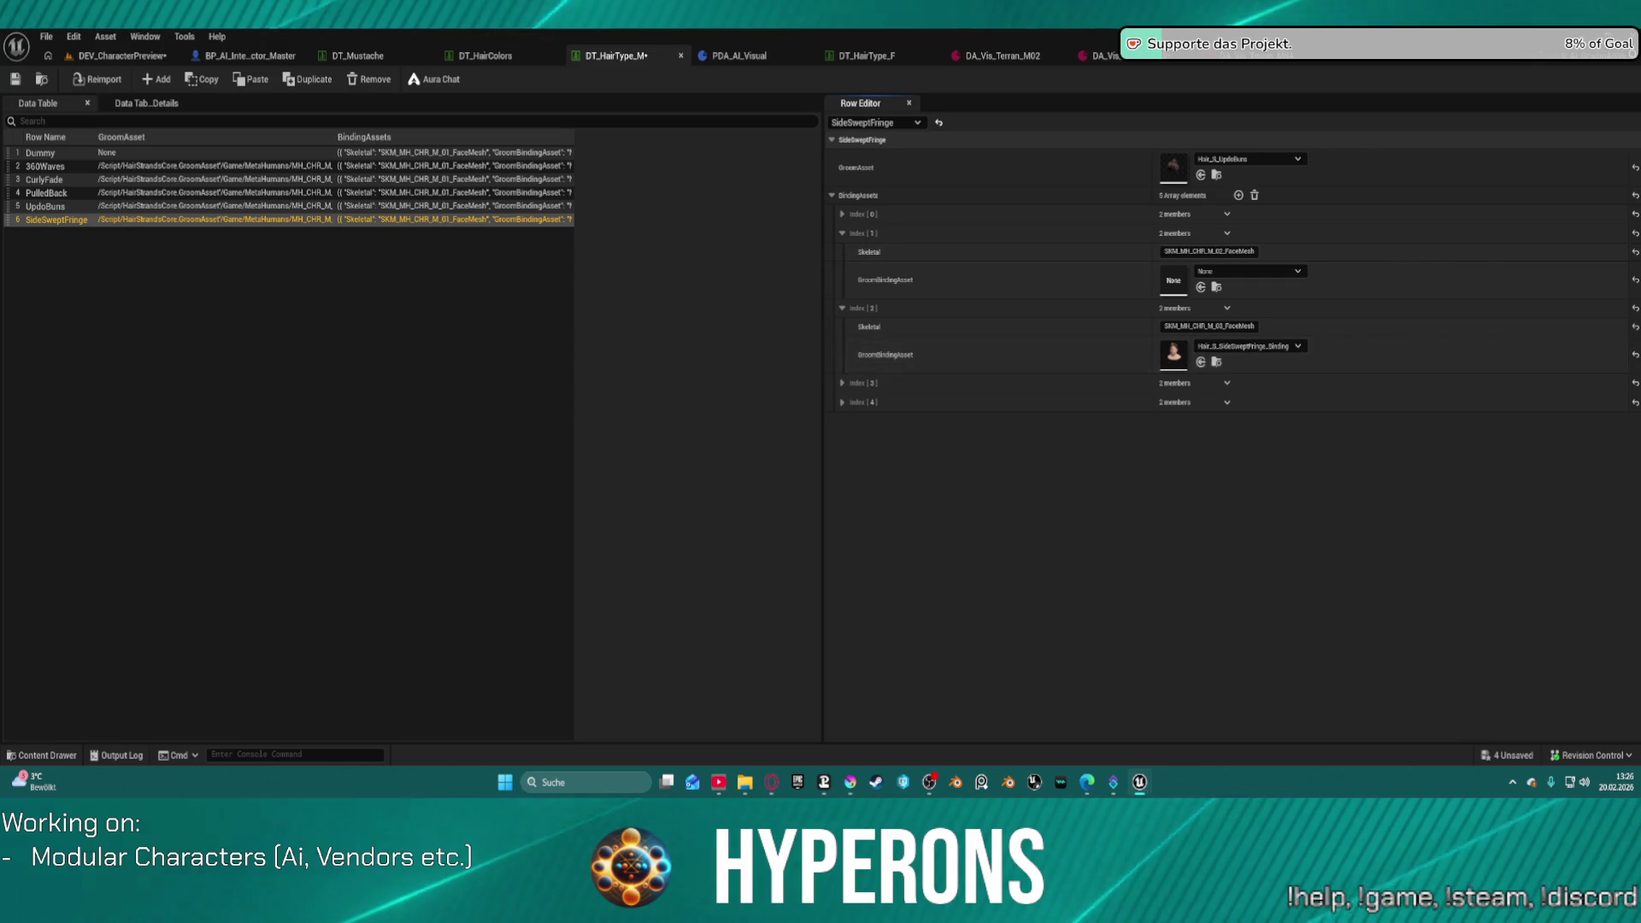
key("ctrl+v")
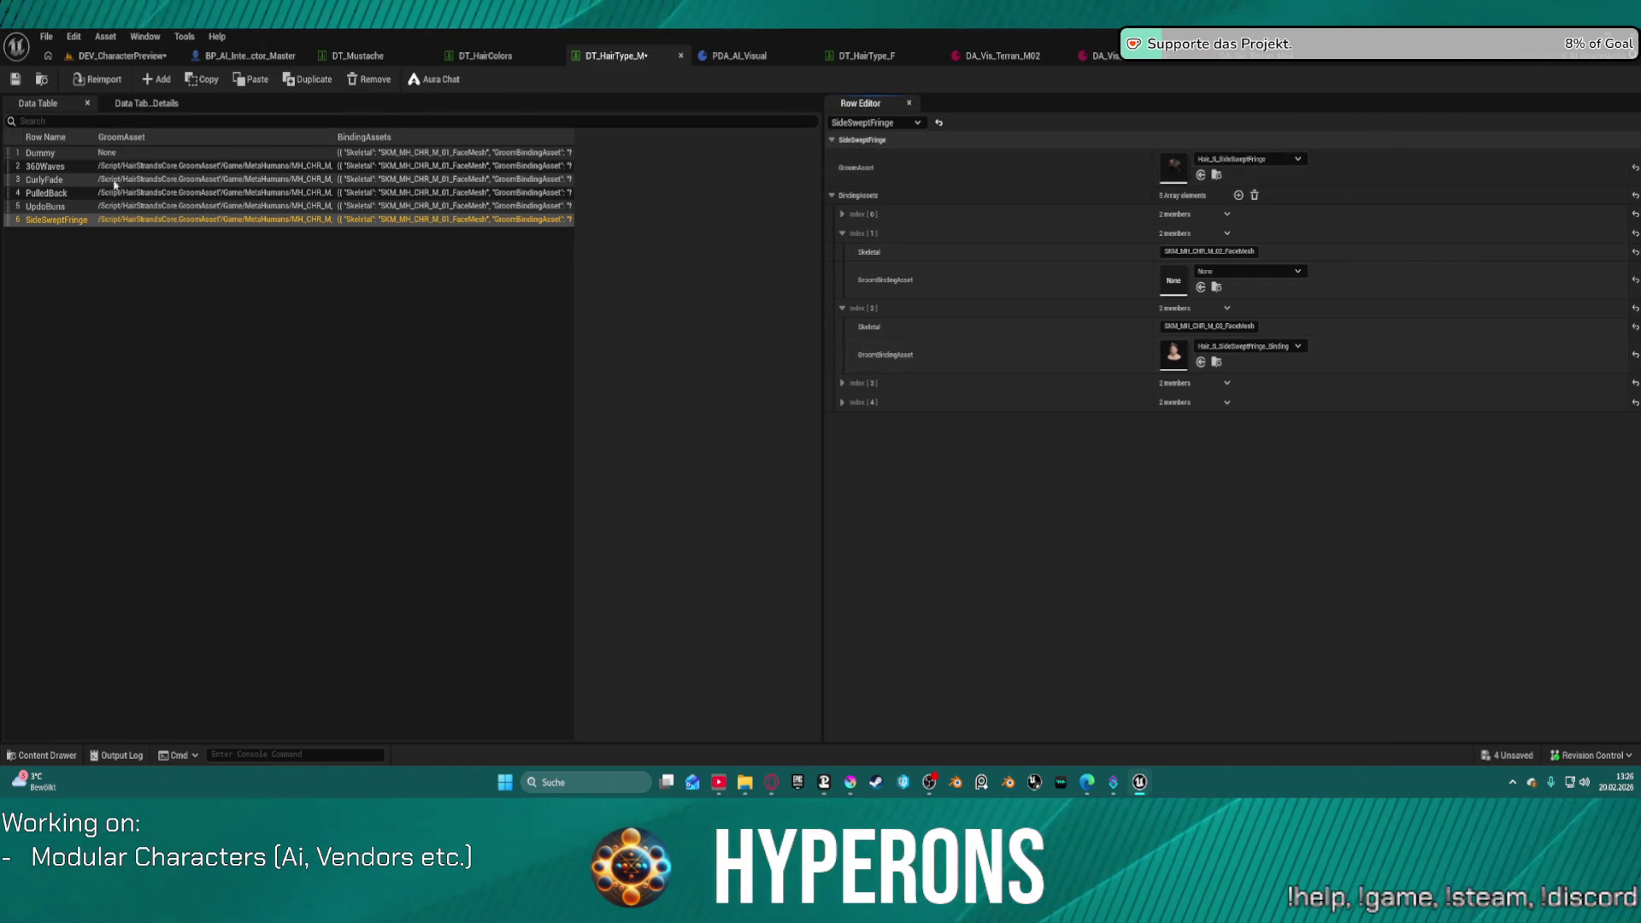
left_click(26, 80)
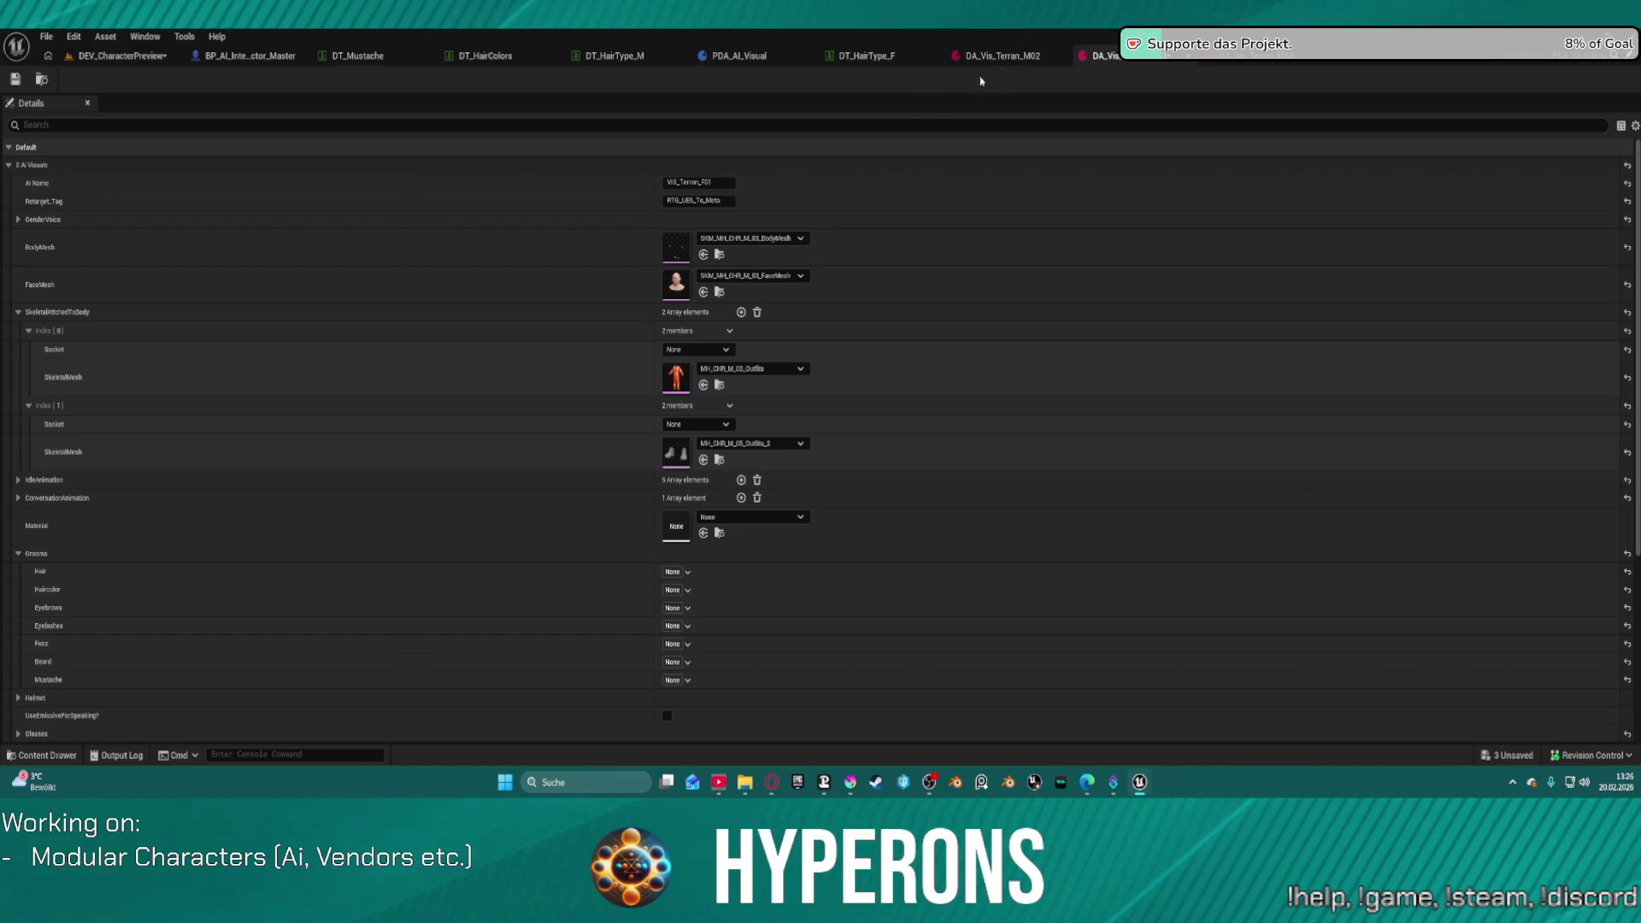
Step: Set the data asset's Hair tag to Bodyparts.Hair.Cuts.Male.SideSweptFringe
left_click(687, 573)
left_click(671, 395)
left_click(679, 393)
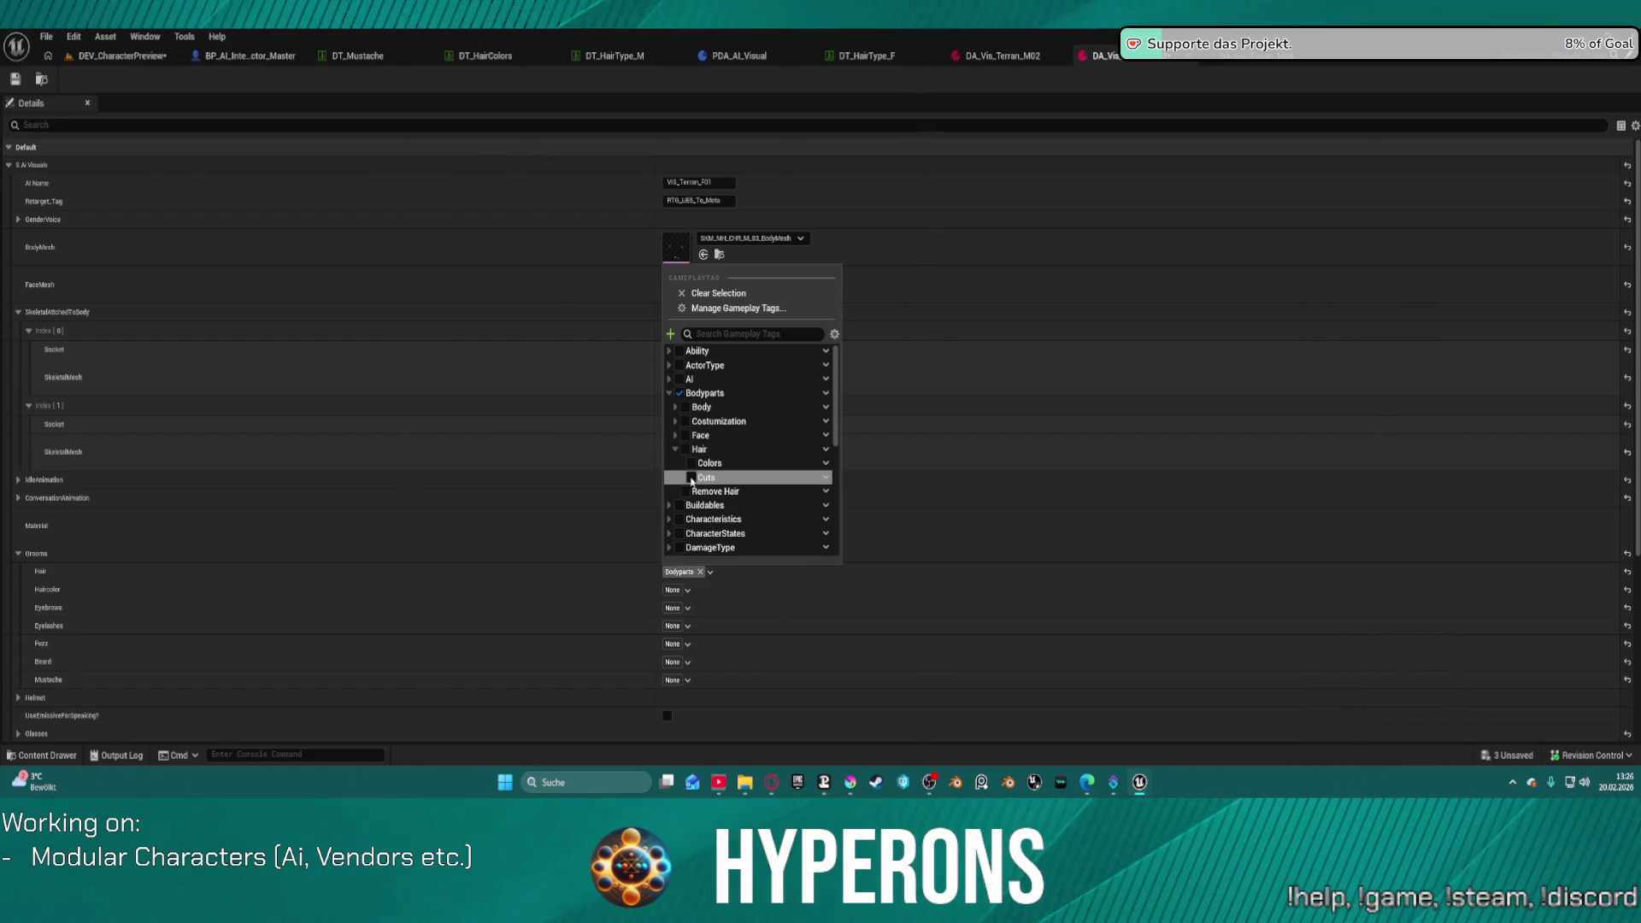
left_click(682, 477)
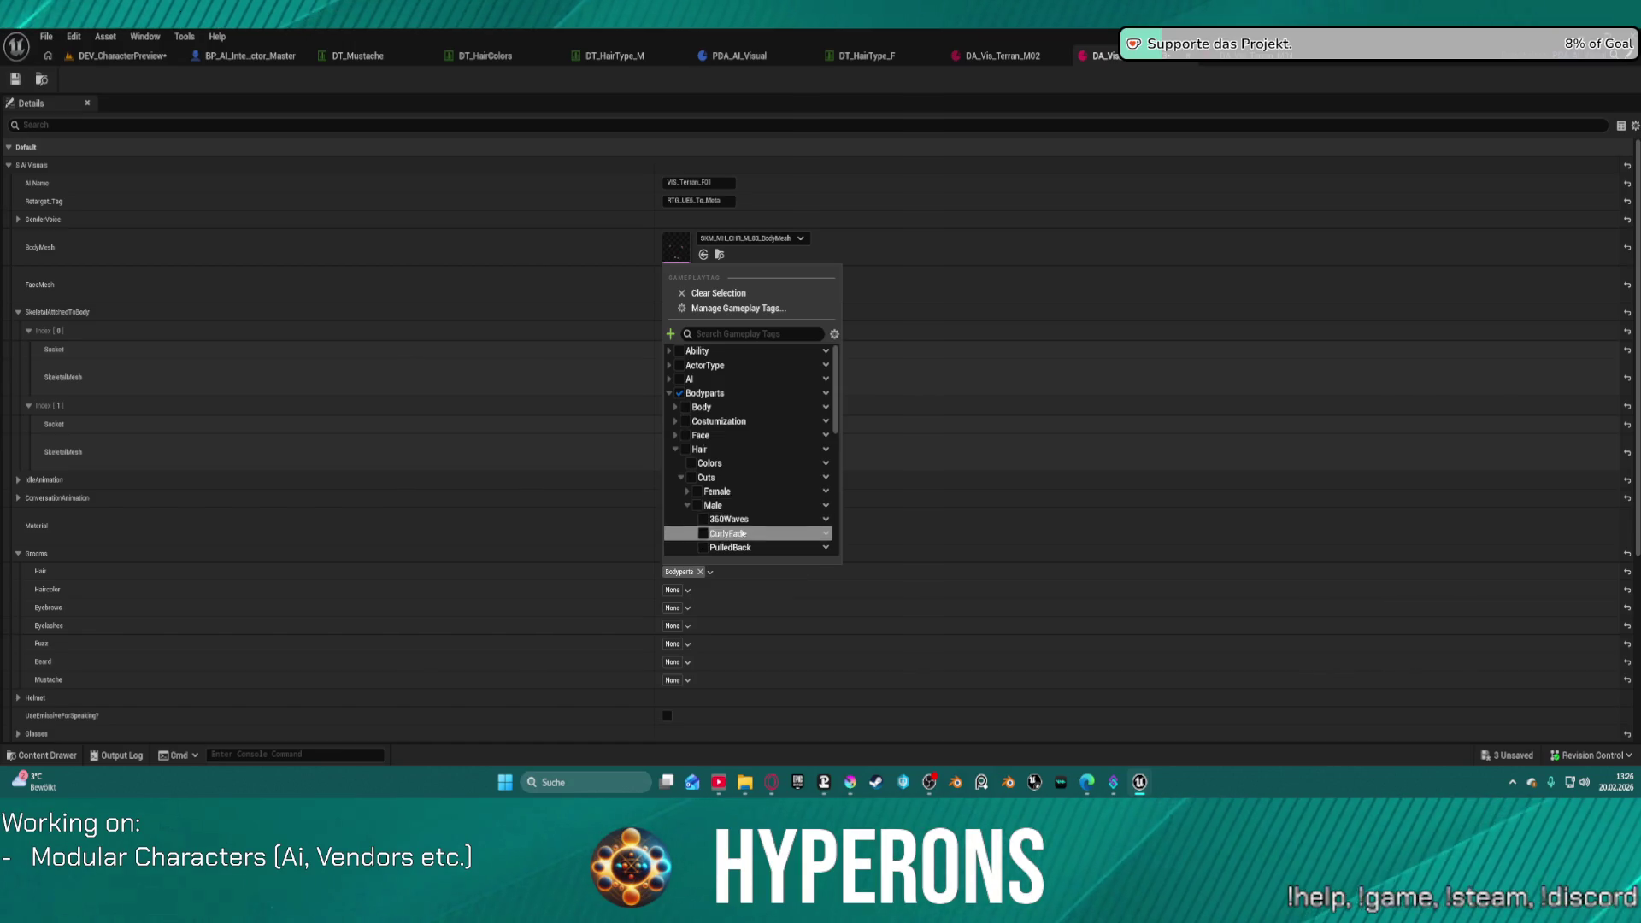
scroll(718, 513, "down", 2)
left_click(740, 499)
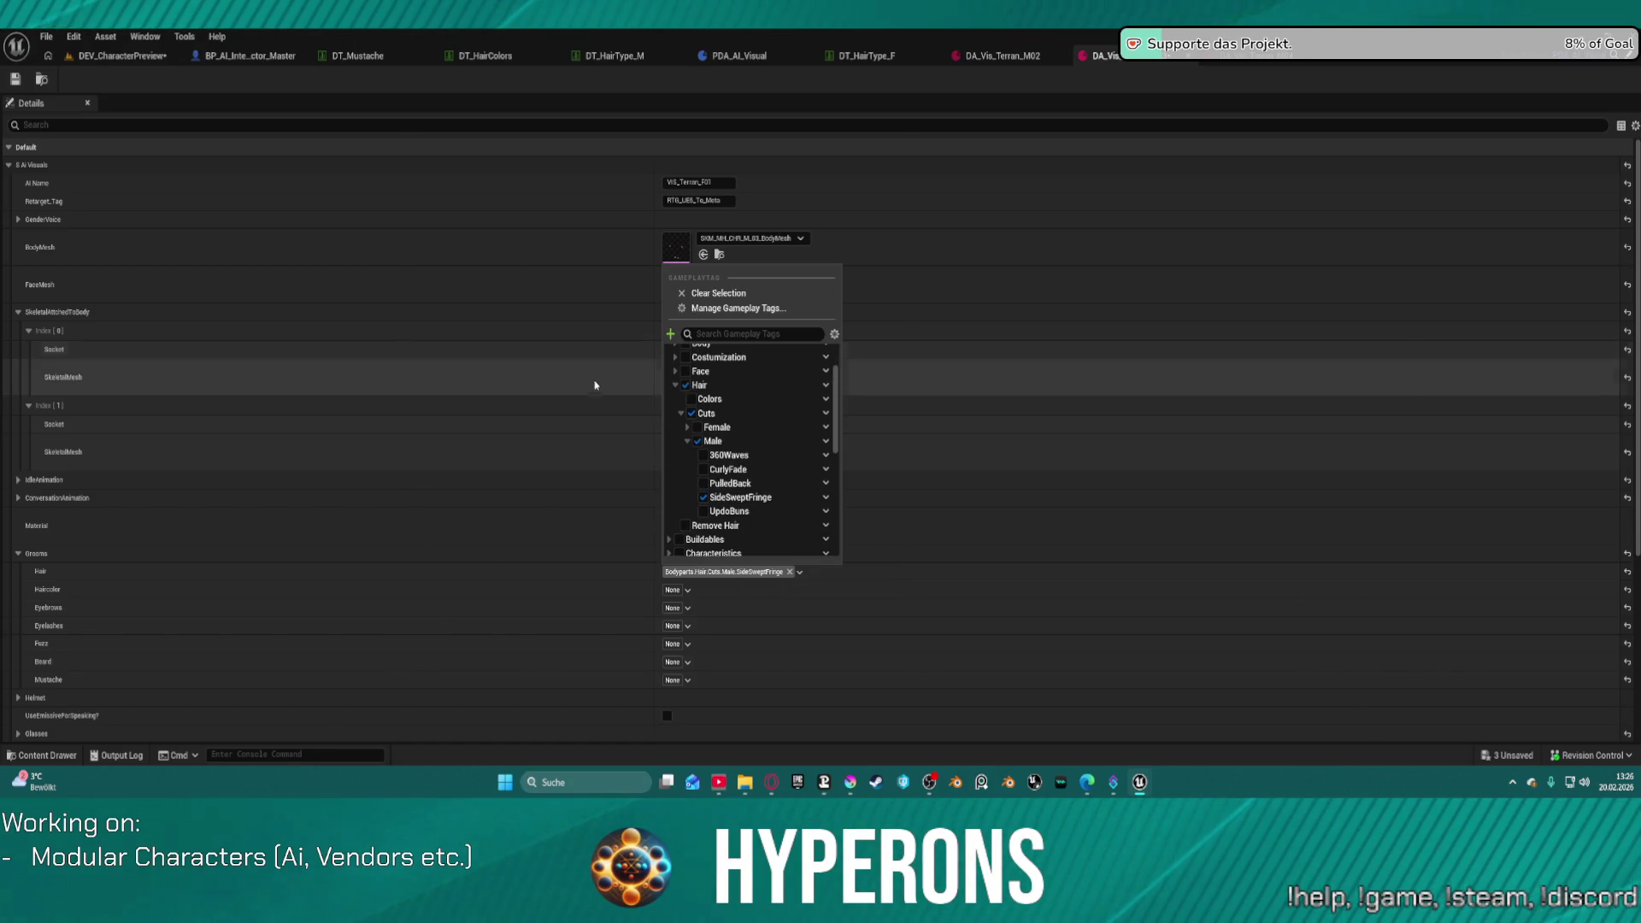
left_click(600, 377)
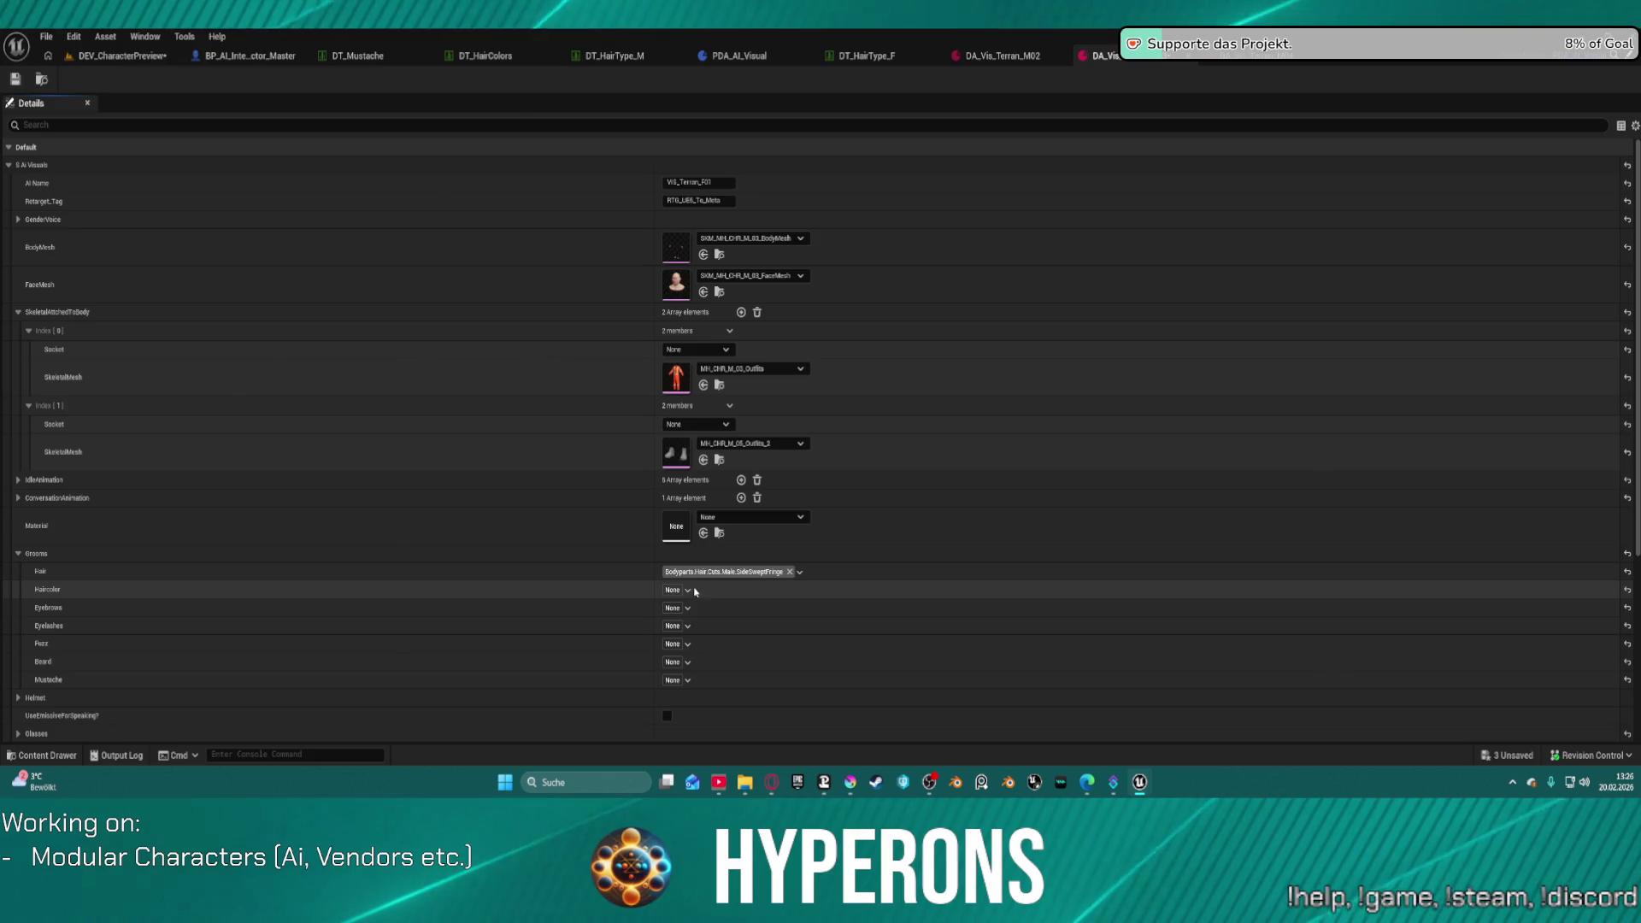
Step: Set the Haircolor tag to Colors.Black and save the visual data asset
left_click(716, 573)
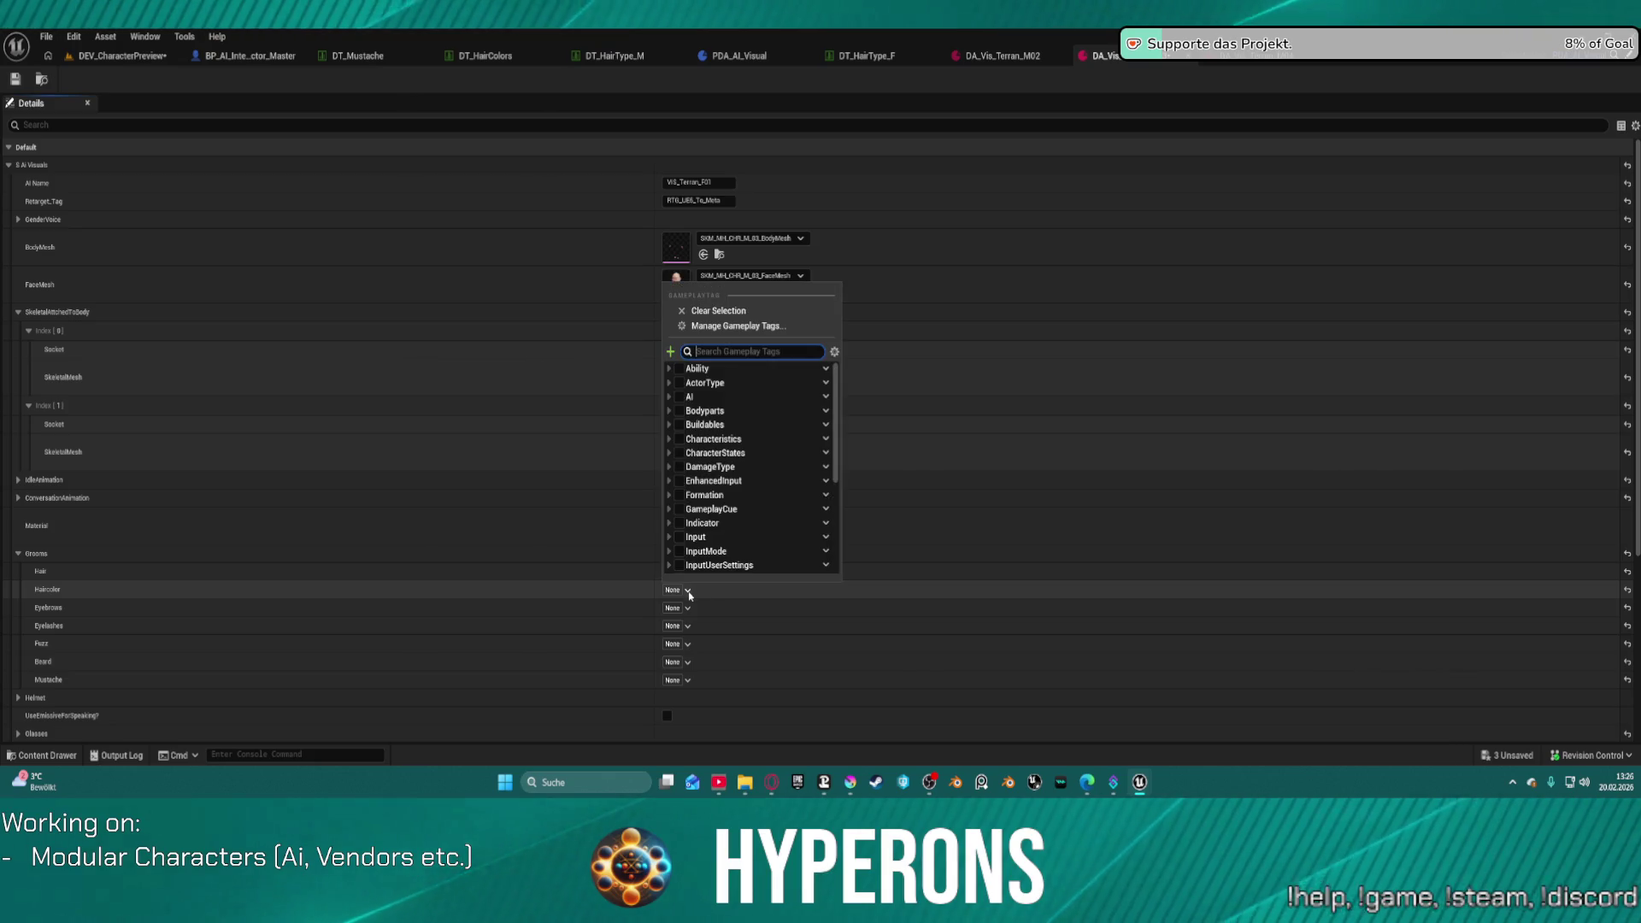
left_click(670, 411)
left_click(676, 438)
left_click(681, 454)
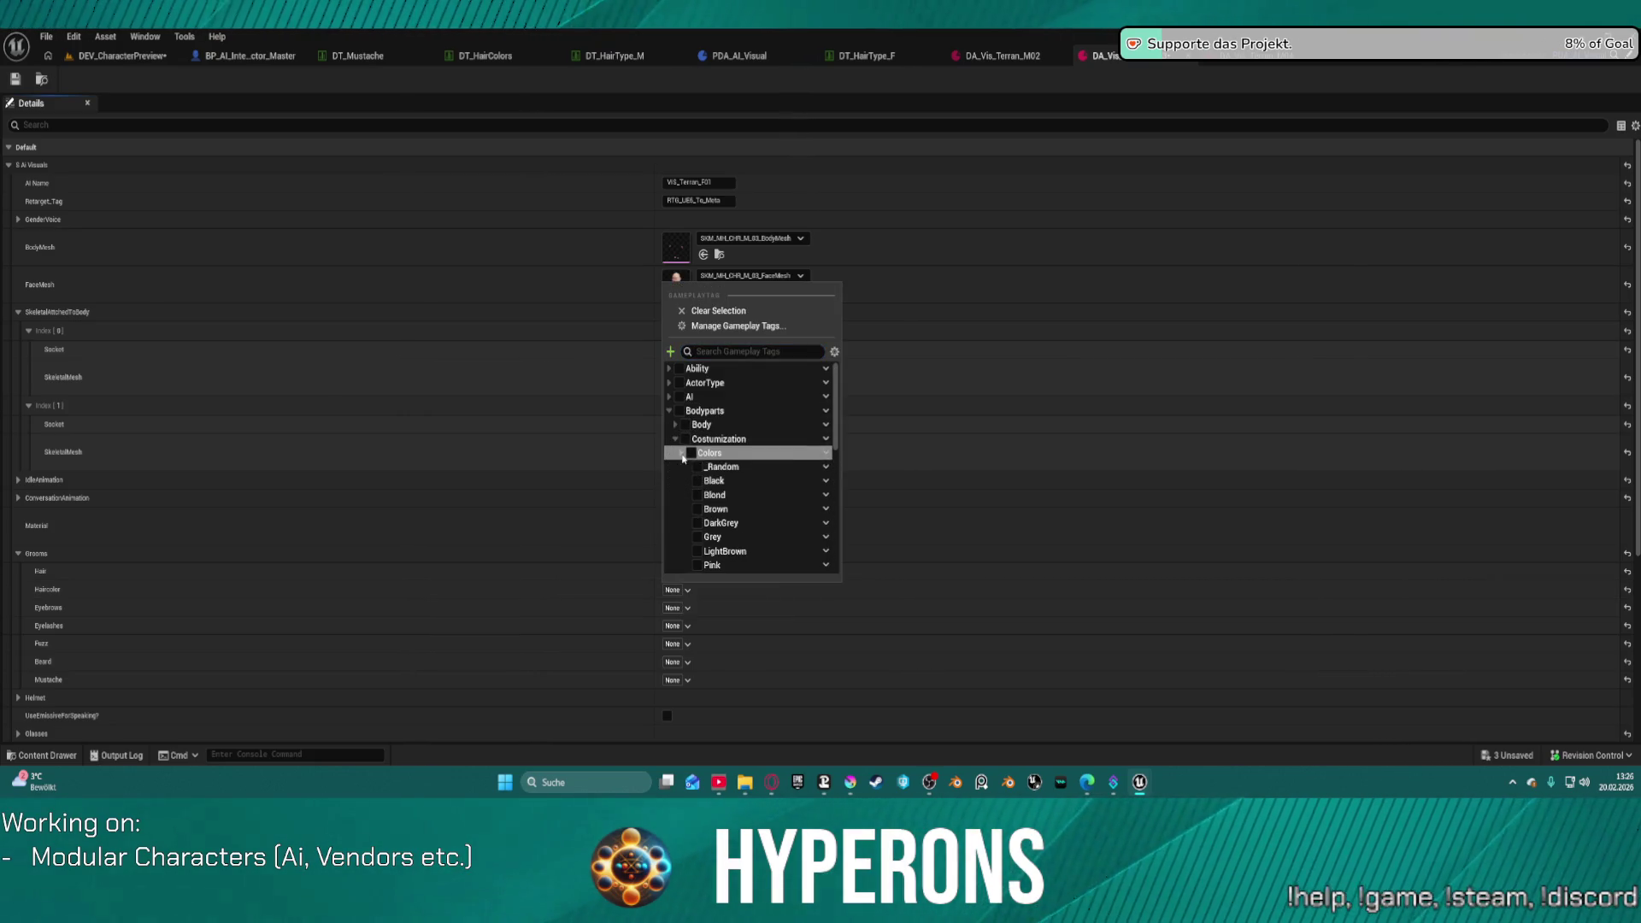
left_click(697, 481)
left_click(20, 83)
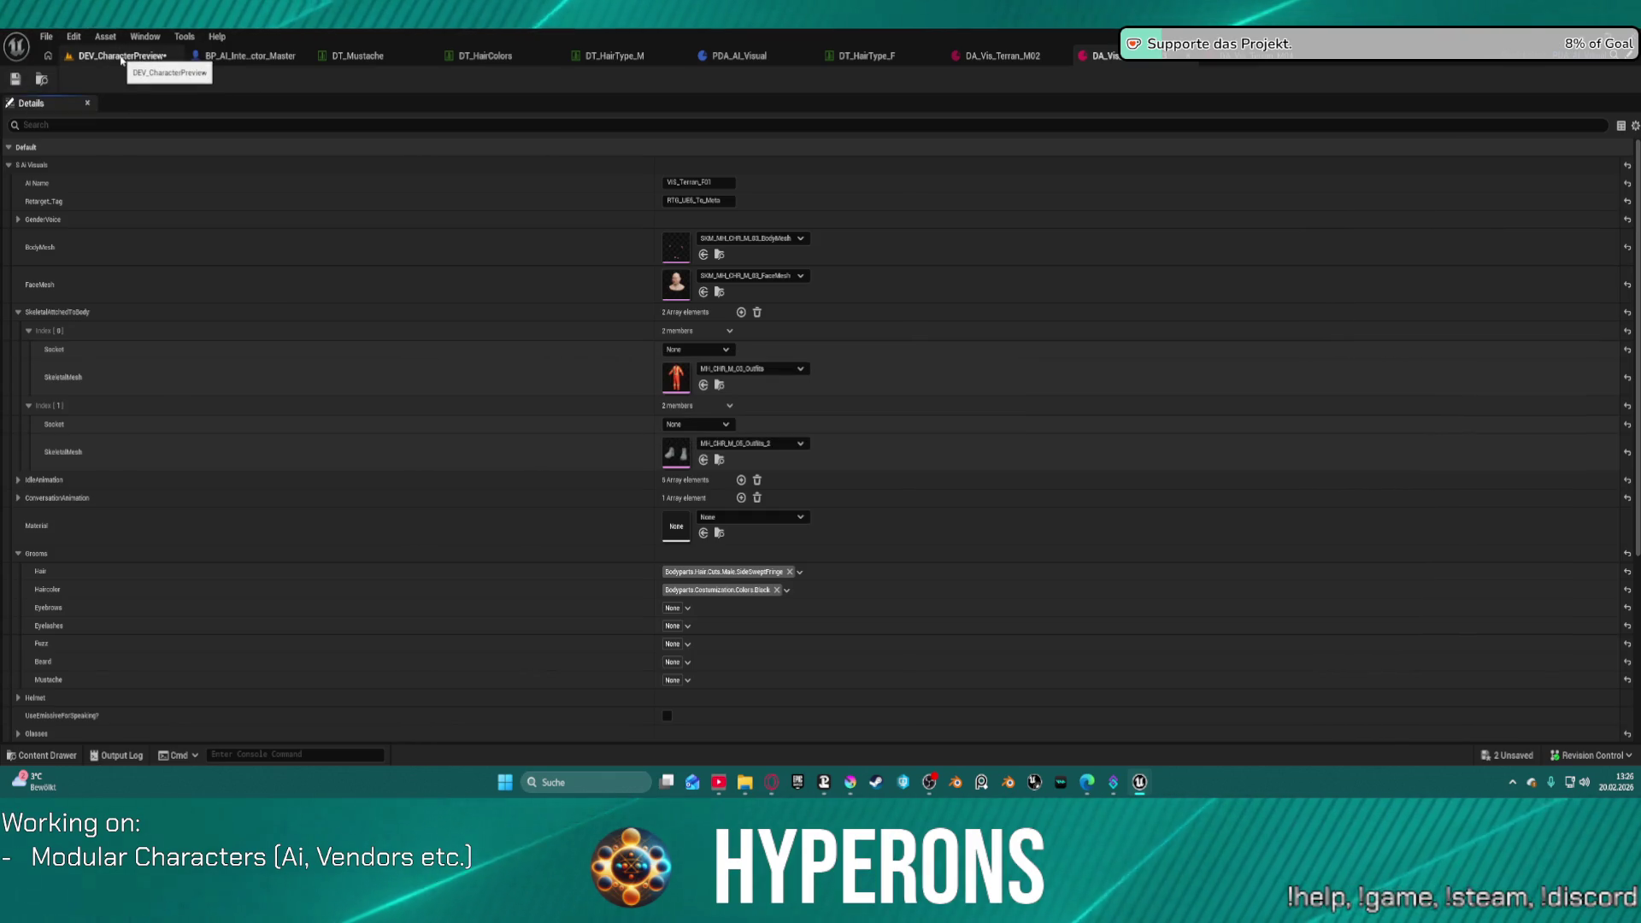
left_click(122, 57)
Step: Run SetupCharacter on the selected interactor and focus it to inspect the new dark fringe hair
left_click(1370, 504)
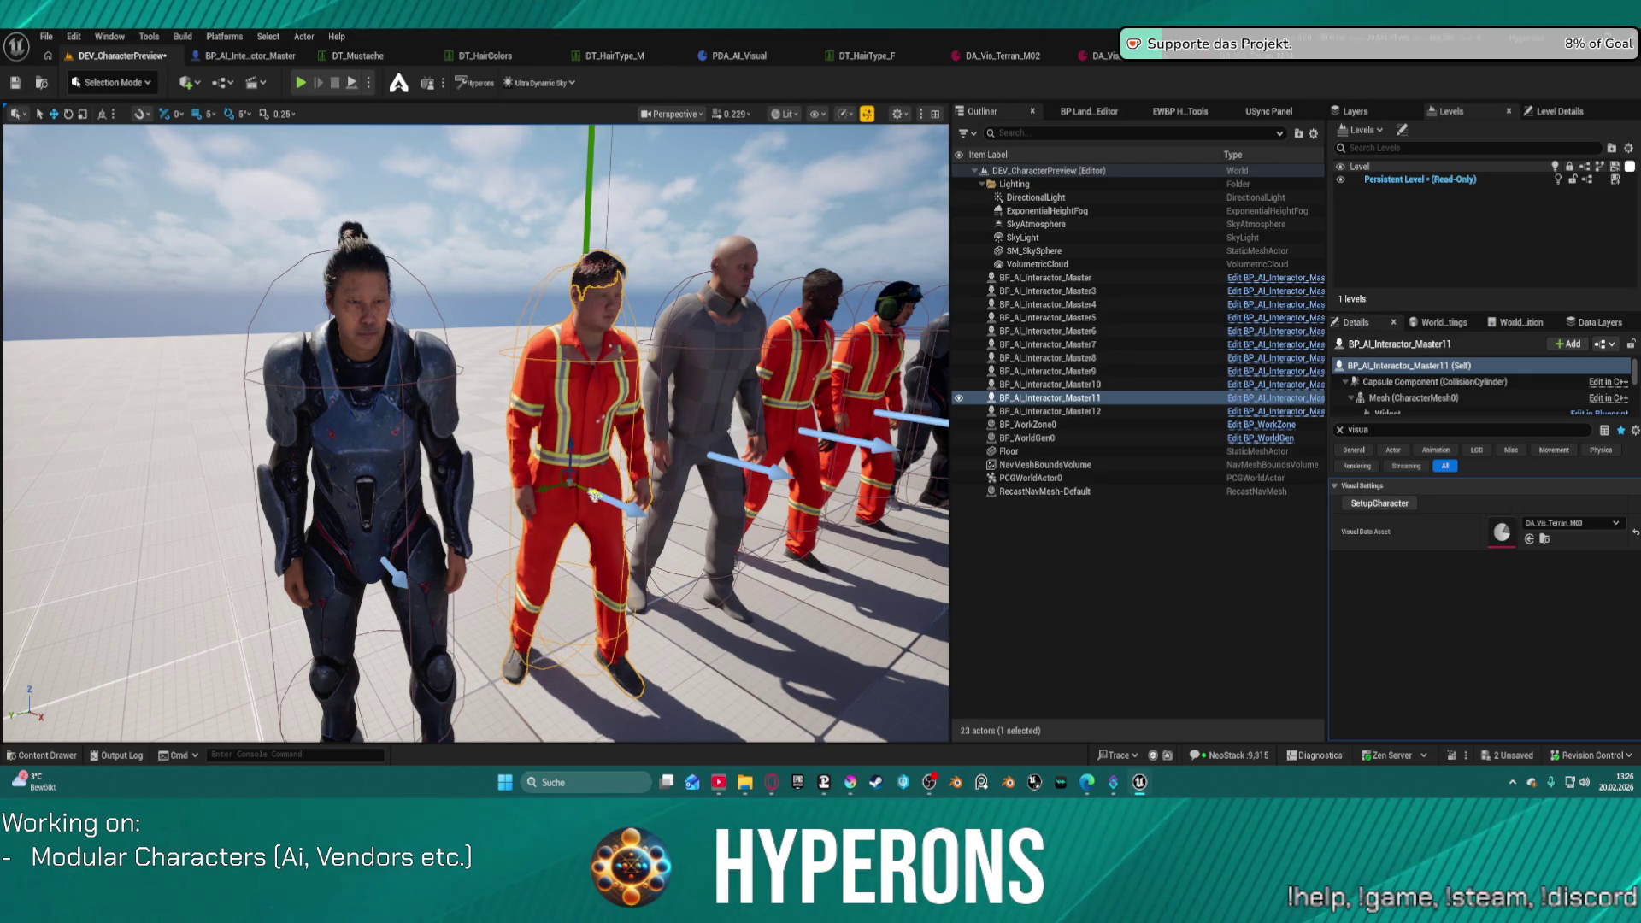
key("f")
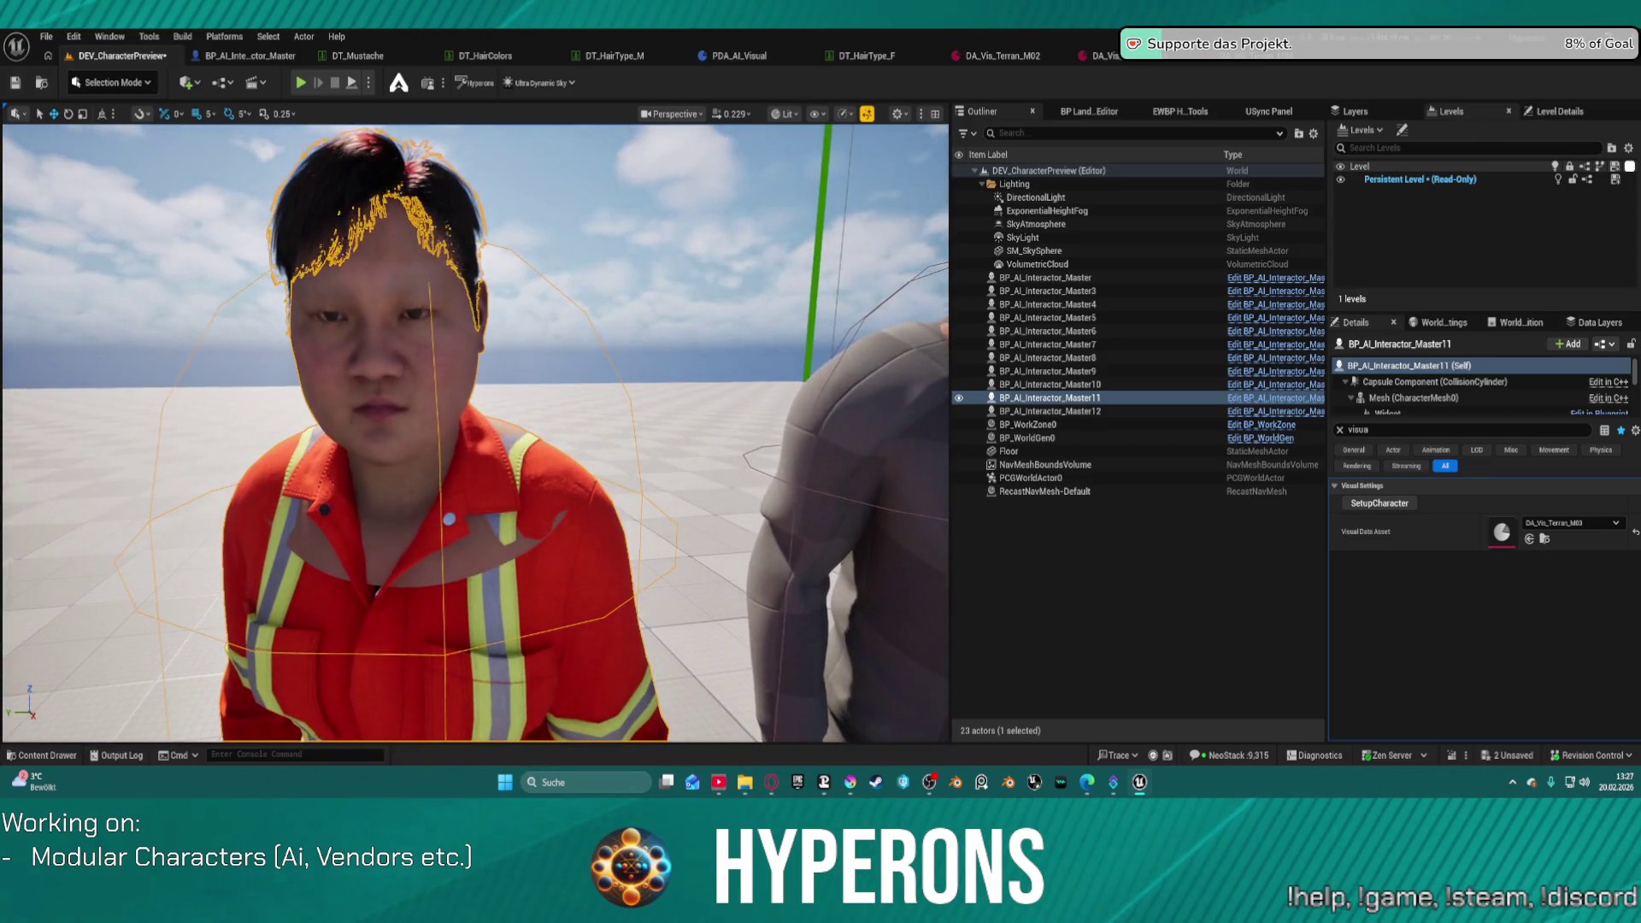
scroll(435, 485, "down", 6)
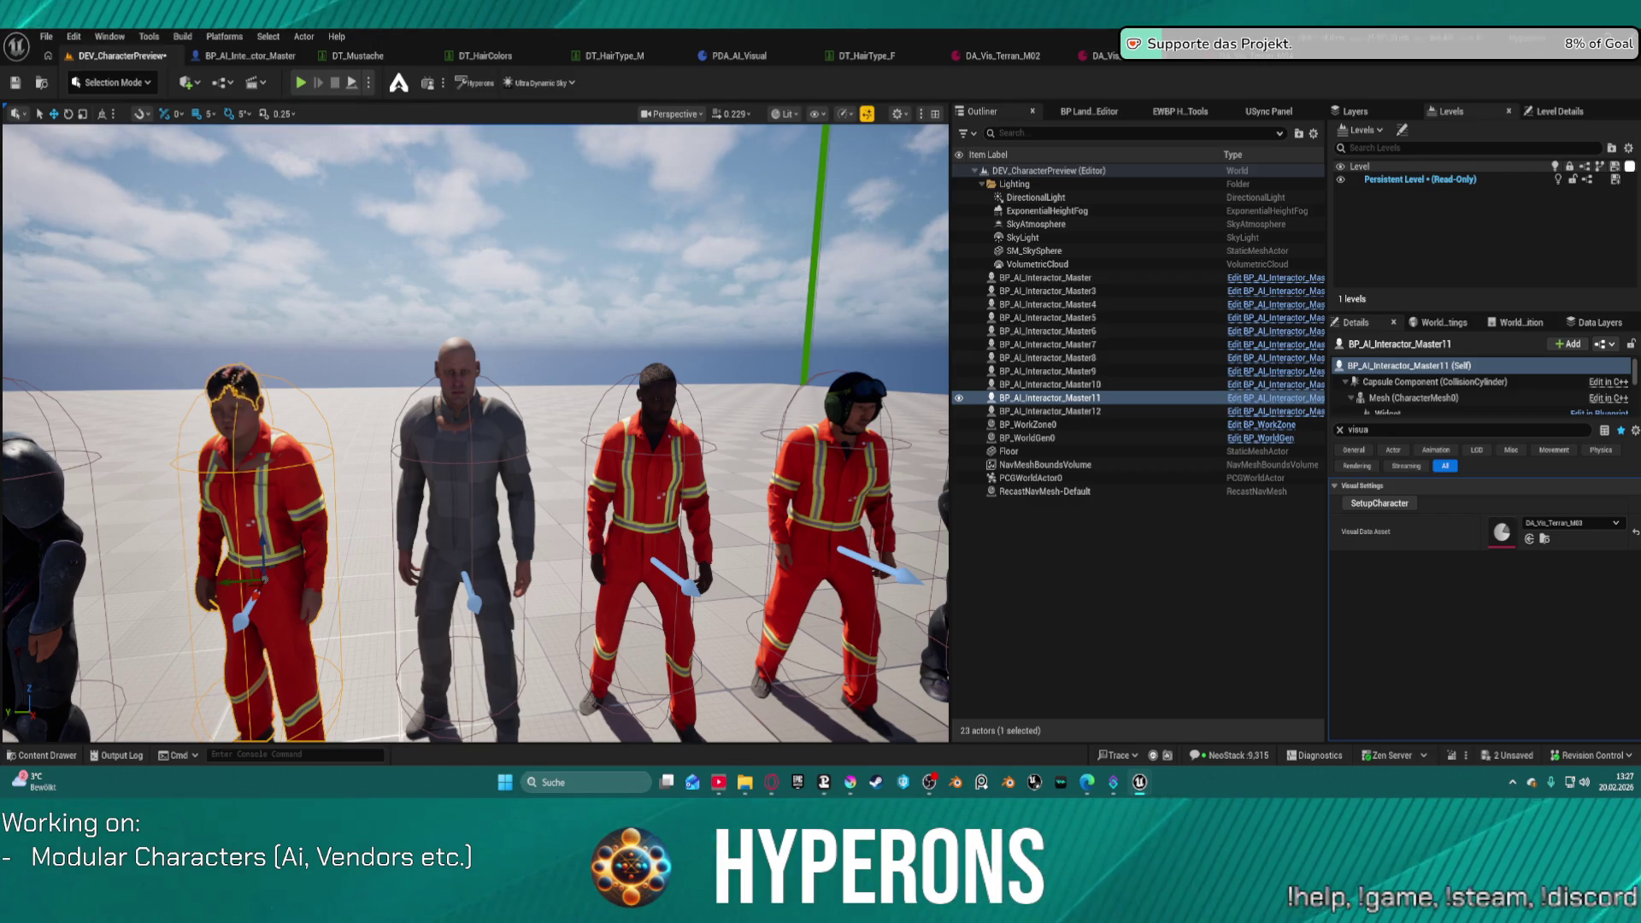
left_click(697, 261)
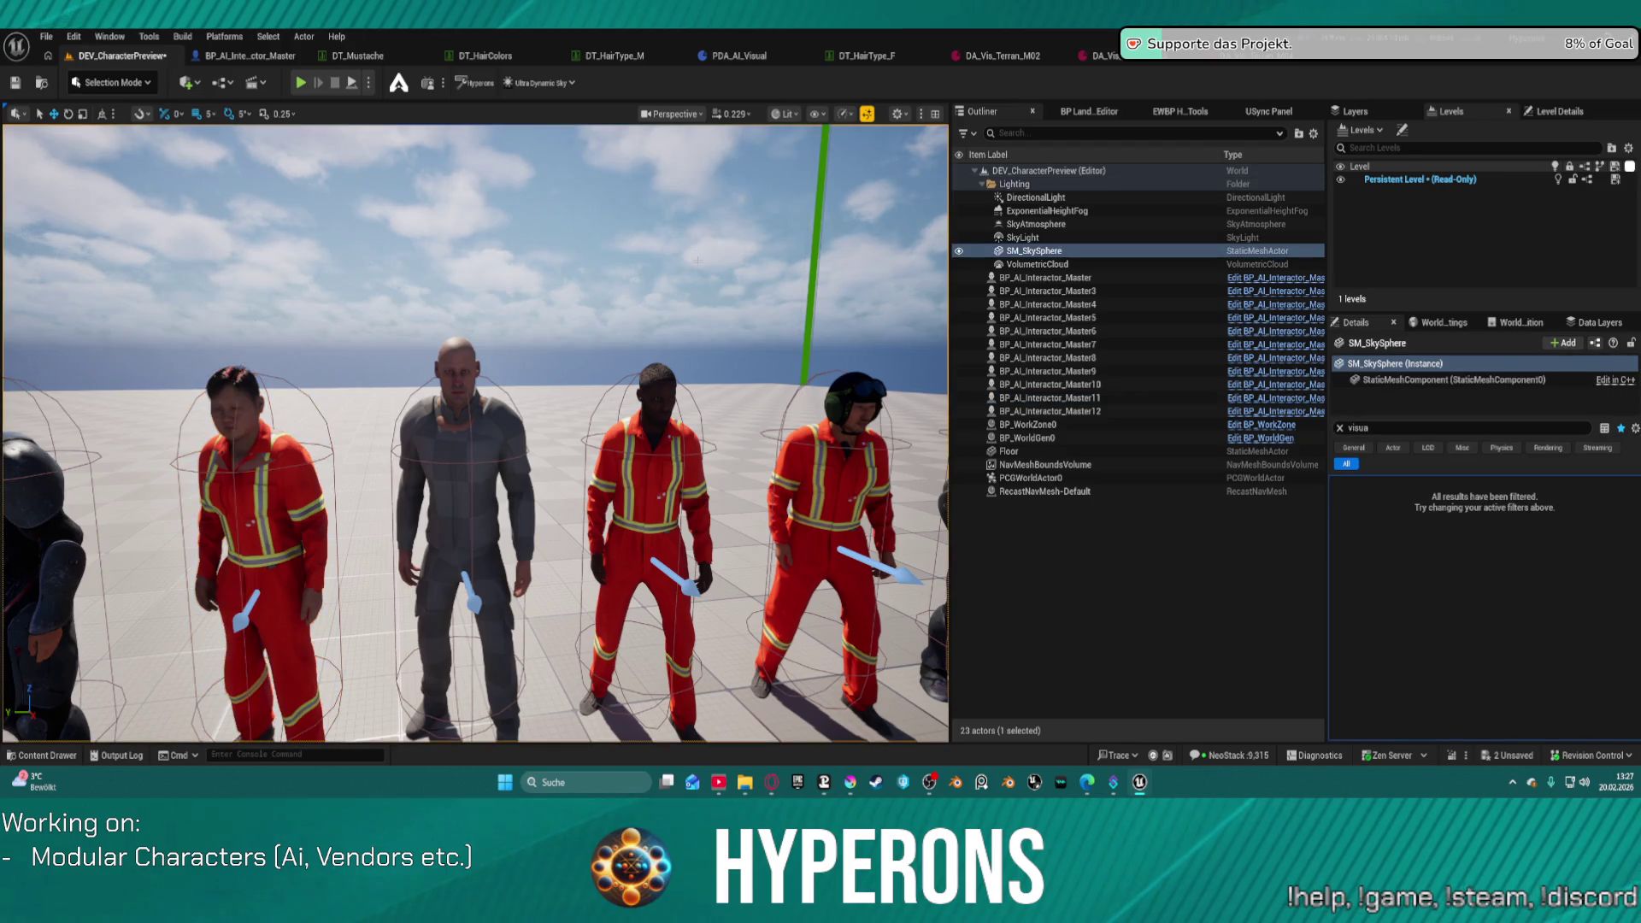
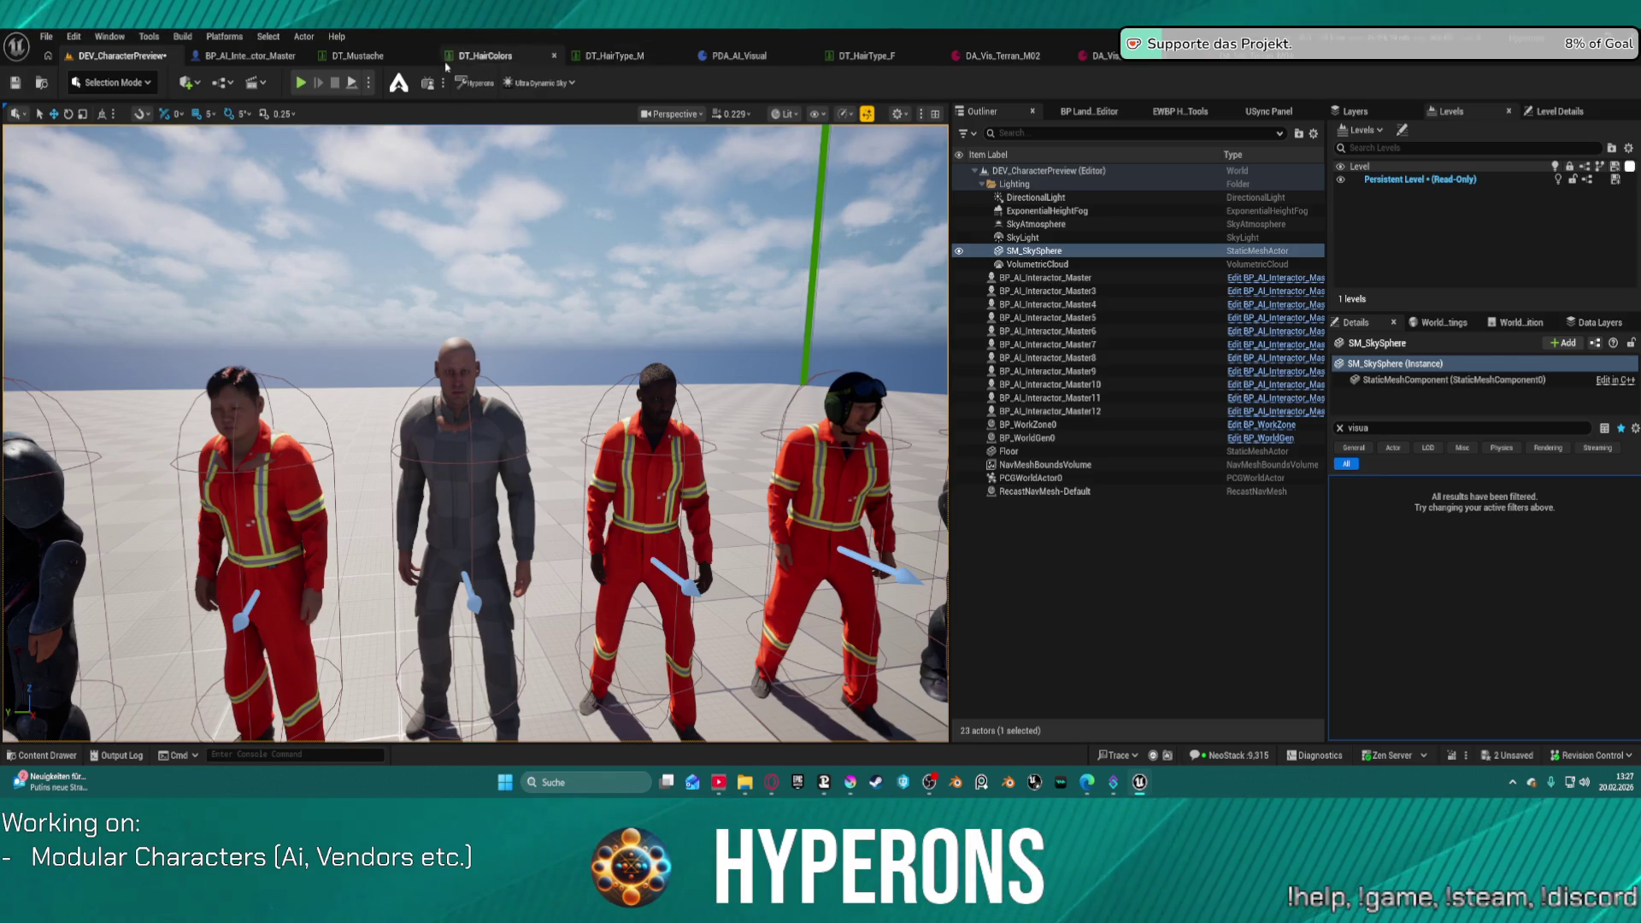
Step: In DT_HairType_M, duplicate the SideSweptFringe row and name the copy Casual
left_click(639, 58)
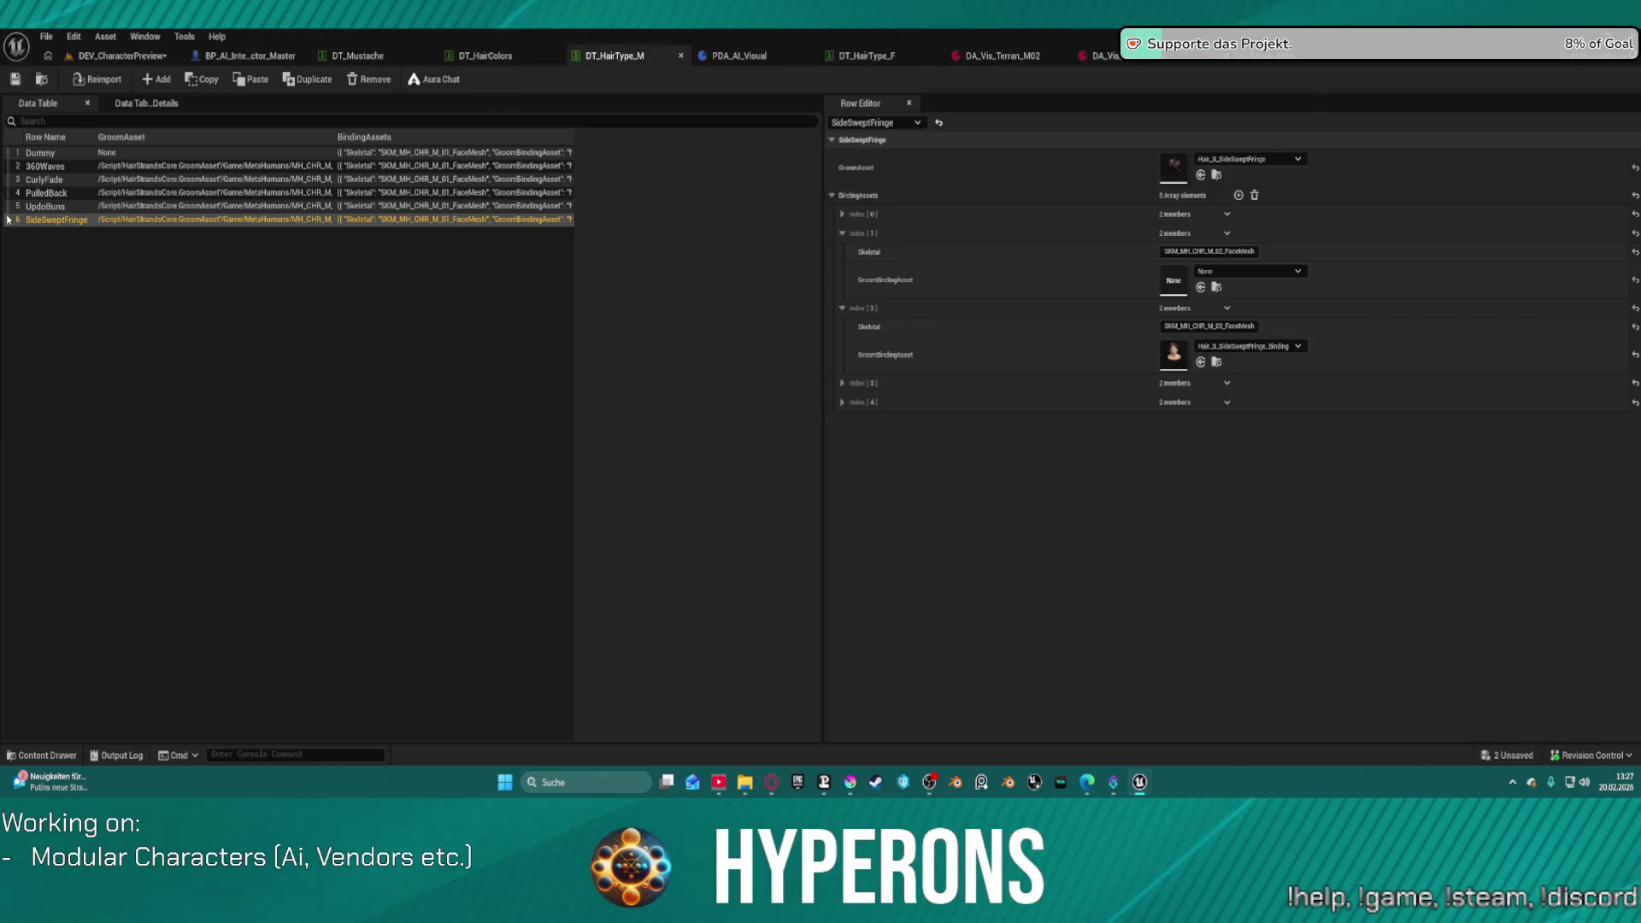
right_click(48, 226)
left_click(115, 340)
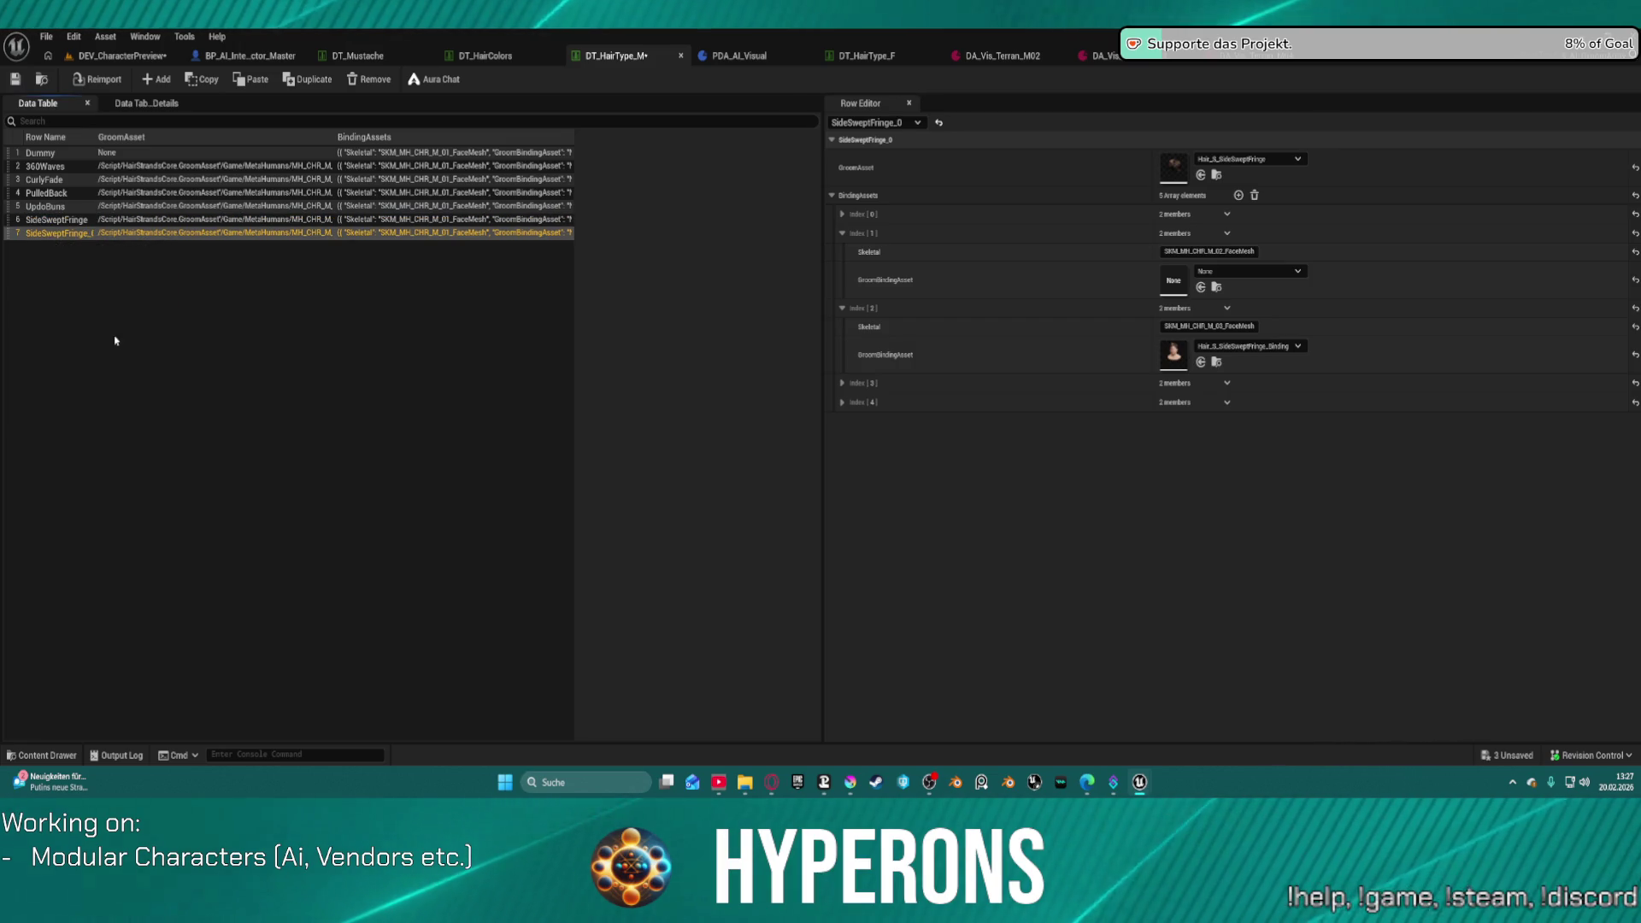
double_click(52, 235)
type("Casual")
key("Return")
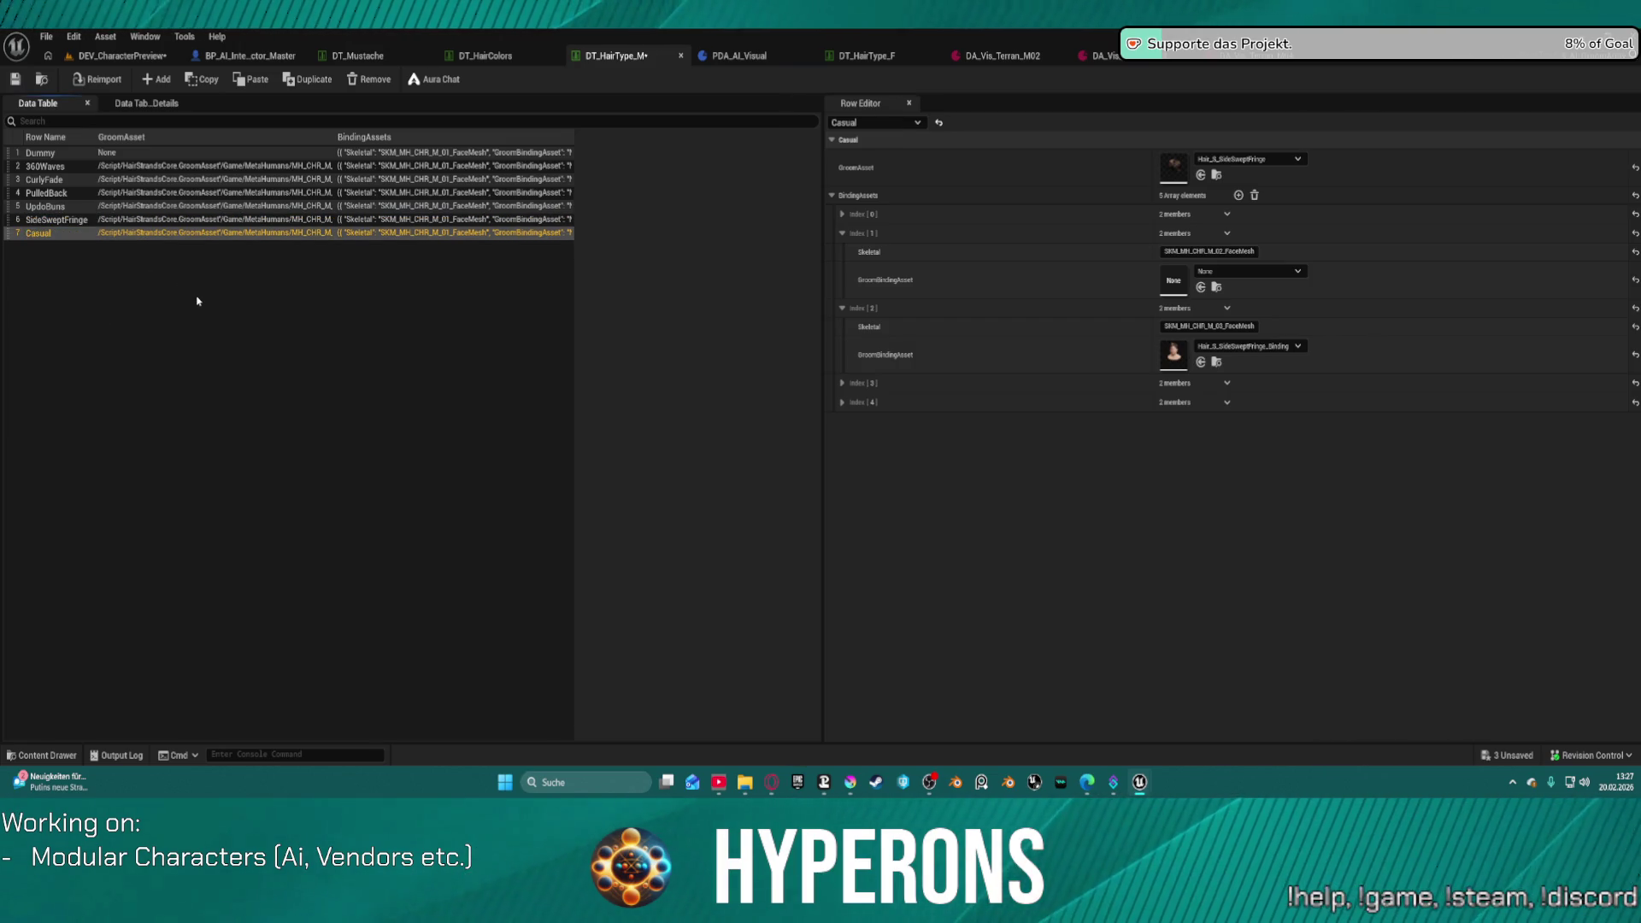
Step: Point the Casual row to the Hair_S_Casual groom and Hair_S_Casual_Binding, then save the table
left_click(844, 383)
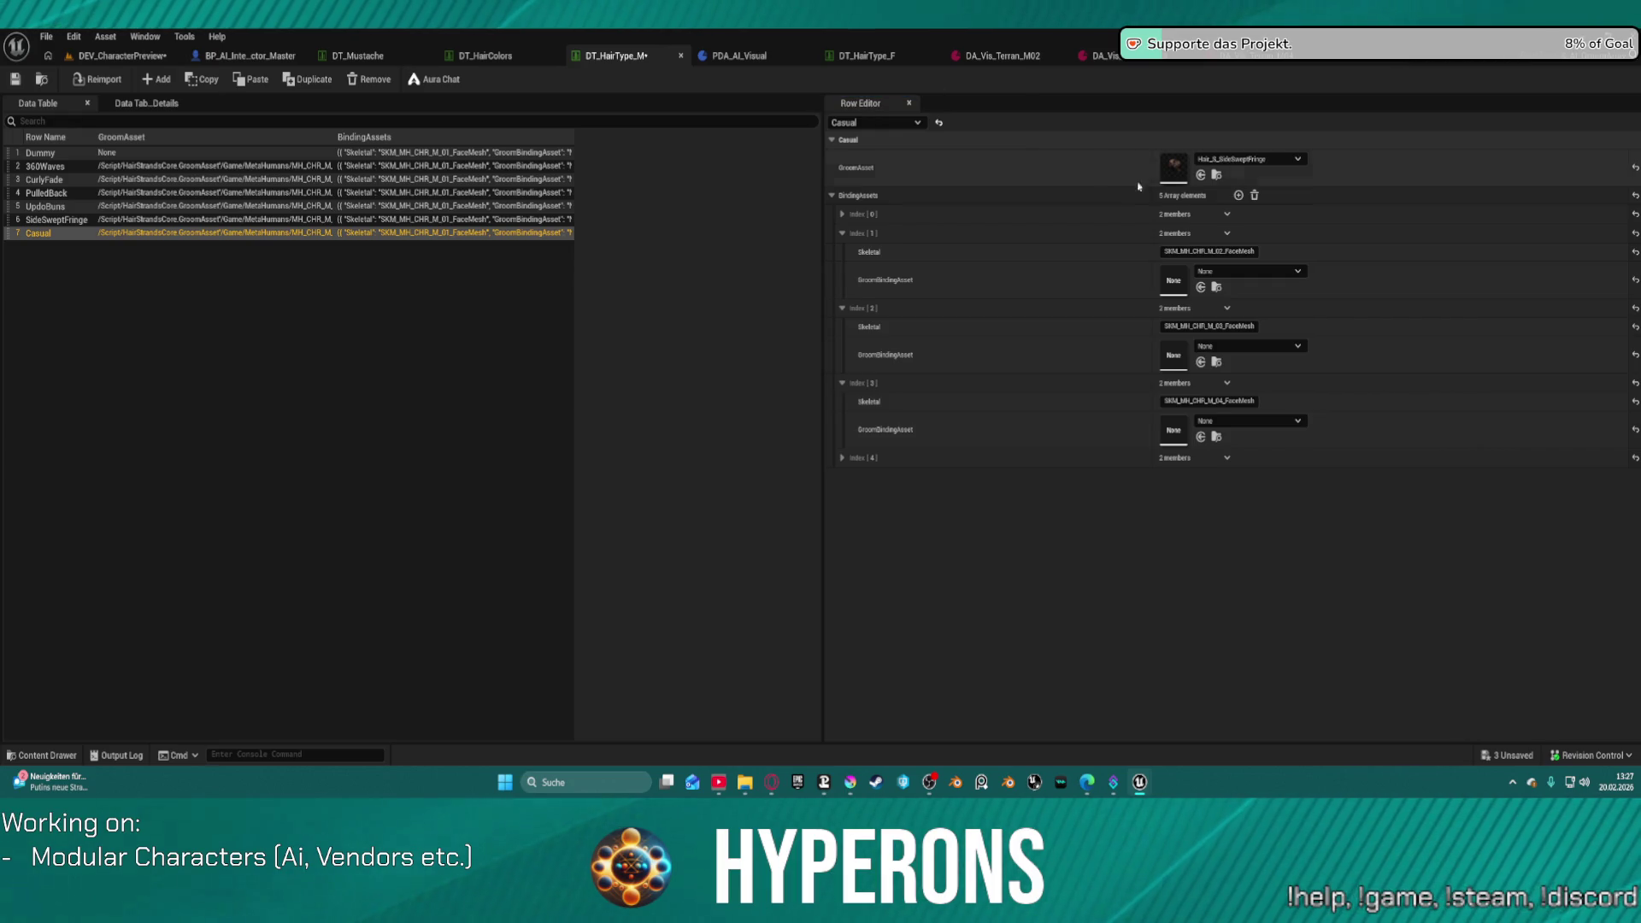
left_click(1201, 175)
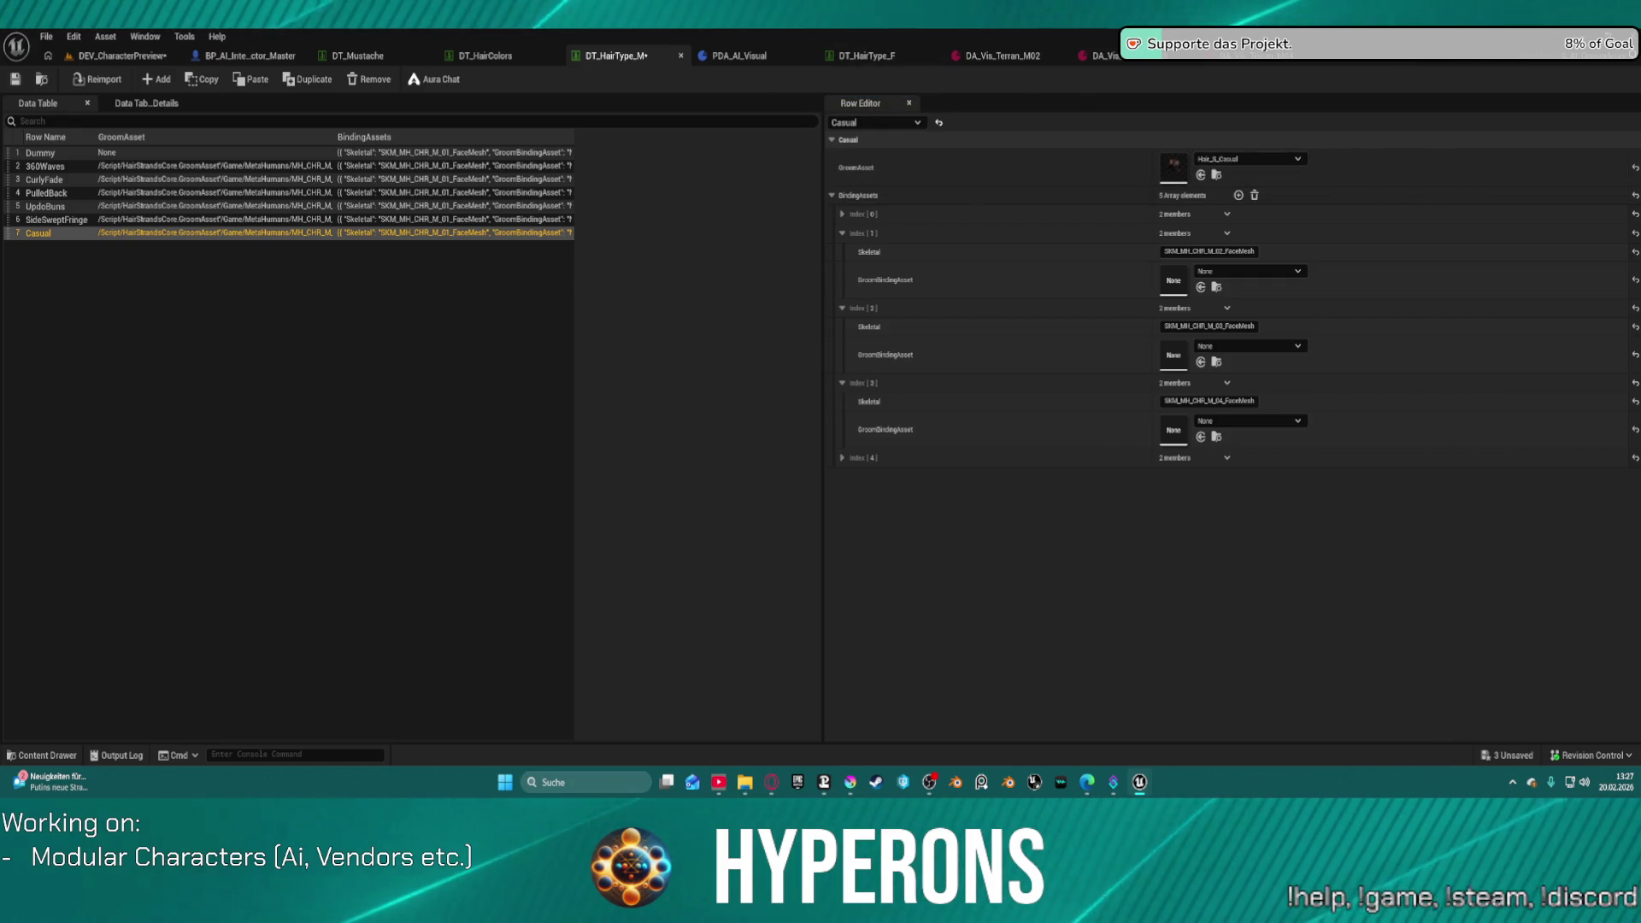
left_click(1200, 437)
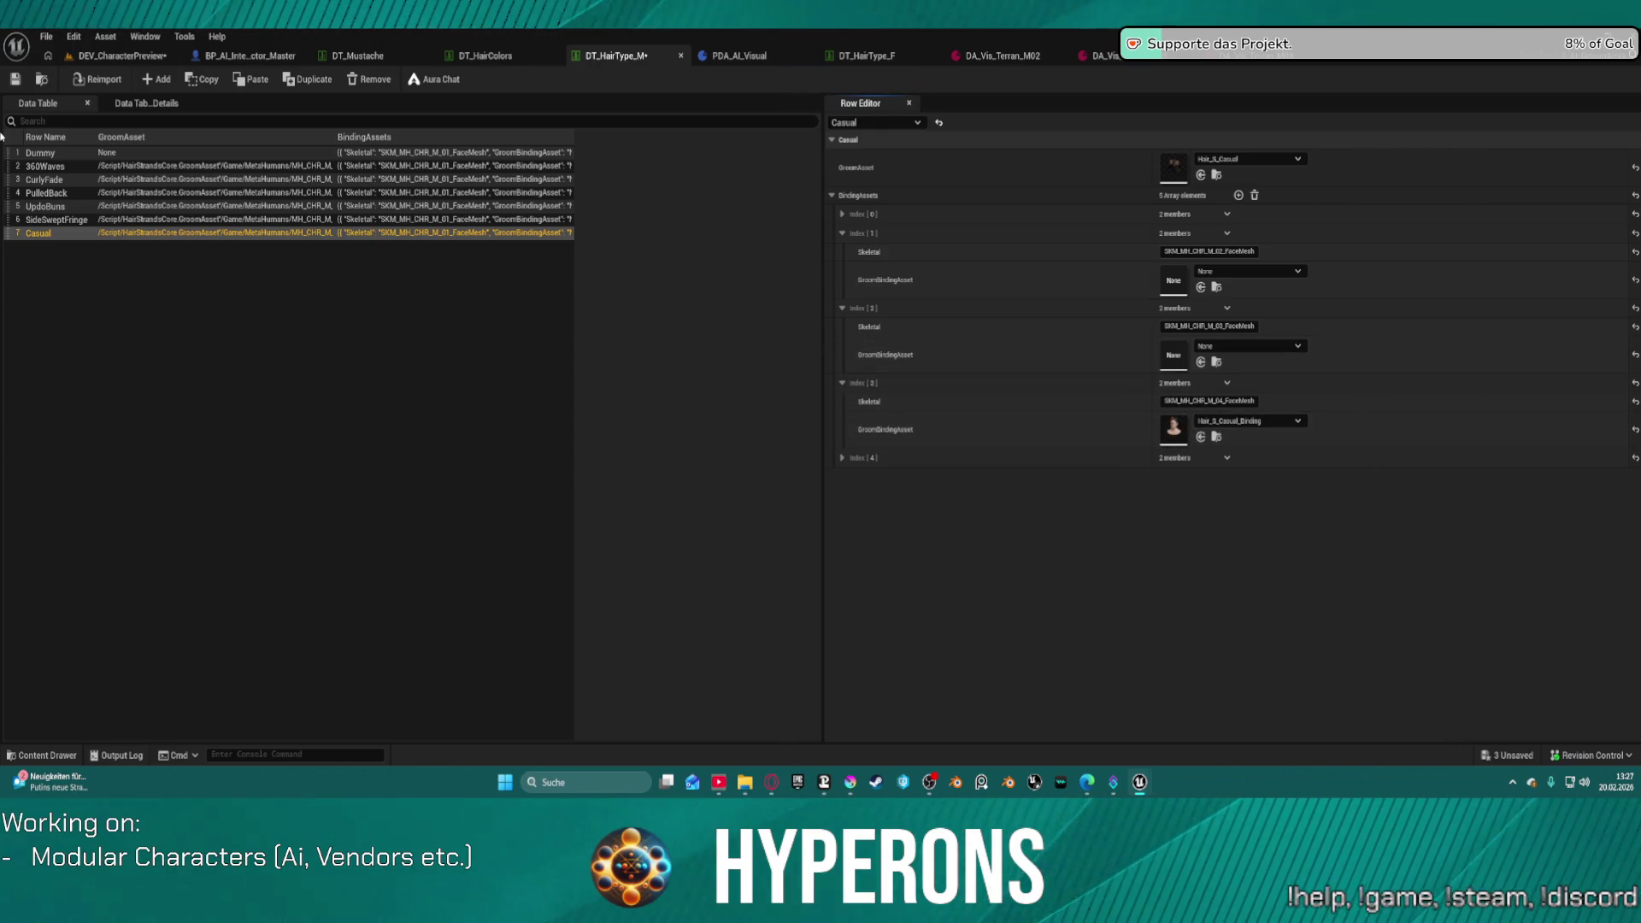
left_click(15, 79)
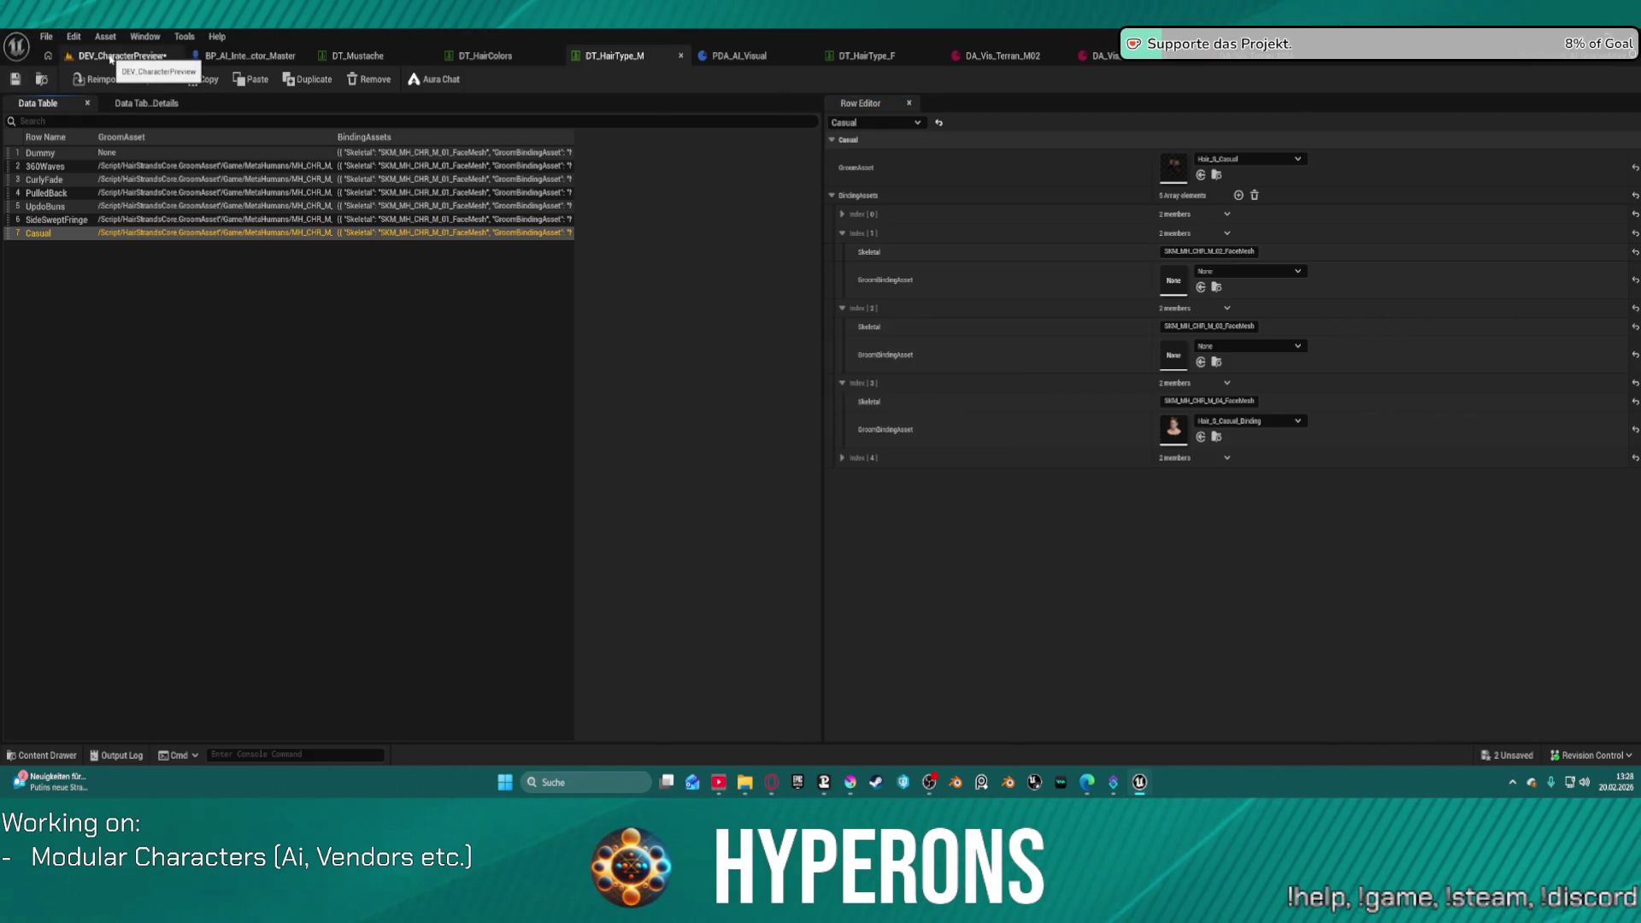
Step: In the visual data asset, set the Hair tag to Hair.Cuts.Male.Casual
left_click(1098, 56)
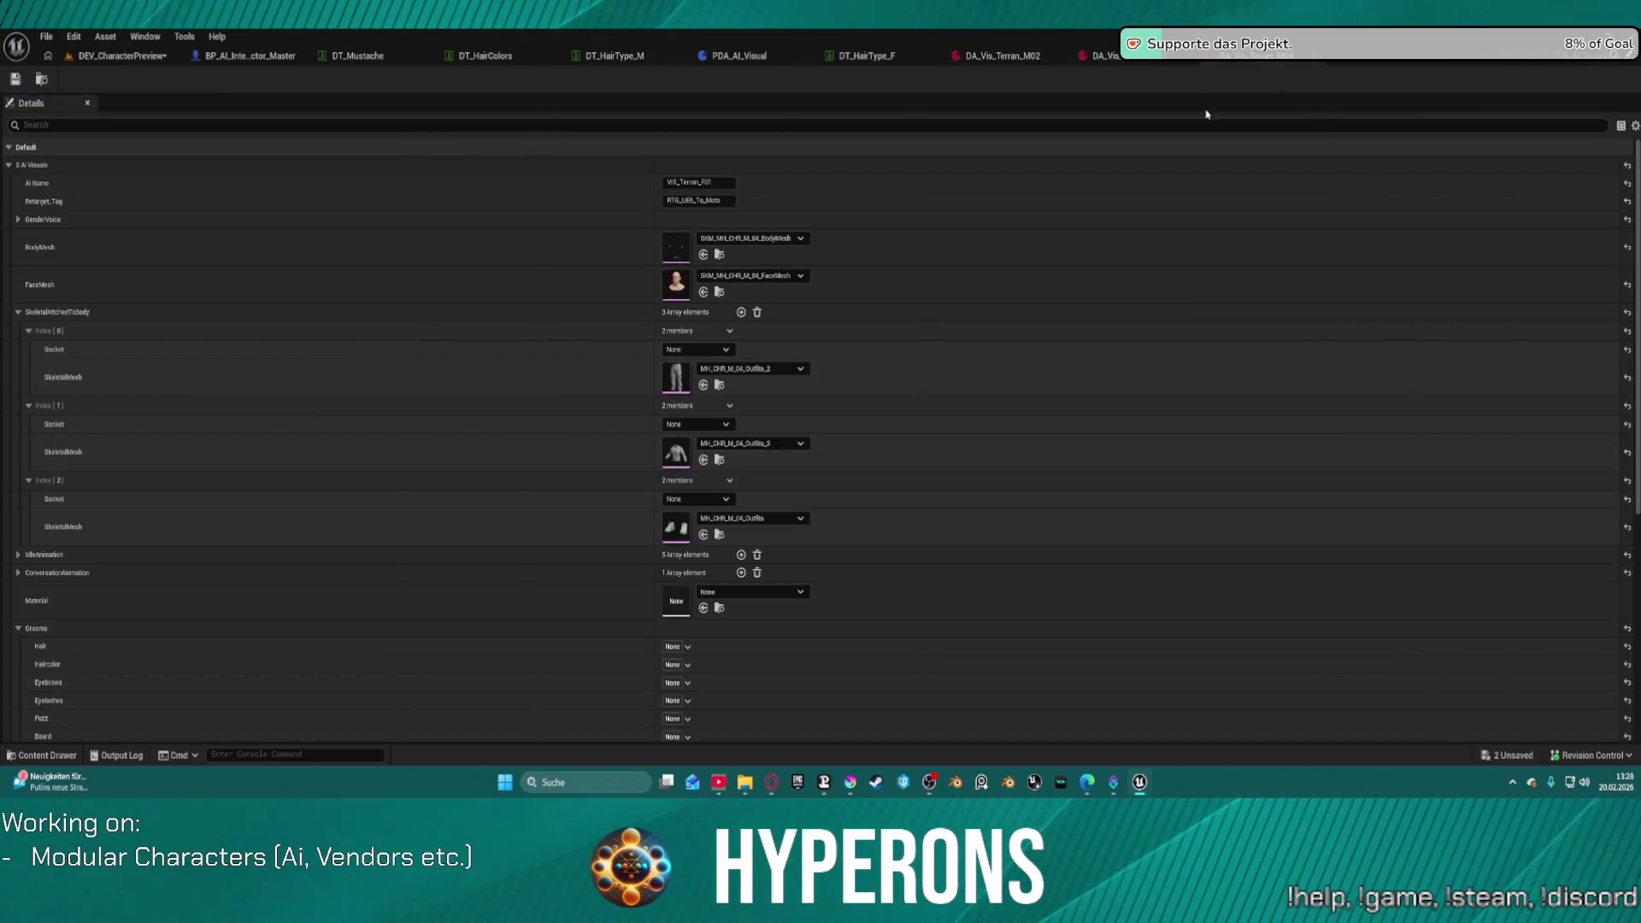
scroll(595, 626, "down", 3)
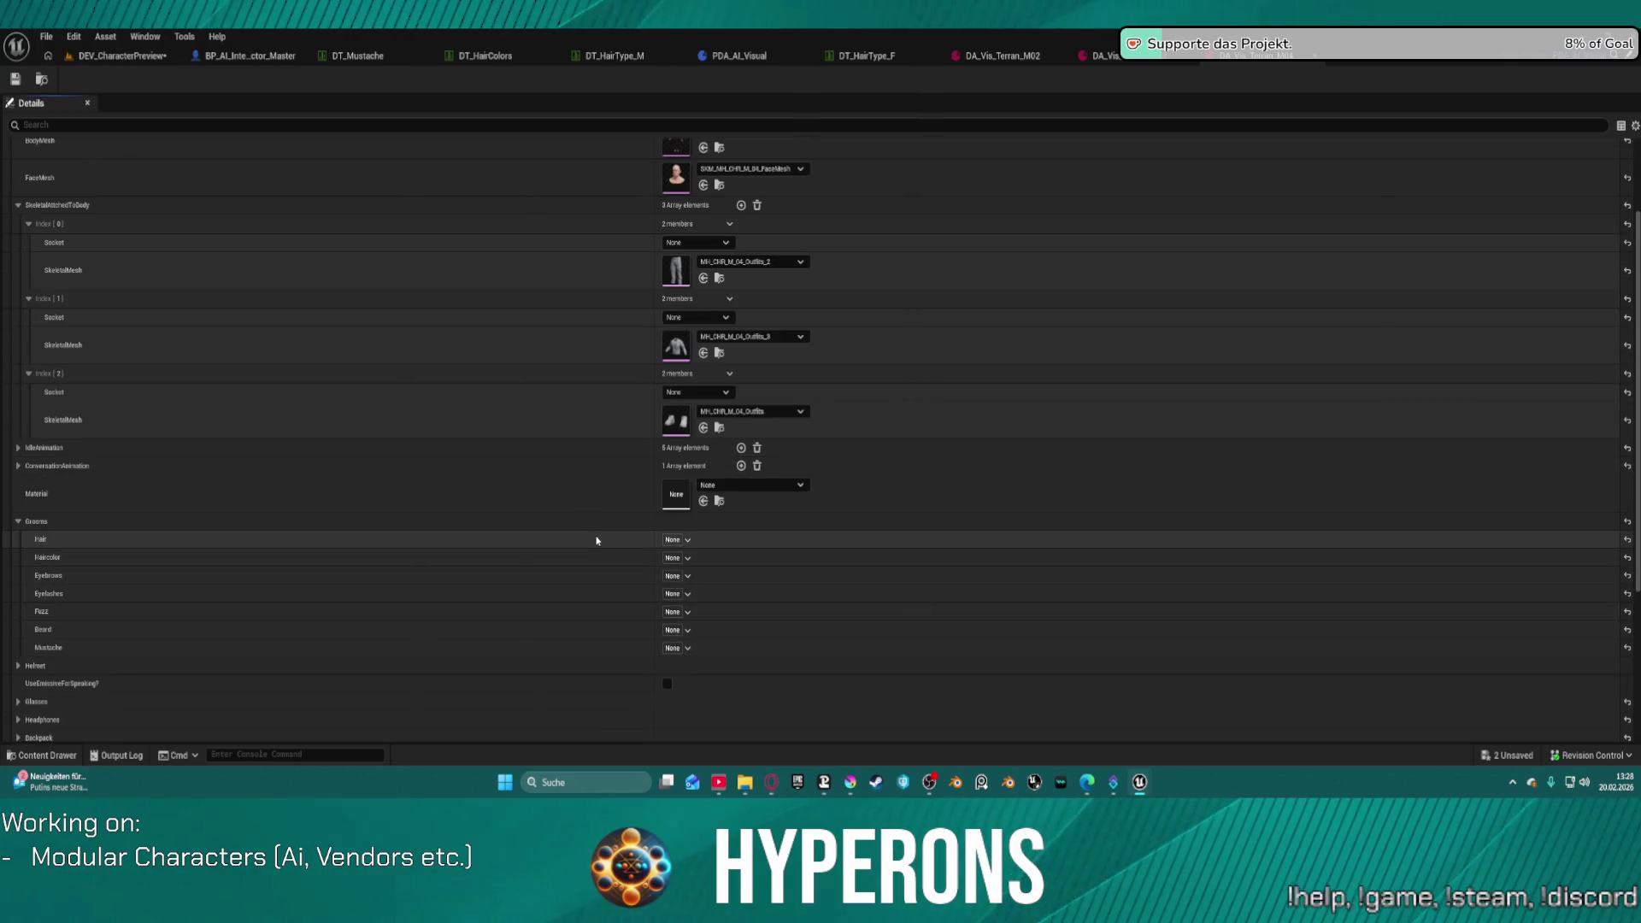
key("ctrl+v")
left_click(755, 544)
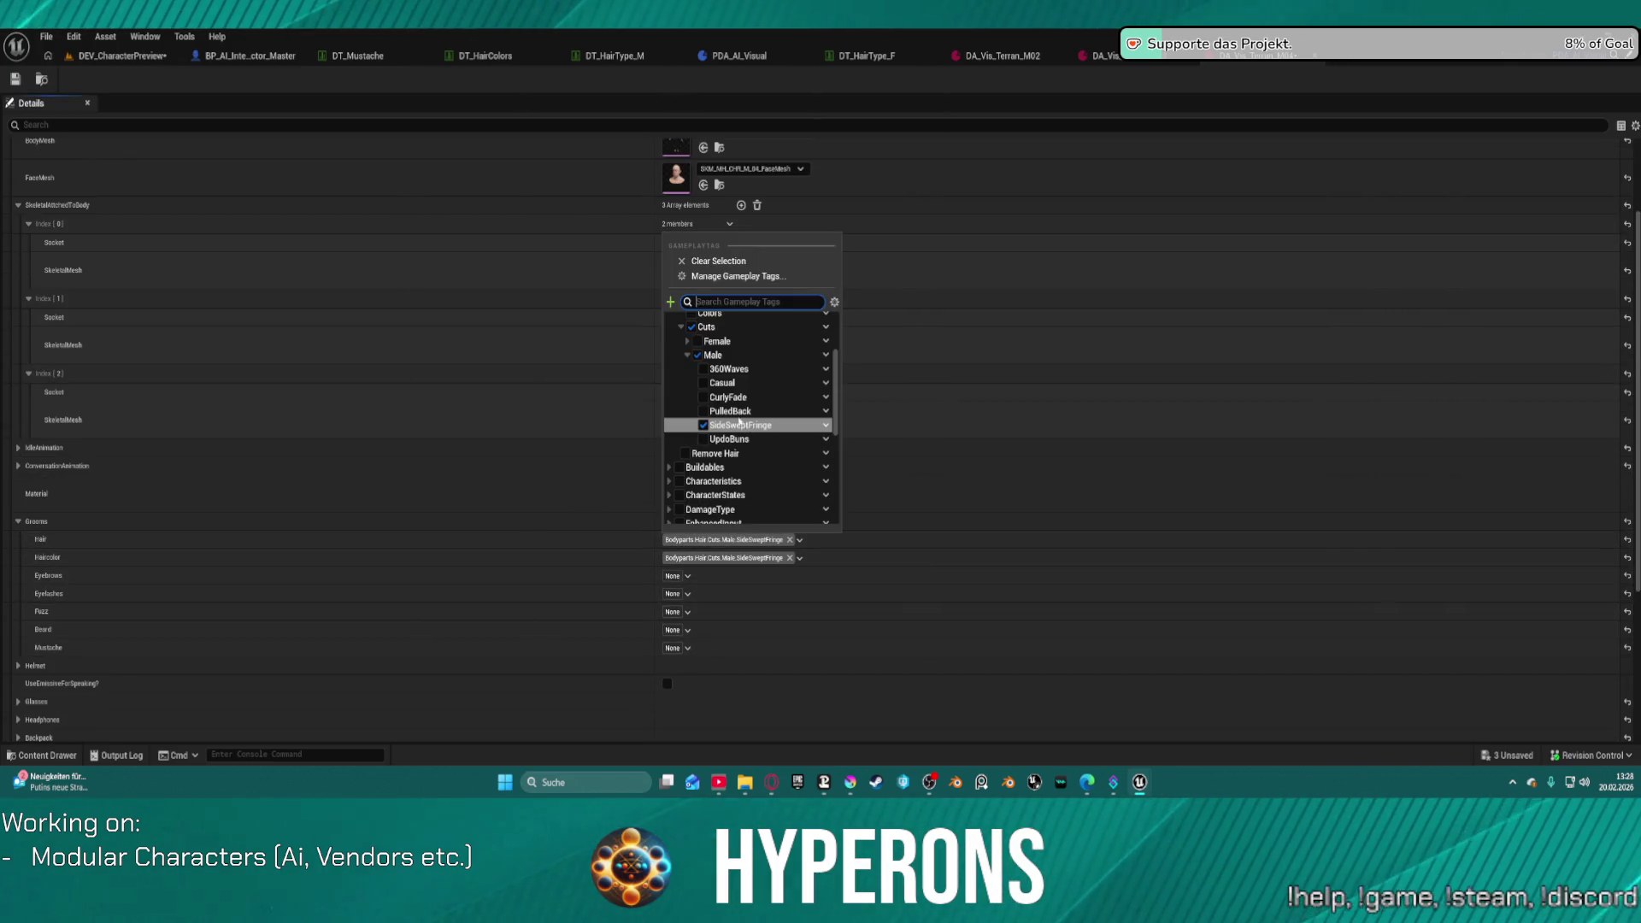
left_click(719, 563)
Step: Set the Haircolor tag to Costumization.Colors.Pink
left_click(721, 562)
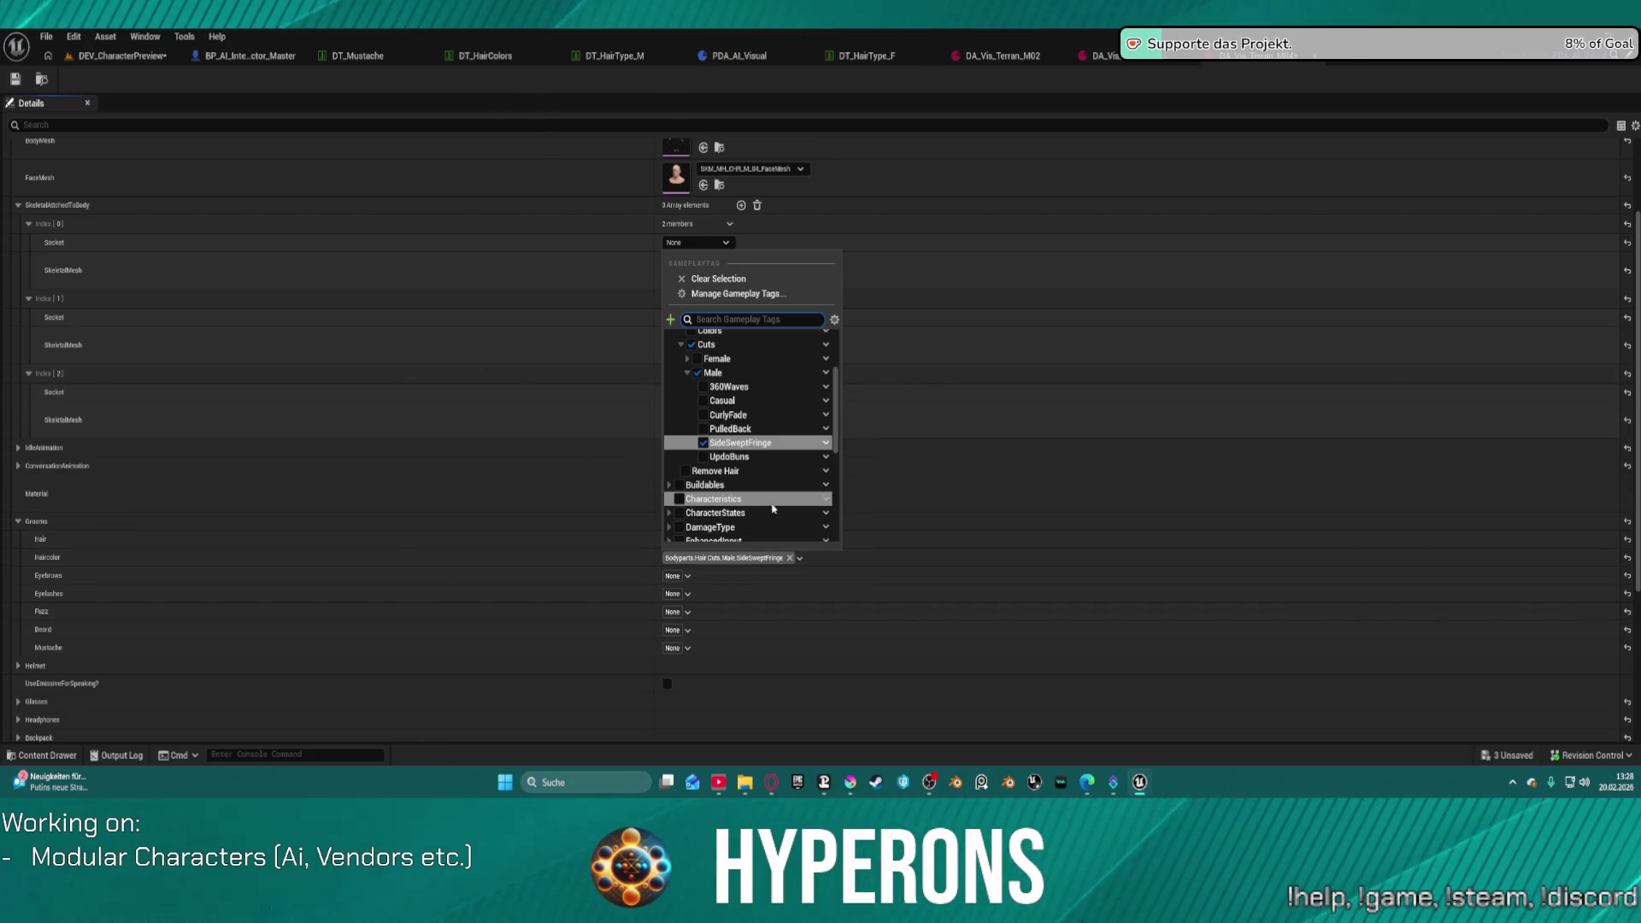
scroll(773, 507, "down", 1)
scroll(780, 501, "up", 1)
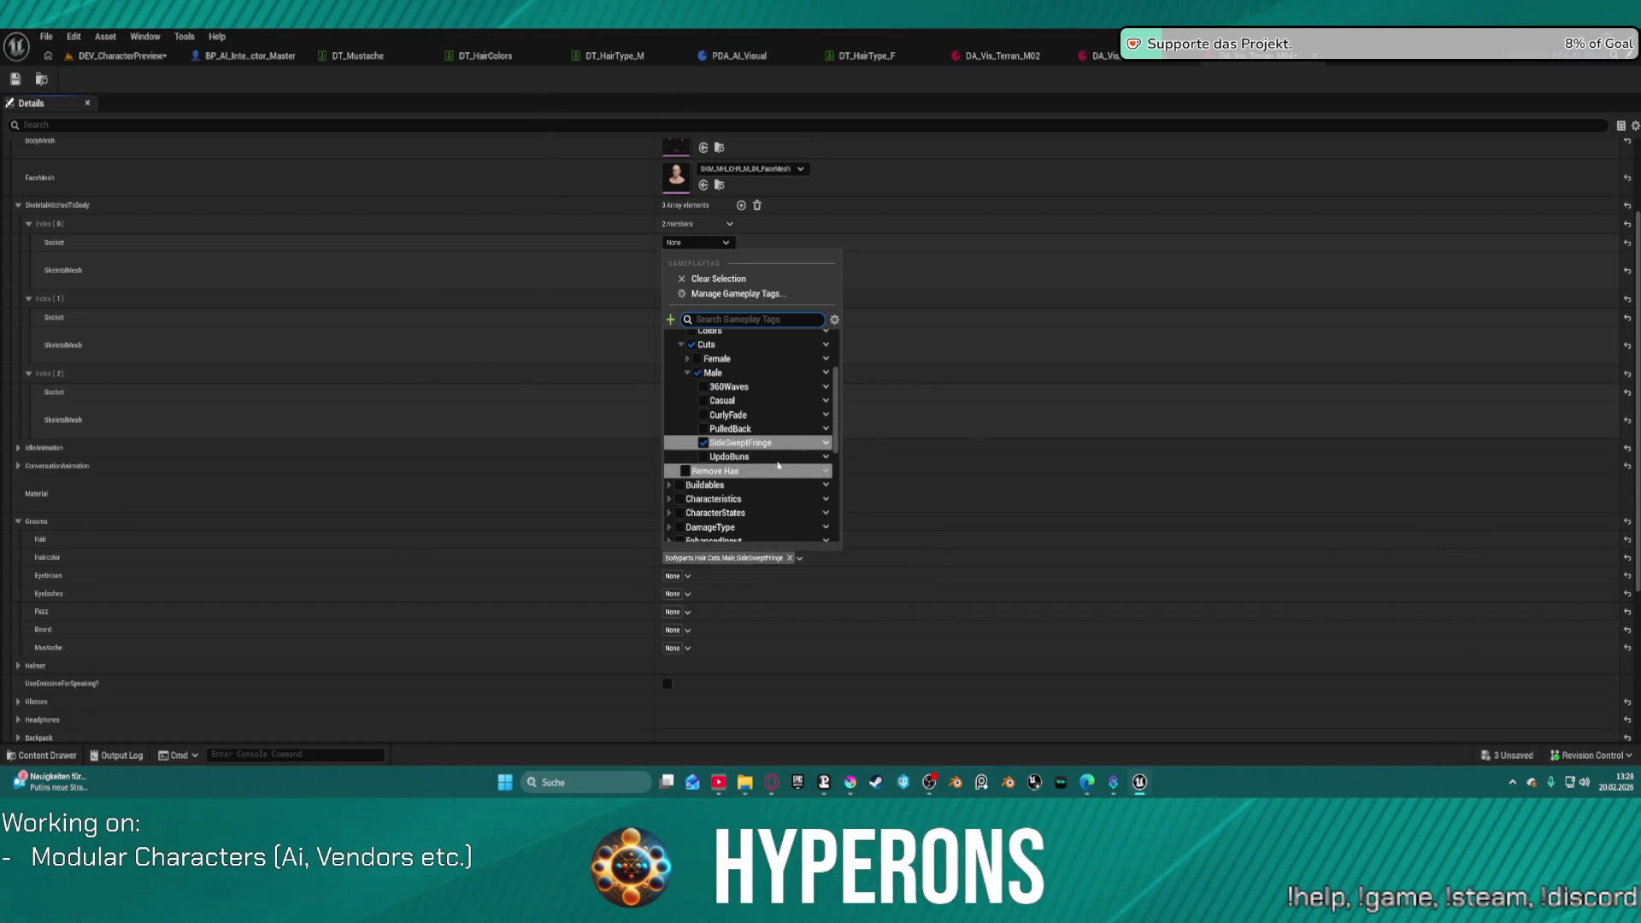
scroll(730, 411, "up", 3)
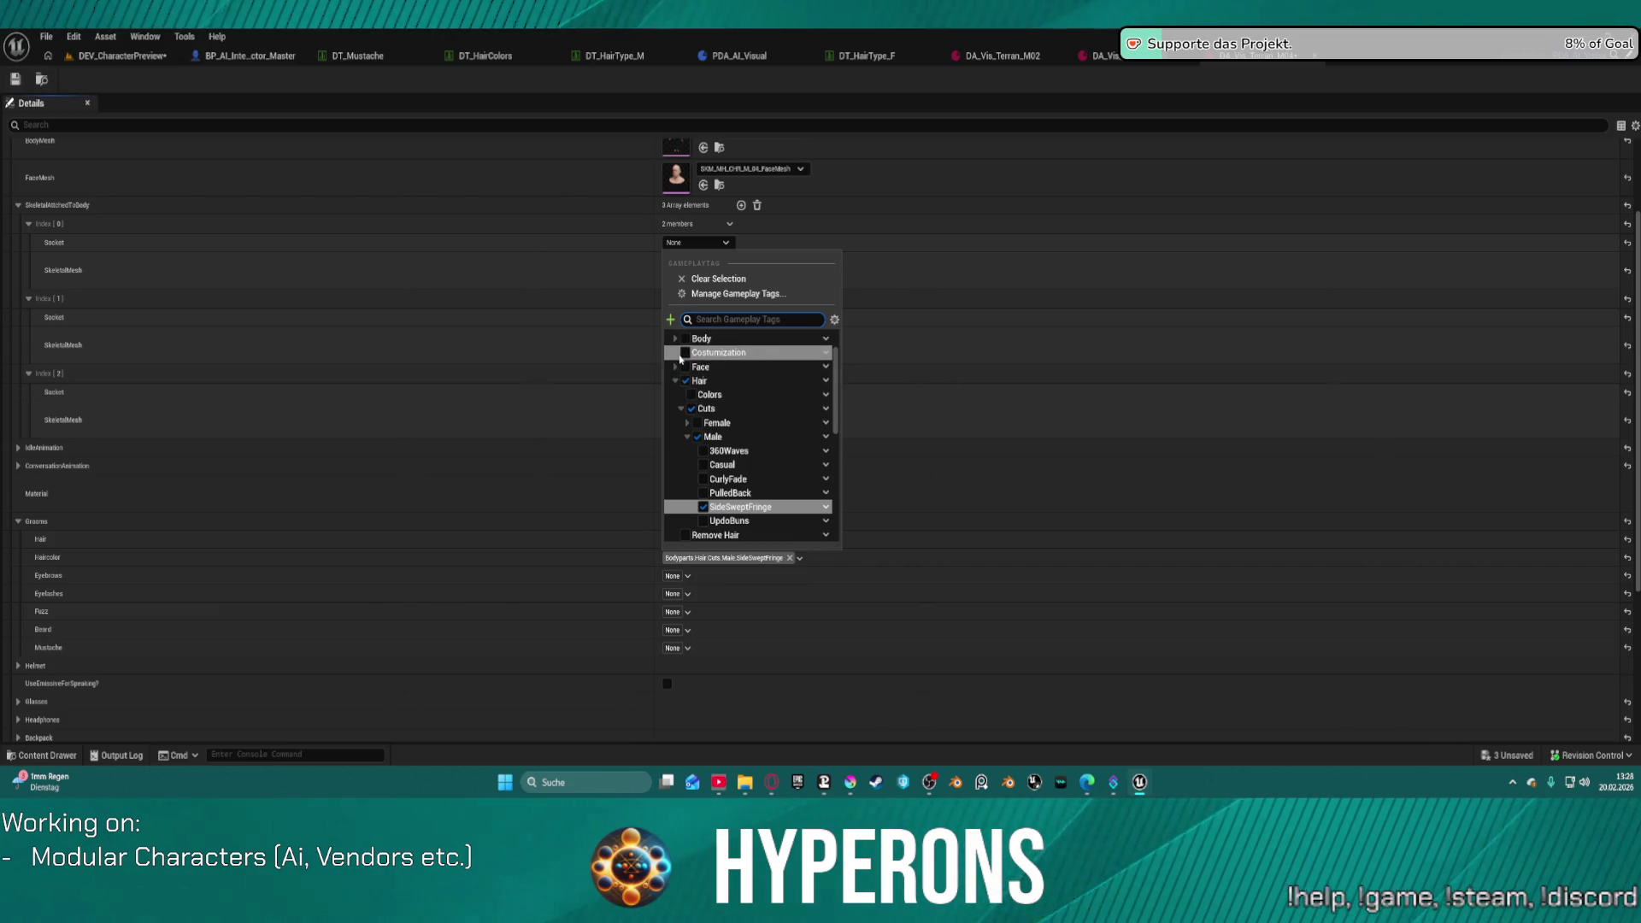
left_click(676, 353)
left_click(681, 366)
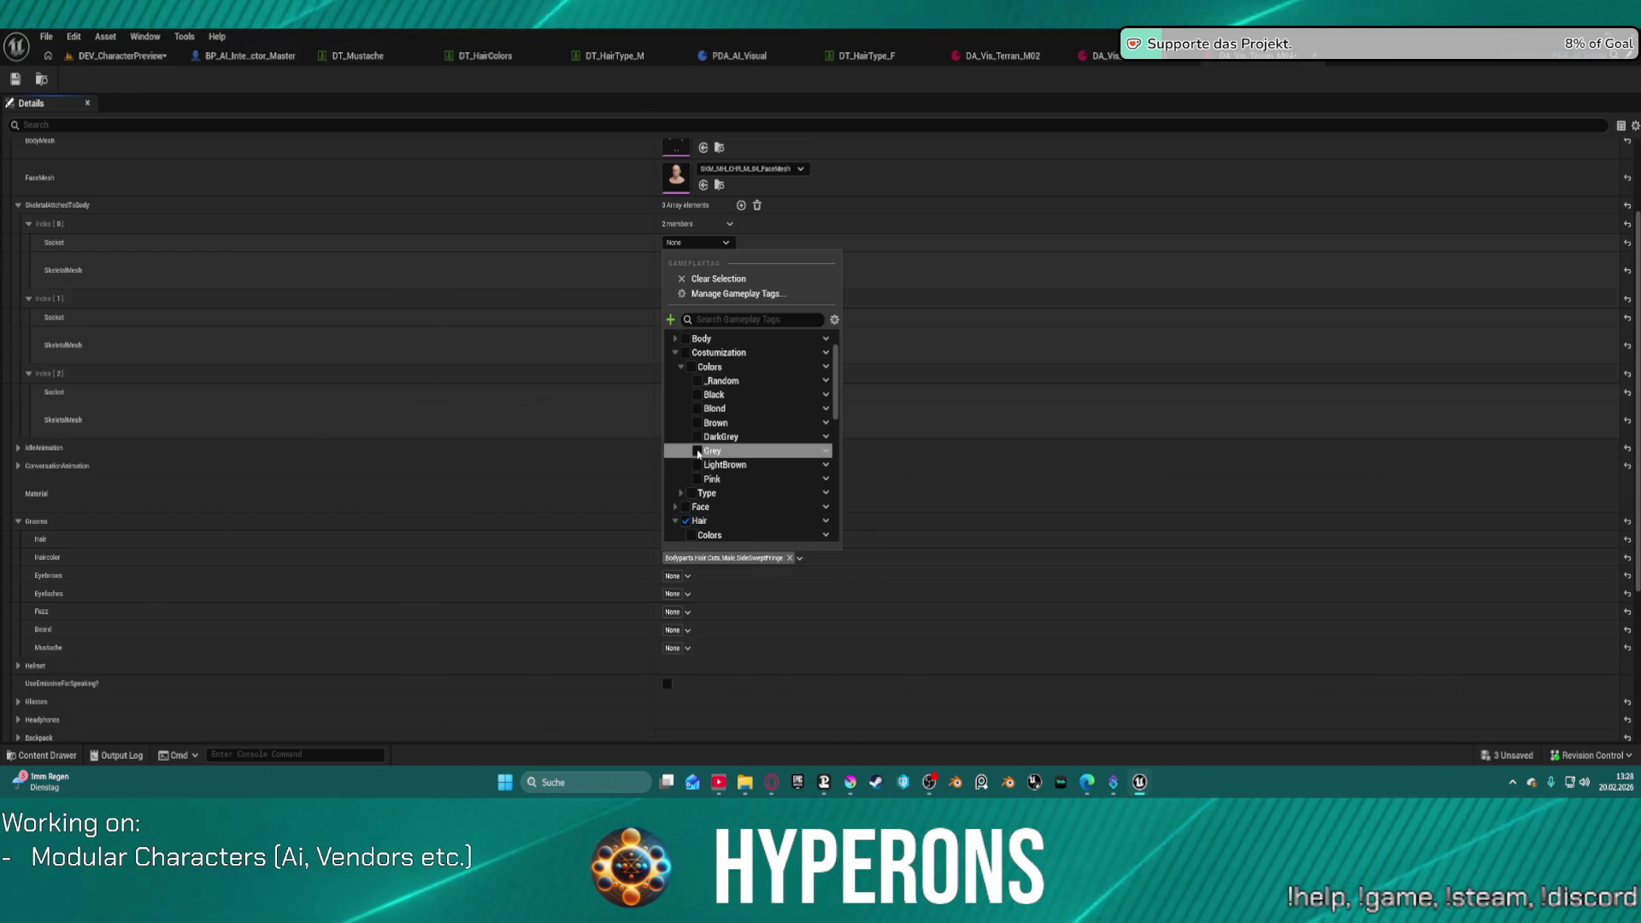
left_click(699, 479)
left_click(16, 79)
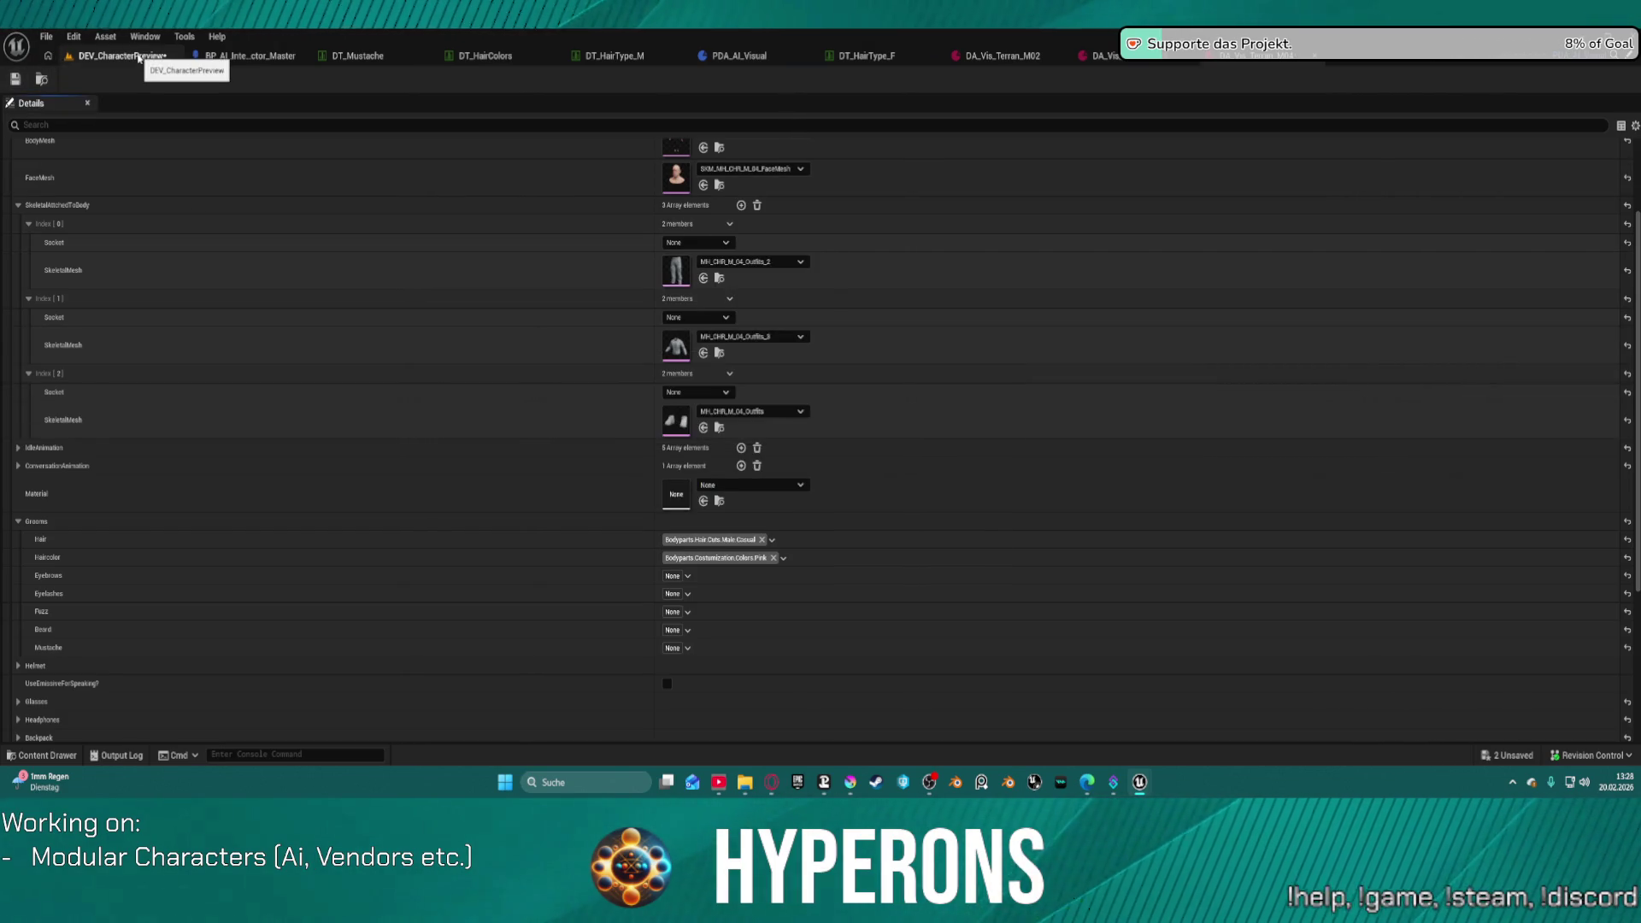
Step: Reassign DA_Vis_Terran_M04 to the bald BP_AI_Interactor_Master10 character and rerun SetupCharacter
left_click(139, 59)
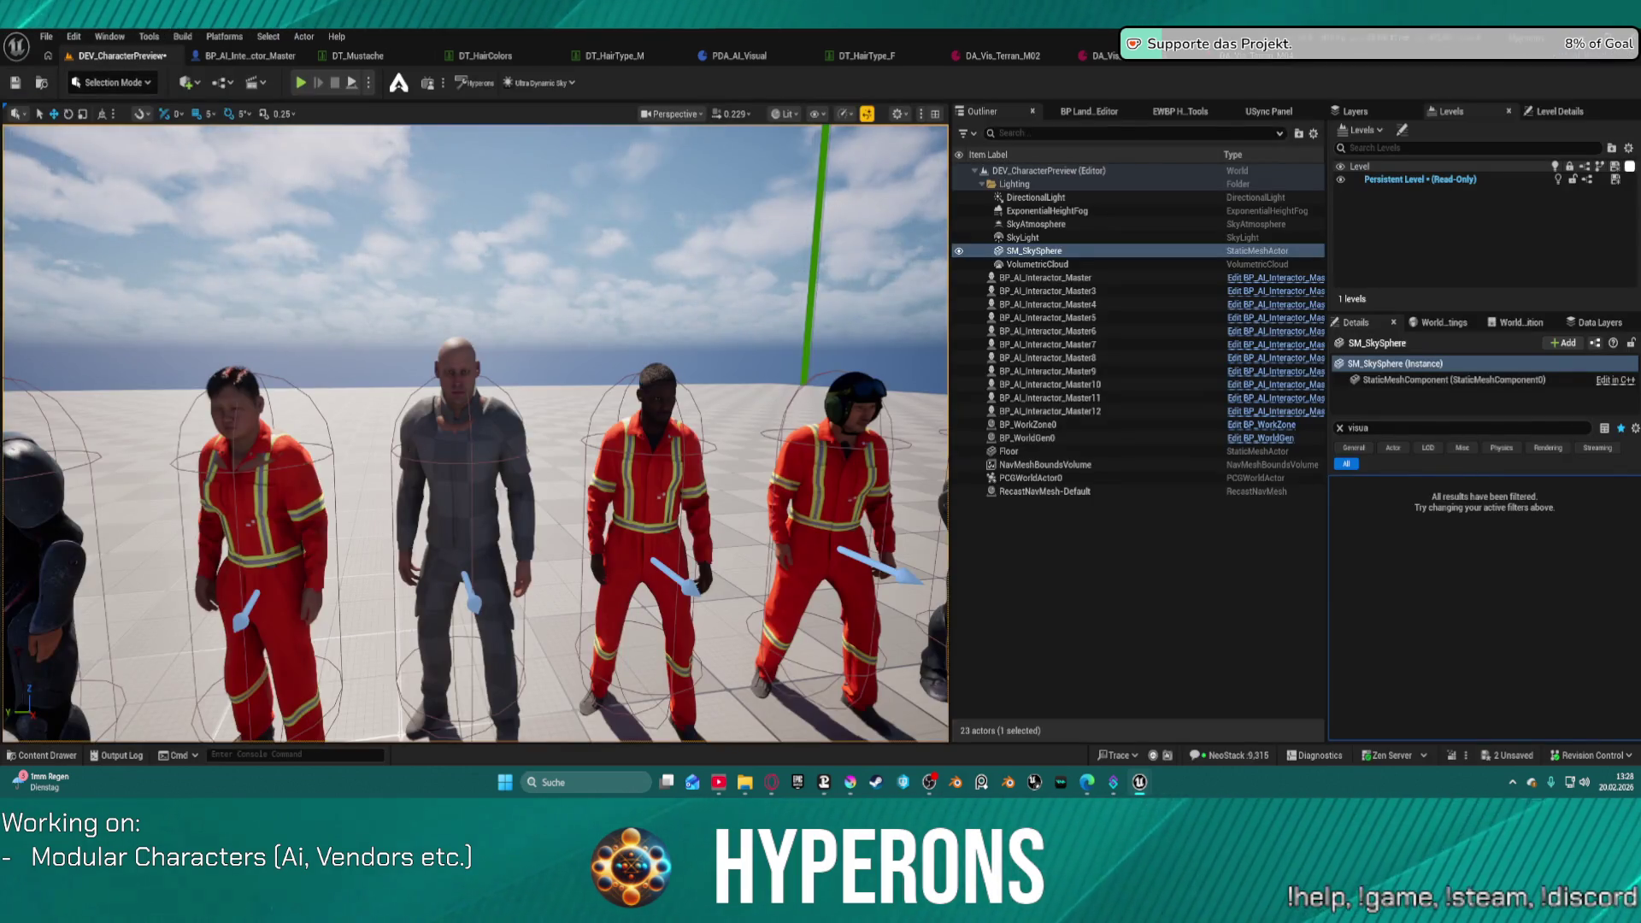
left_click(466, 478)
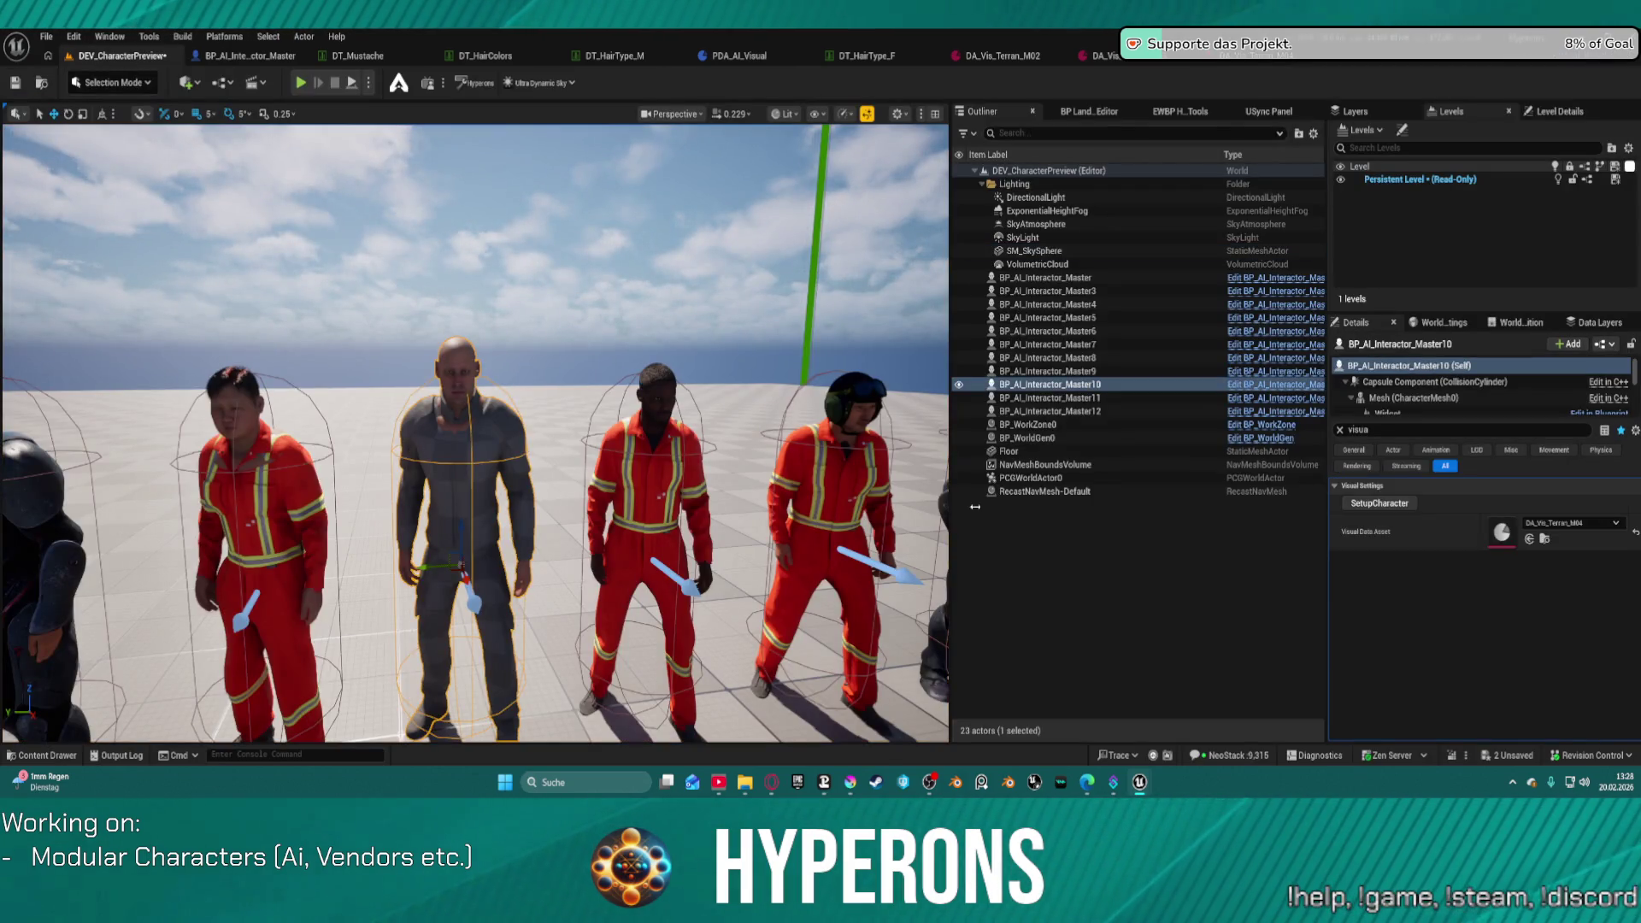
left_click(1572, 522)
left_click(1392, 515)
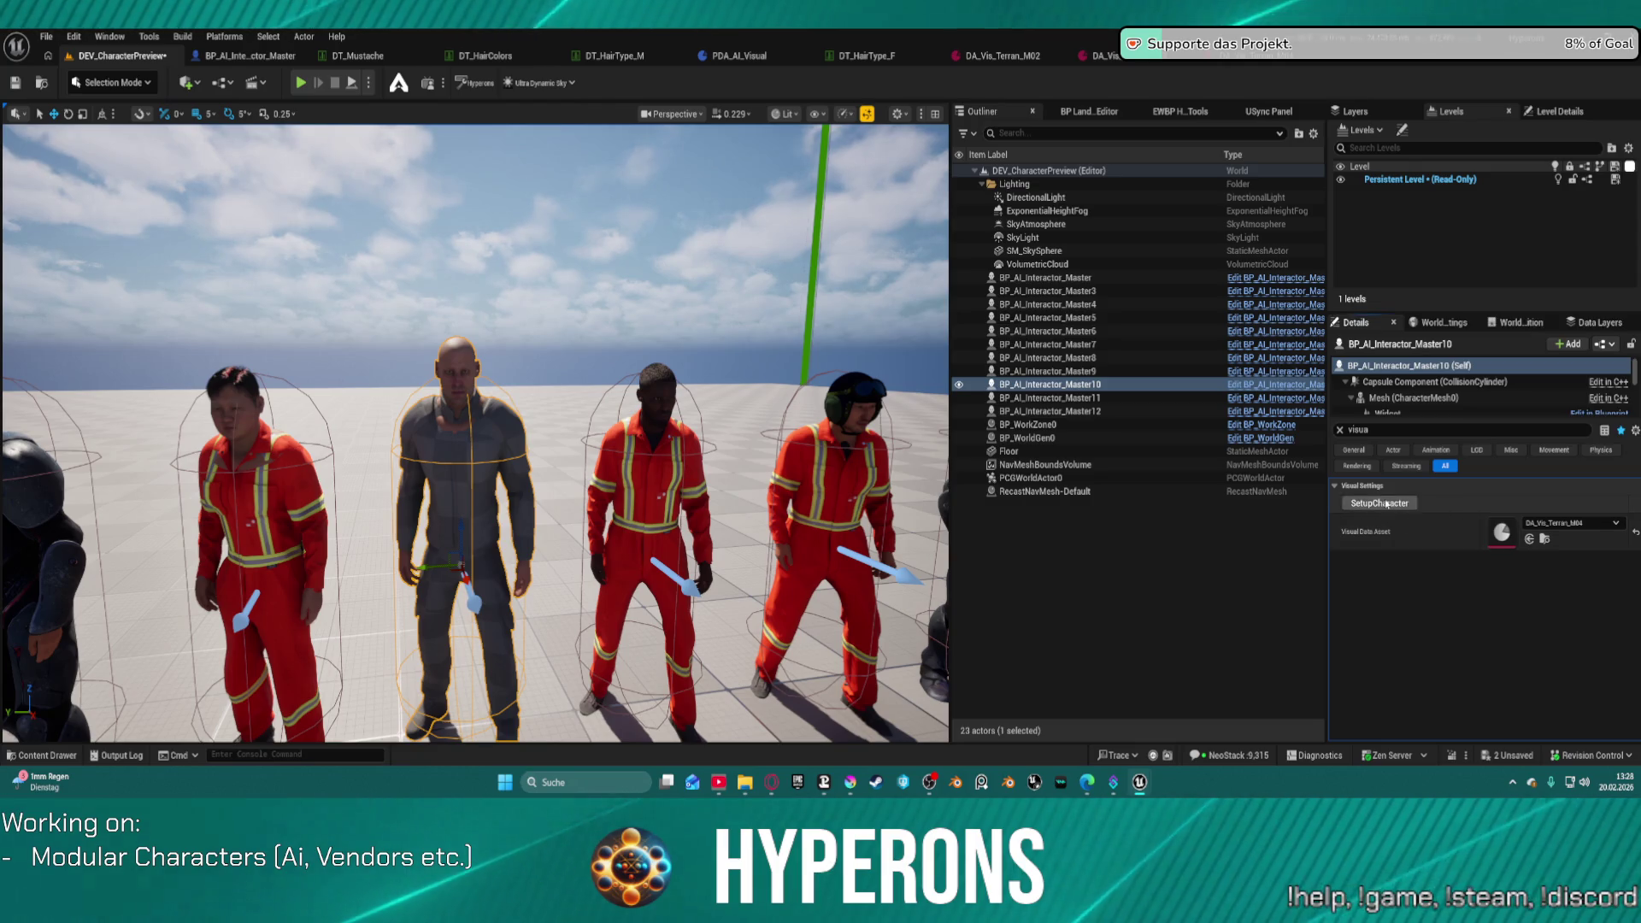
left_click(1379, 503)
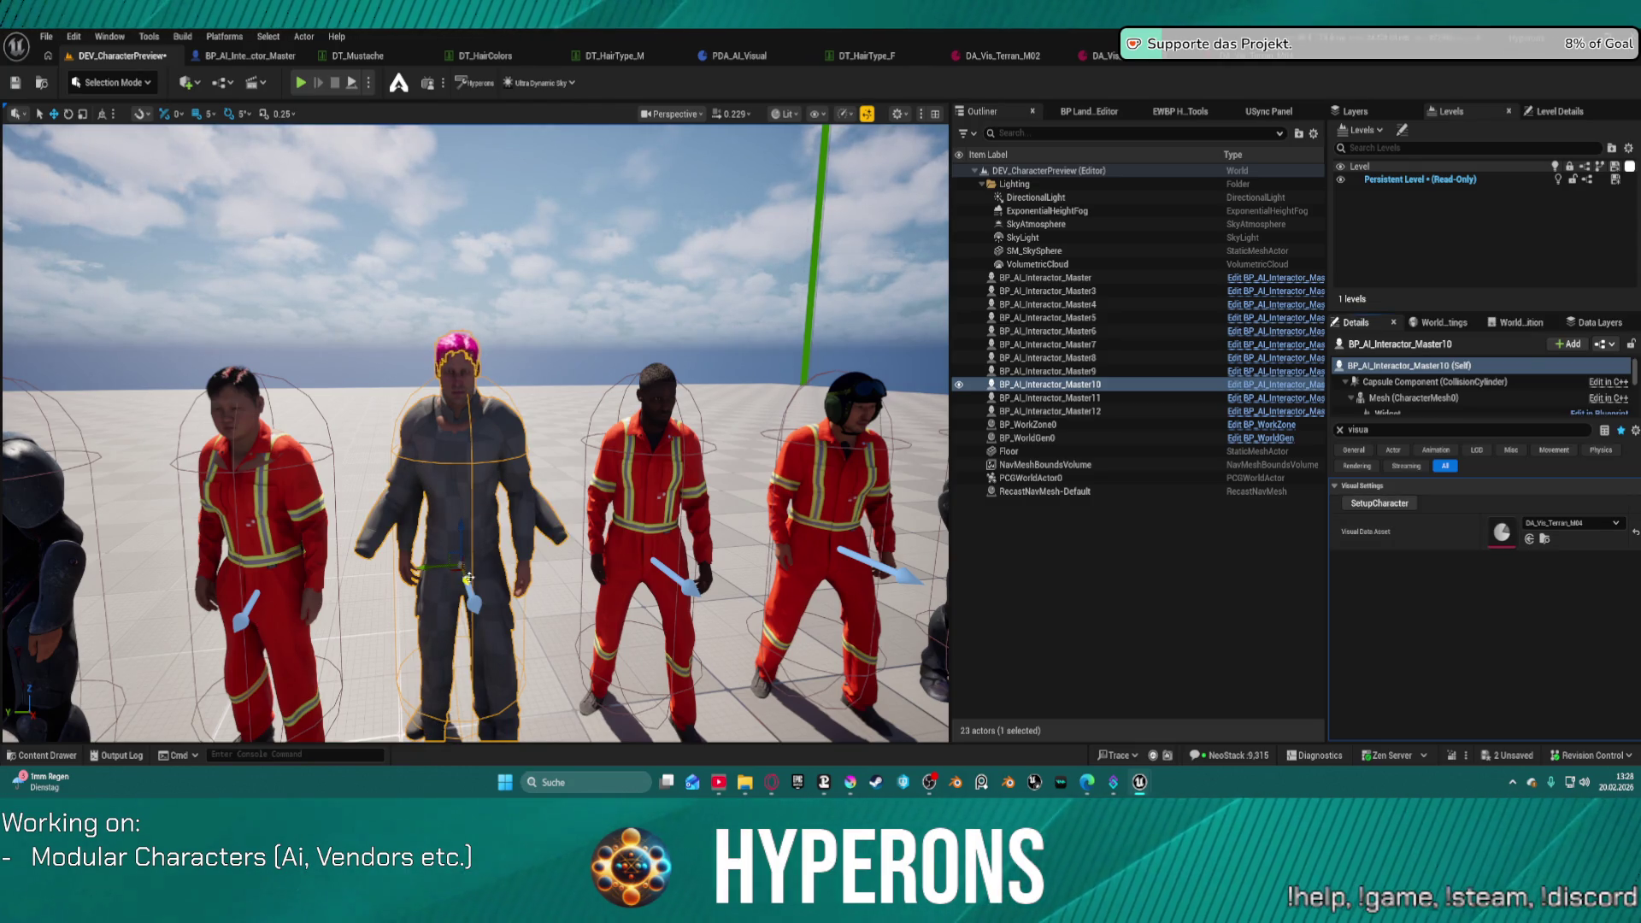
Step: Save the DEV_CharacterPreview level, checking out the files, and view the lineup with pink hair
mouse_move(468, 578)
left_mouse_down()
mouse_move(307, 564)
mouse_move(136, 595)
left_mouse_up()
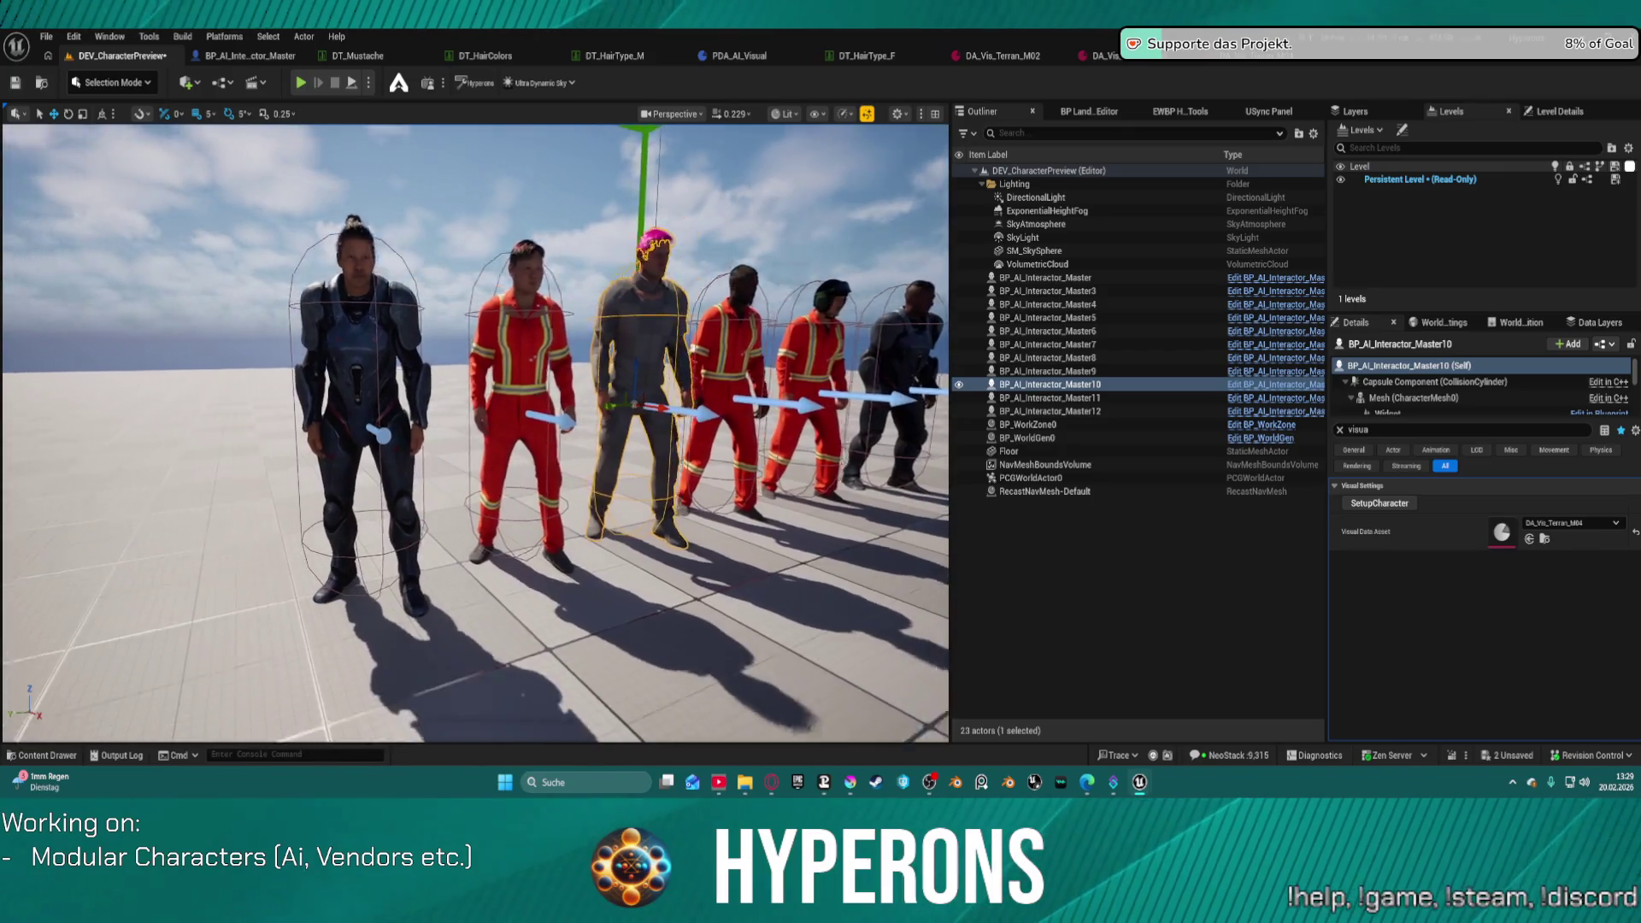
scroll(475, 433, "down", 3)
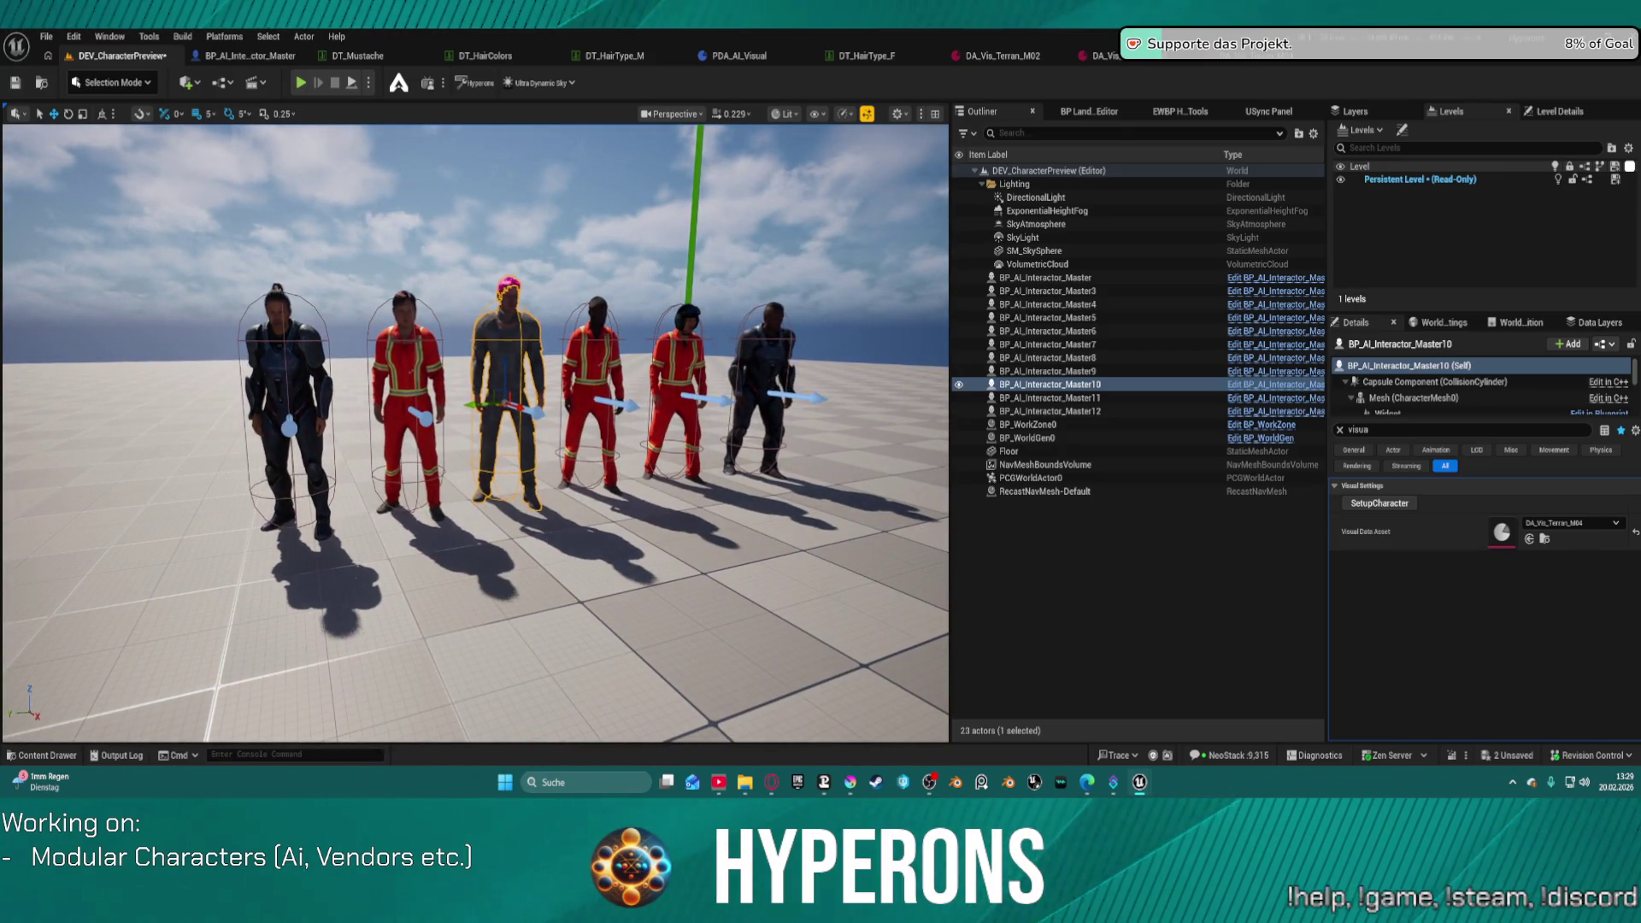
key("ctrl+s")
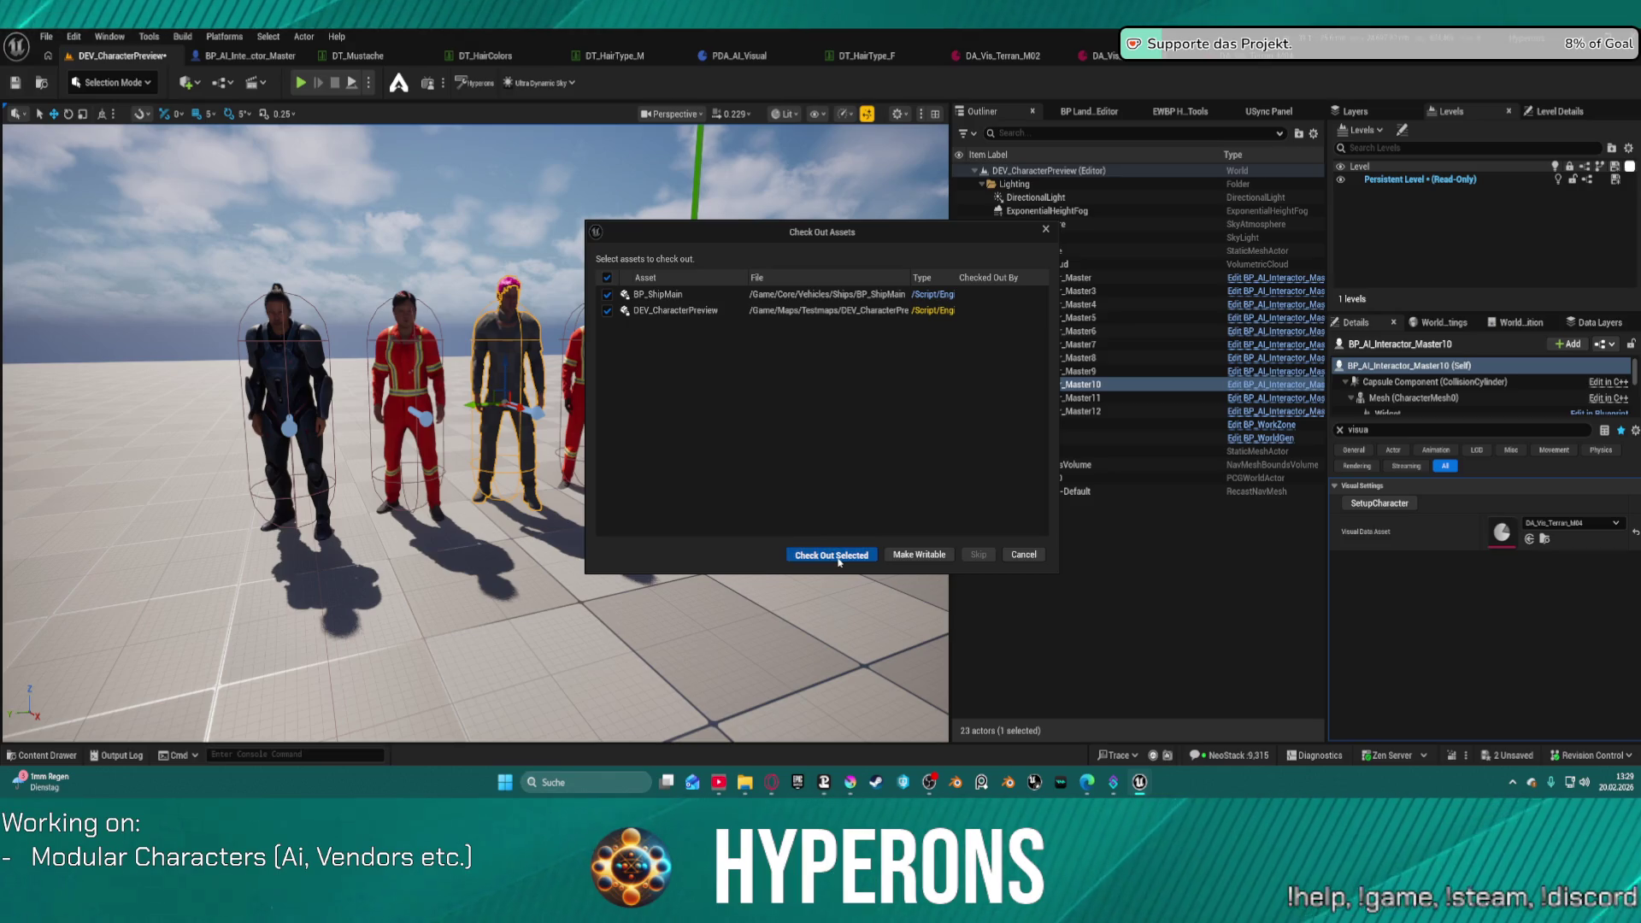
left_click(833, 555)
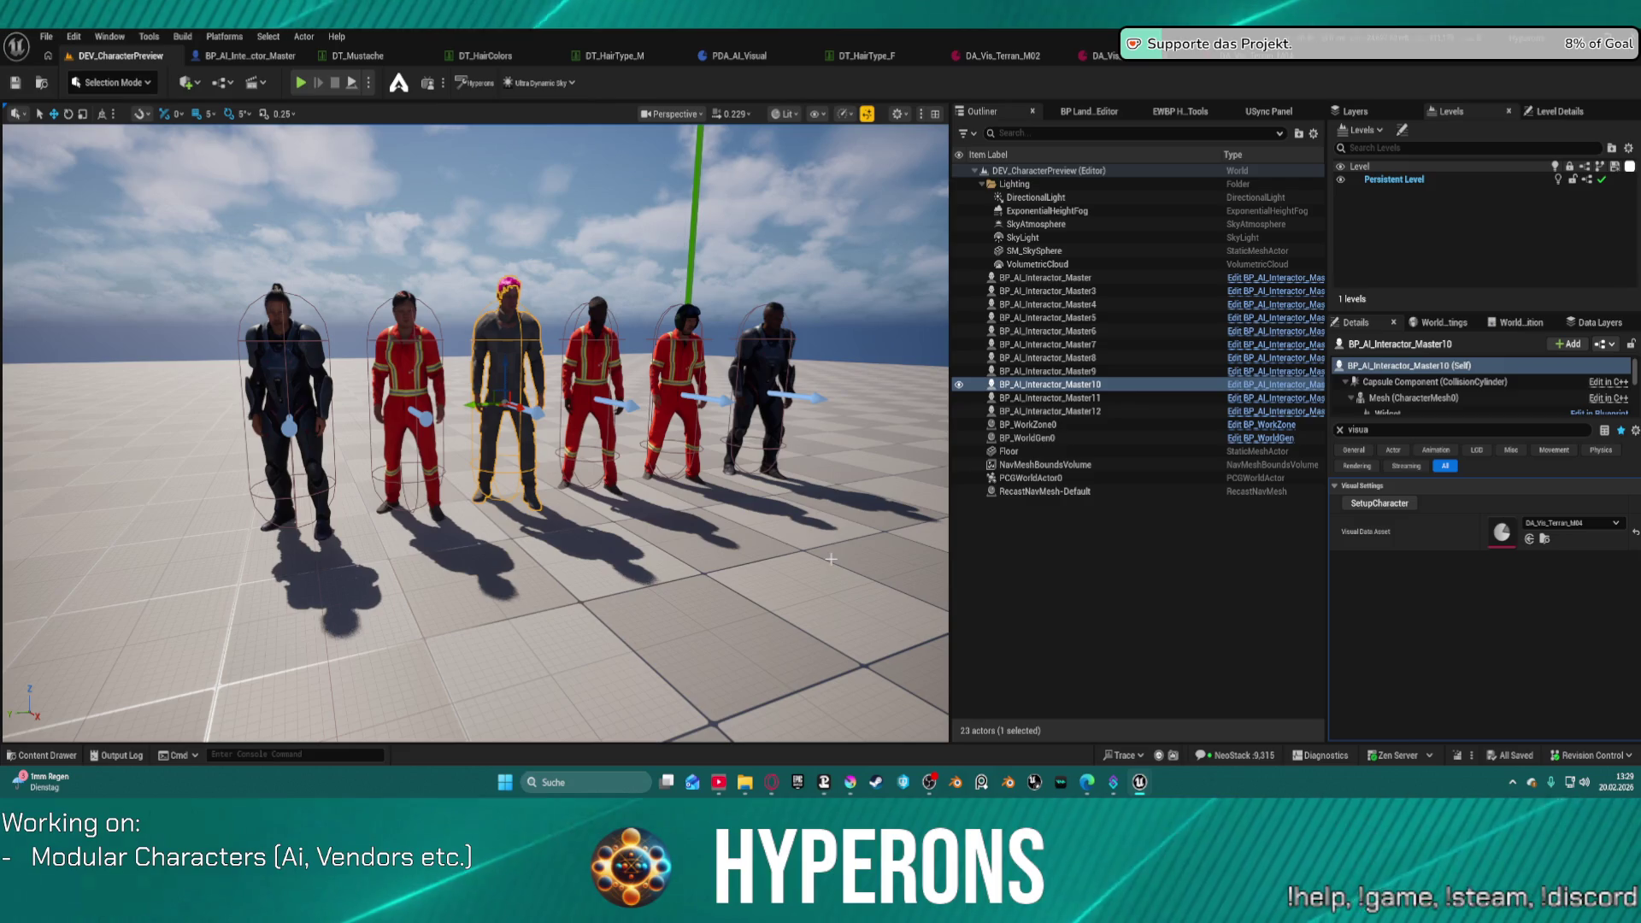
mouse_move(844, 539)
left_mouse_down()
mouse_move(828, 444)
mouse_move(675, 436)
left_mouse_up()
left_click_drag(752, 525, 773, 533)
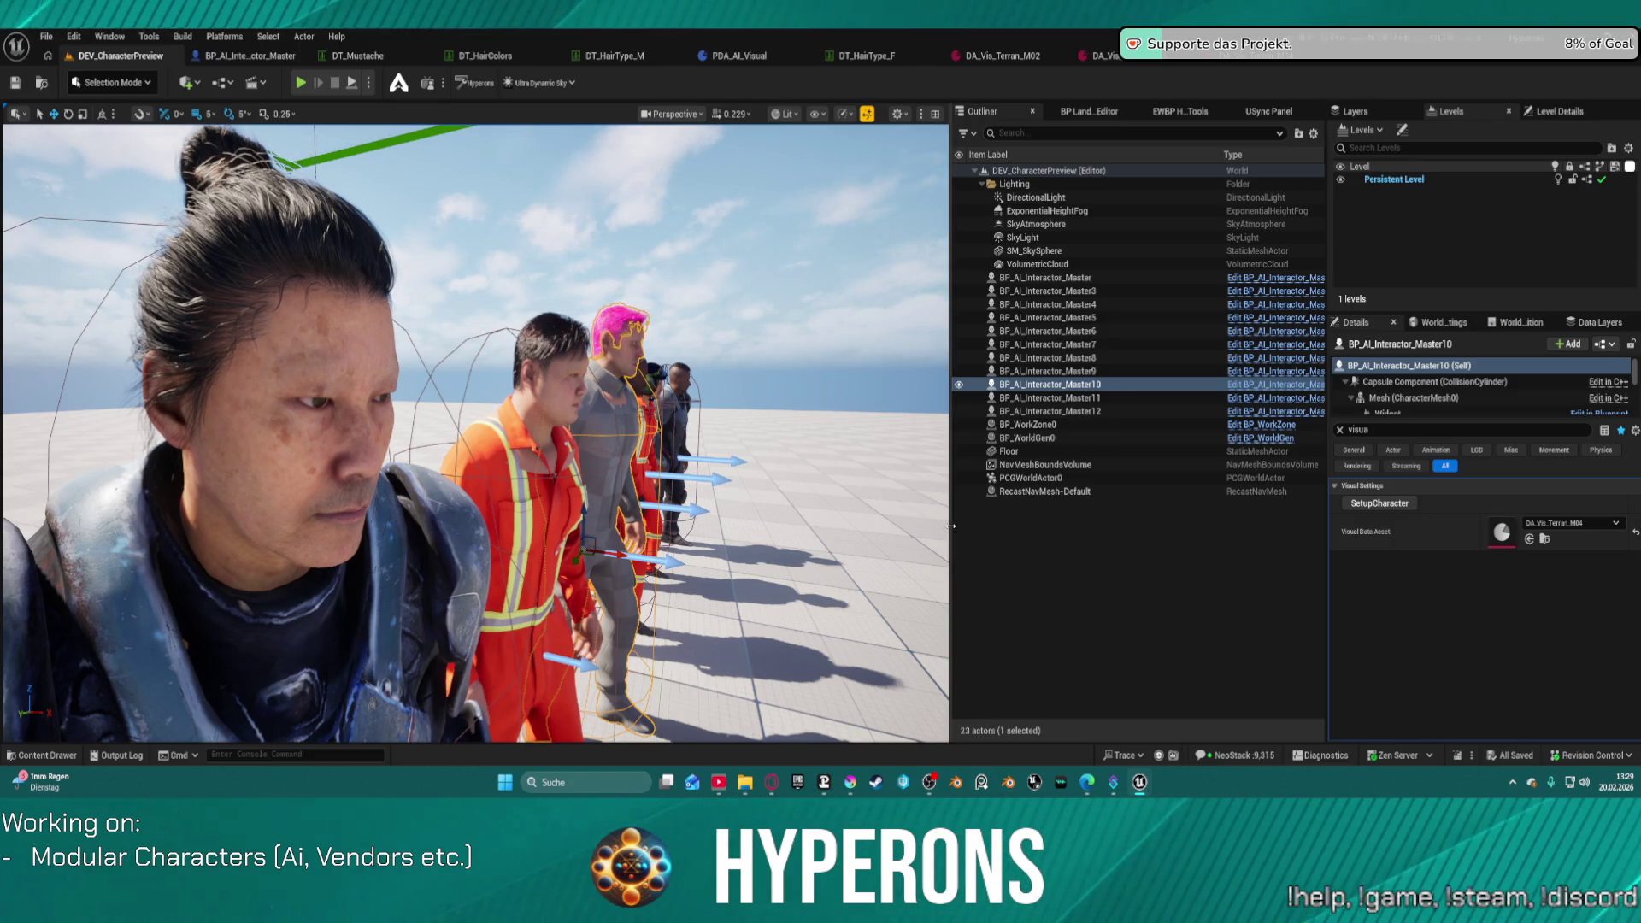
left_click_drag(892, 510, 873, 573)
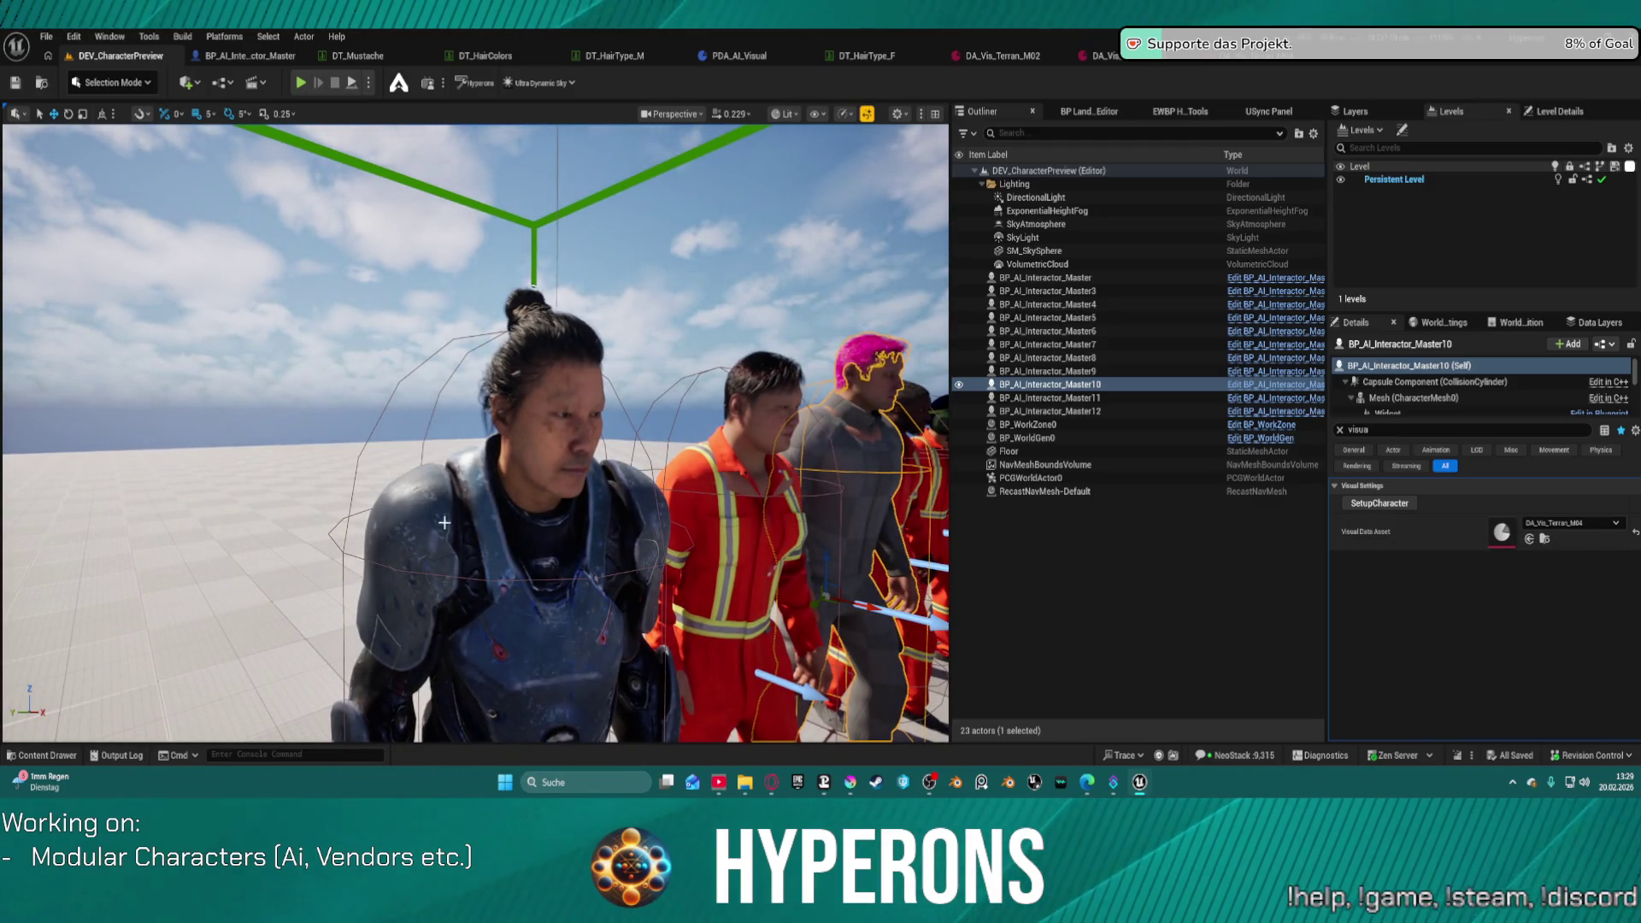
Step: On the front armoured character, try the Terran visual presets M04, M03 and M06
left_click(448, 523)
left_click(1570, 522)
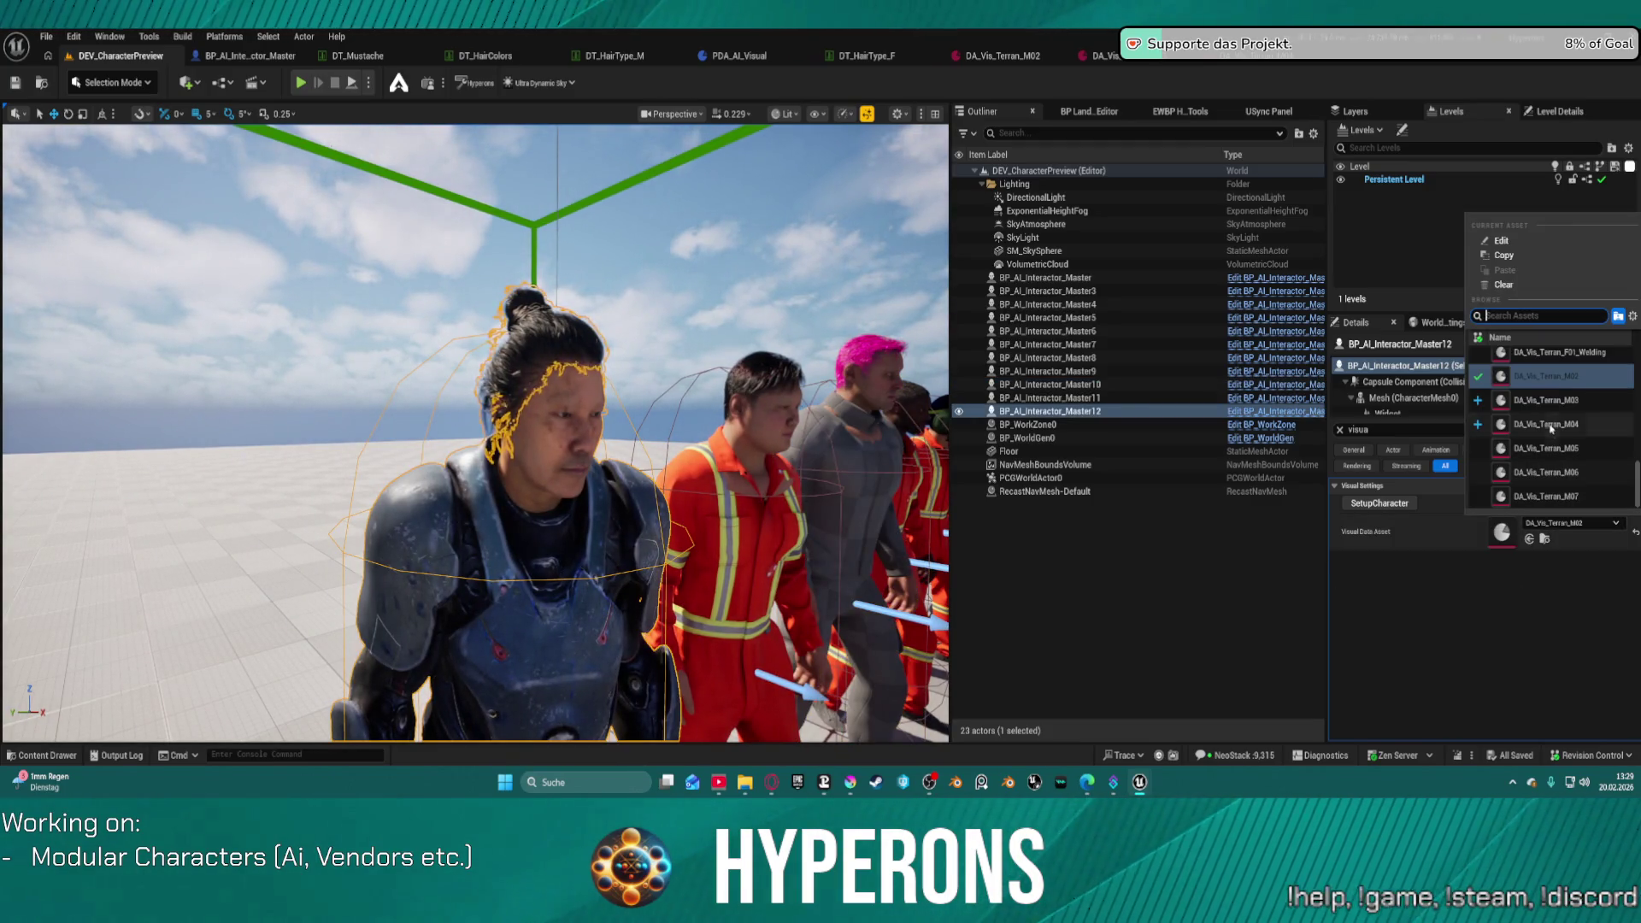
left_click(1548, 424)
left_click(1571, 522)
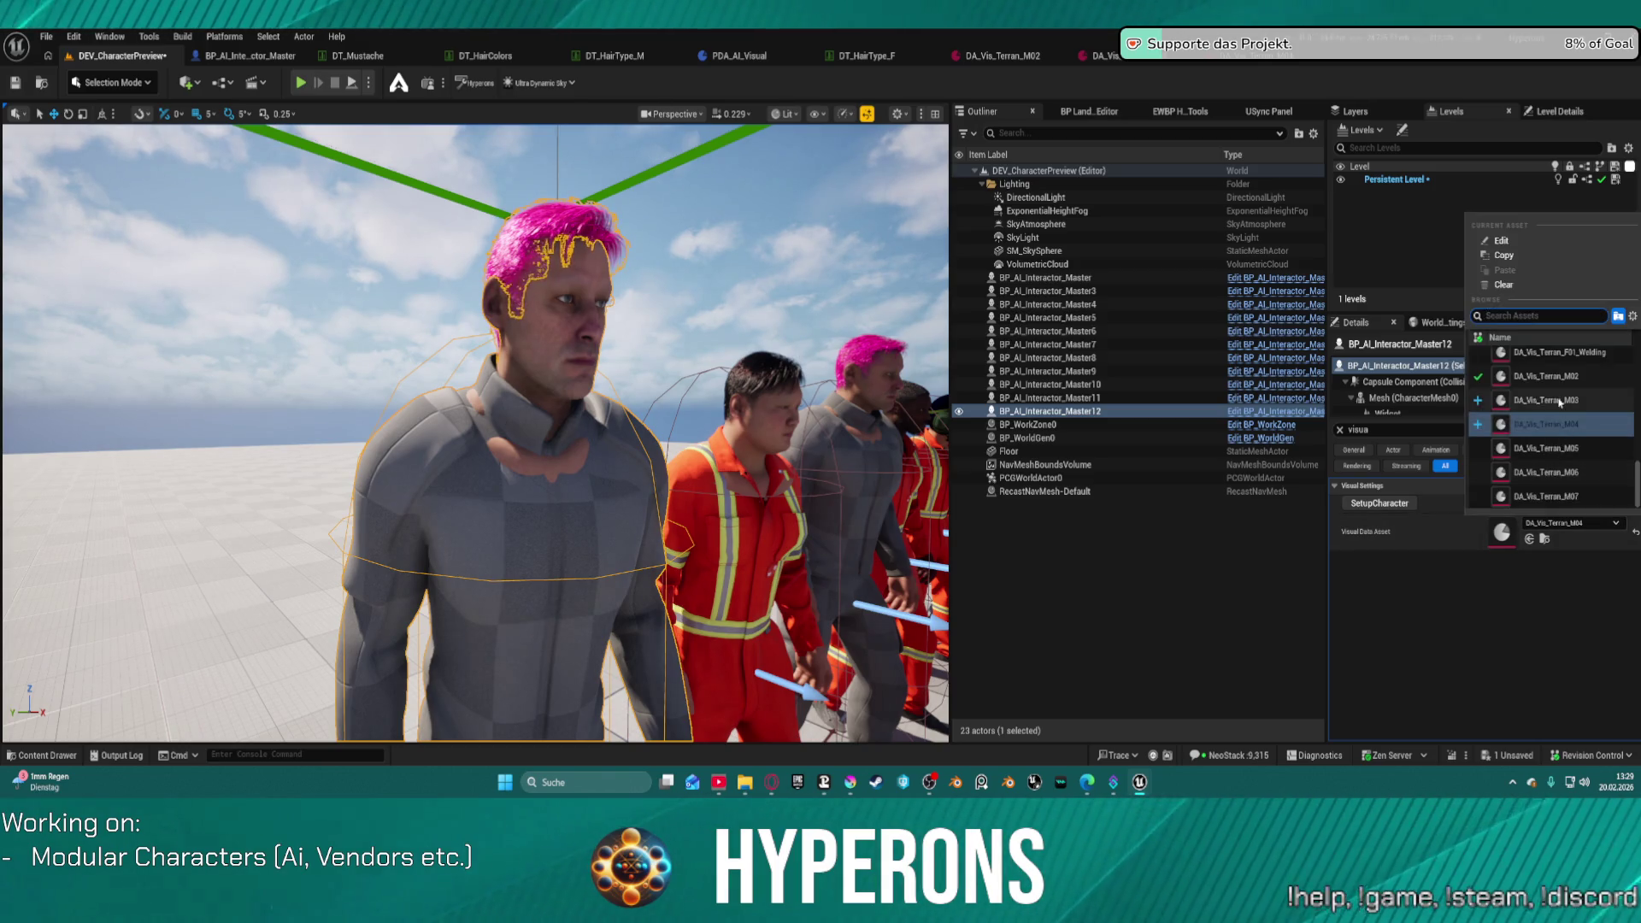
left_click(1549, 402)
left_click(1571, 522)
left_click(1572, 473)
Step: Try M05, then settle on DA_Vis_Terran_M02 and view the whole lineup
left_click(1571, 522)
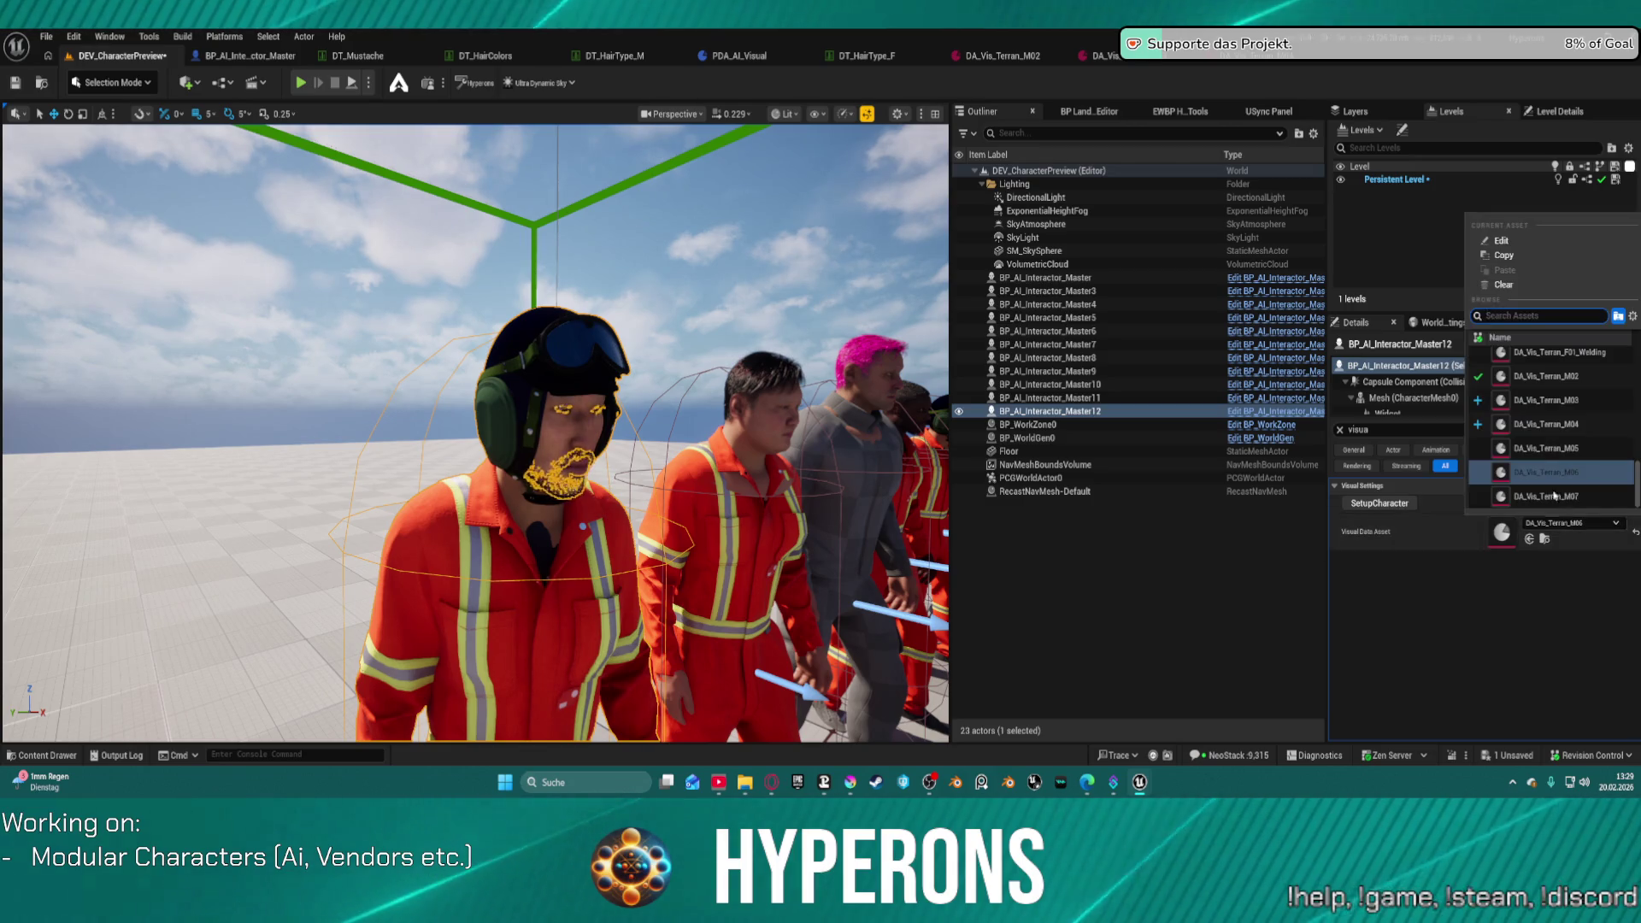
left_click(1542, 450)
left_click(1571, 522)
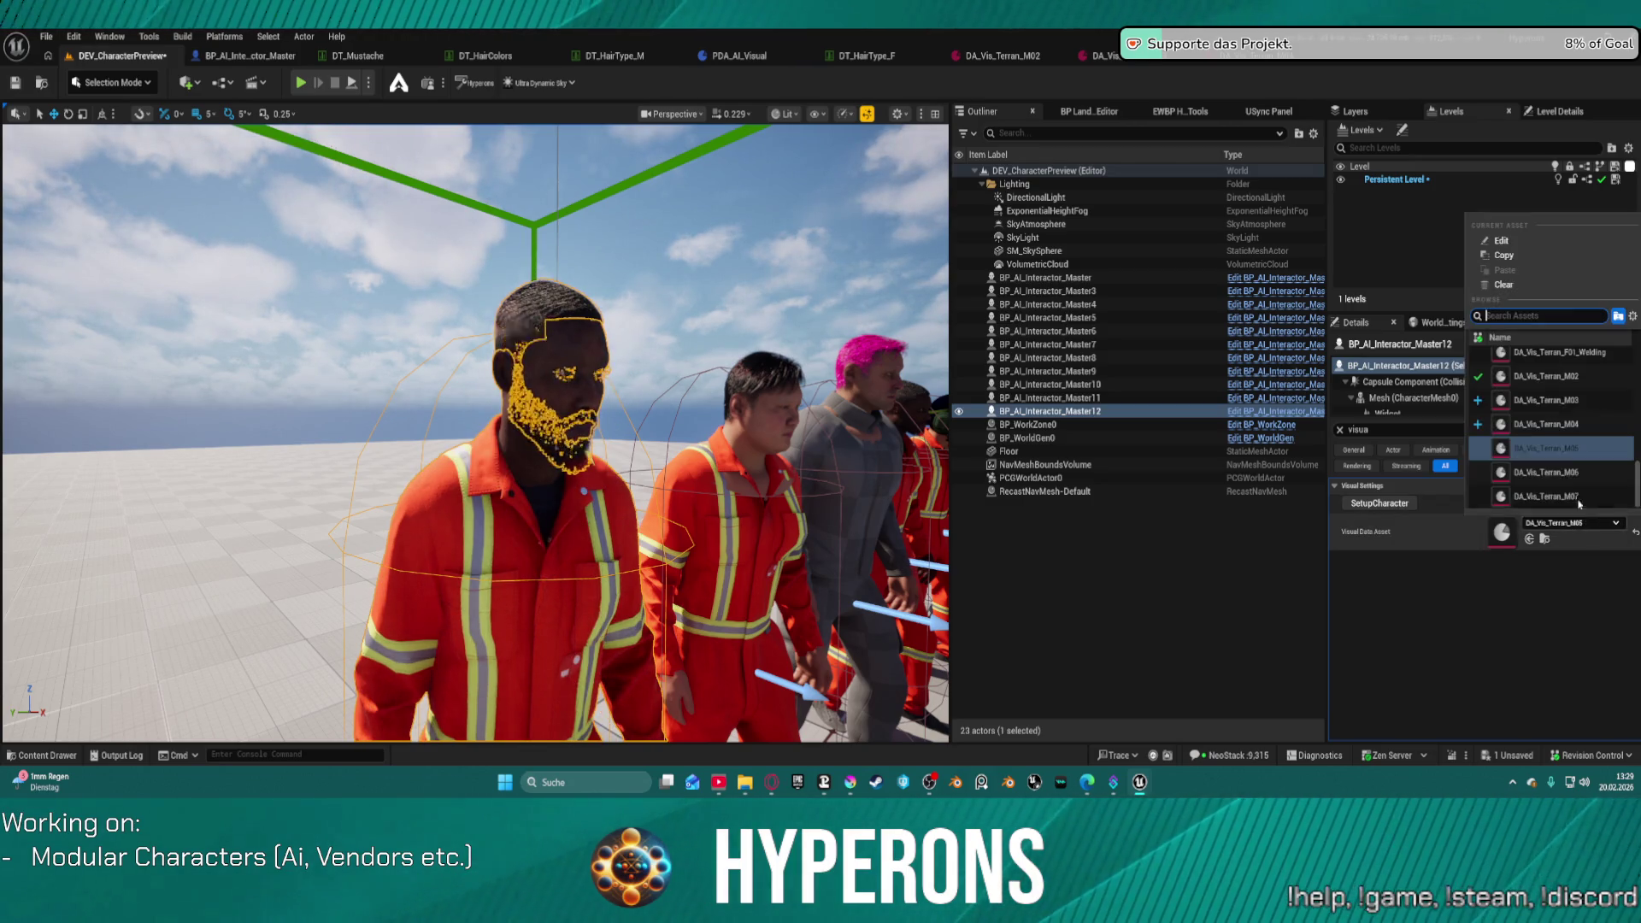
left_click(1564, 392)
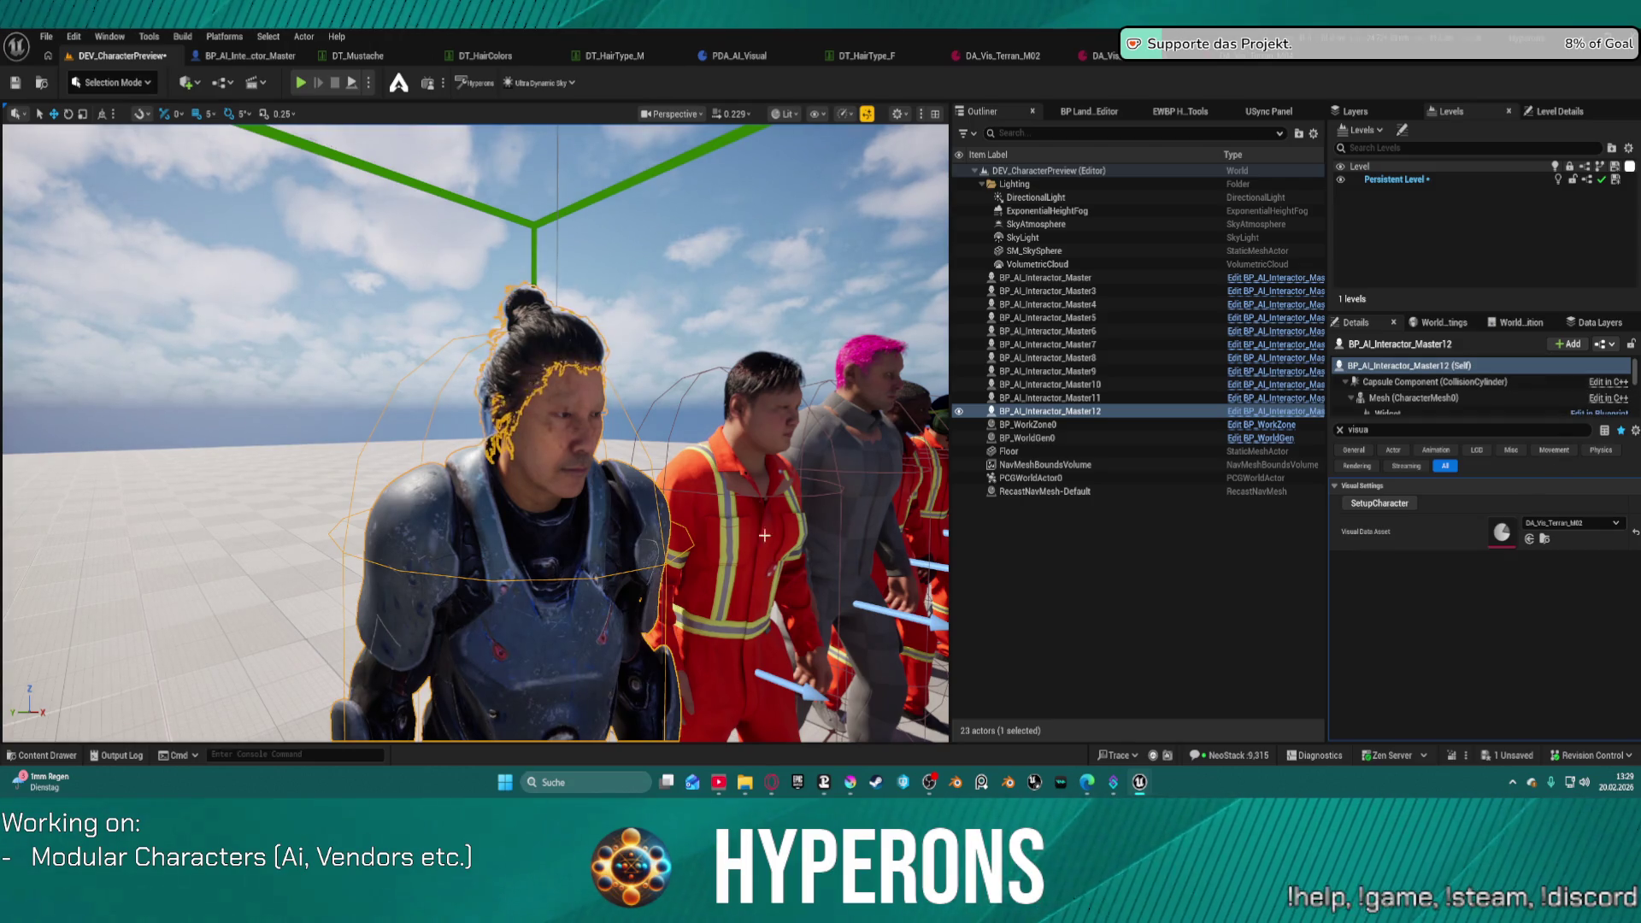
left_click_drag(663, 535, 692, 535)
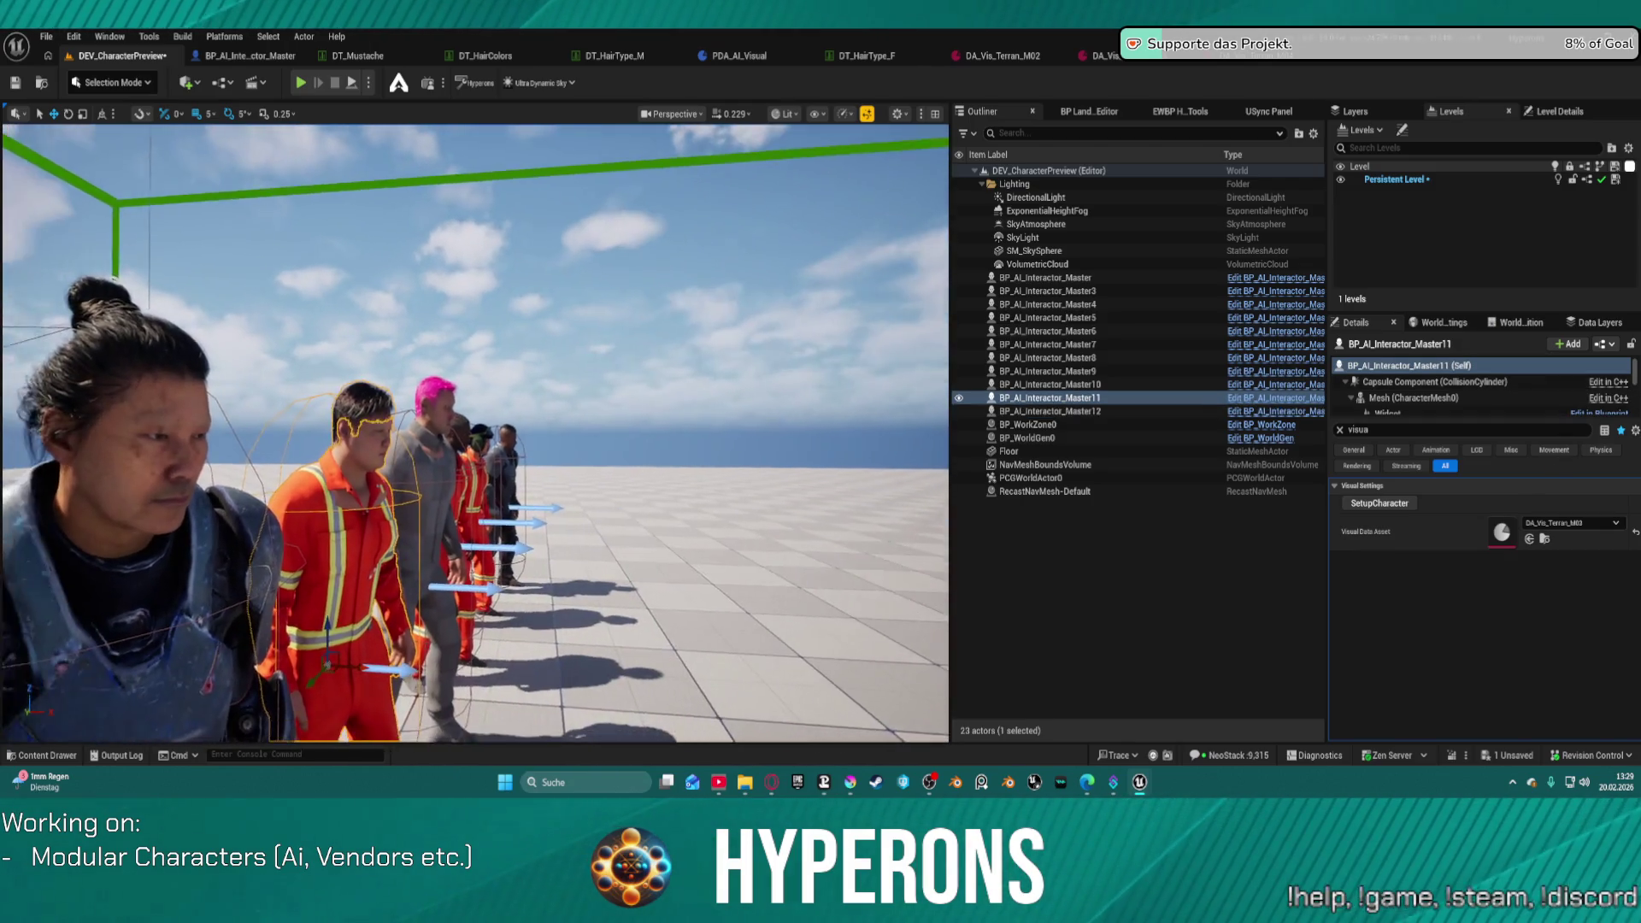
mouse_move(474, 432)
left_mouse_down()
mouse_move(325, 432)
mouse_move(324, 479)
mouse_move(308, 411)
mouse_move(256, 410)
mouse_move(256, 393)
mouse_move(380, 398)
left_mouse_up()
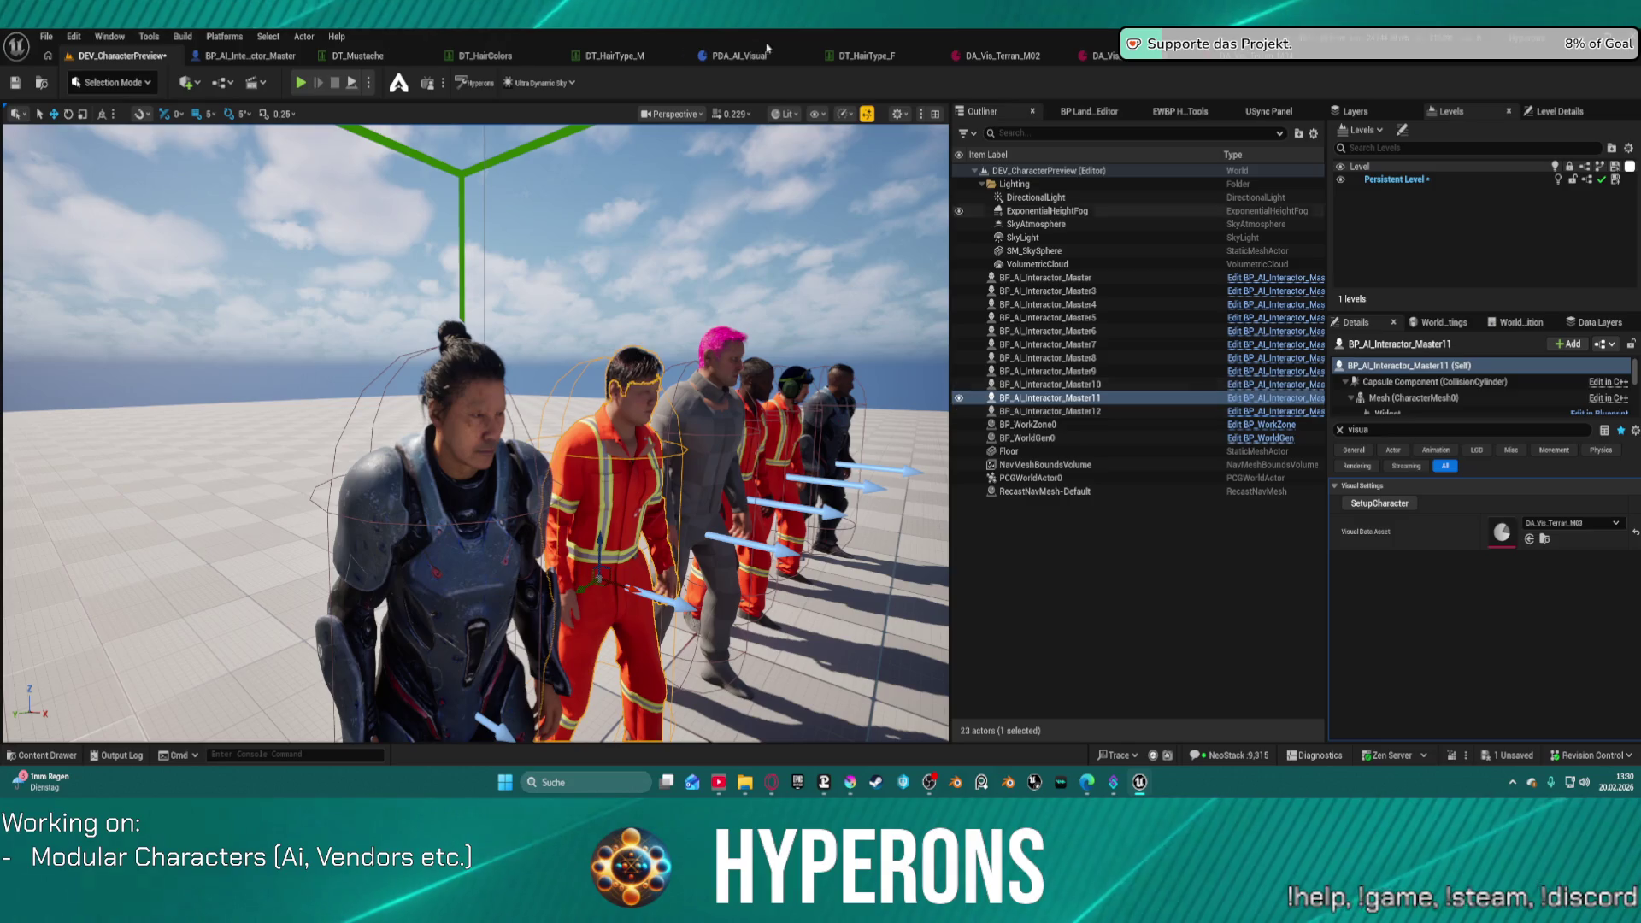
left_click(370, 58)
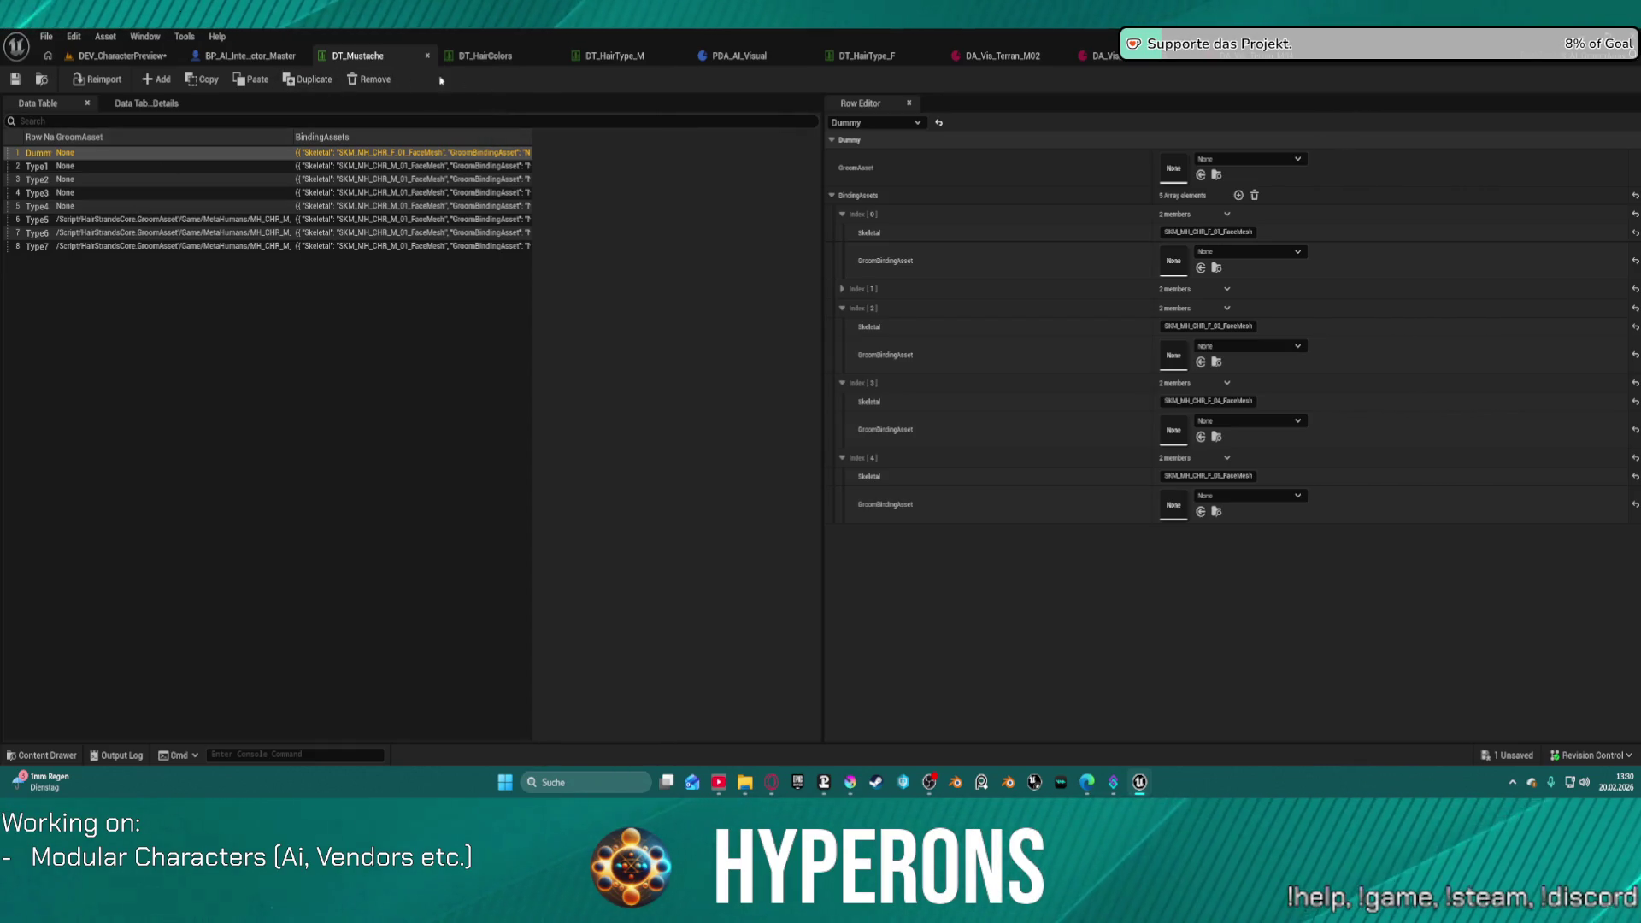
Step: Give DT_Mustache's Type2 row the Mustache_L_Full groom and Mustache_L_Full_Binding on index 1
left_click(74, 170)
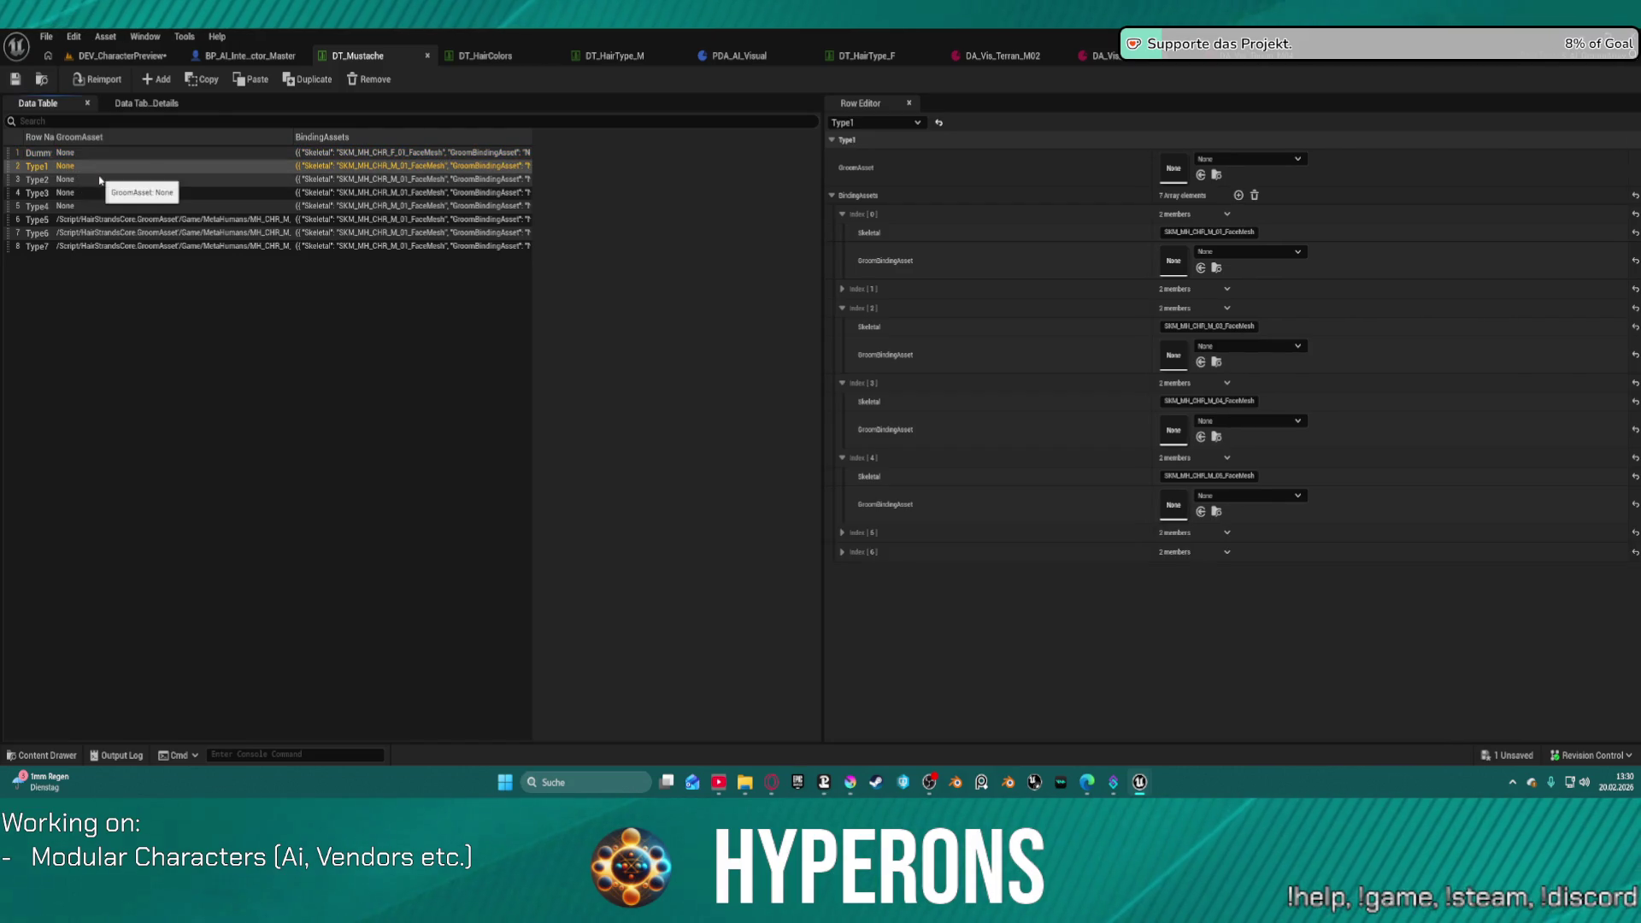
left_click(102, 181)
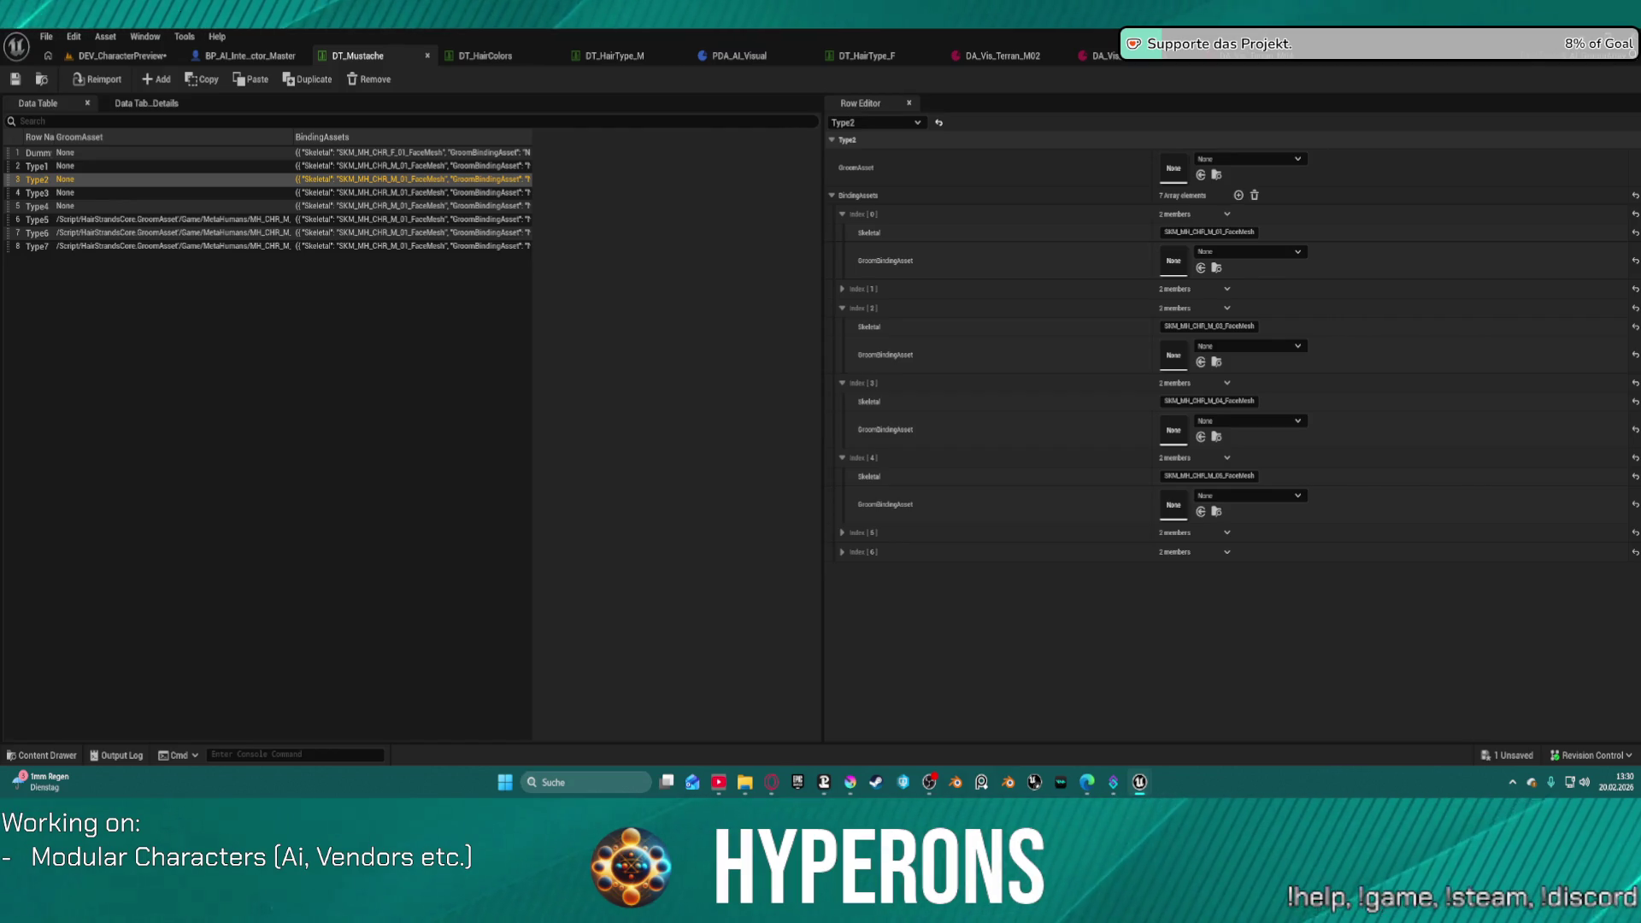
left_click(1061, 154)
key("ctrl+v")
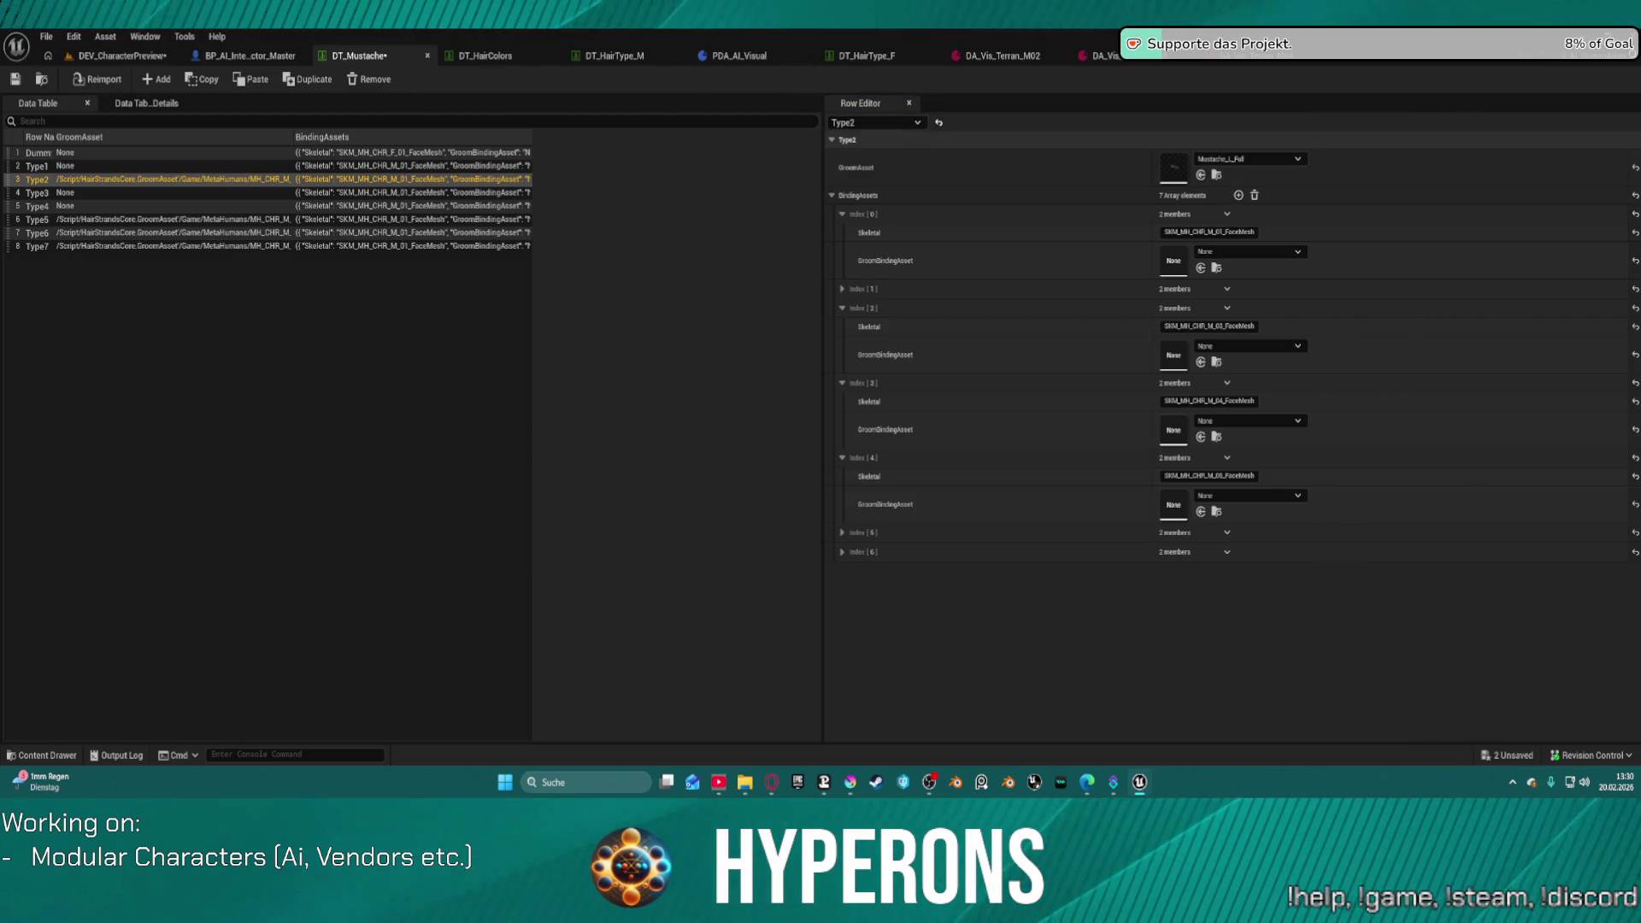
left_click(841, 289)
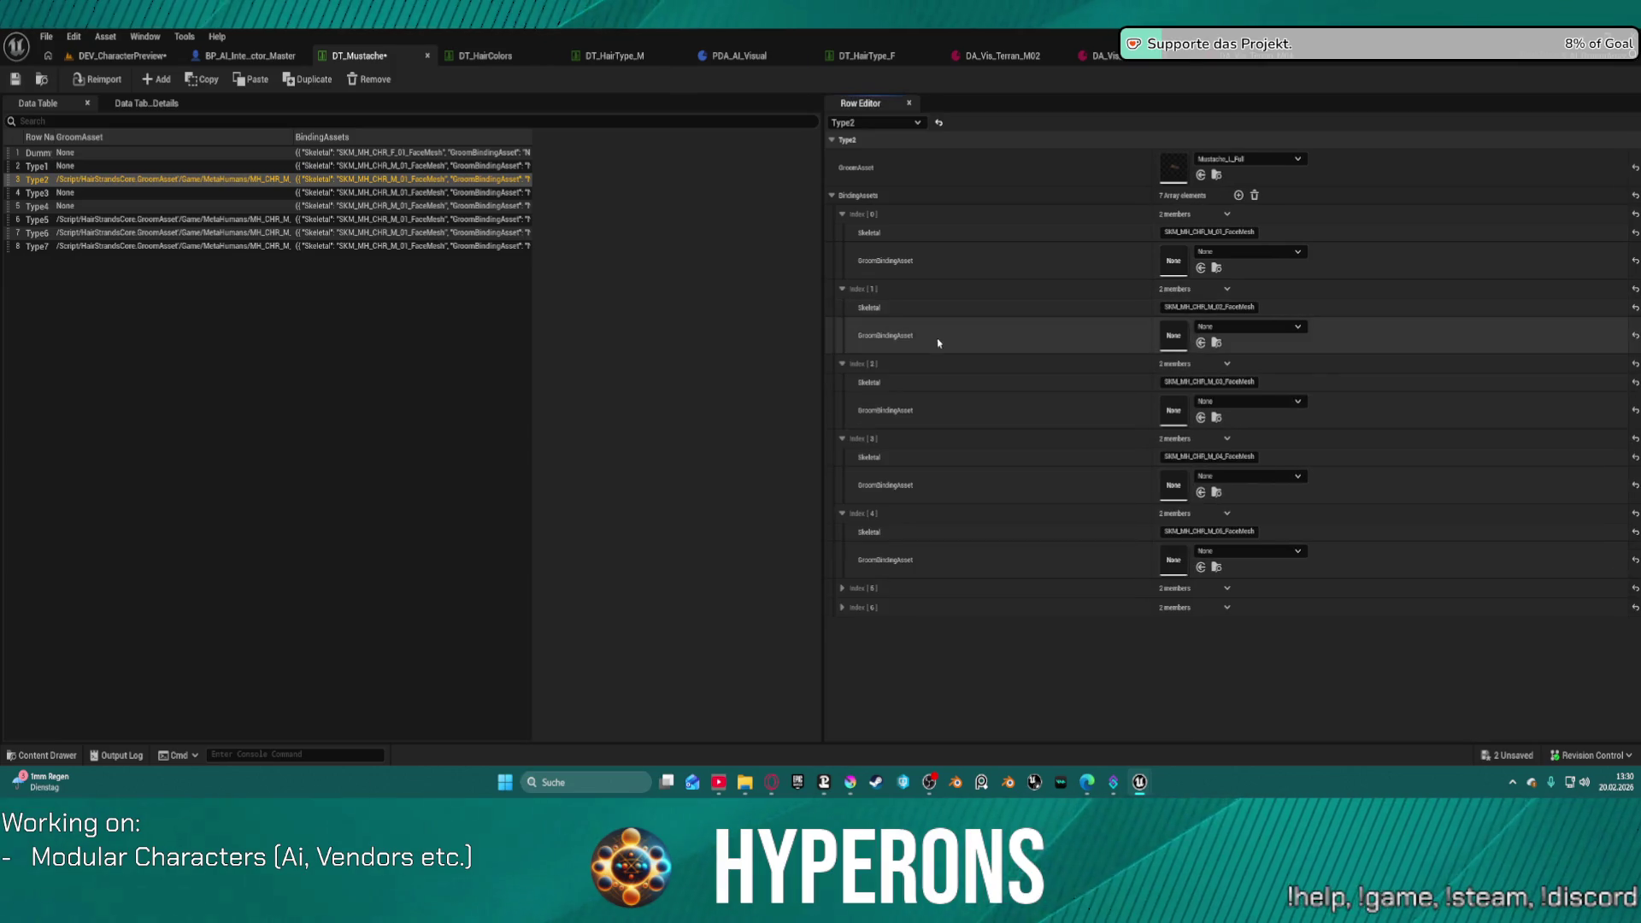
key("ctrl+v")
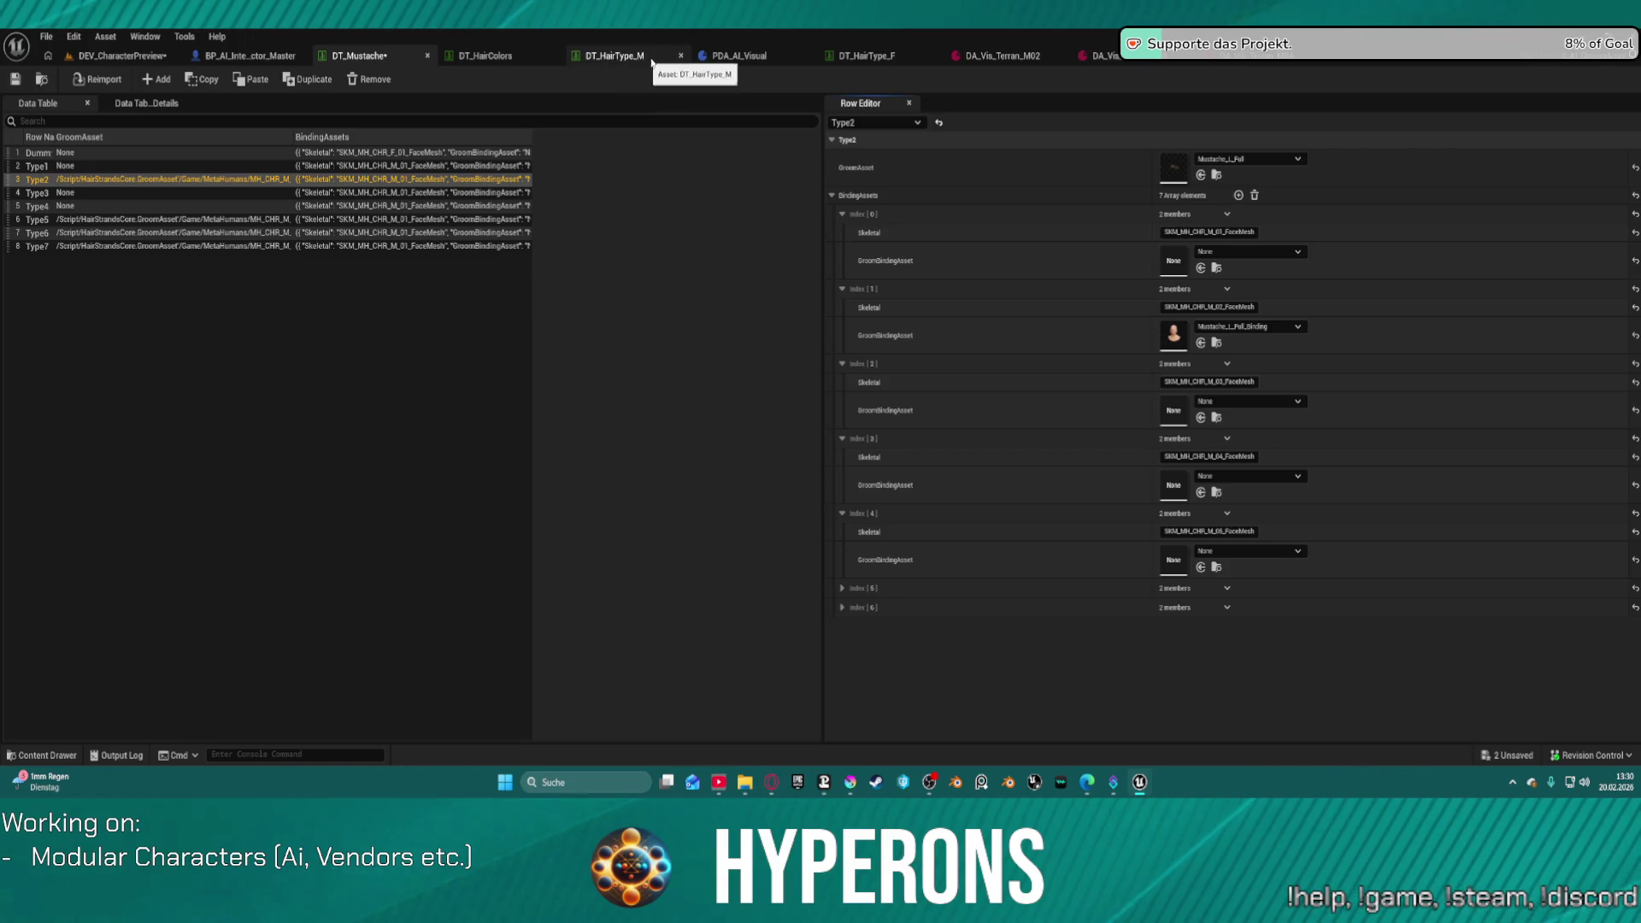
left_click(1000, 56)
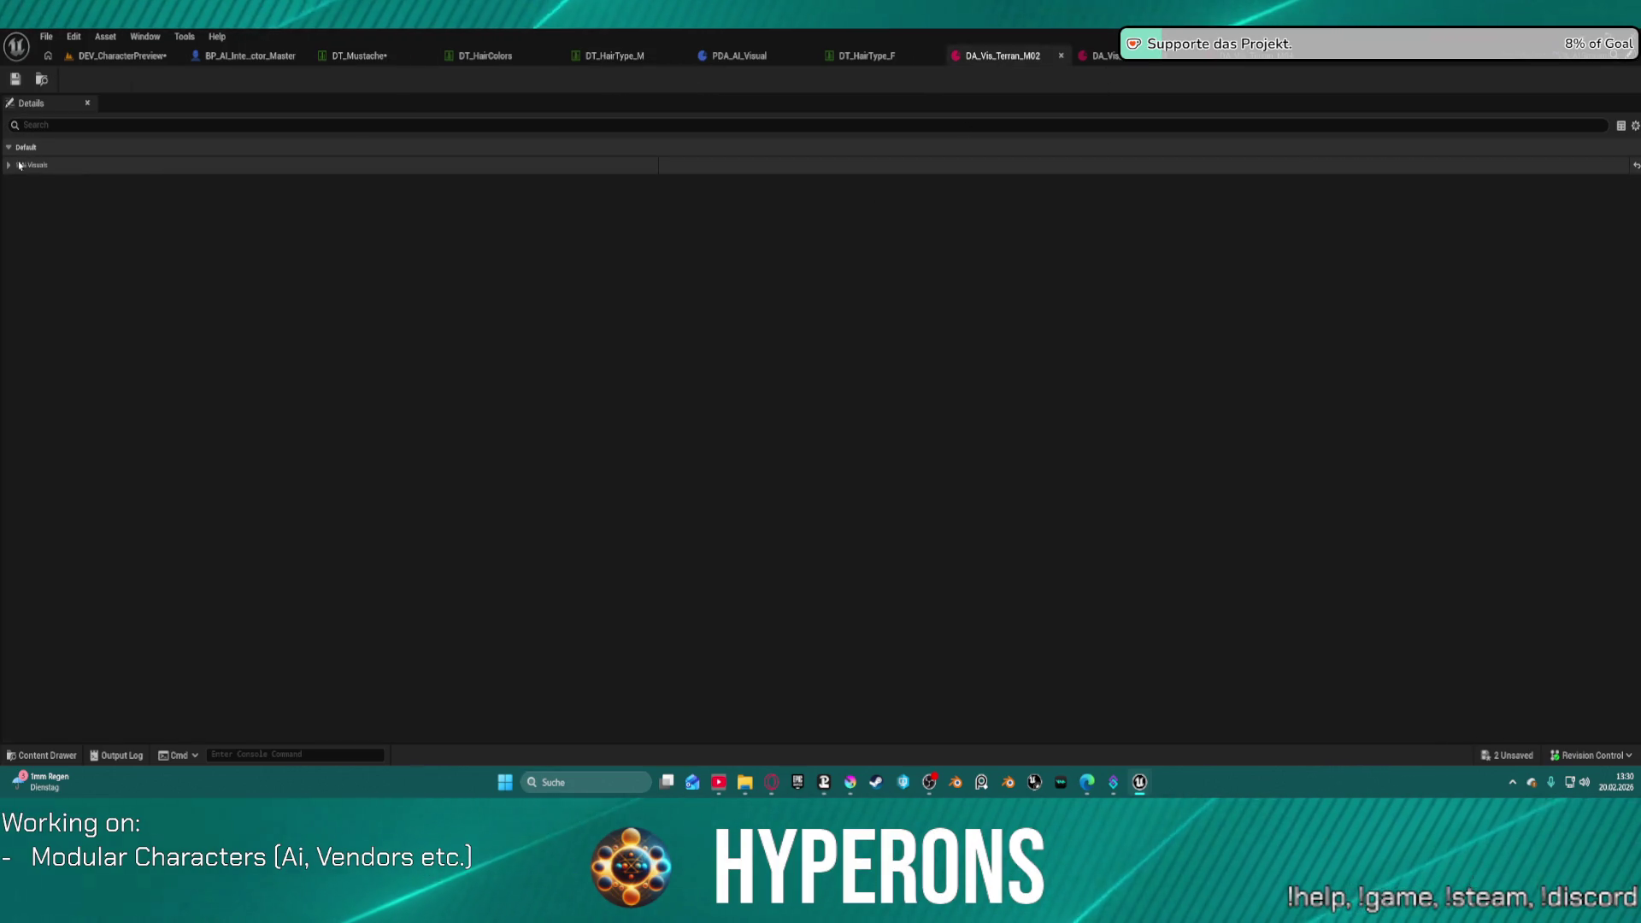
Step: Tag DA_Vis_Terran_M02's Eyebrows as Bodyparts.Costumization.Type.Type2 and save the asset
left_click(10, 166)
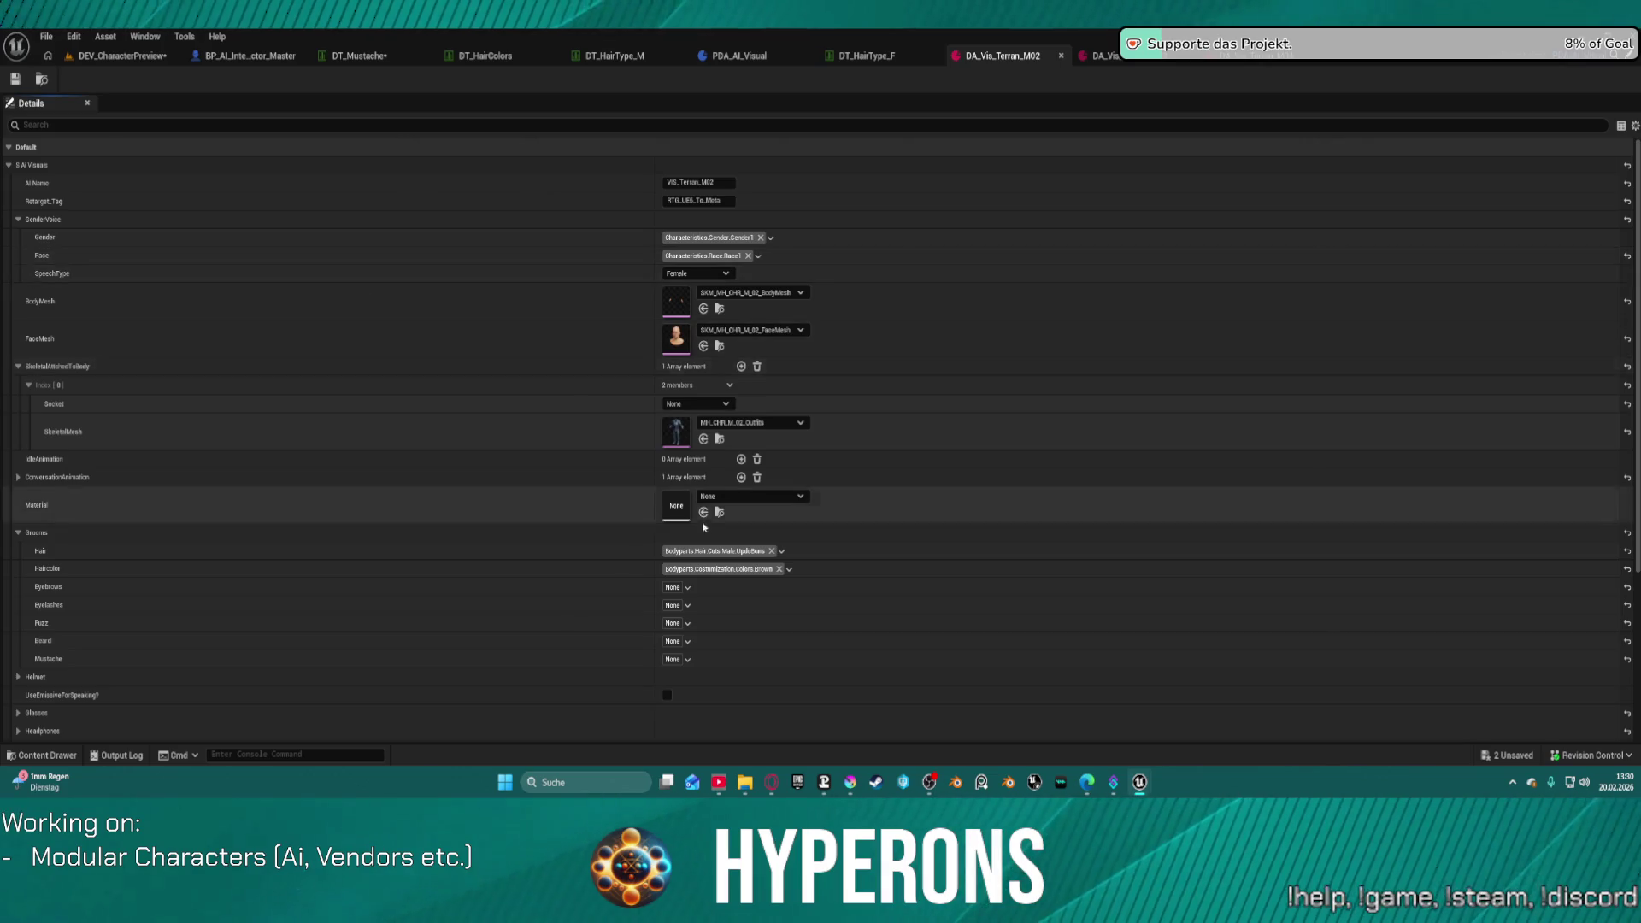
right_click(623, 558, "shift")
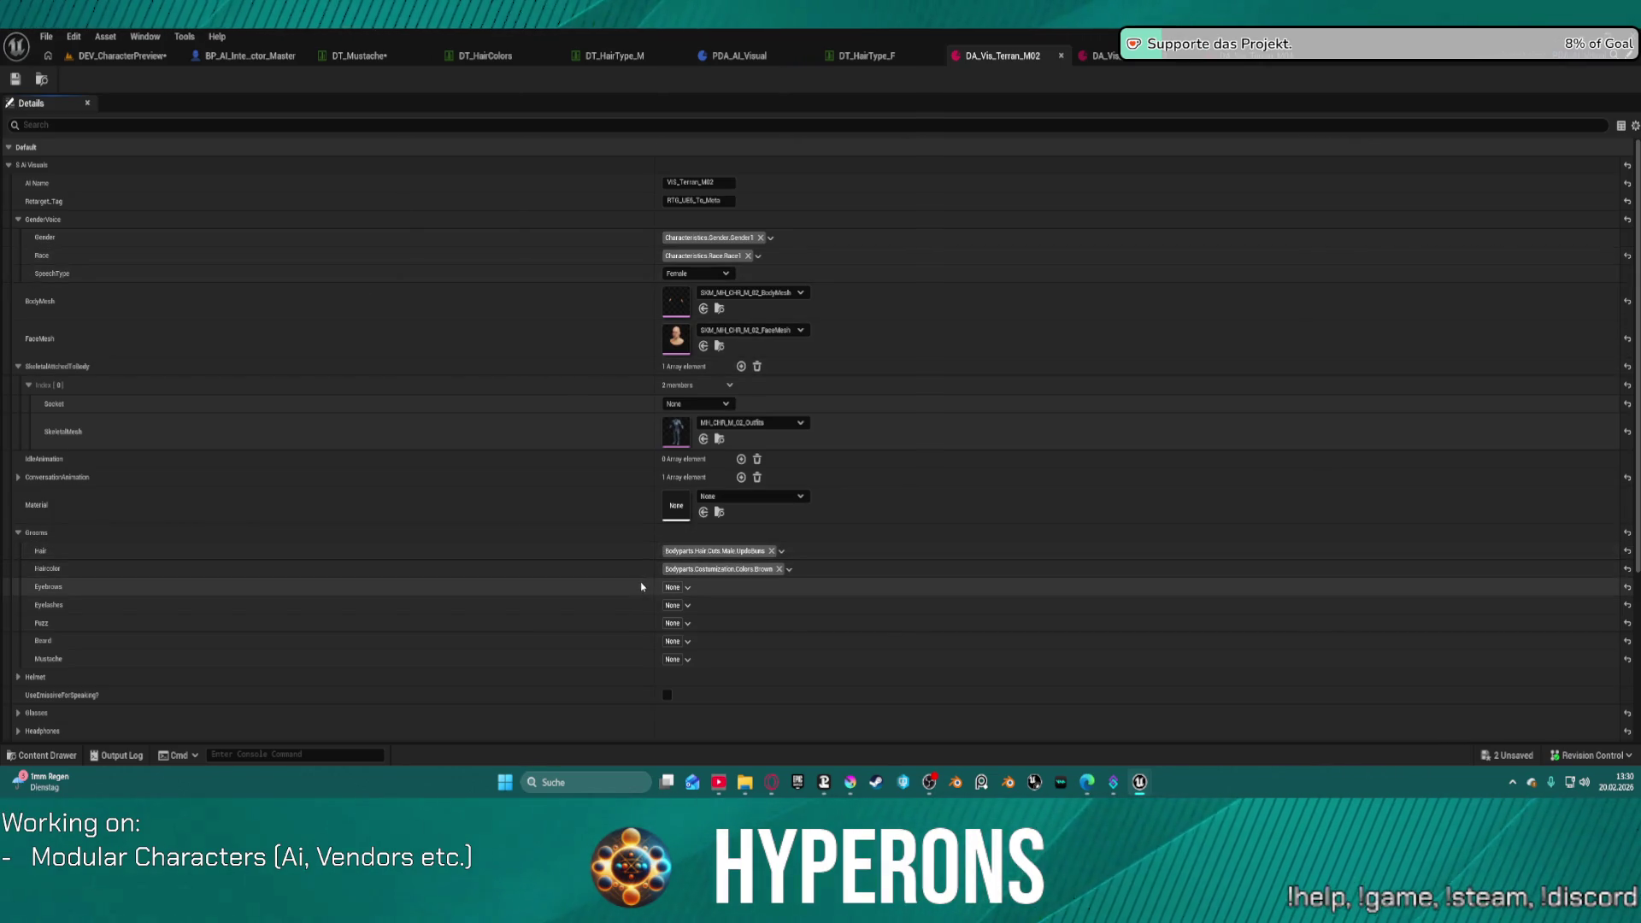
left_click(641, 585, "shift")
left_click(737, 588)
scroll(746, 495, "down", 2)
scroll(746, 518, "down", 1)
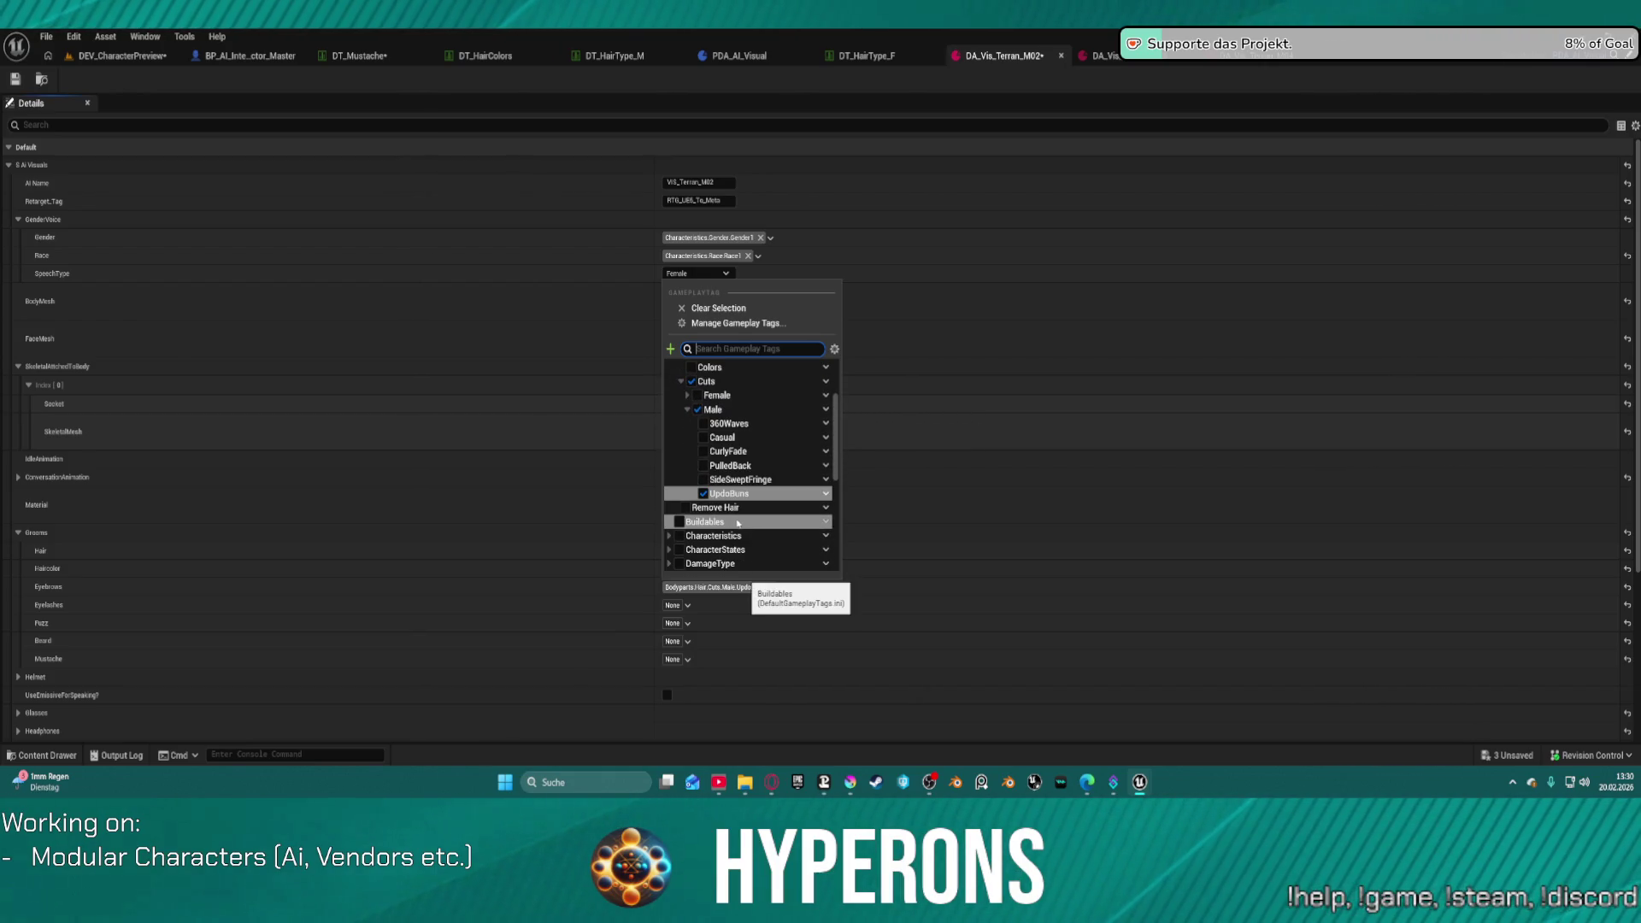
scroll(744, 512, "up", 3)
left_click(676, 433)
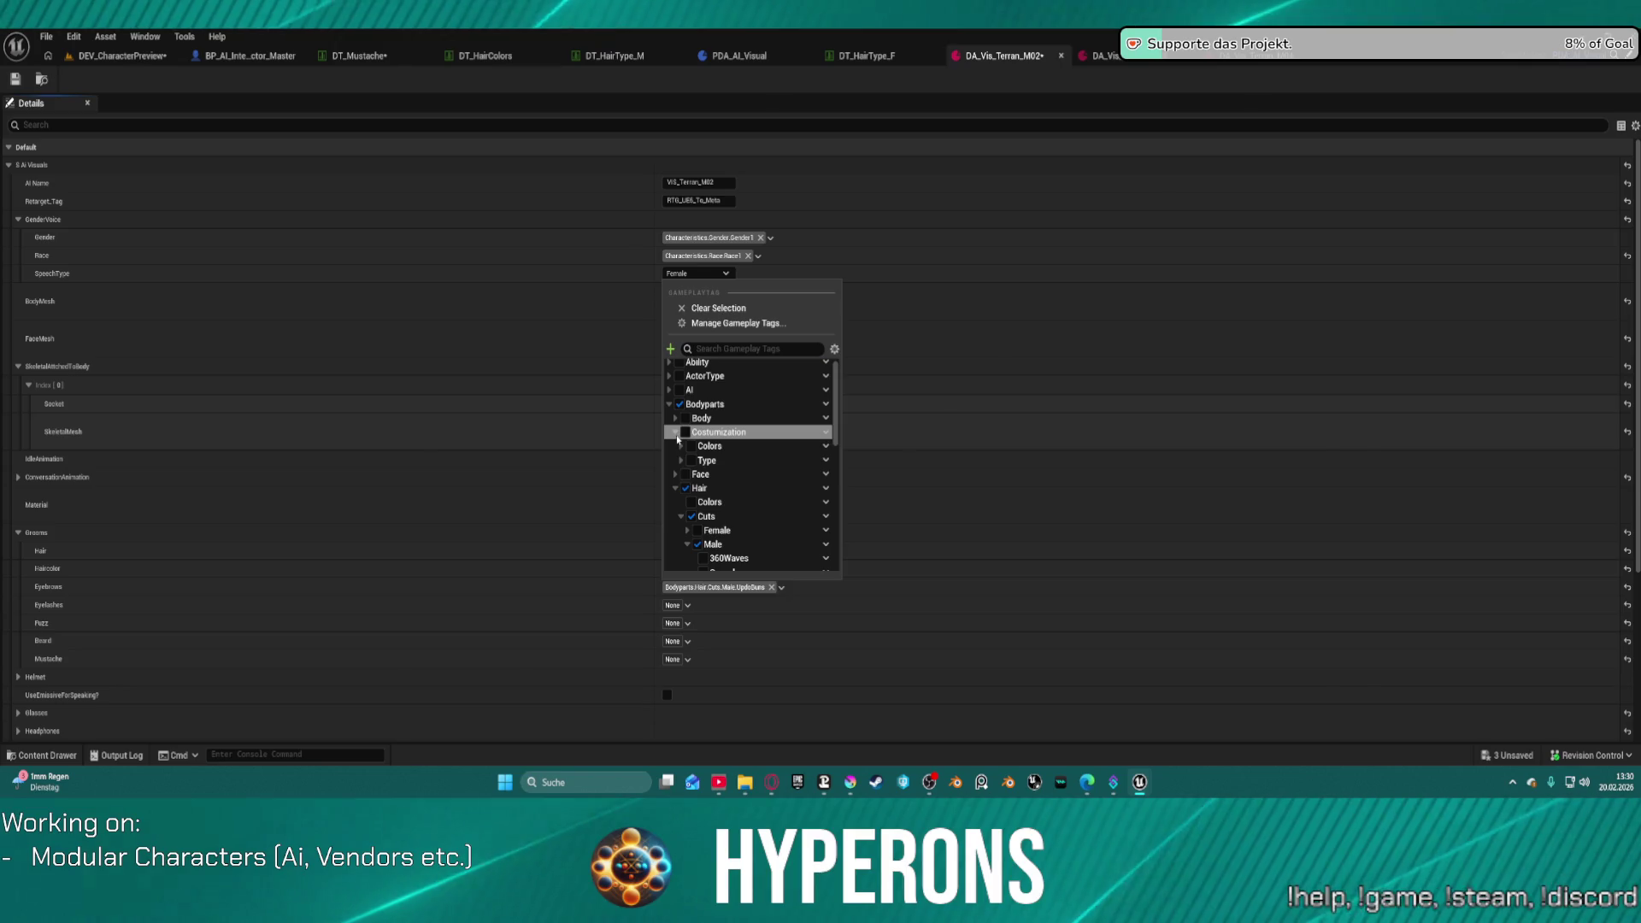
left_click(681, 459)
left_click(697, 488)
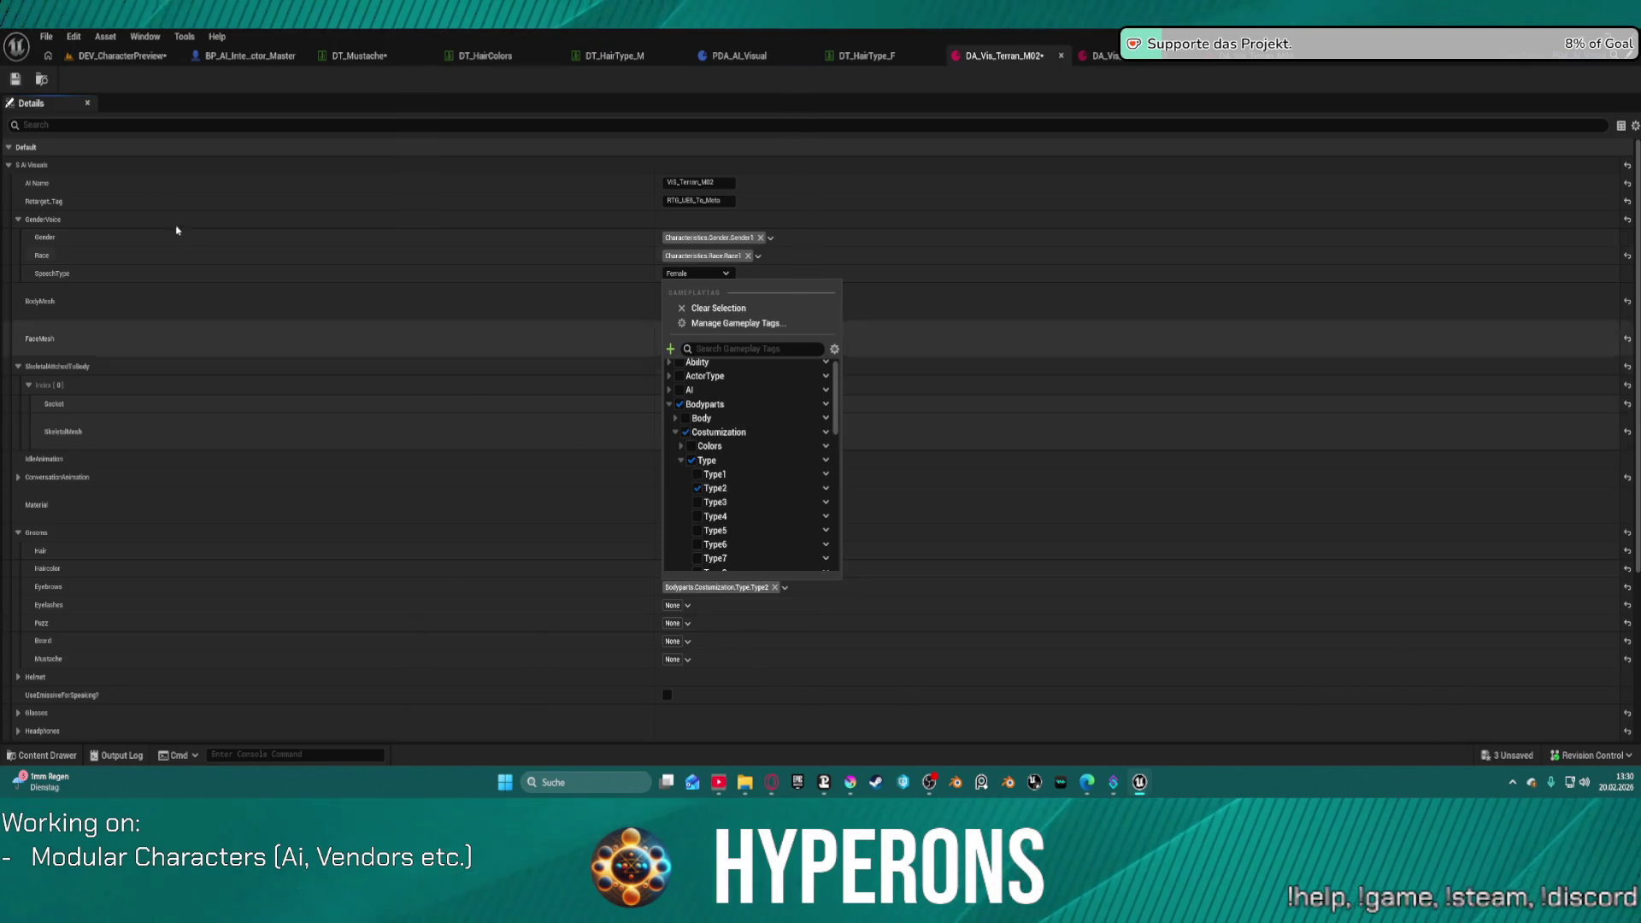
key("ctrl+s")
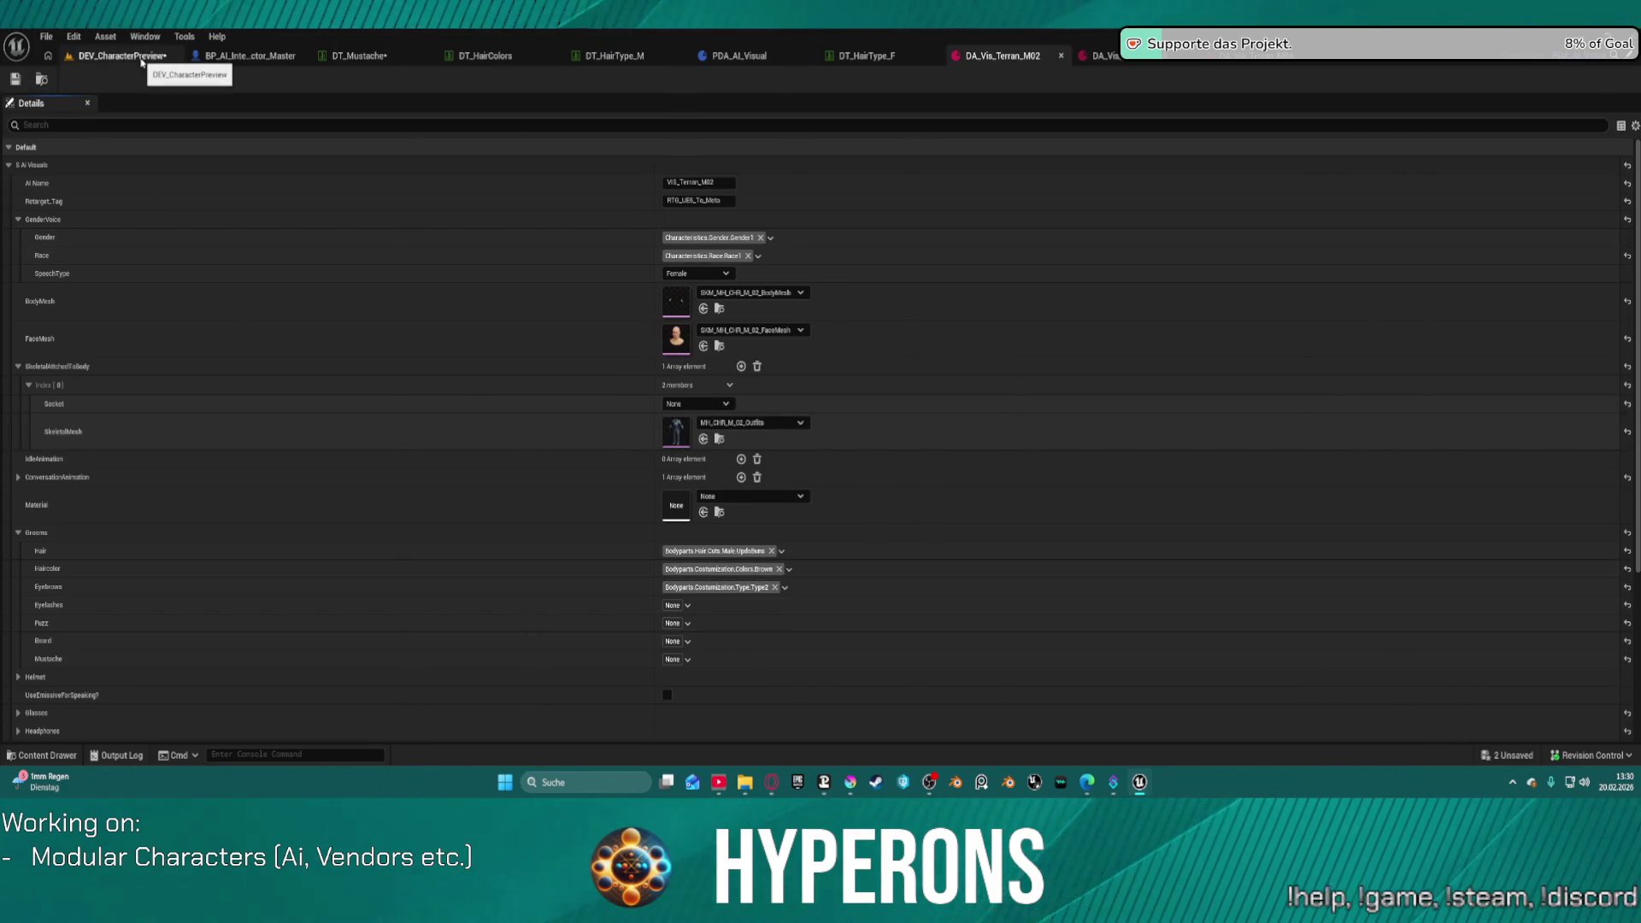
Step: Rerun Setup Character on the armoured preview character and inspect its new eyebrows up close
left_click(142, 60)
scroll(742, 507, "down", 10)
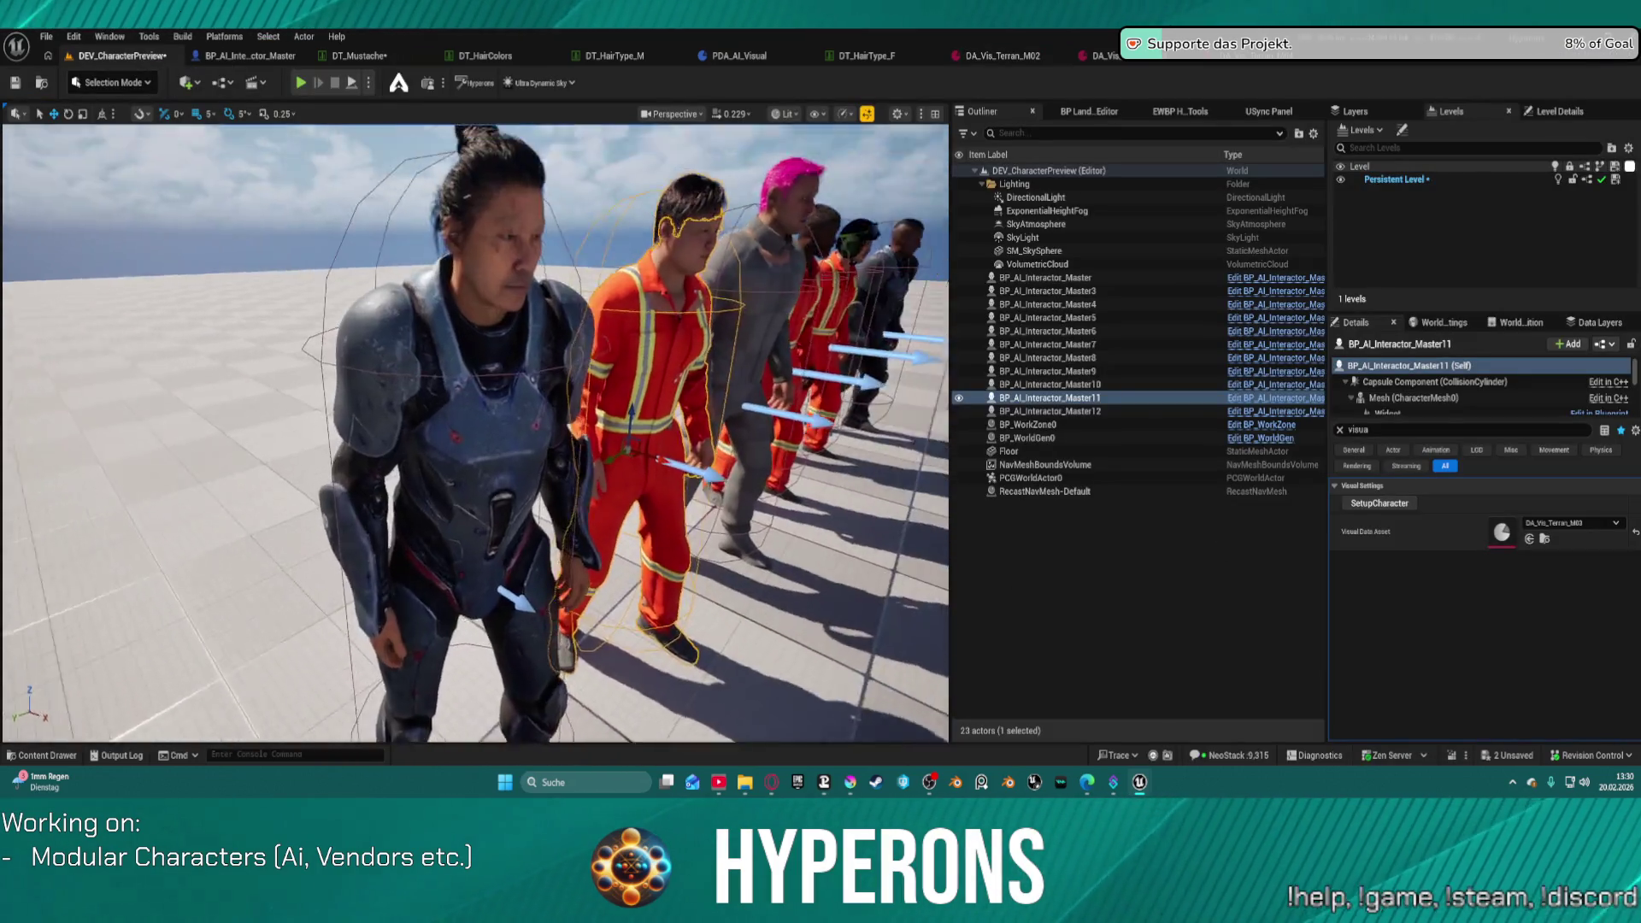
scroll(742, 507, "down", 3)
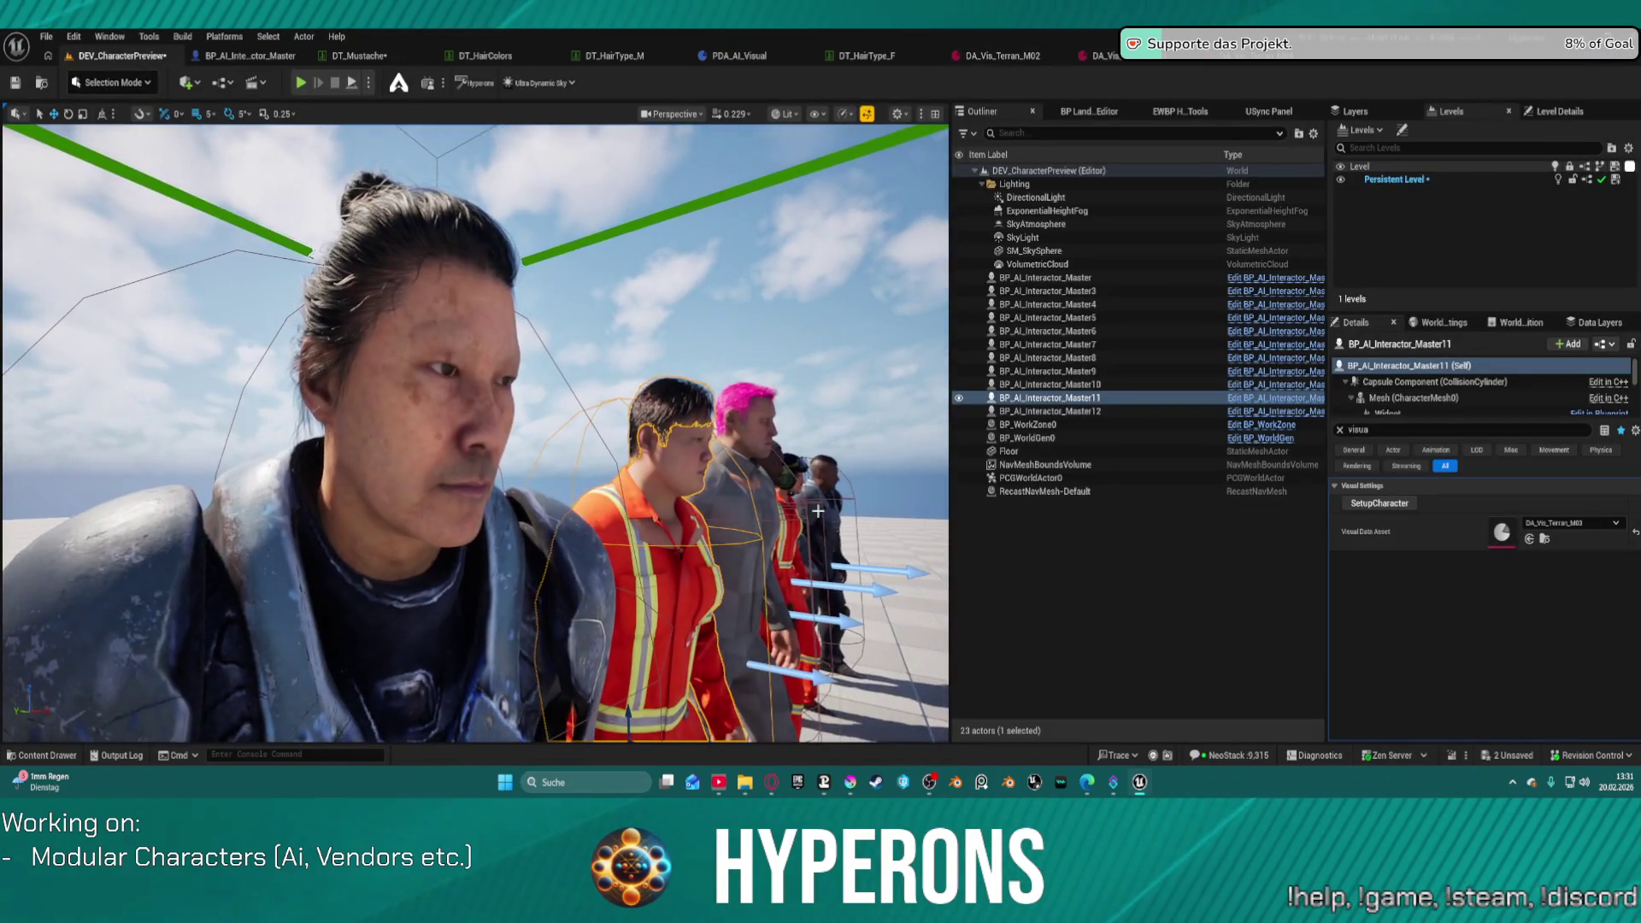
left_click(1377, 503)
scroll(475, 433, "down", 5)
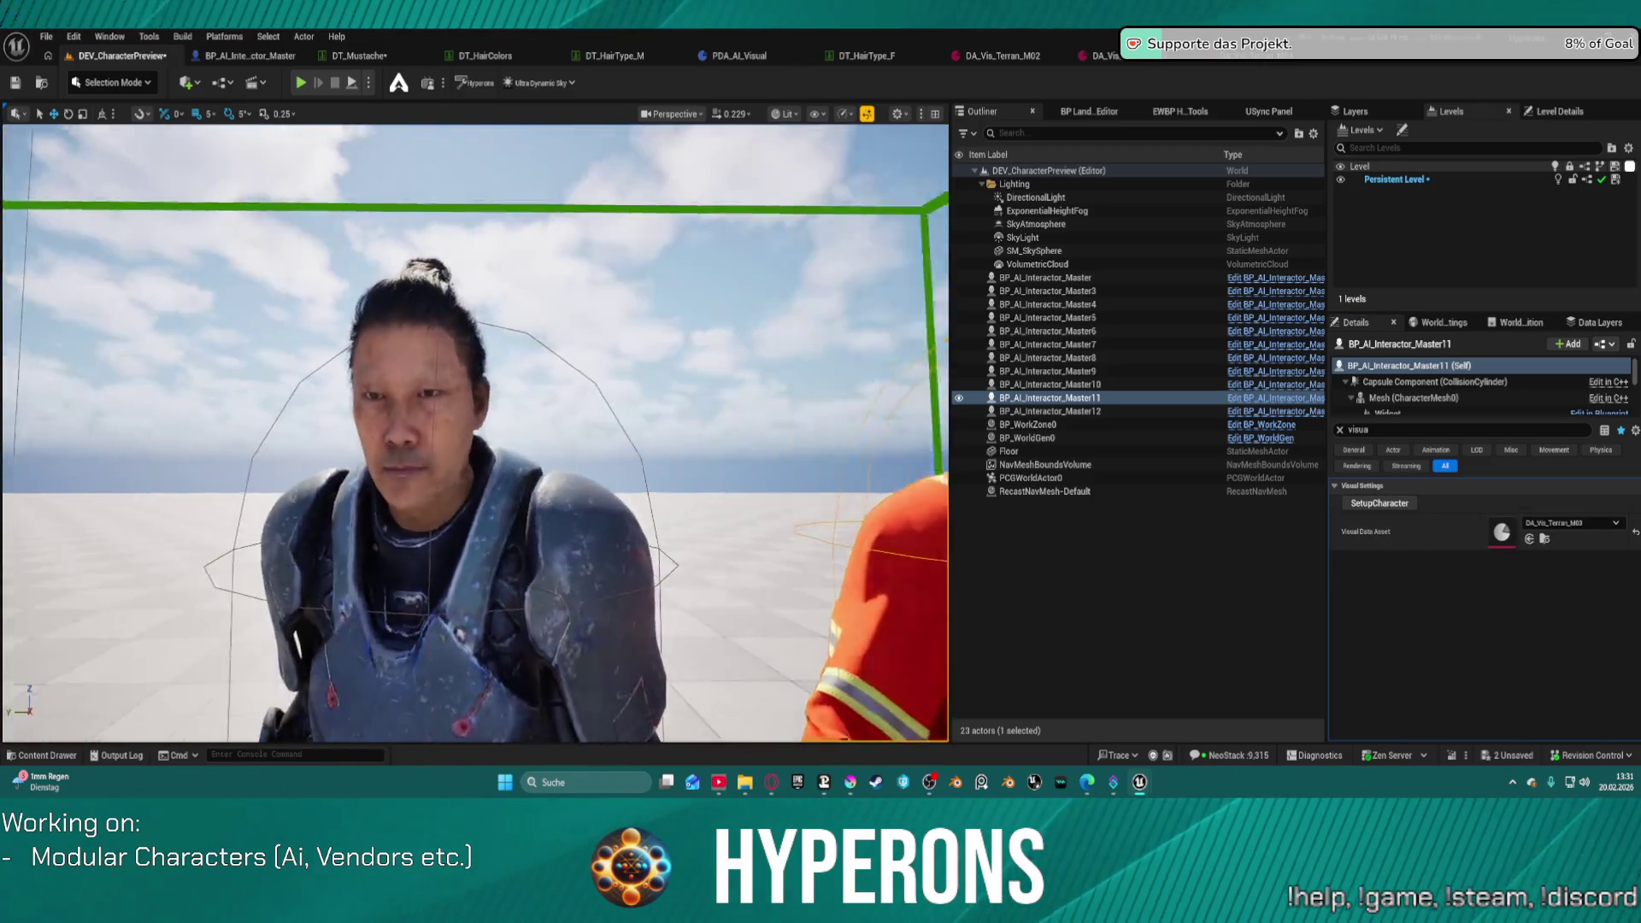
scroll(476, 433, "up", 3)
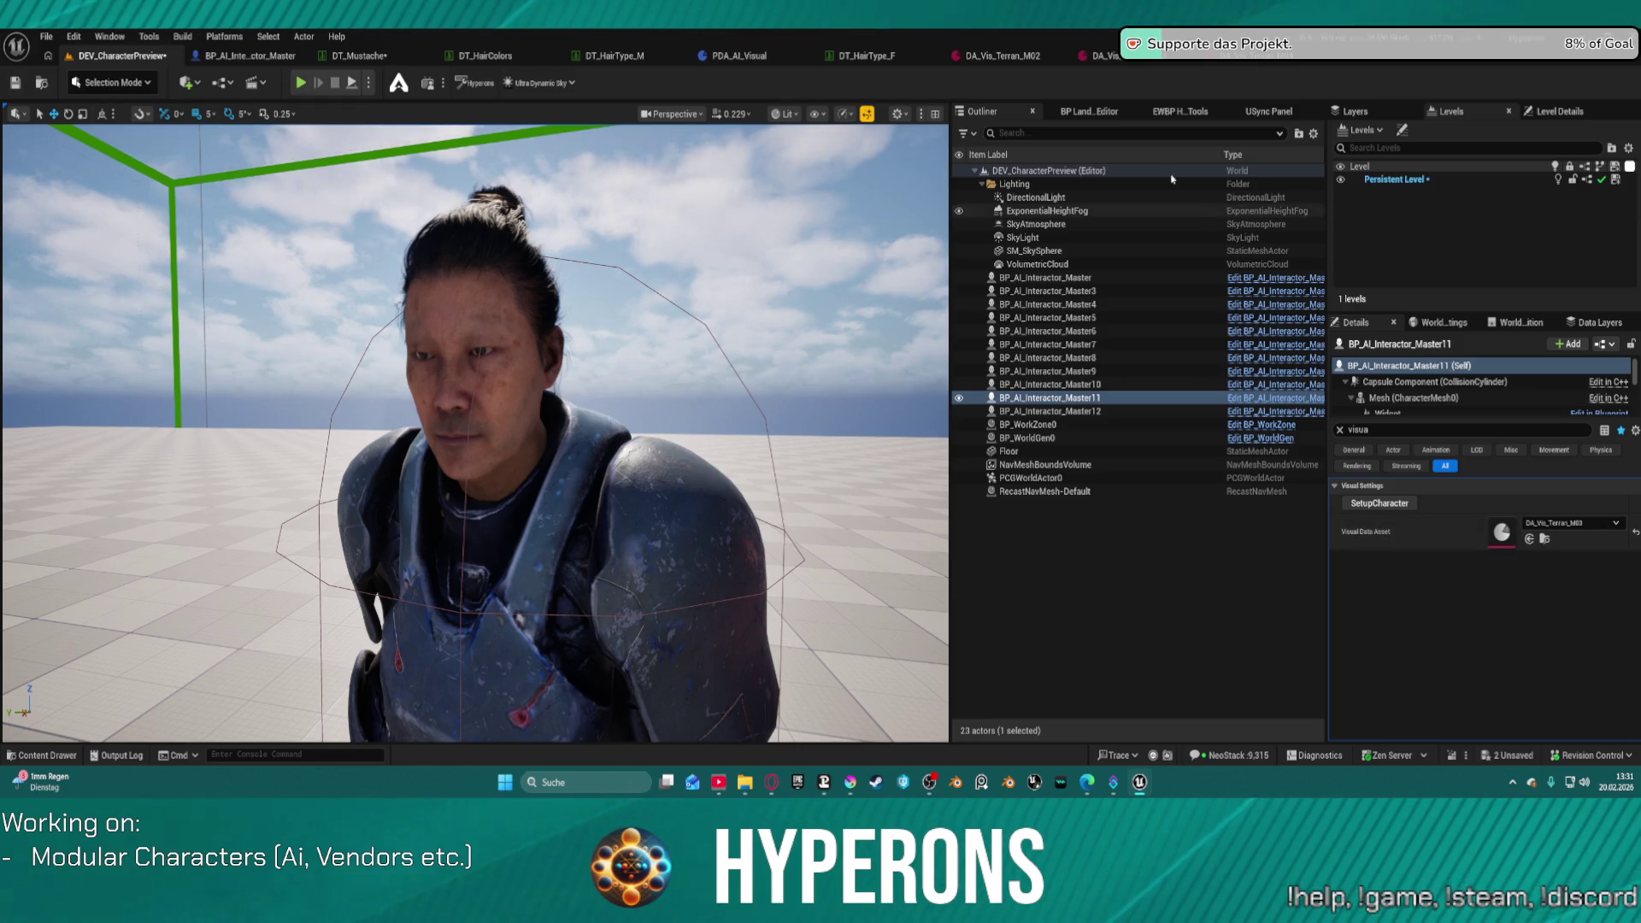
left_click(1002, 56)
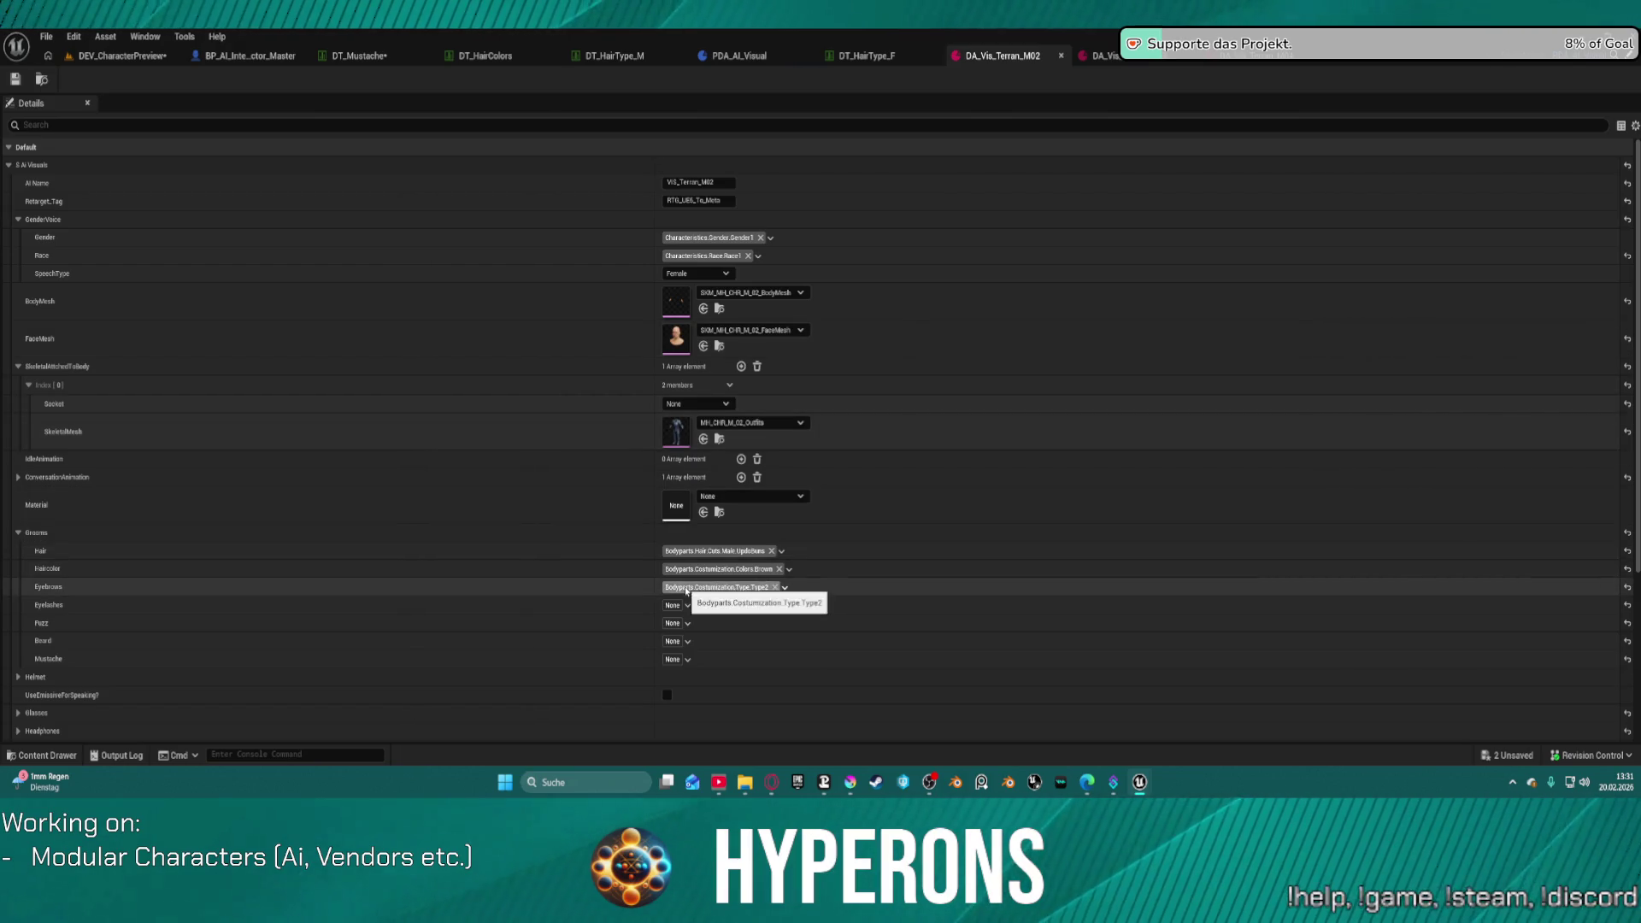
Step: Copy the Eyebrows Type2 tag into Eyelashes, Fuzz, Beard and Mustache
right_click(738, 587)
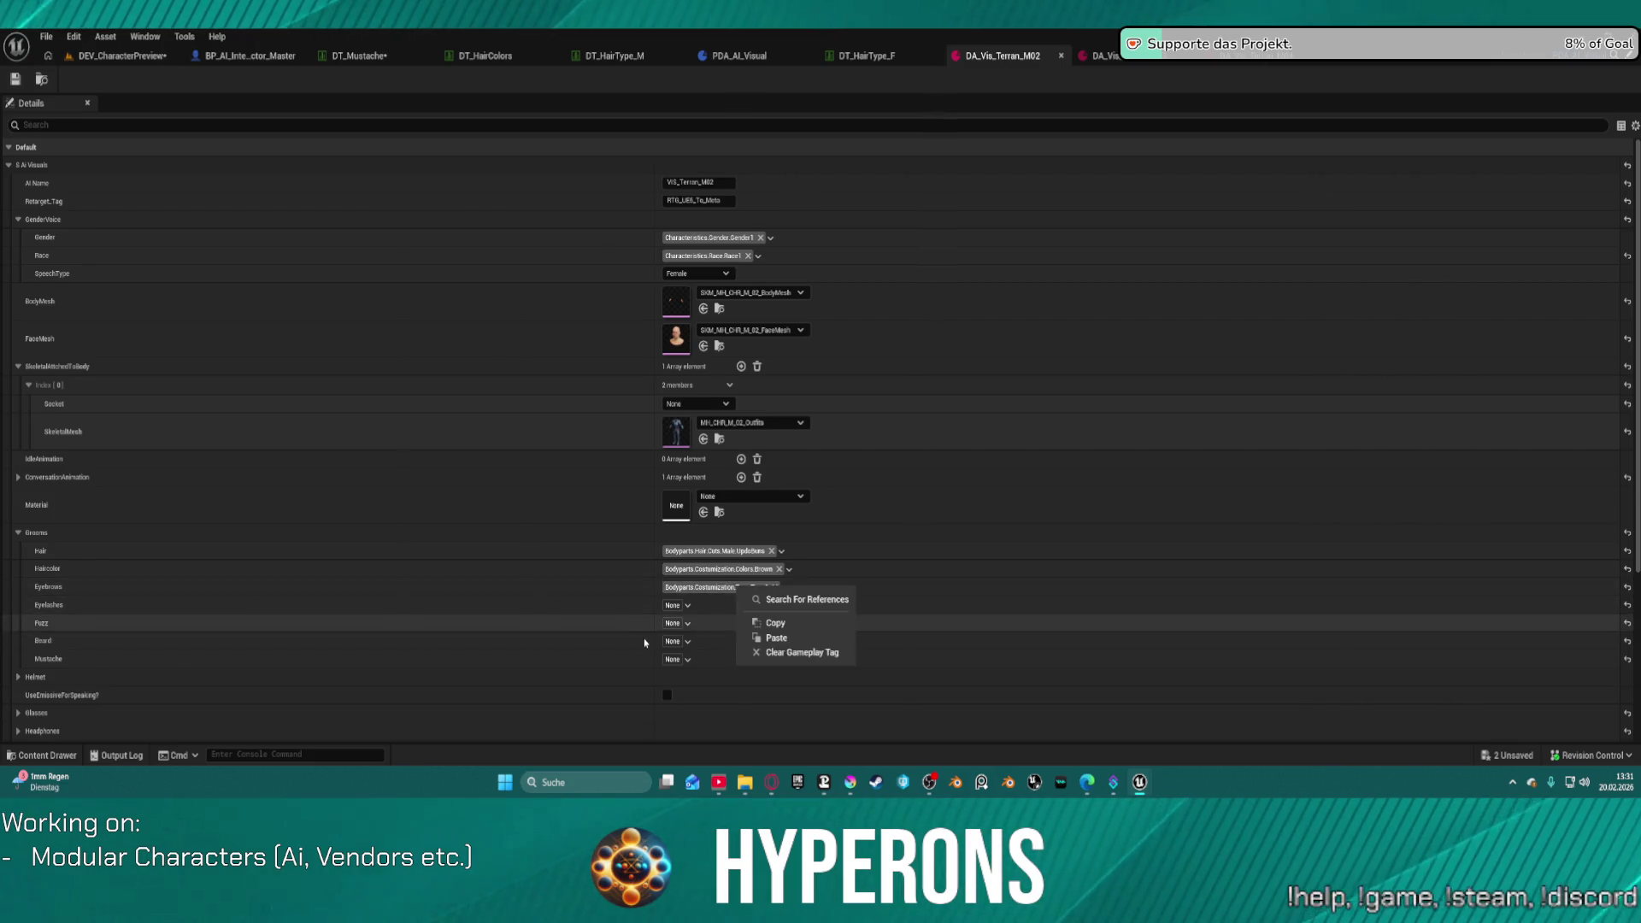
key("Escape")
key("ctrl+c")
key("ctrl+v")
key("ctrl+v")
key("ctrl+v")
key("ctrl+v")
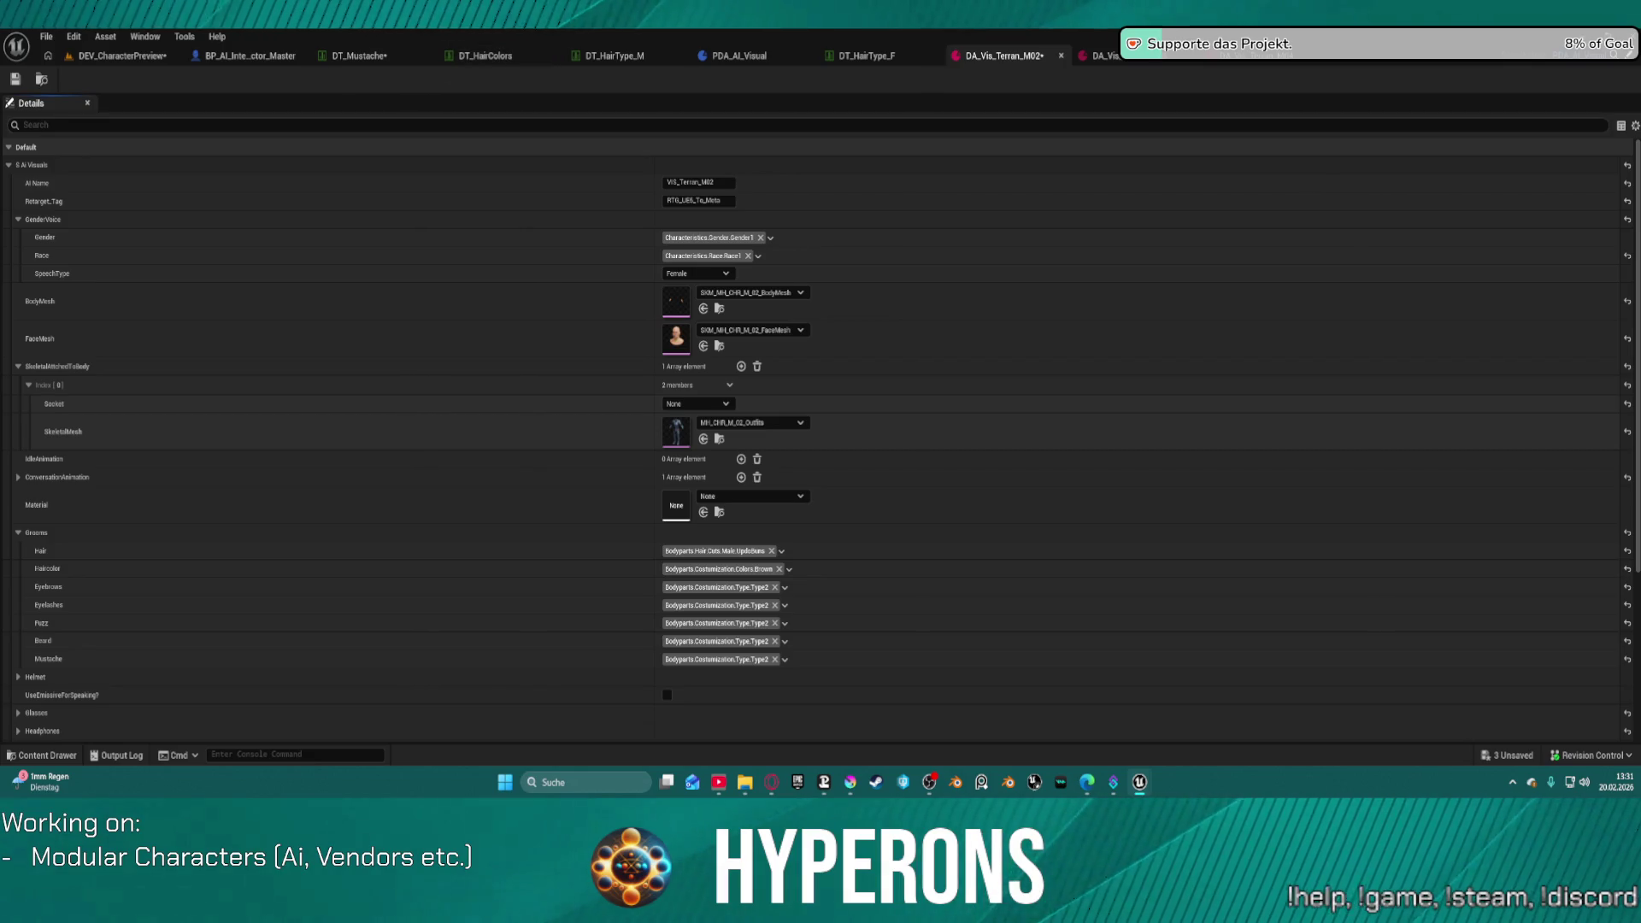
Step: Rebuild the preview character to apply the new grooms
left_click(887, 58)
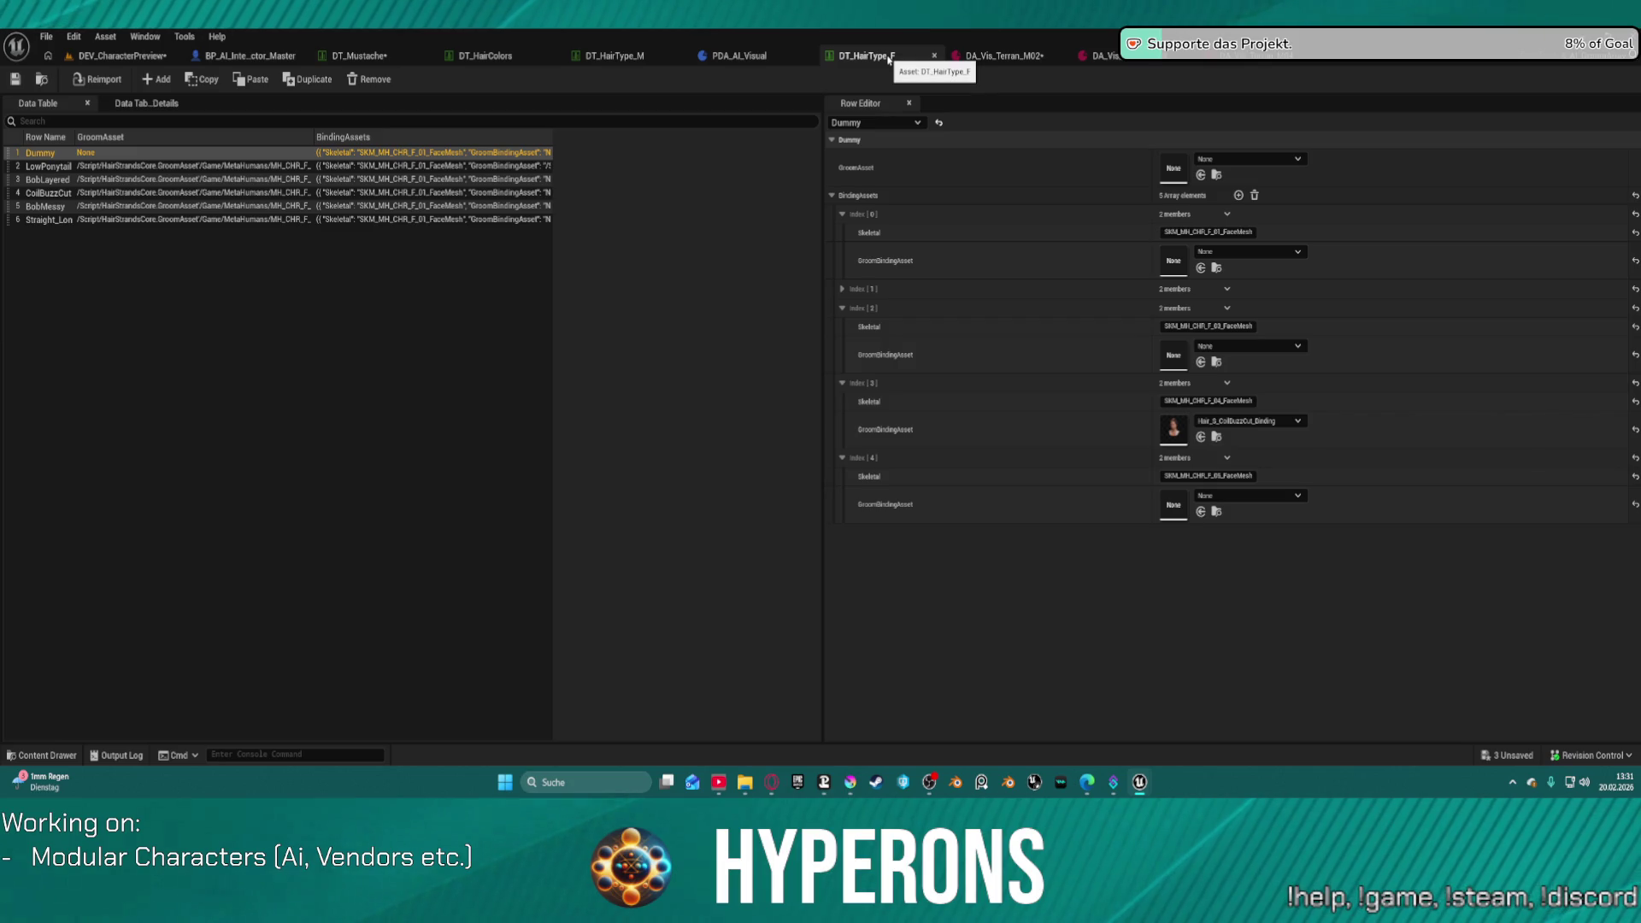
left_click(117, 58)
left_click(1384, 503)
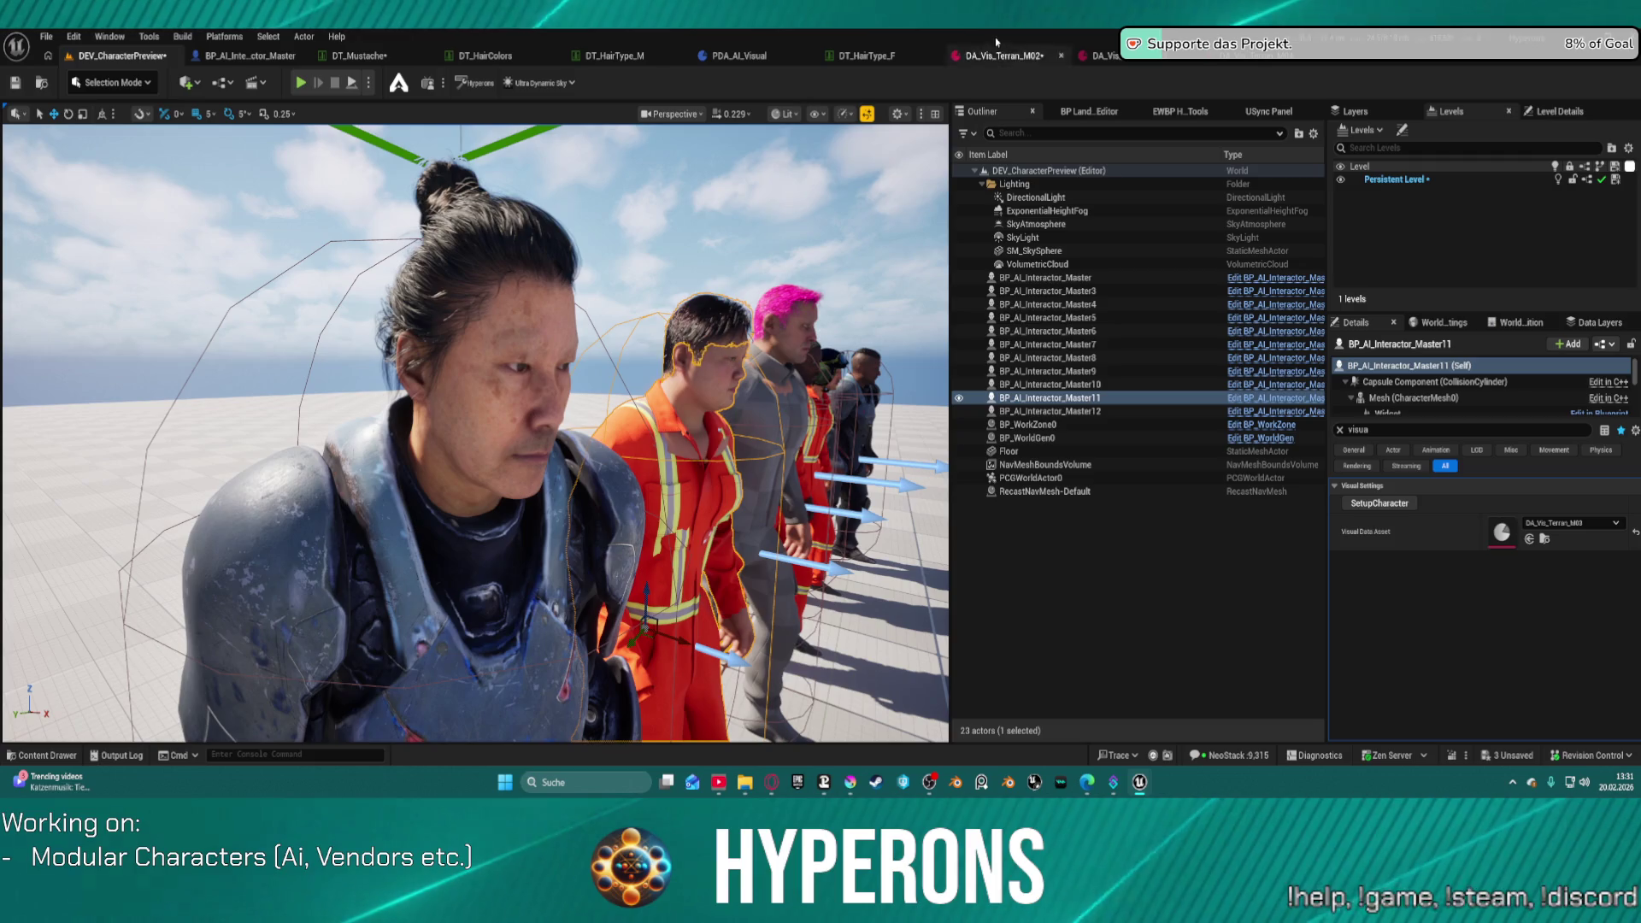
Step: Save DT_Mustache, confirming the checkout, and return to the preview level
left_click(603, 58)
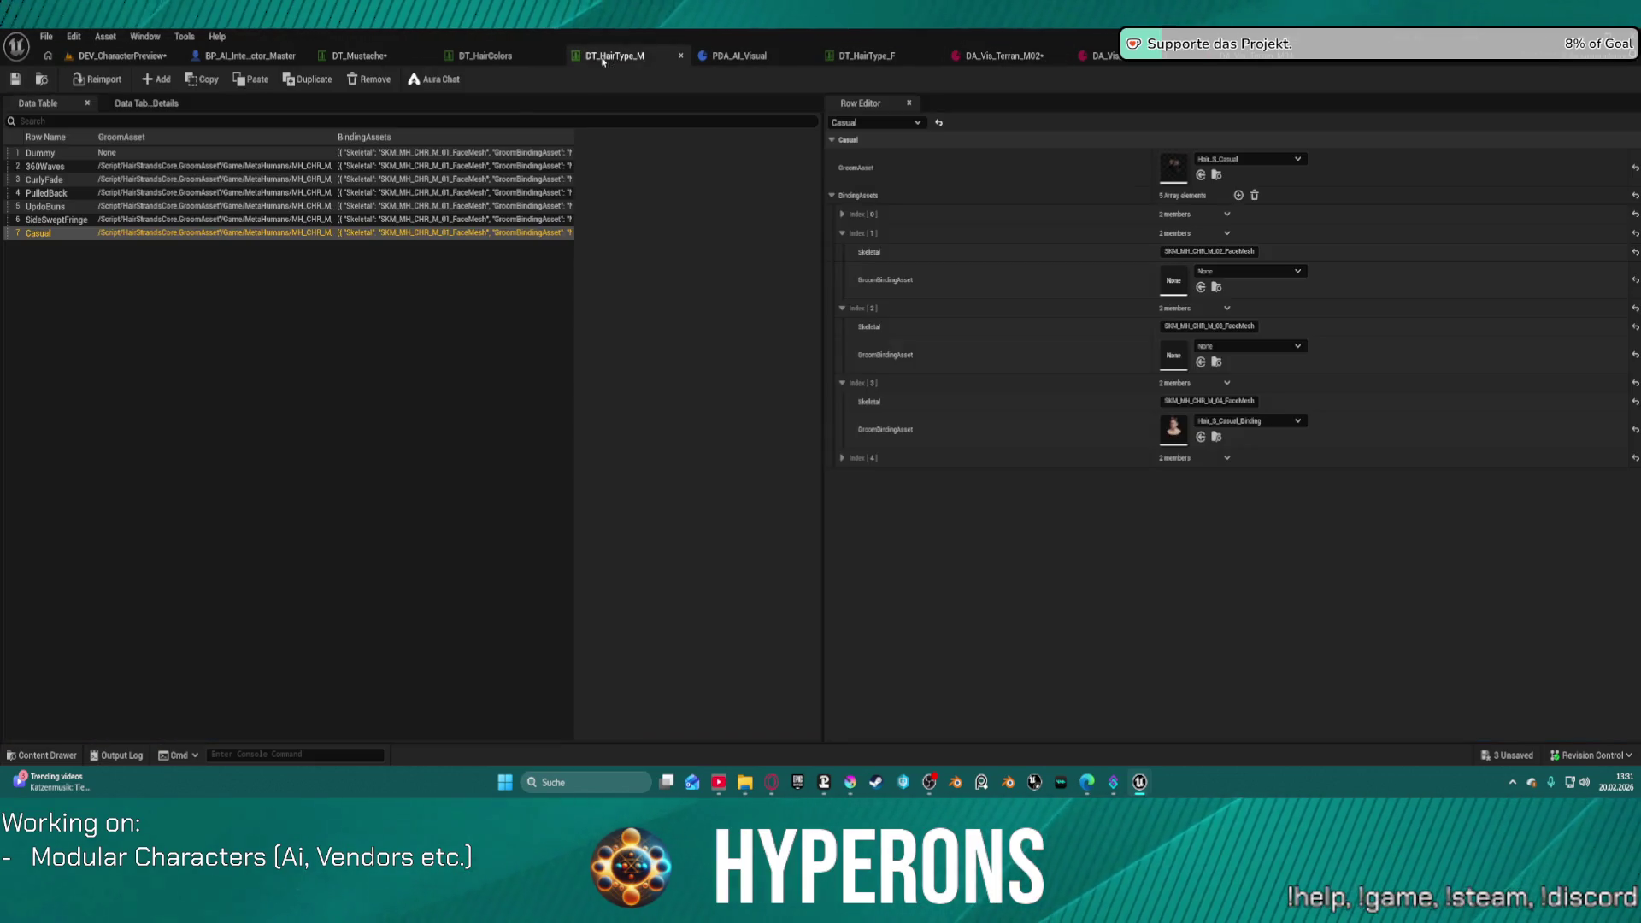
left_click(362, 57)
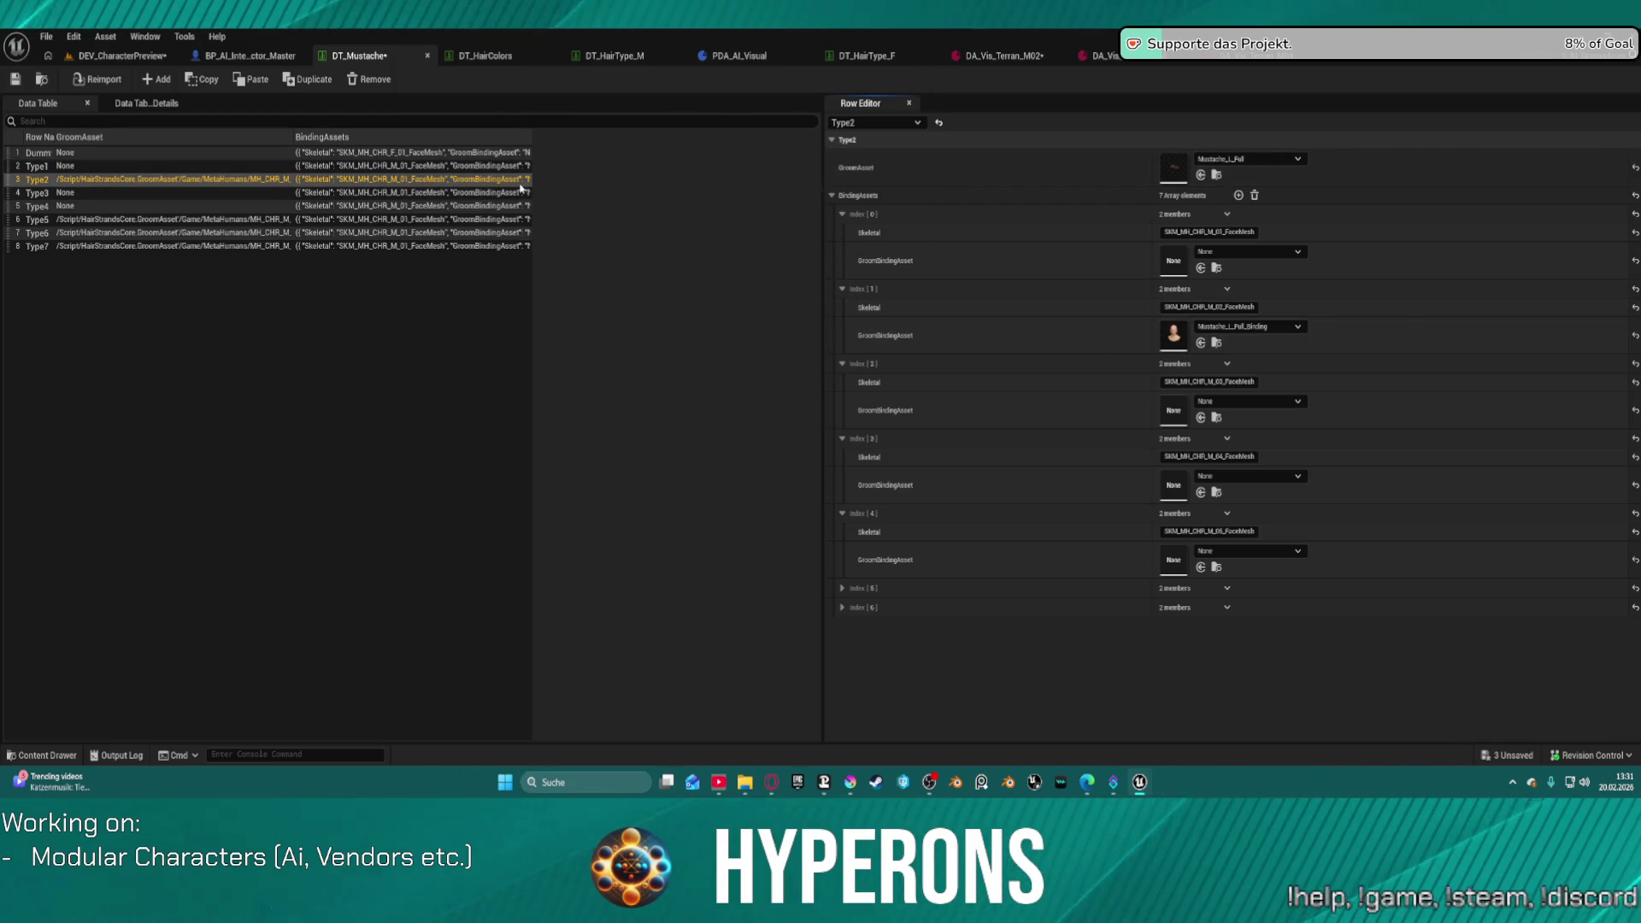
left_click(26, 81)
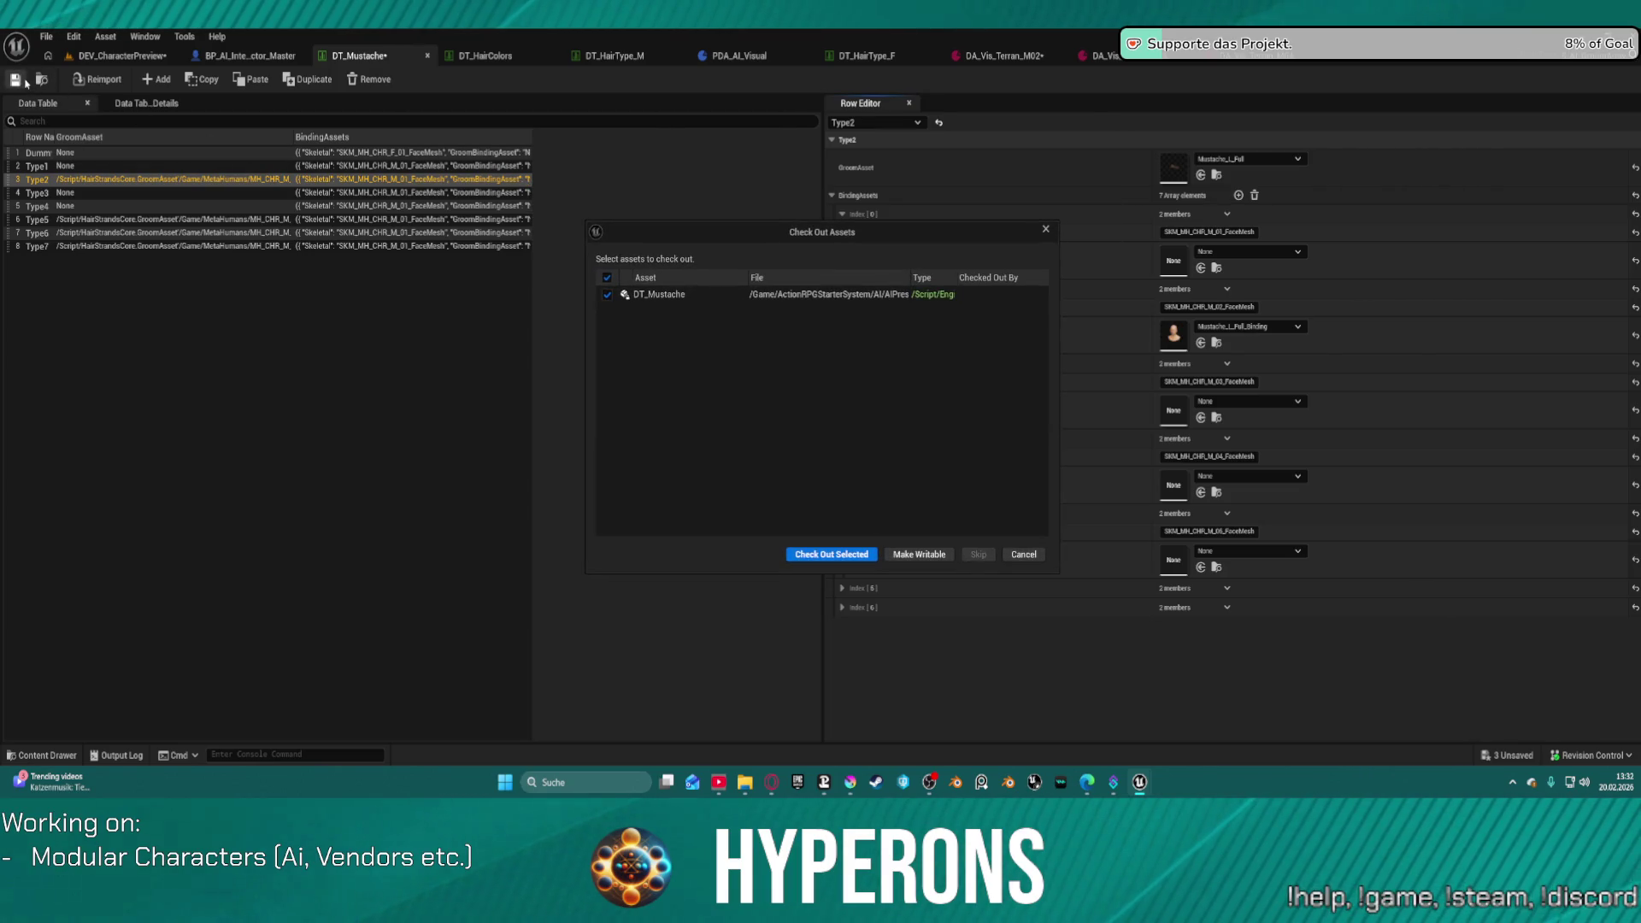
left_click(826, 560)
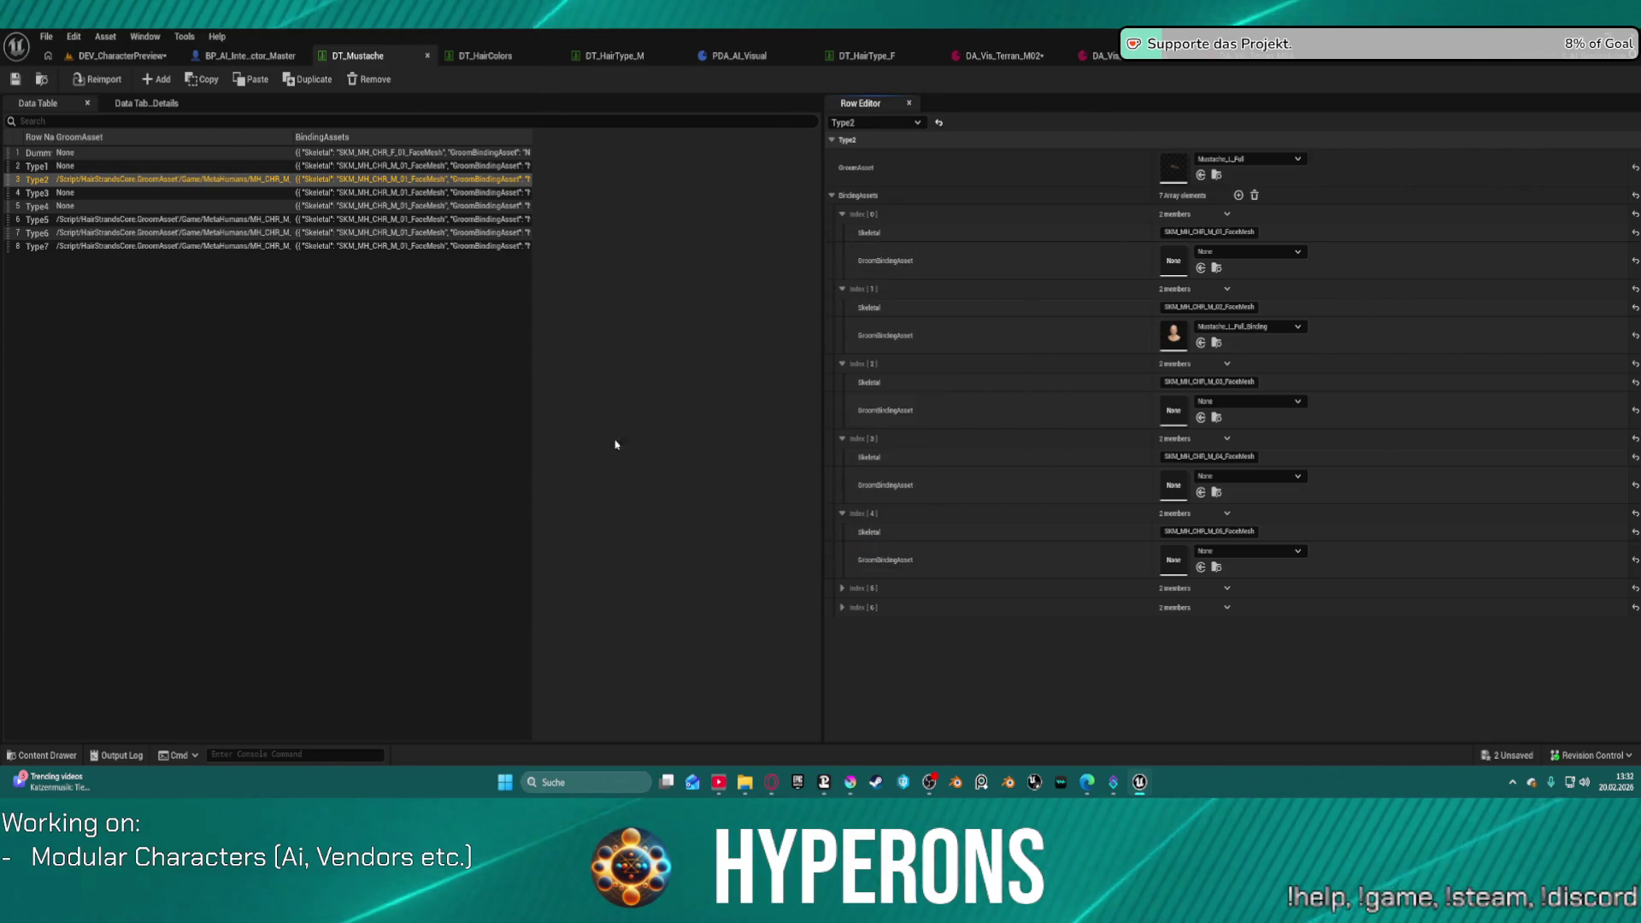
left_click(107, 57)
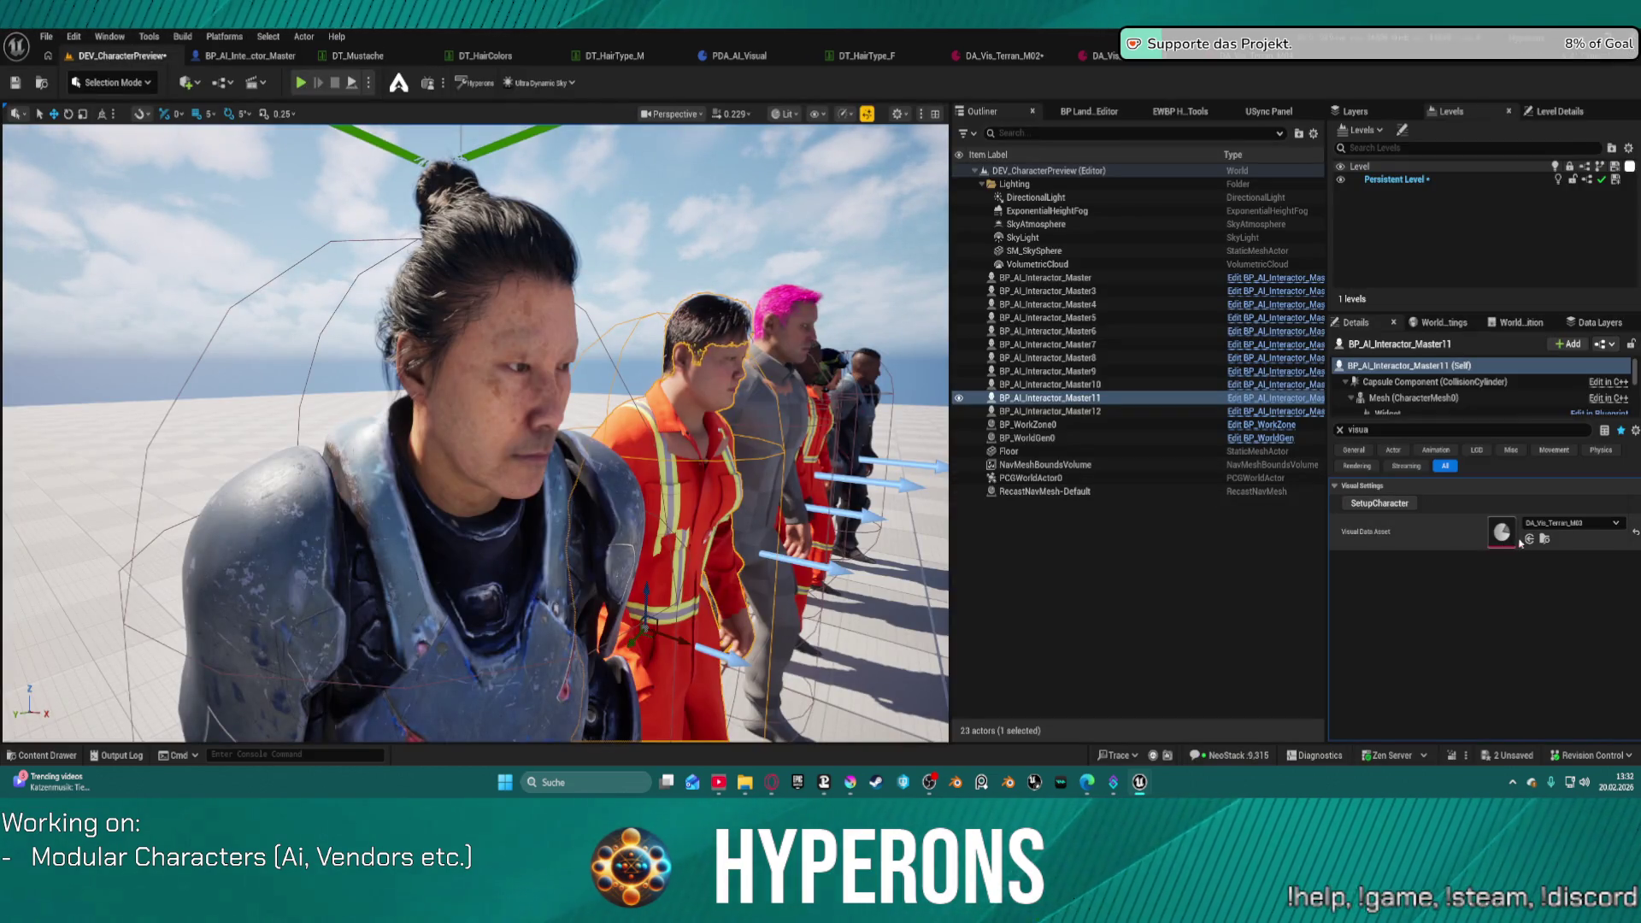
Step: Rebuild BP_AI_Interactor_Master12 and frame it to inspect the full mustache
key("Down")
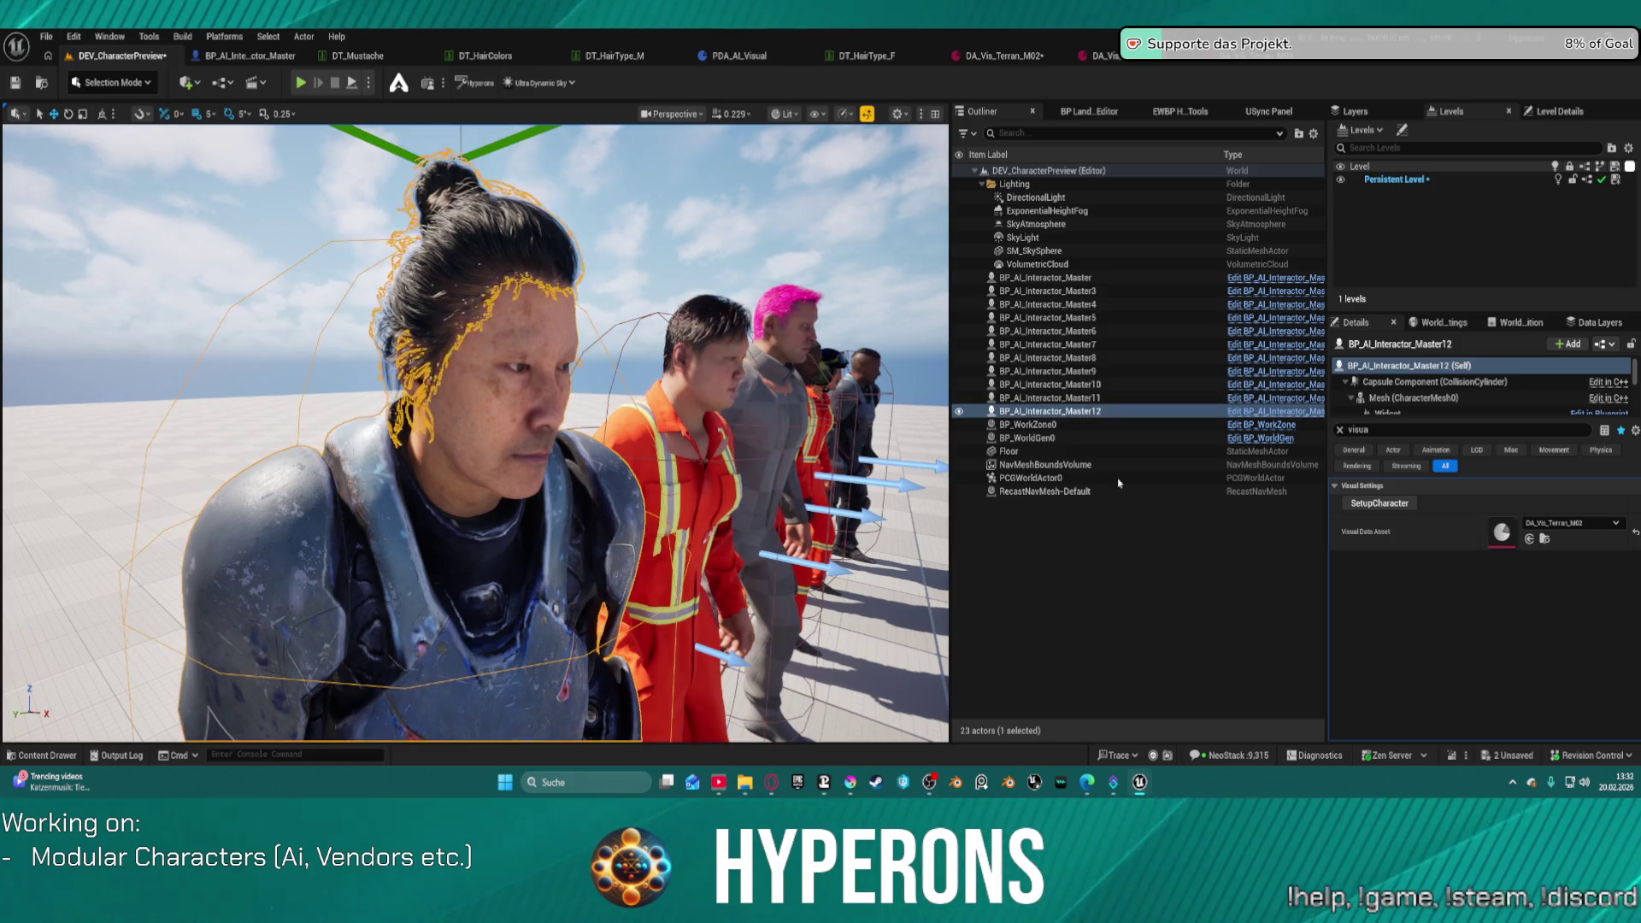
left_click(1380, 503)
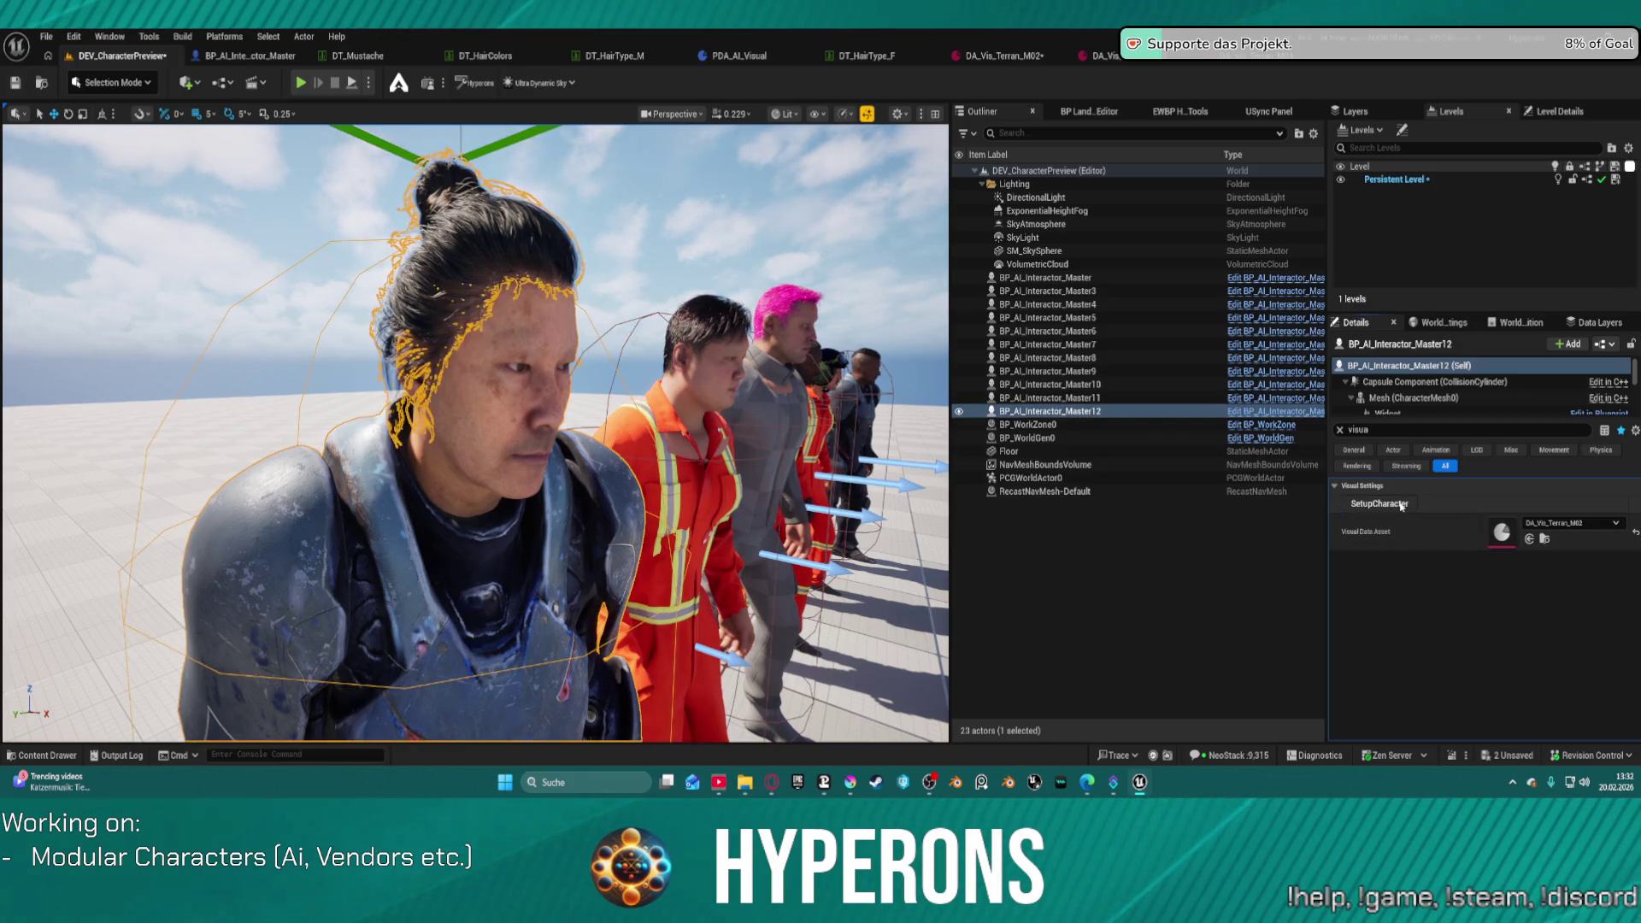
key("f")
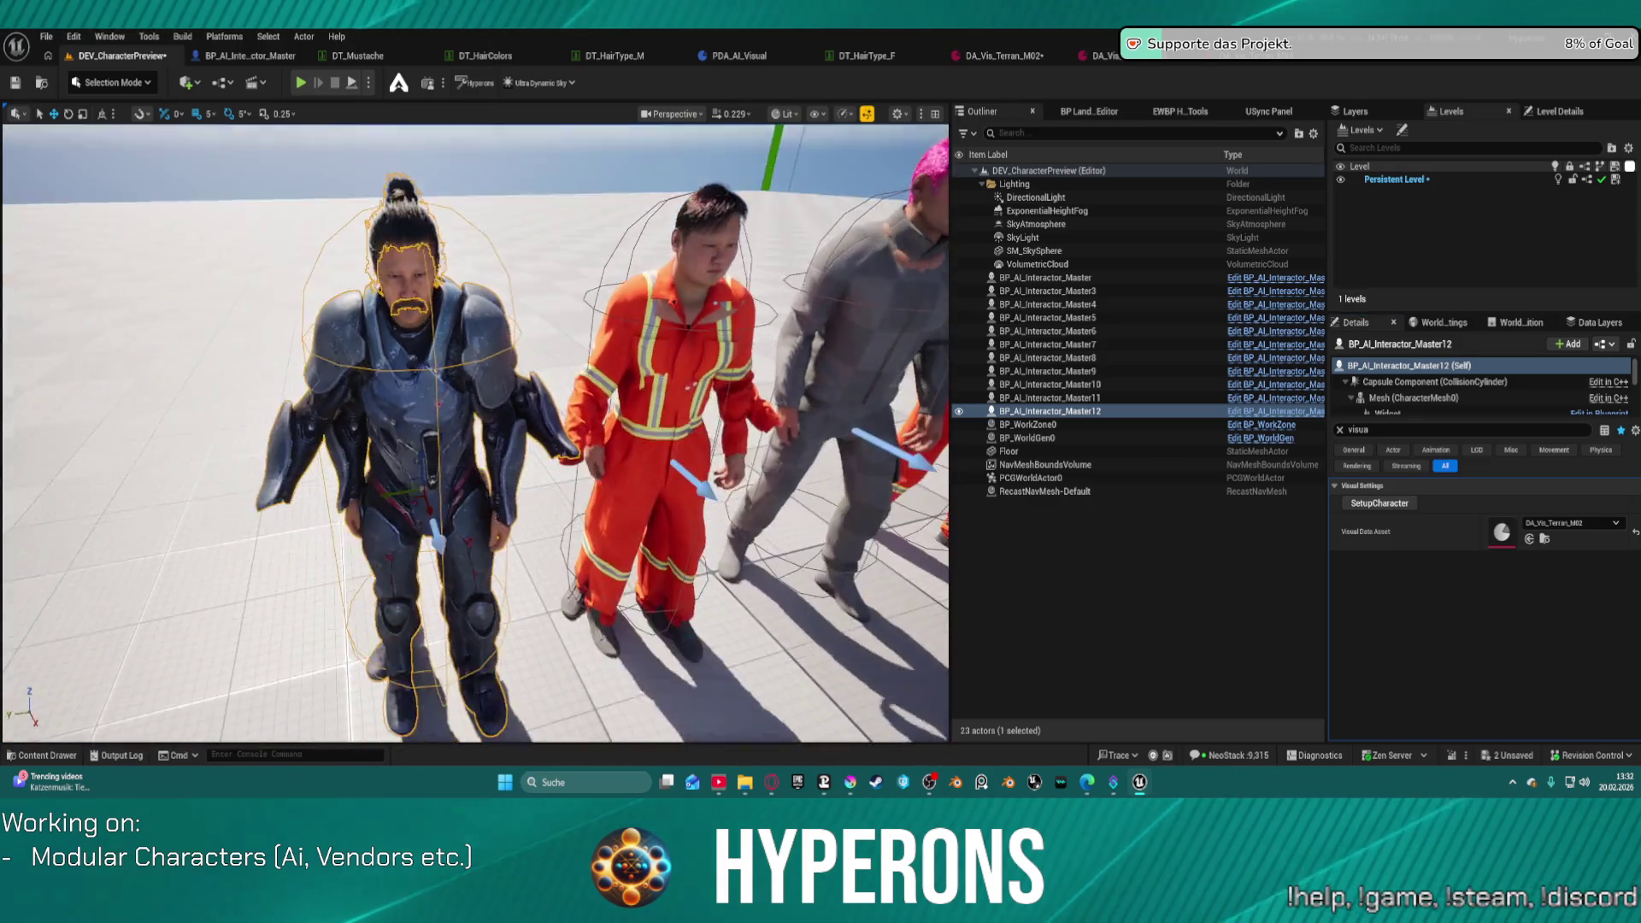
mouse_move(475, 428)
left_mouse_down()
mouse_move(317, 427)
mouse_move(493, 574)
mouse_move(385, 574)
left_mouse_up()
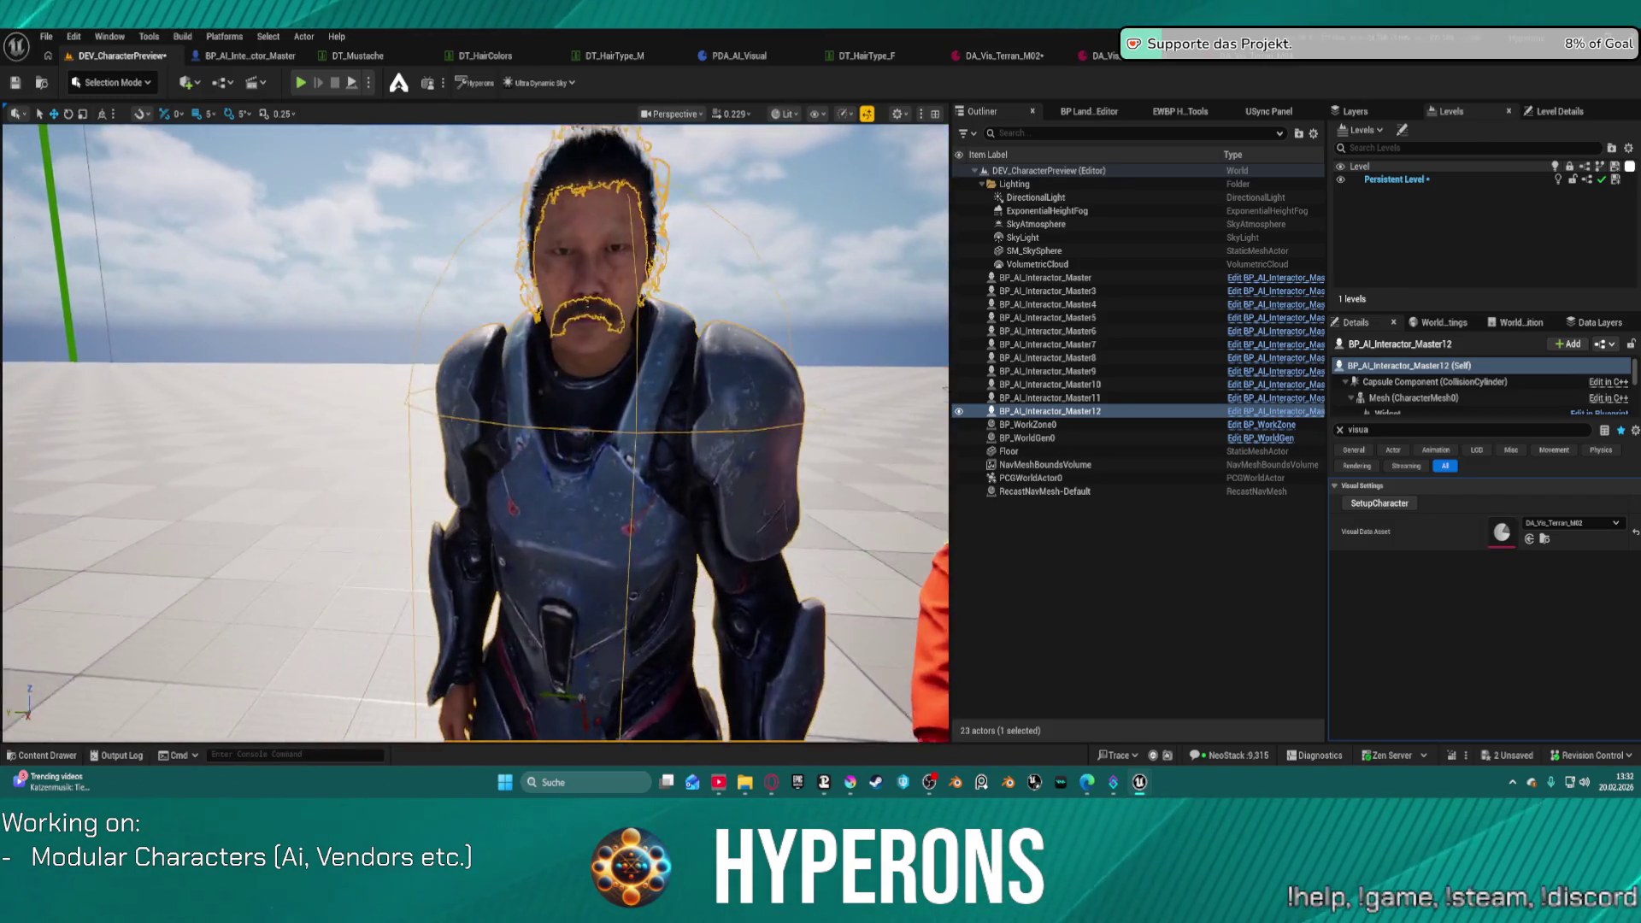
scroll(475, 427, "up", 4)
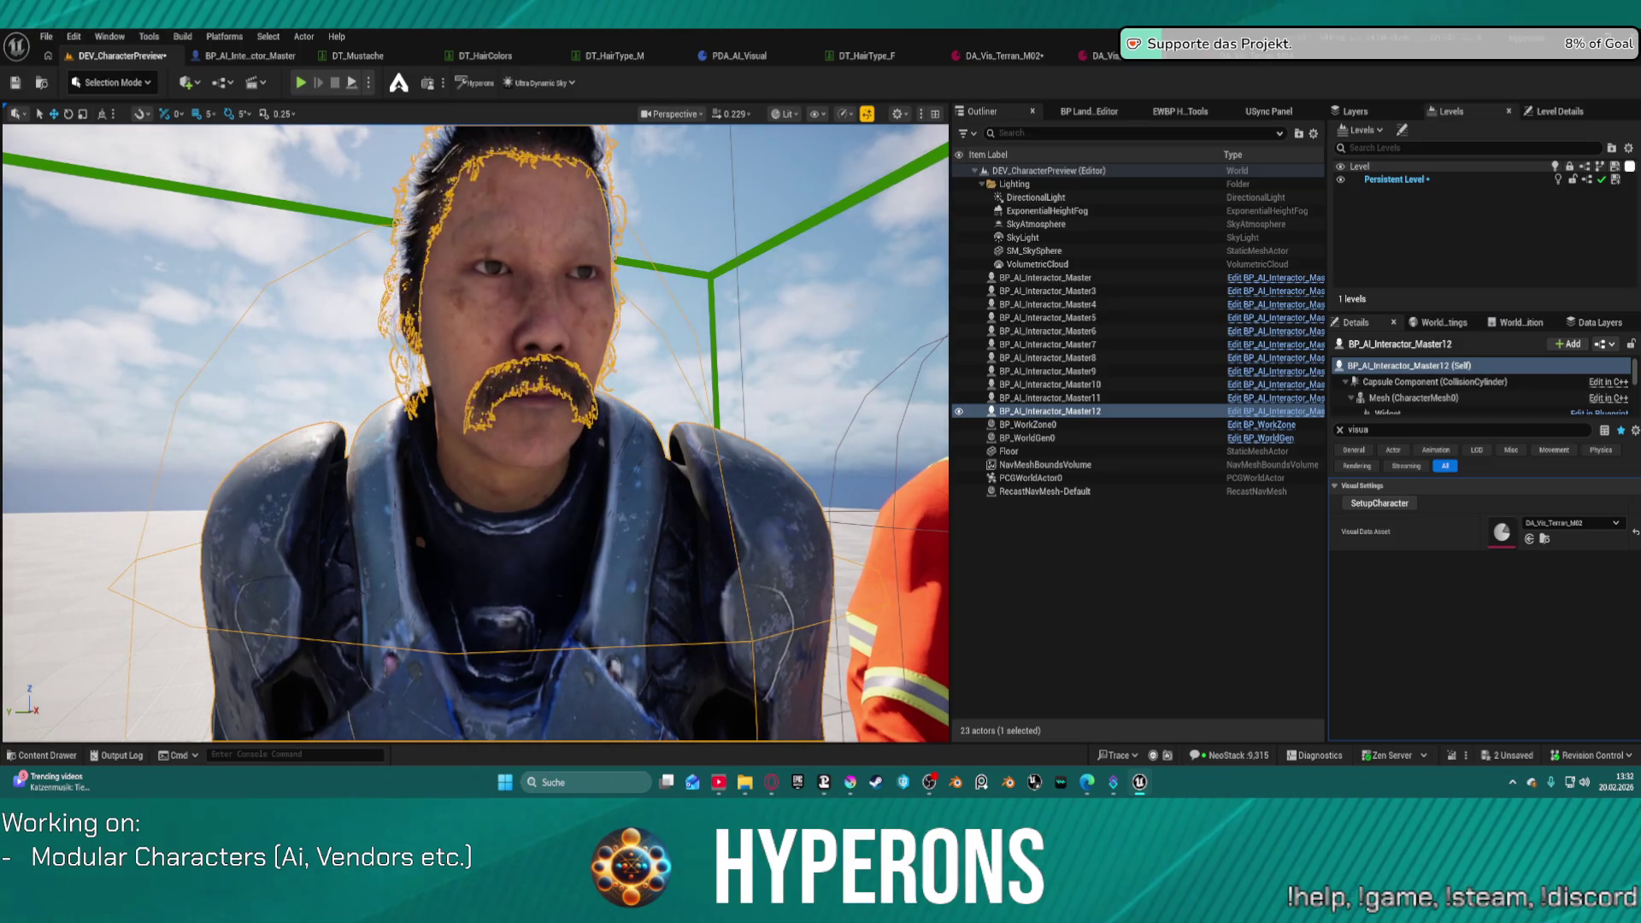
left_click(846, 305)
scroll(475, 427, "down", 6)
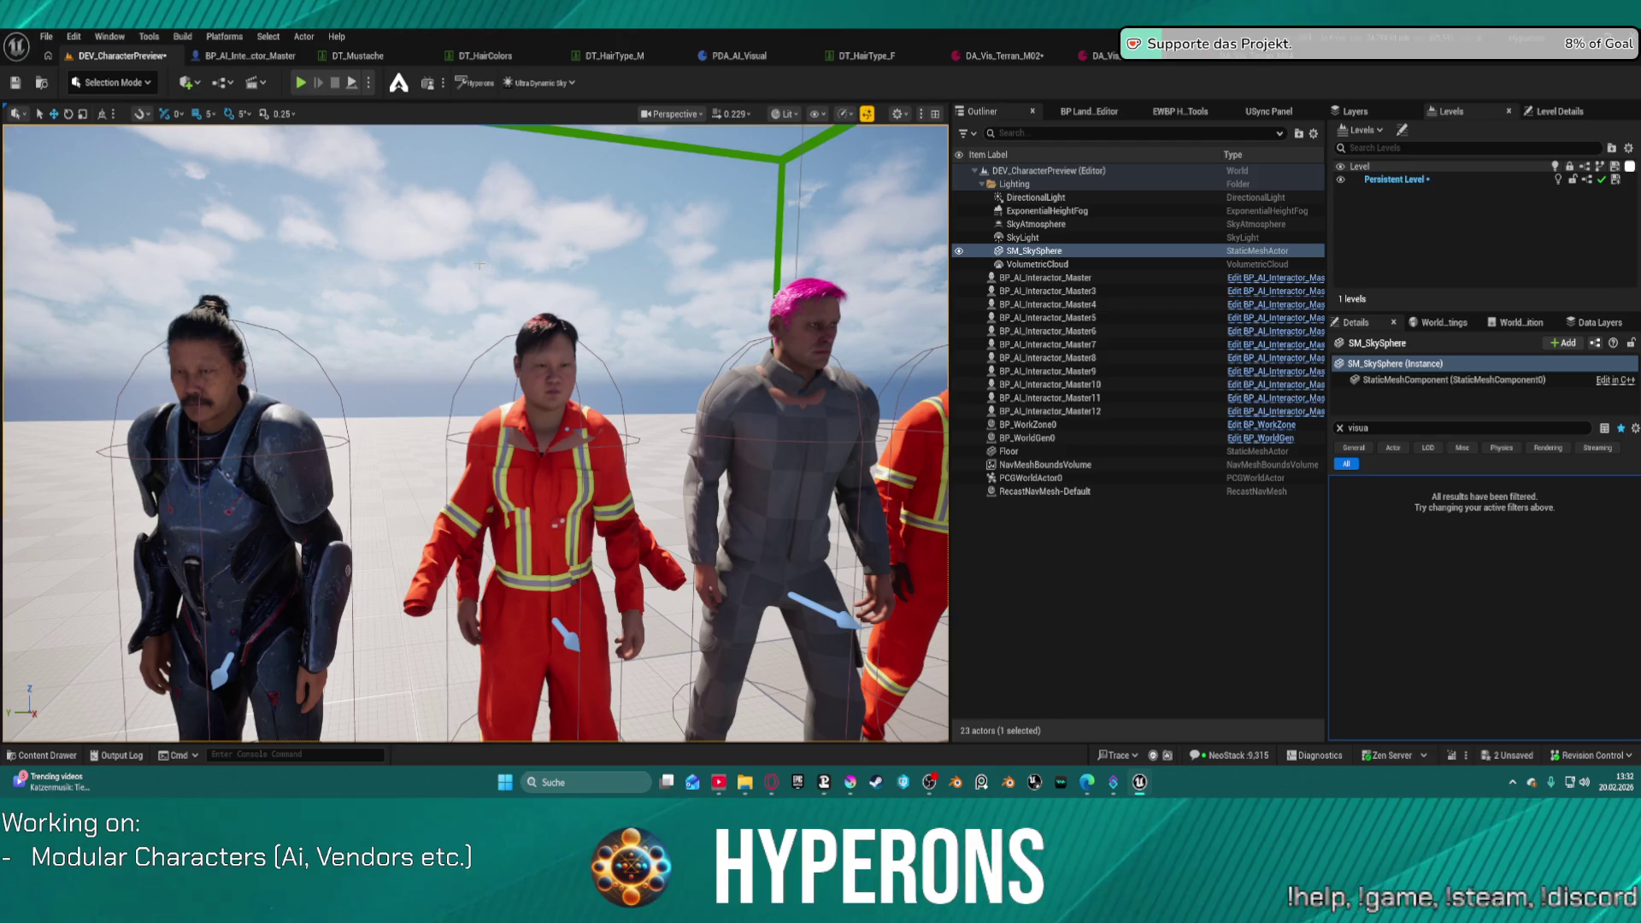
scroll(476, 433, "up", 5)
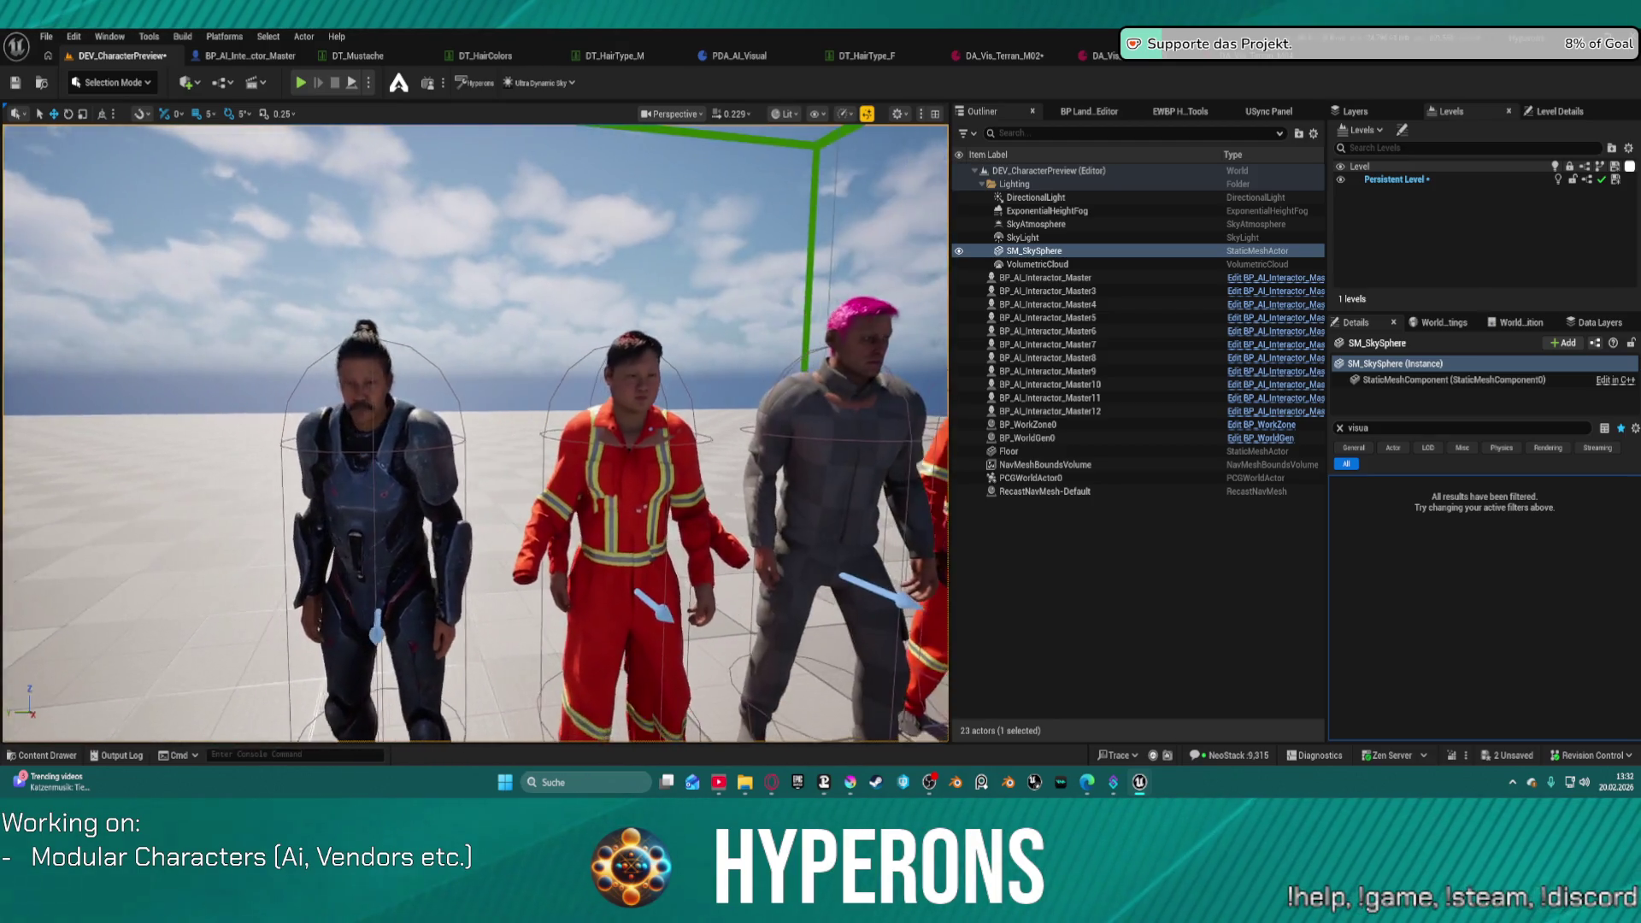
key("d")
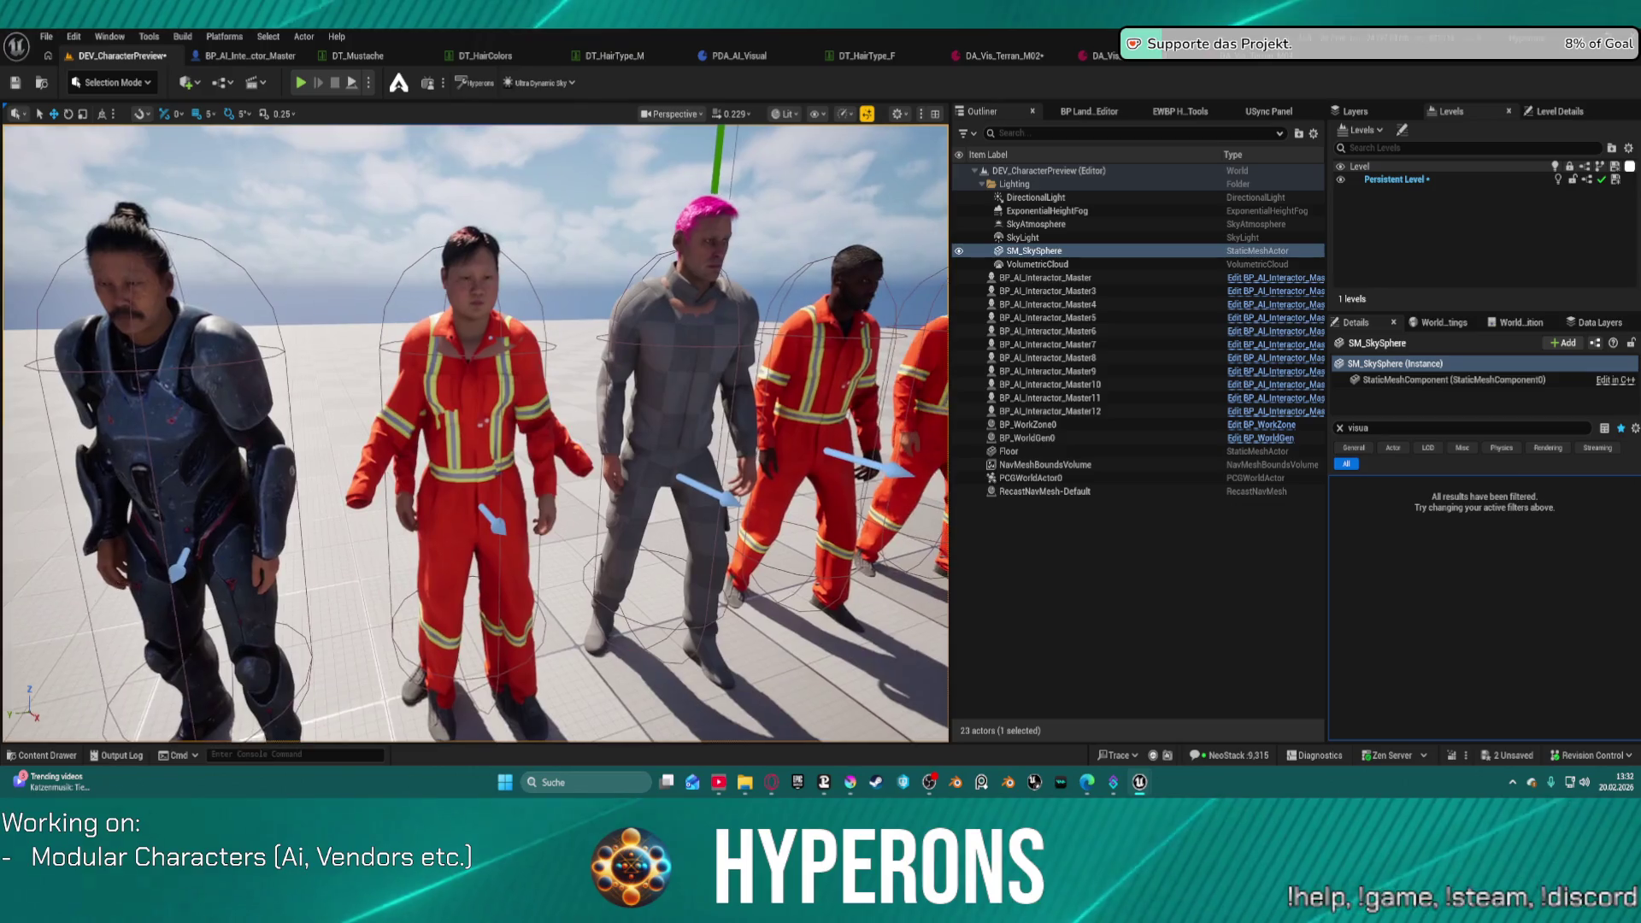
key("a")
key("w")
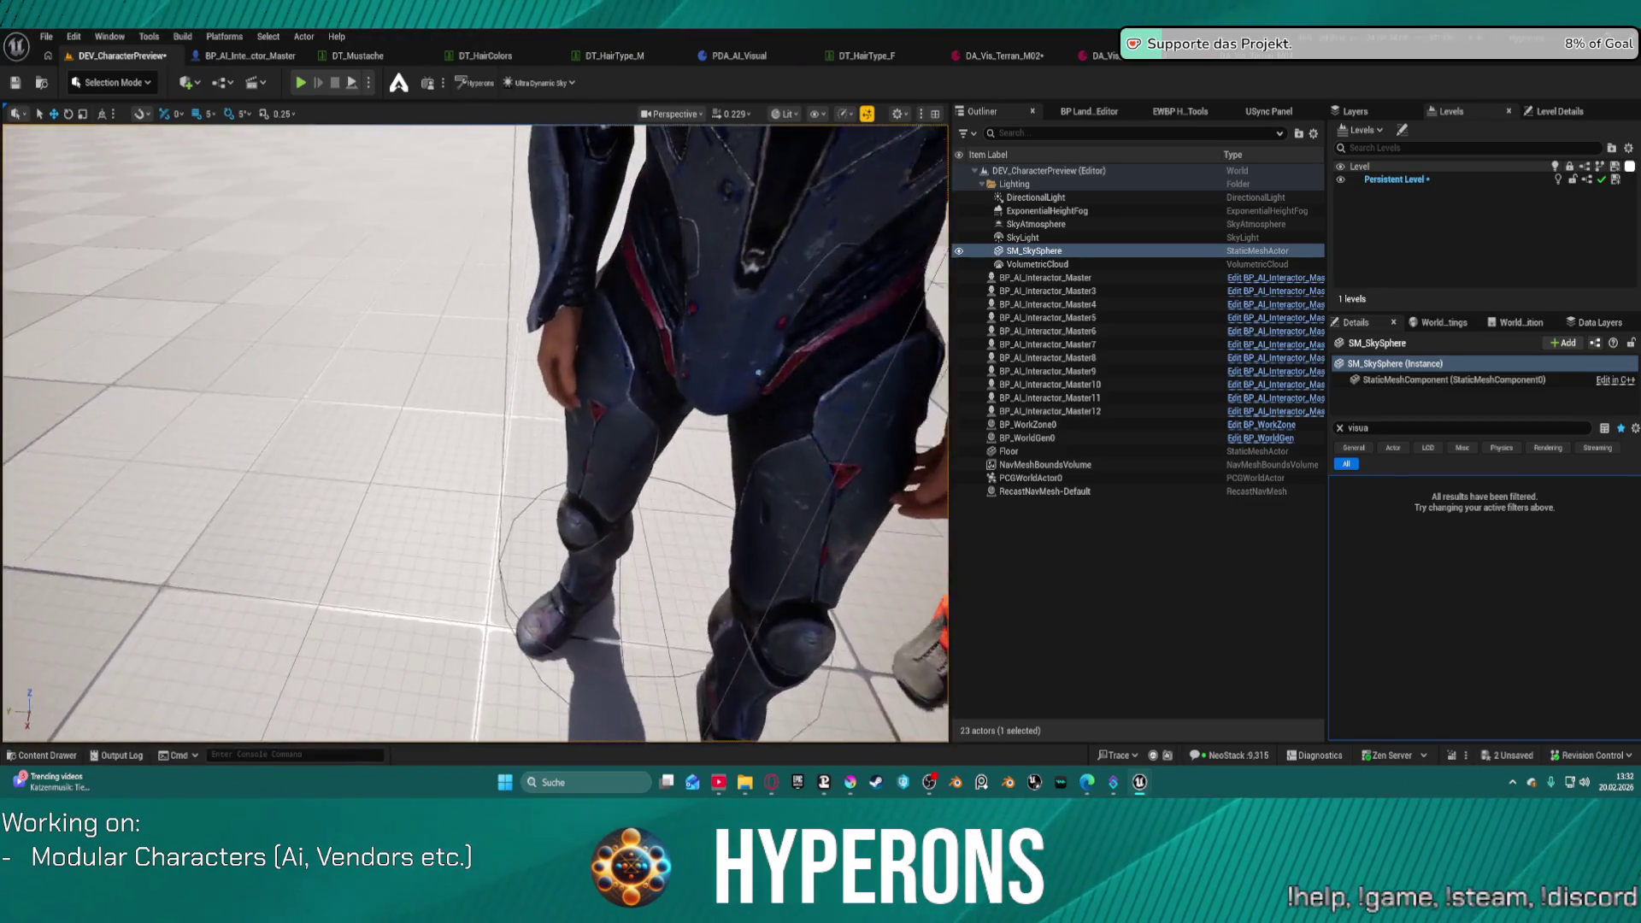
key("s")
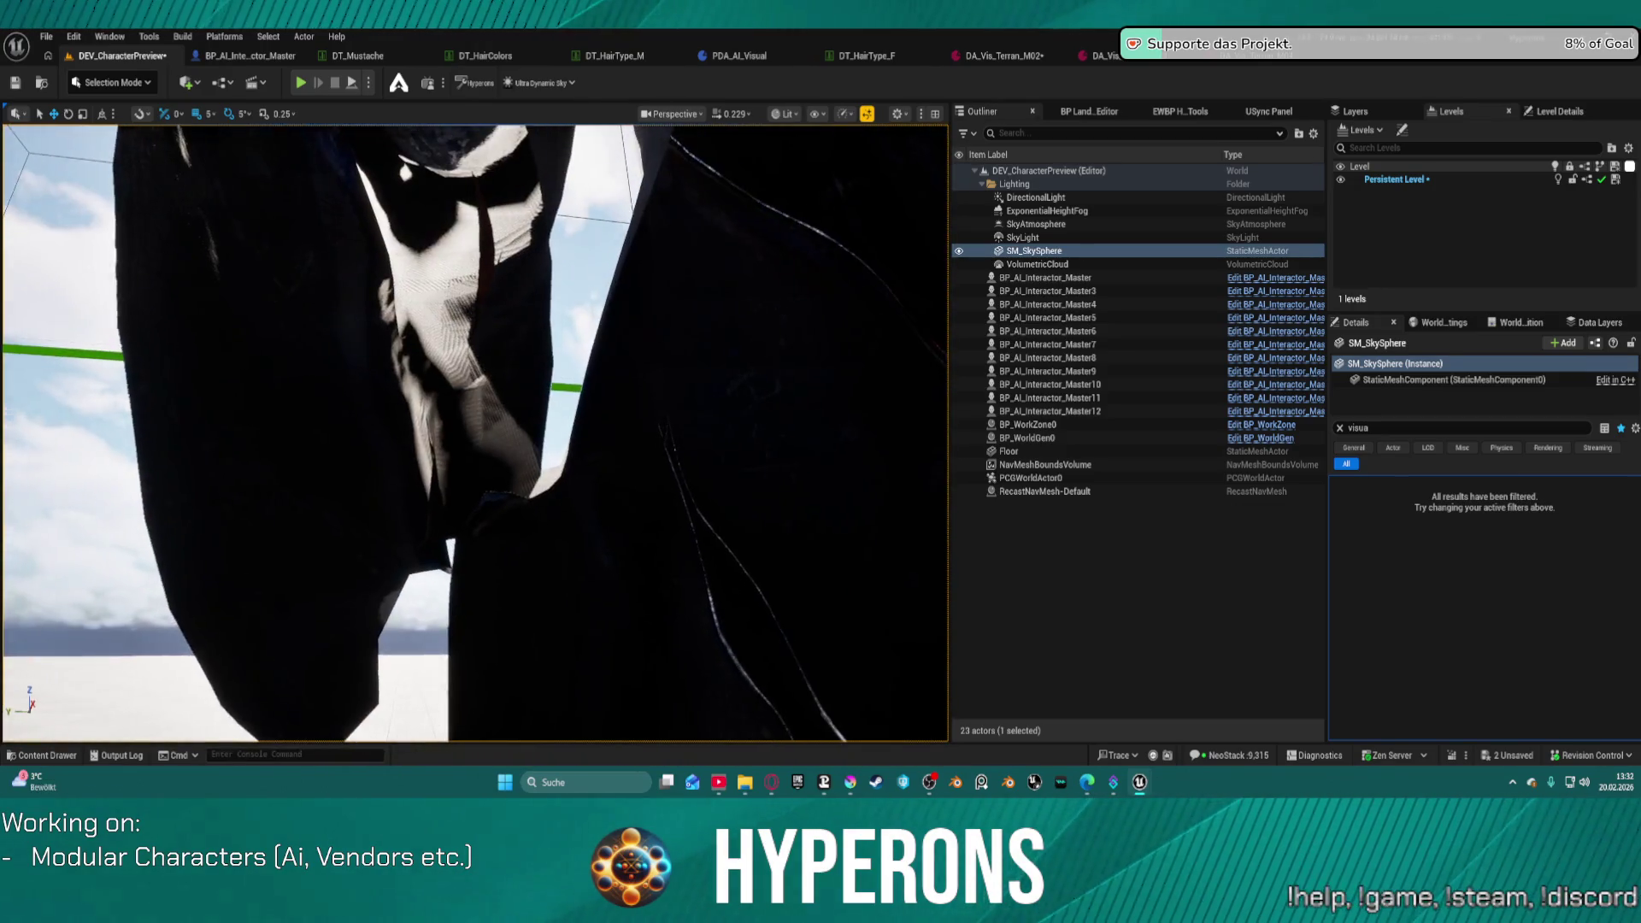
key("d")
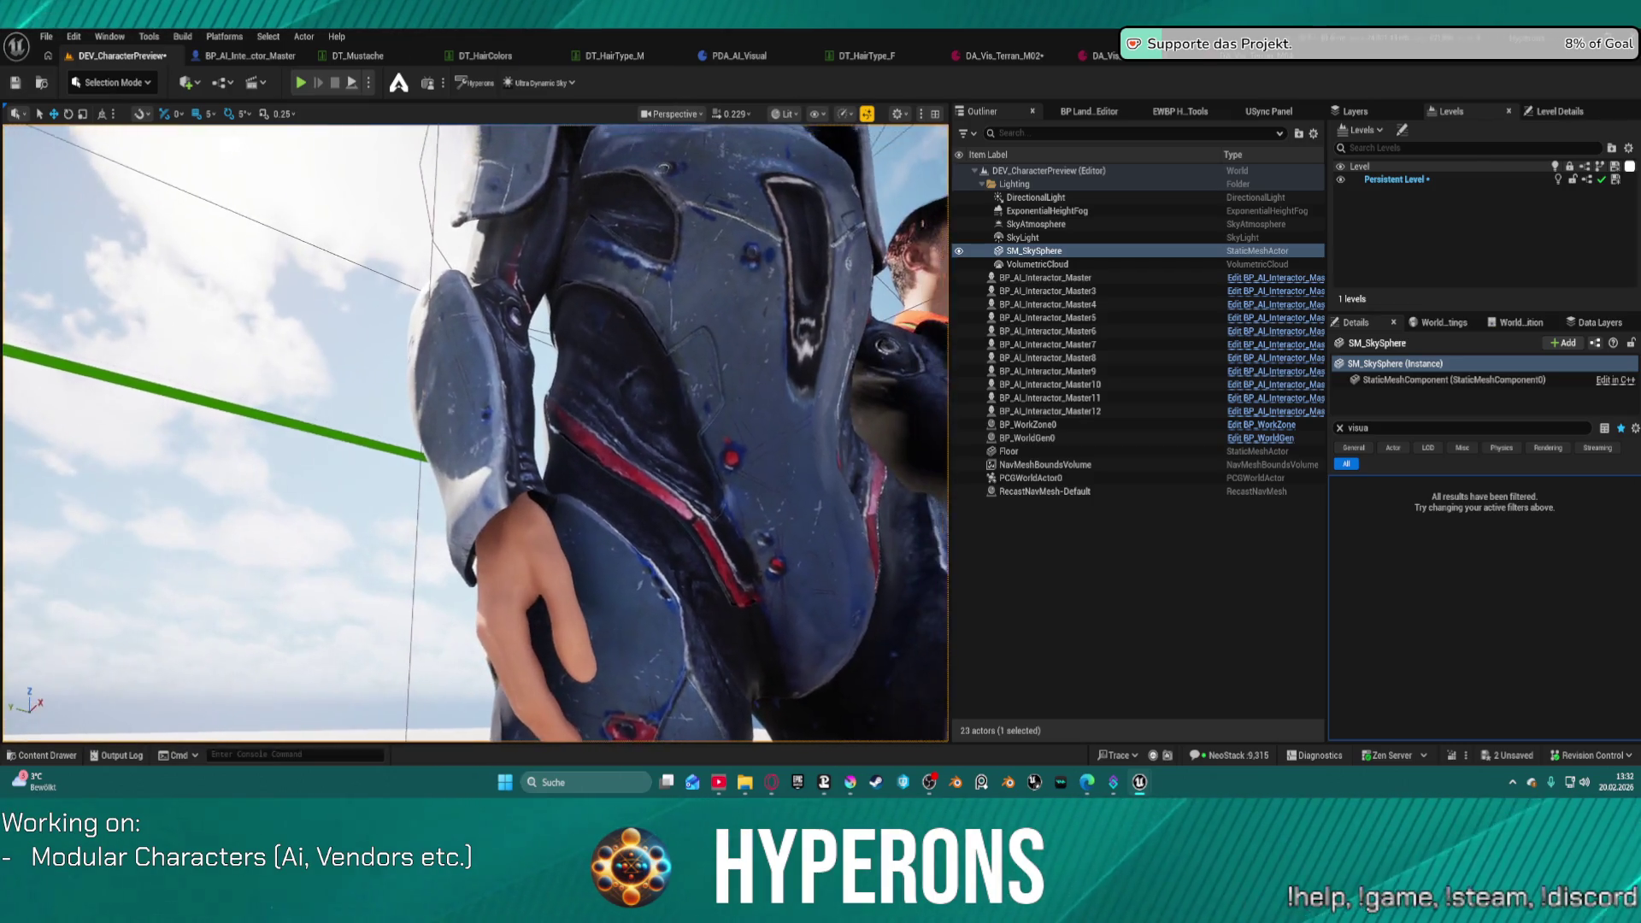
key("w")
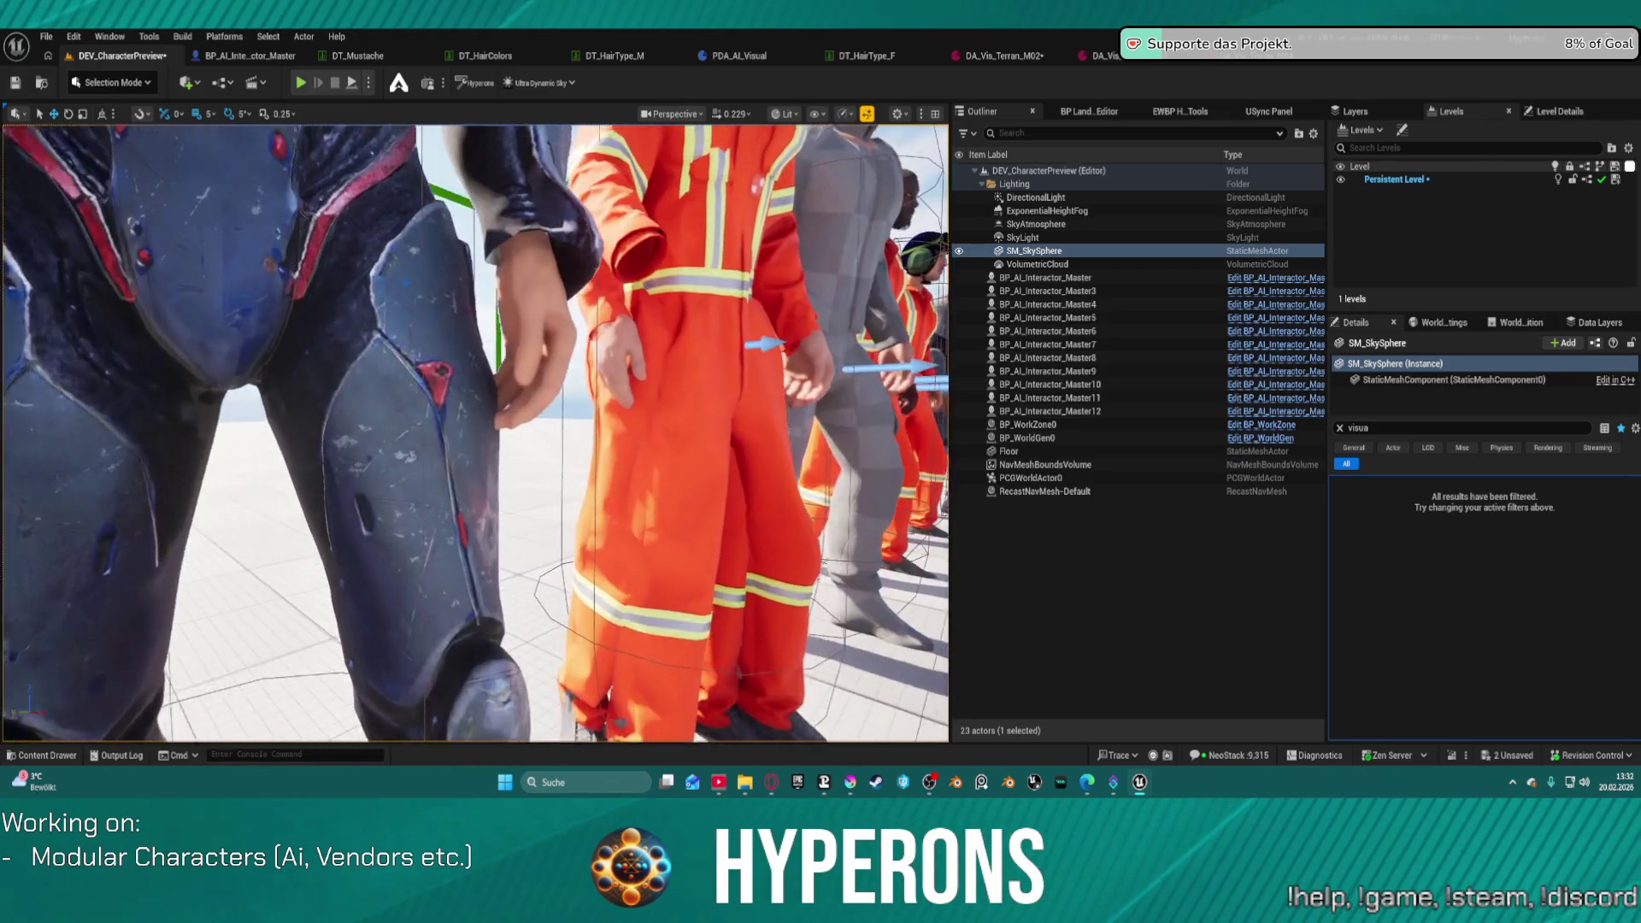
key("s")
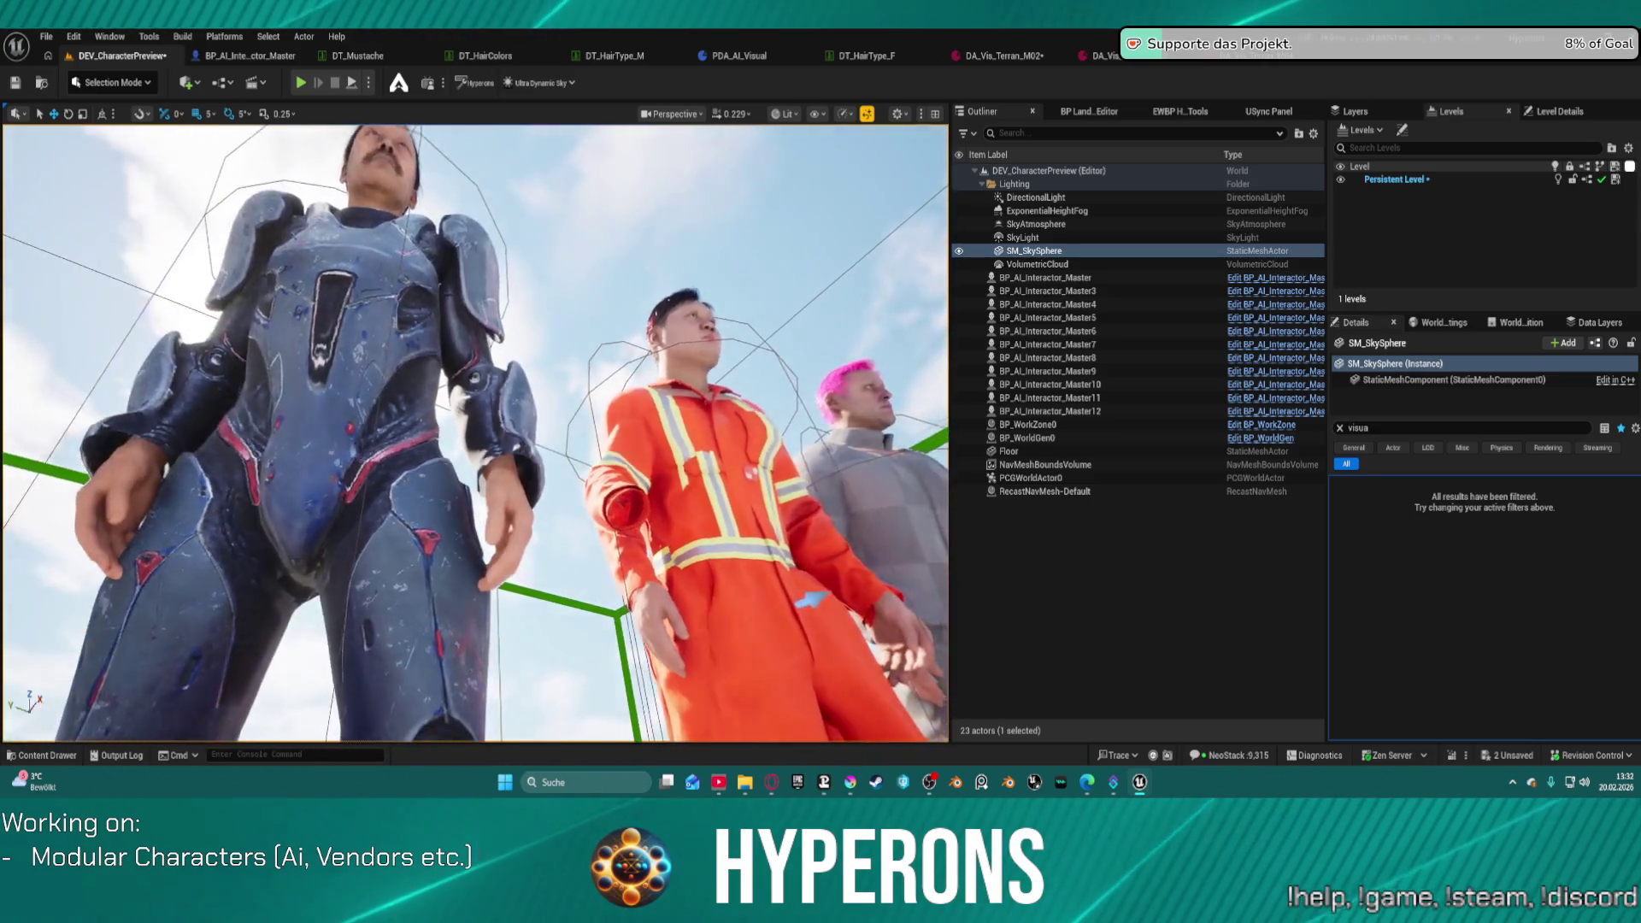
key("w")
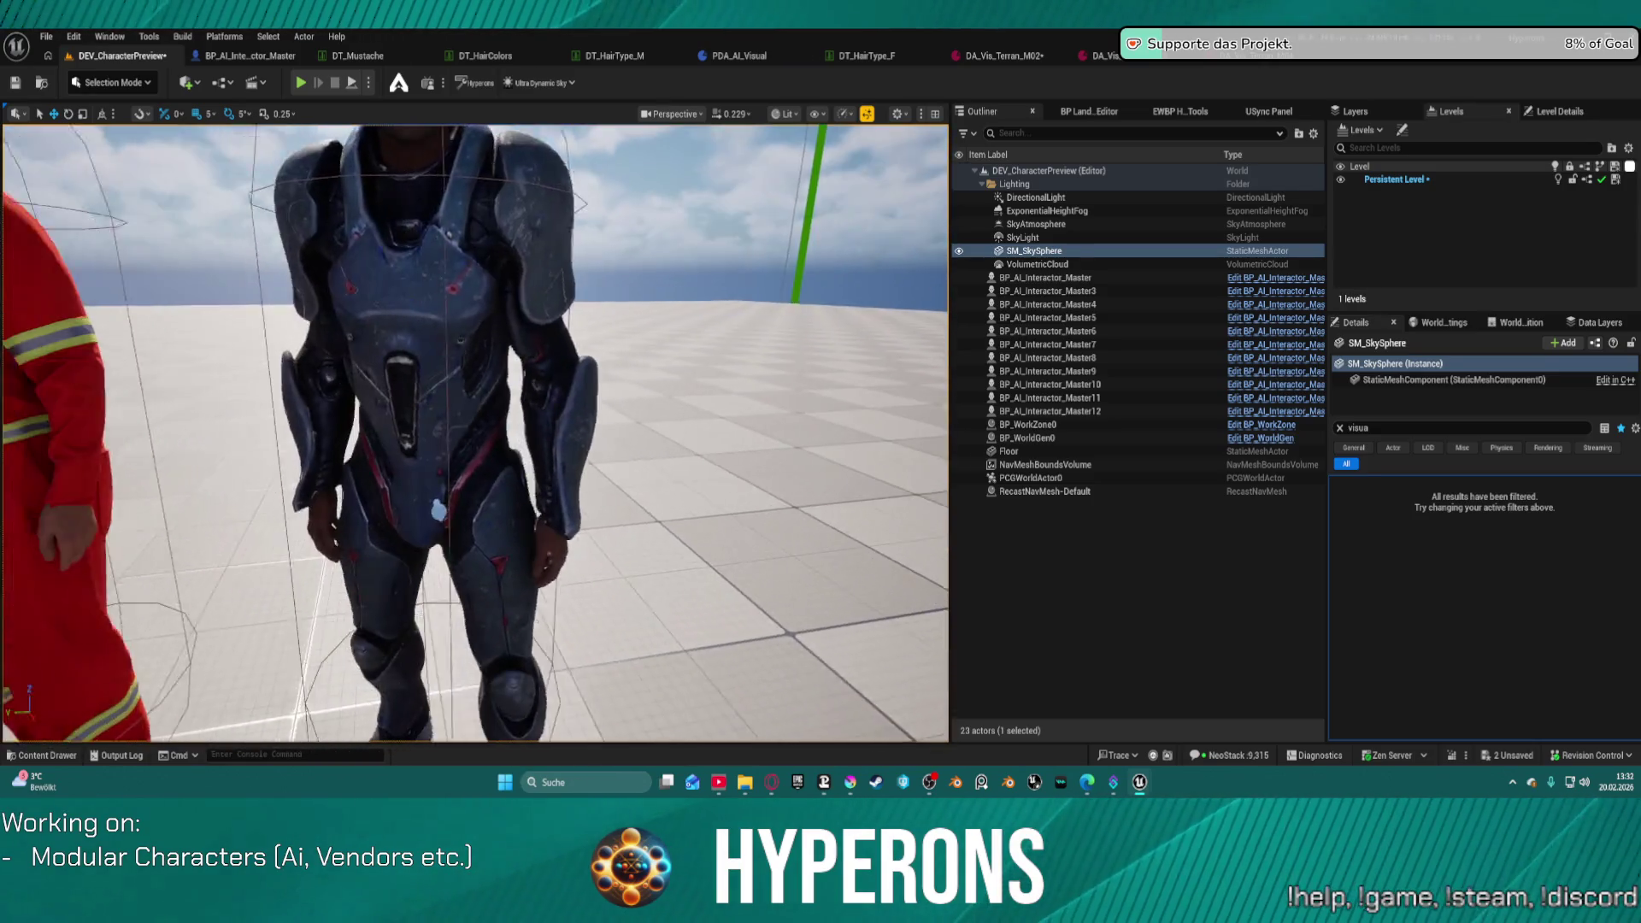
key("q")
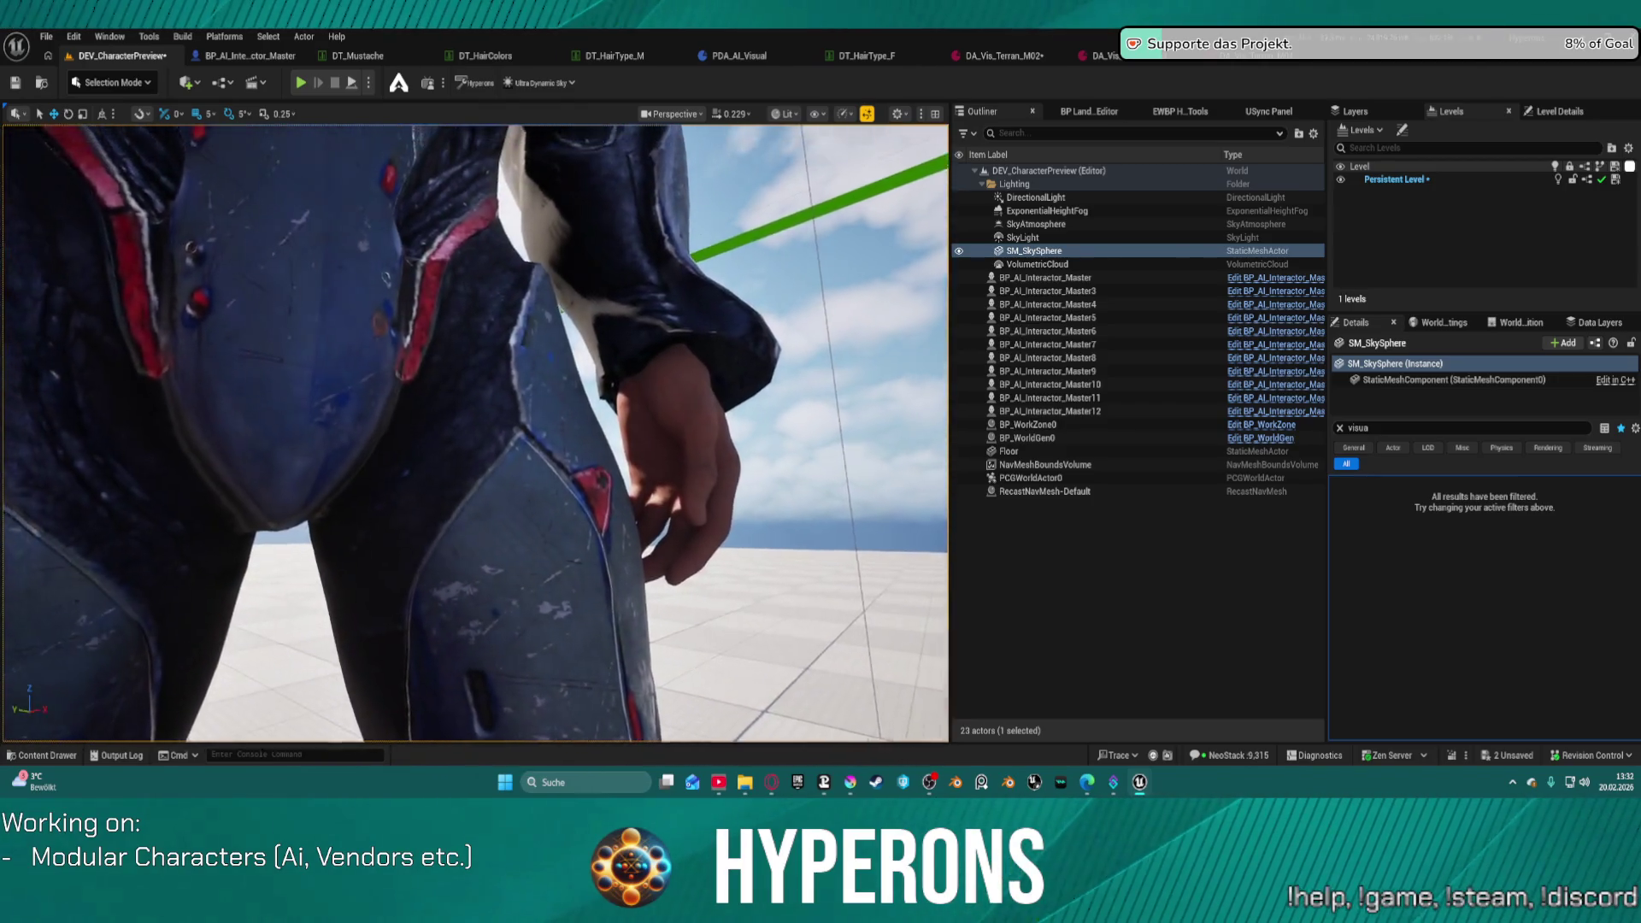
key("s")
key("w")
key("s")
key("w")
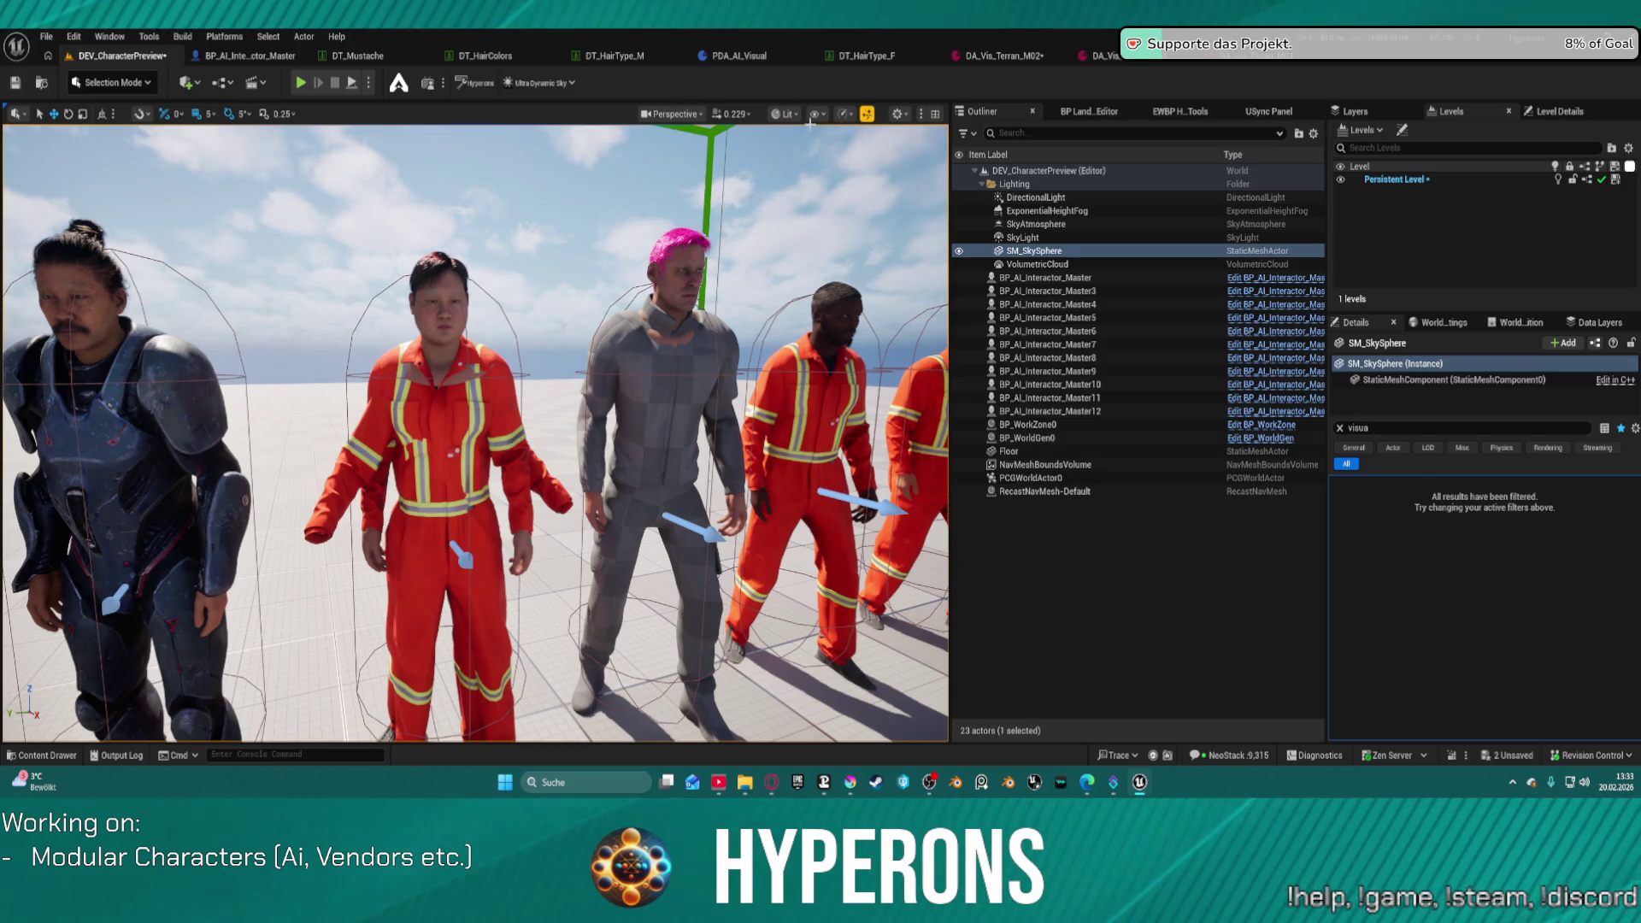
Step: Open the DT_Beard and DT_Fuzz data tables from the project's AI data assets
left_click(357, 55)
key("ctrl+space")
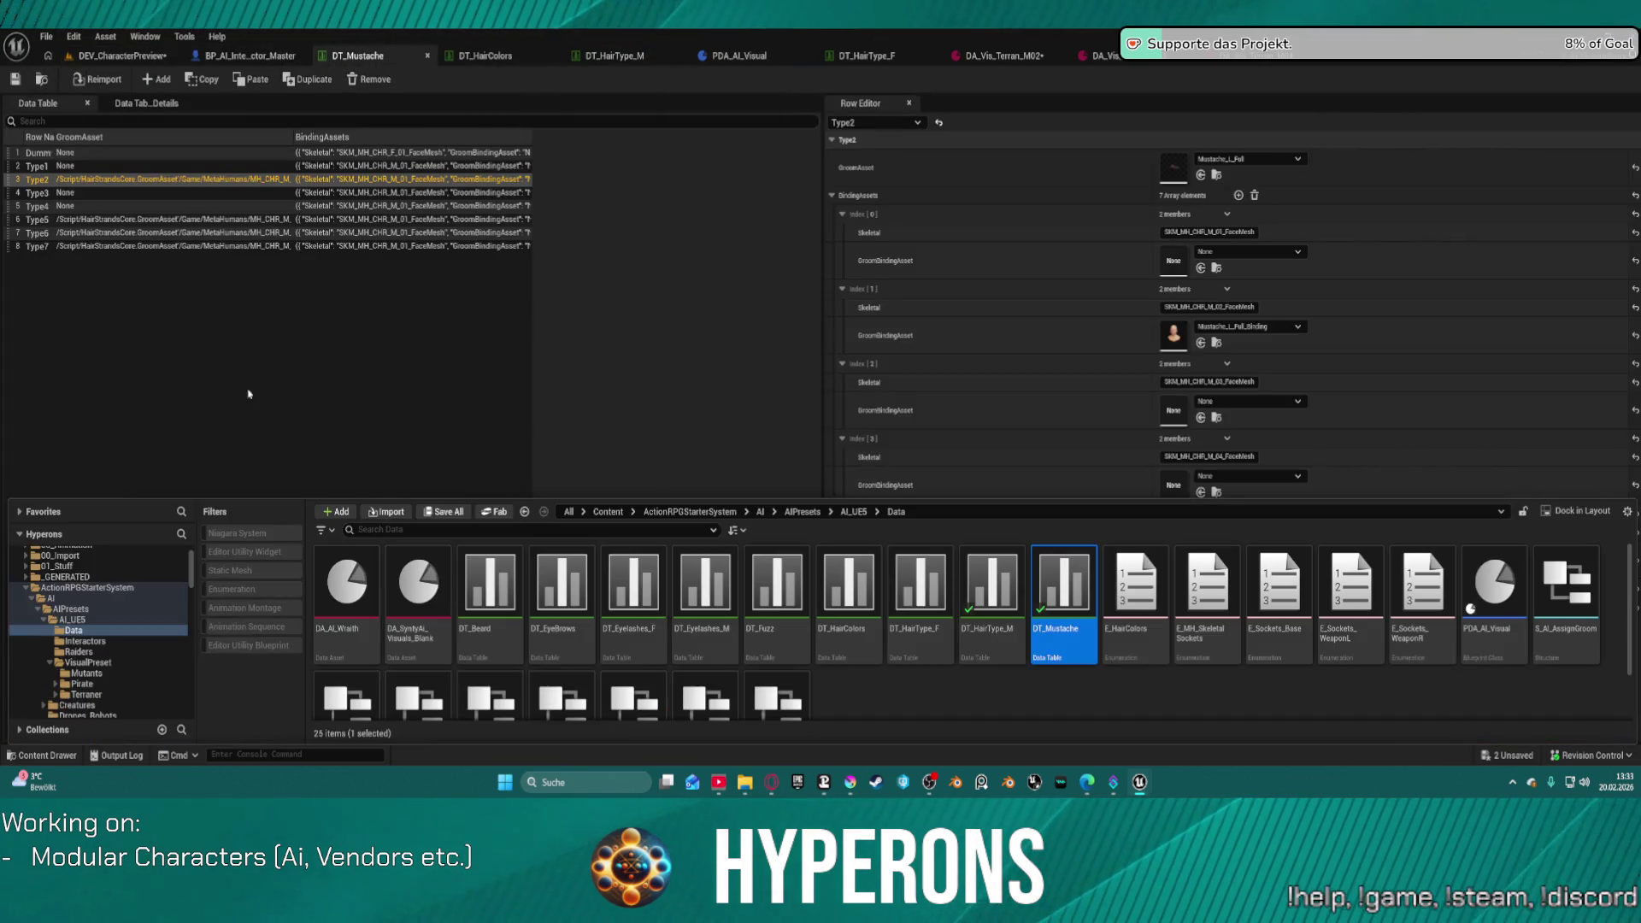
double_click(505, 654)
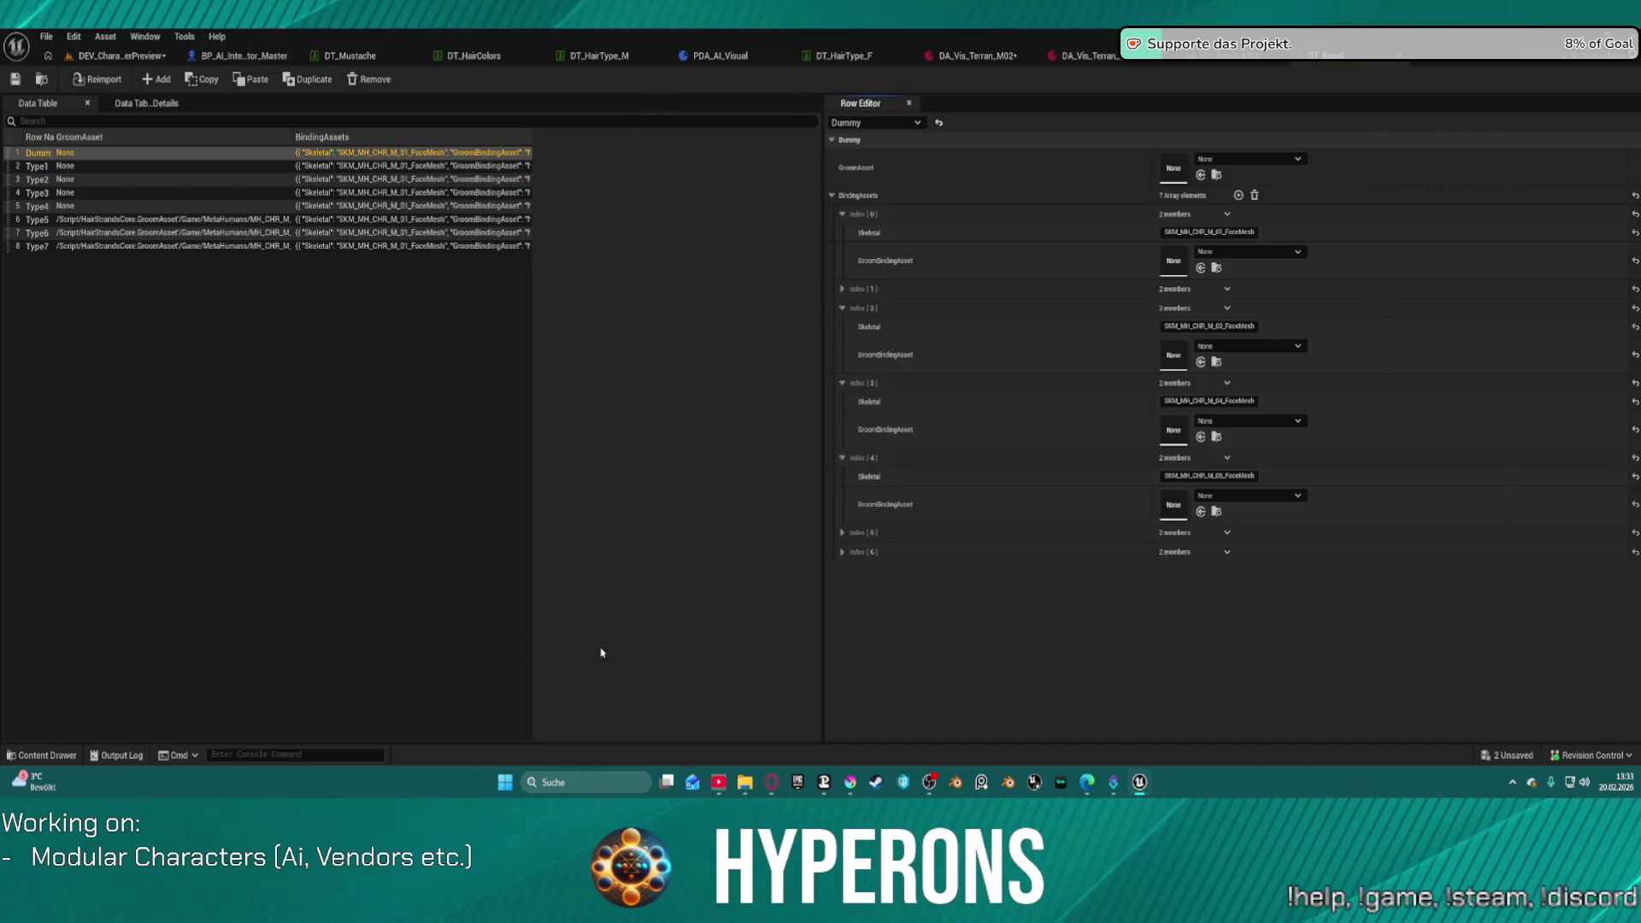
key("ctrl+space")
double_click(781, 648)
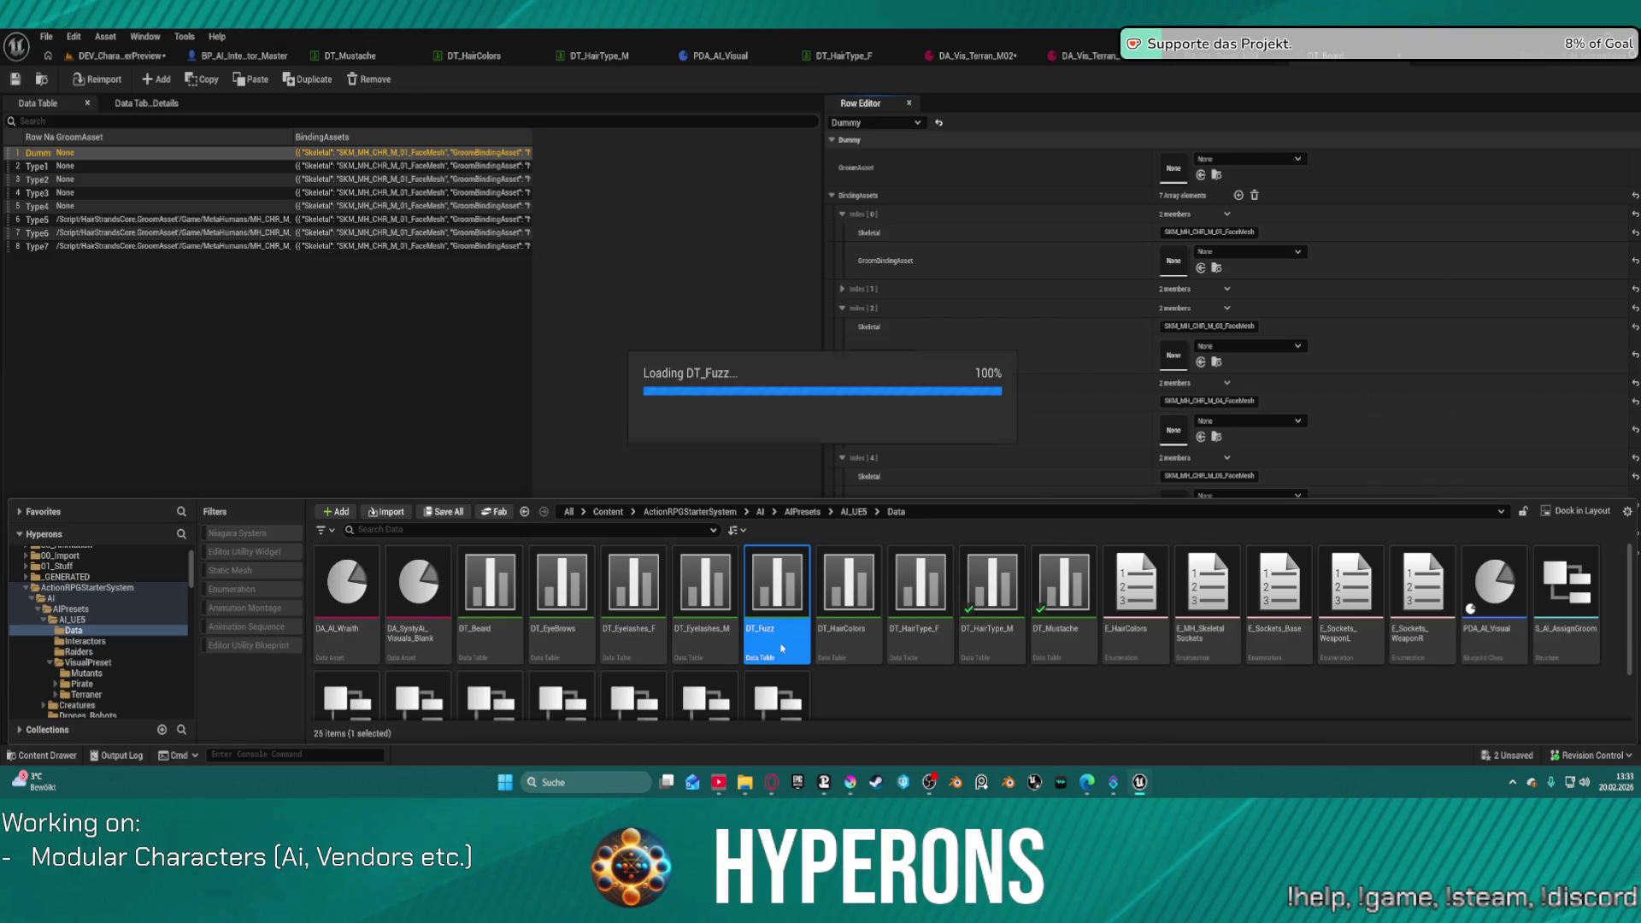
left_click(342, 60)
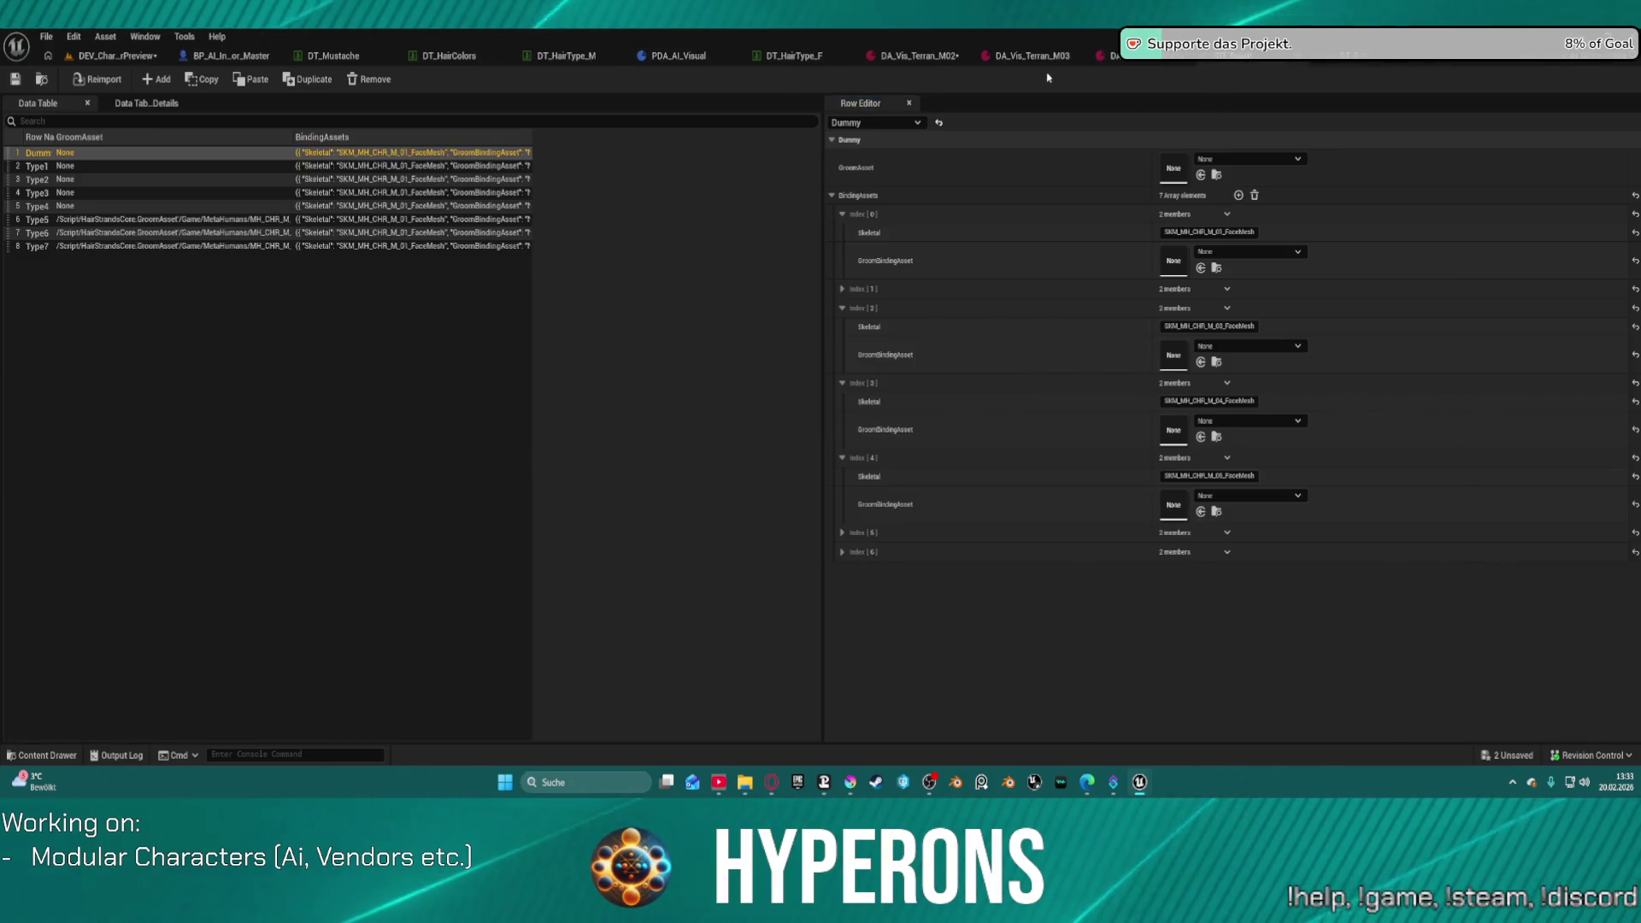
left_click(1352, 59)
left_click(337, 56)
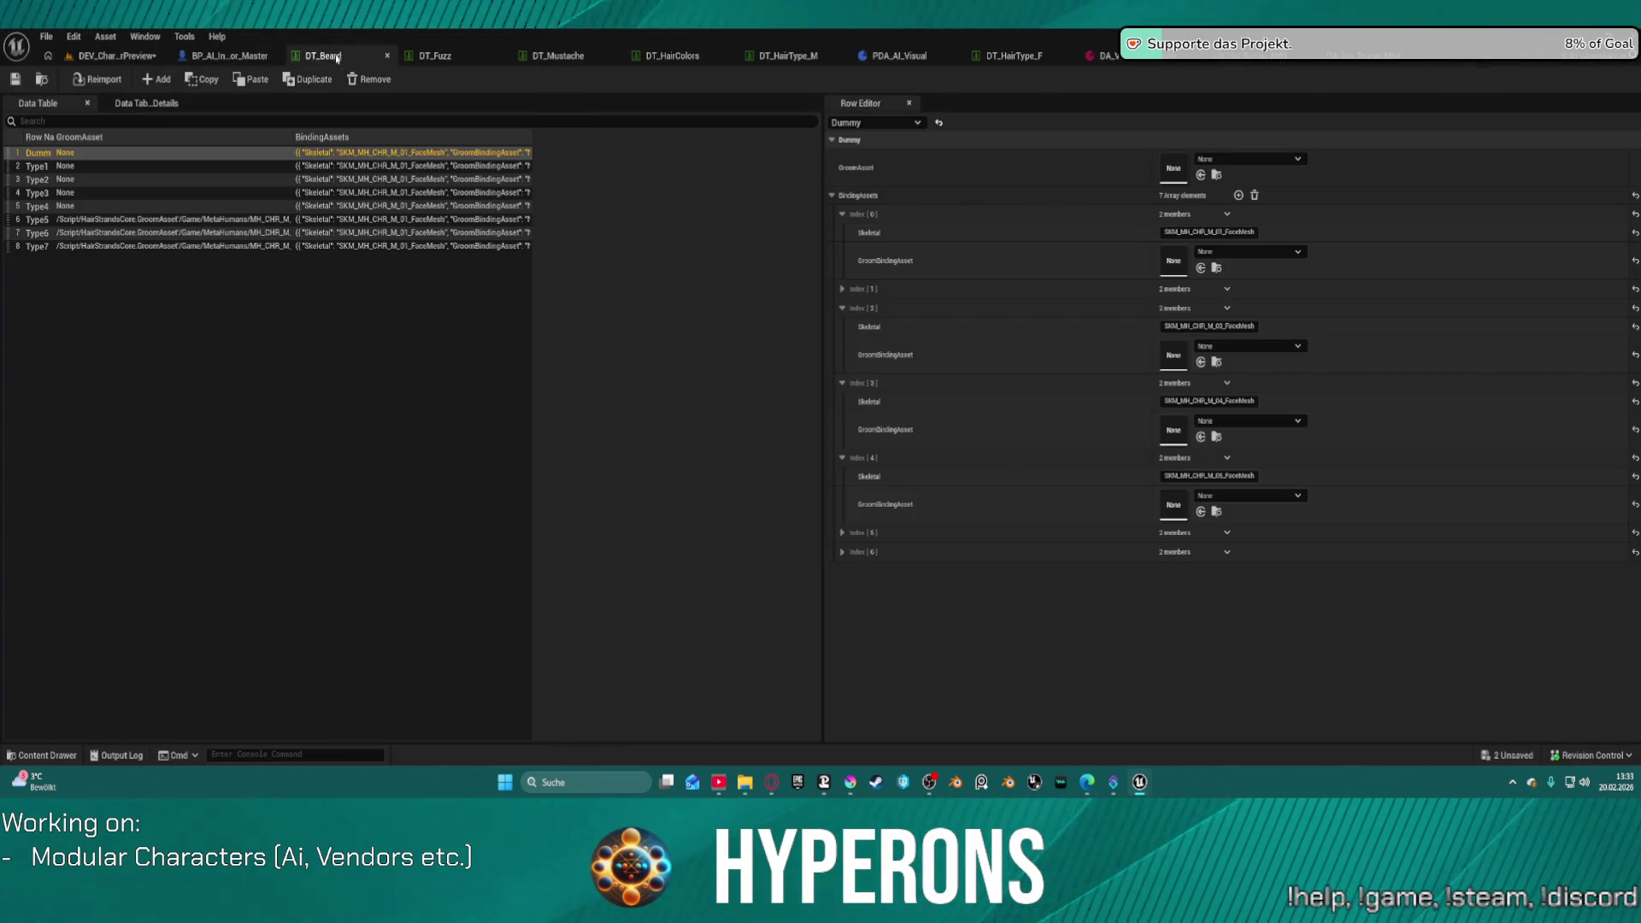
Step: Give DT_Beard's Type2 row the Beard_L_Full groom, save the checked-out table, and return to the preview level
left_click(102, 179)
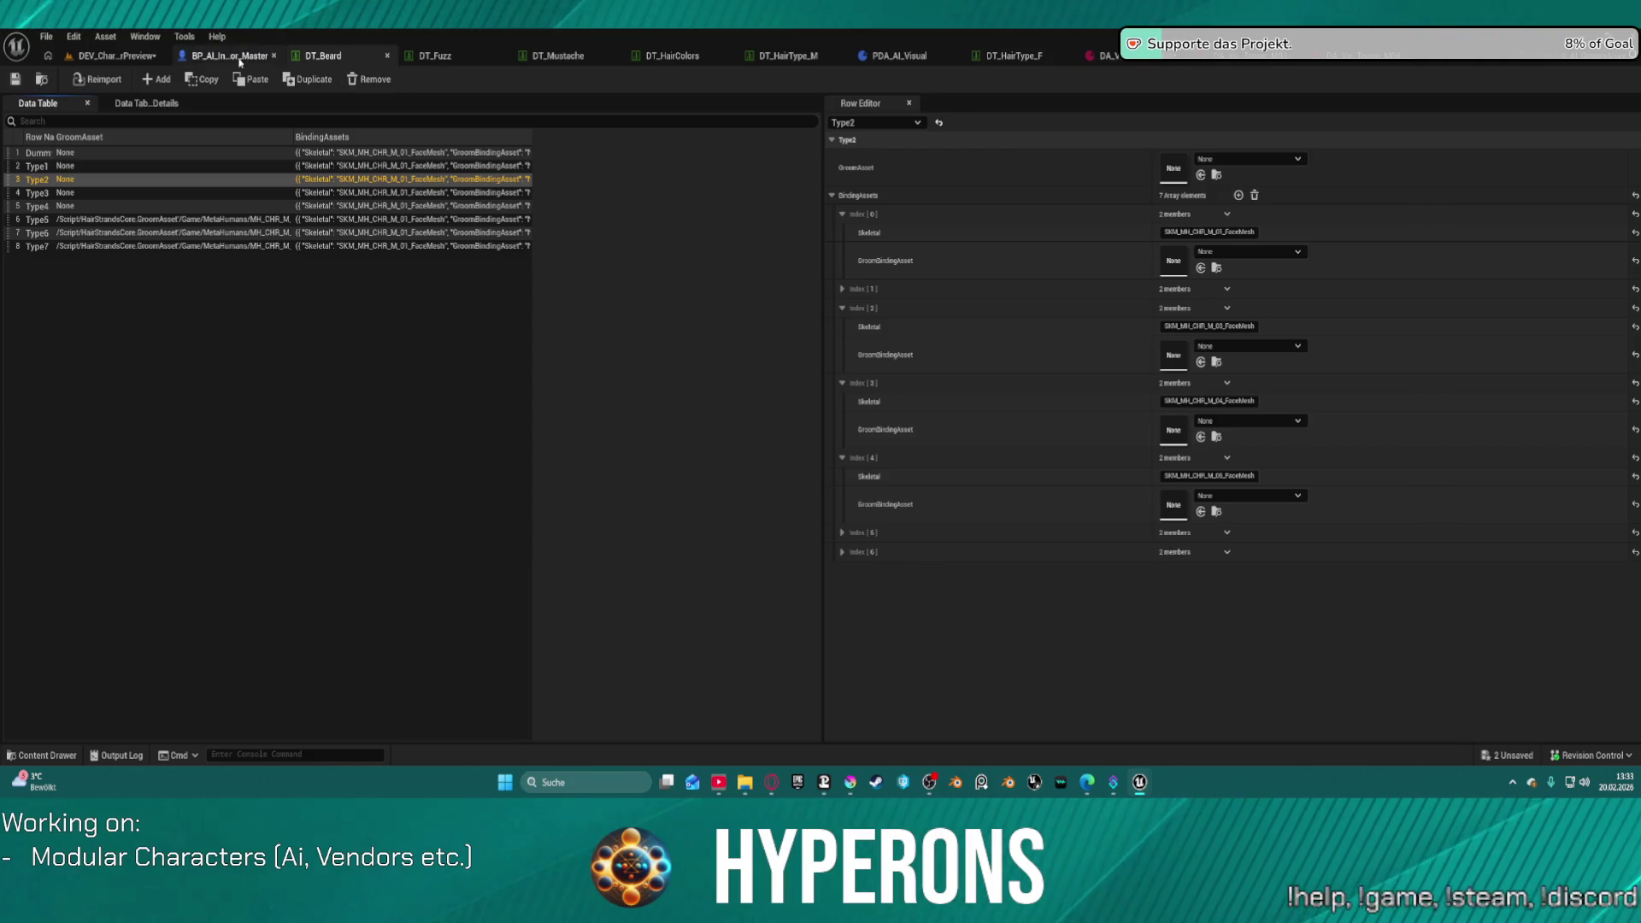
left_click_drag(1640, 179, 1065, 177)
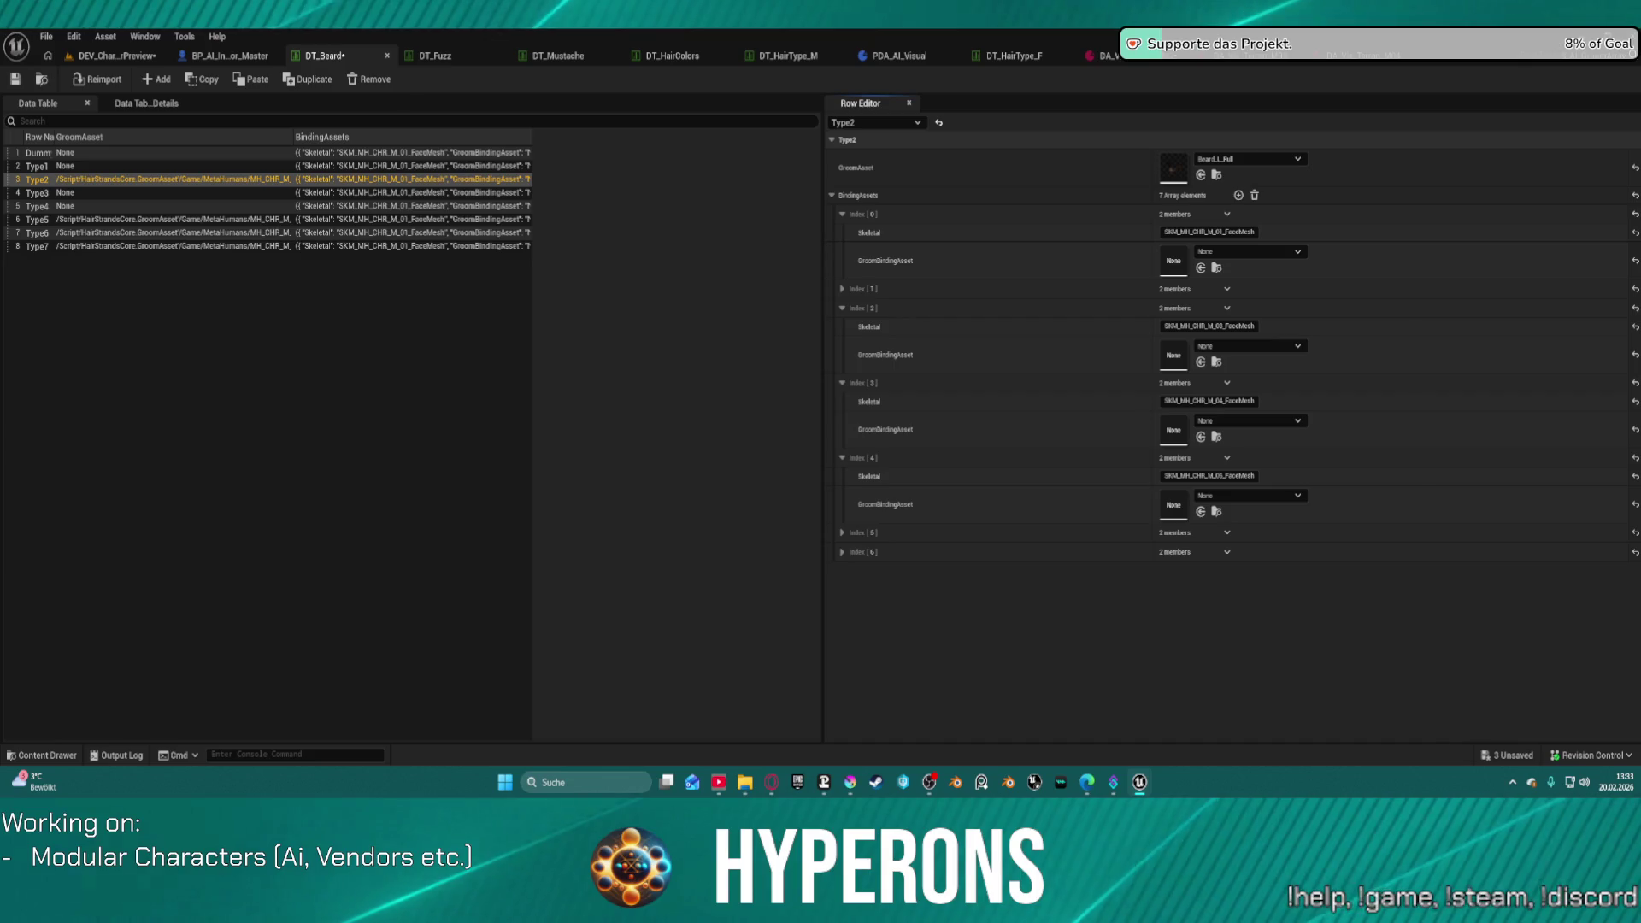
left_click(842, 289)
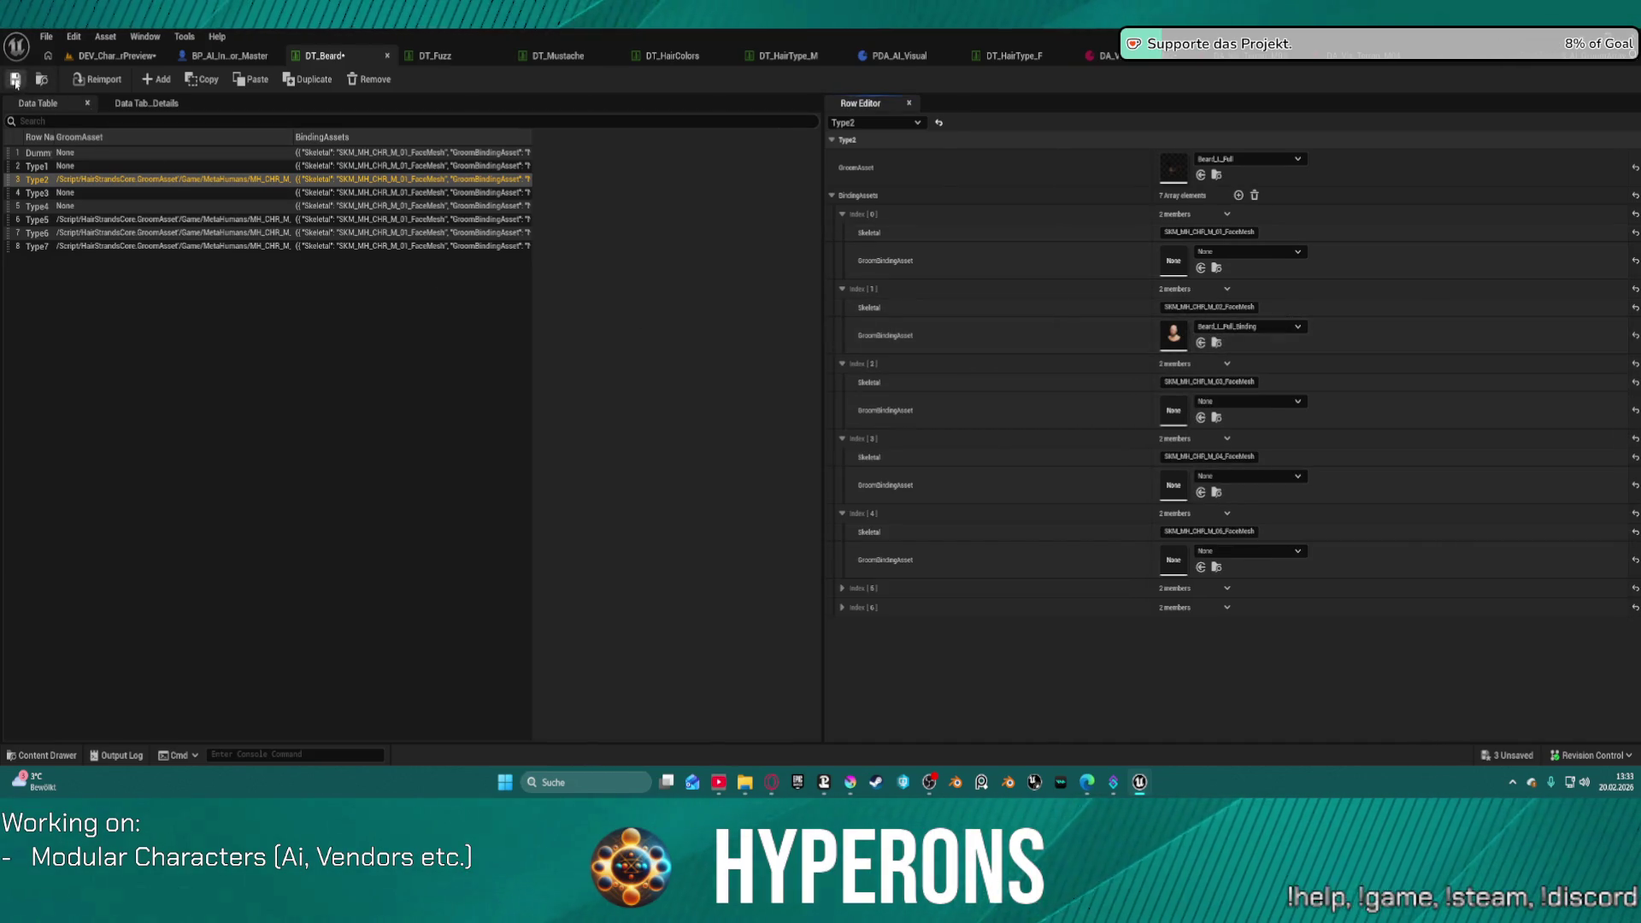
left_click(16, 81)
left_click(854, 561)
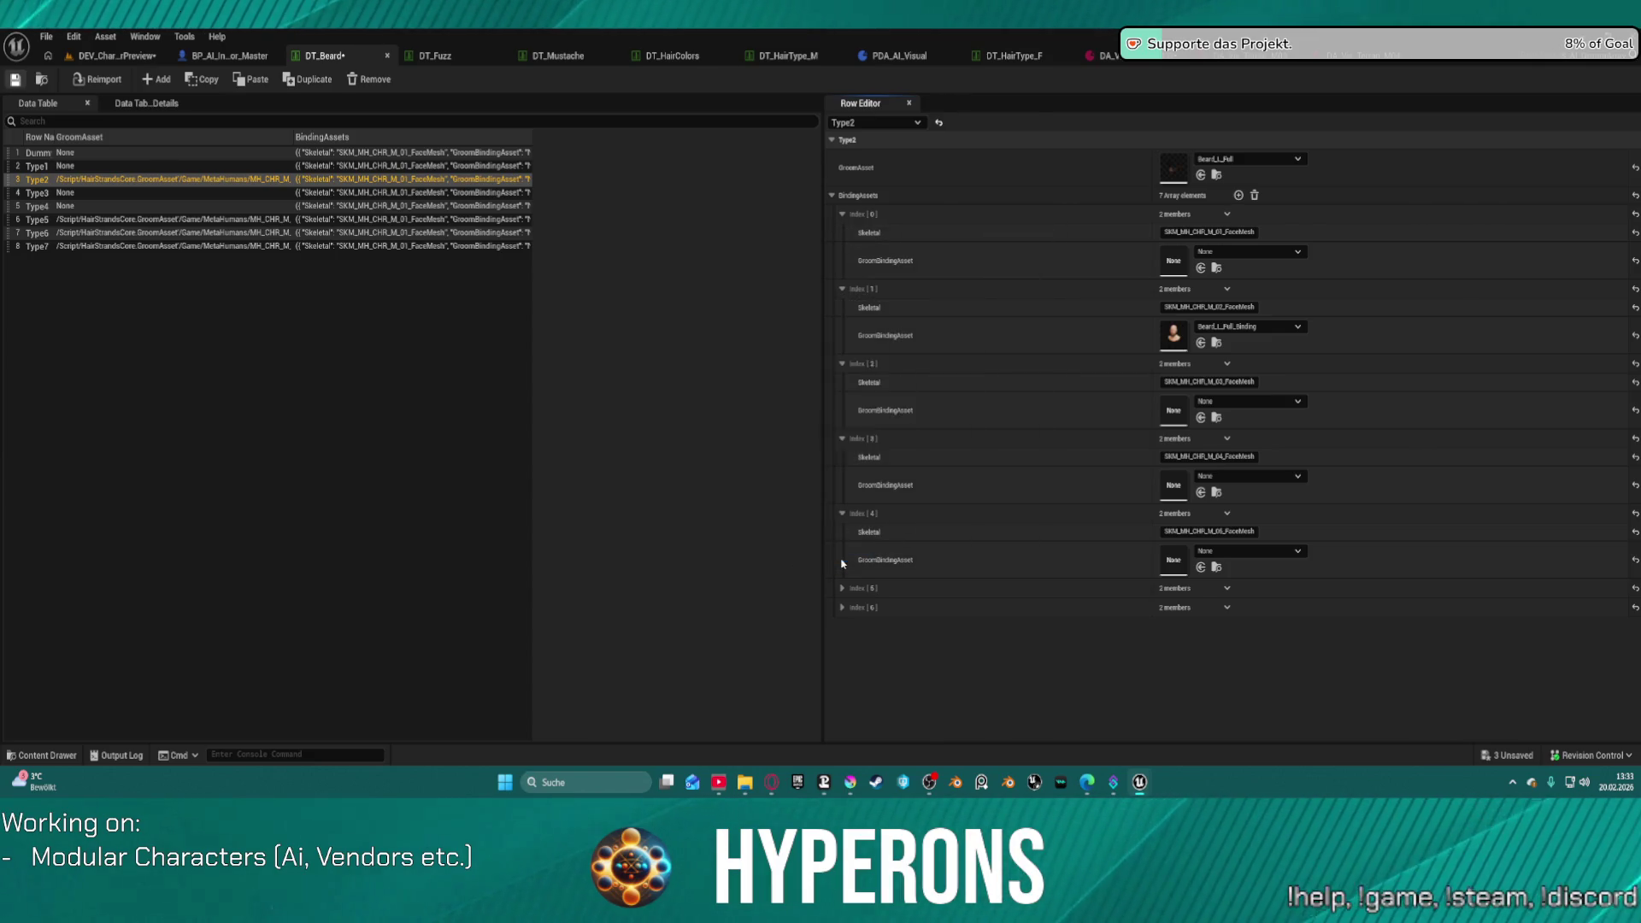
left_click(125, 57)
left_click_drag(479, 427, 418, 299)
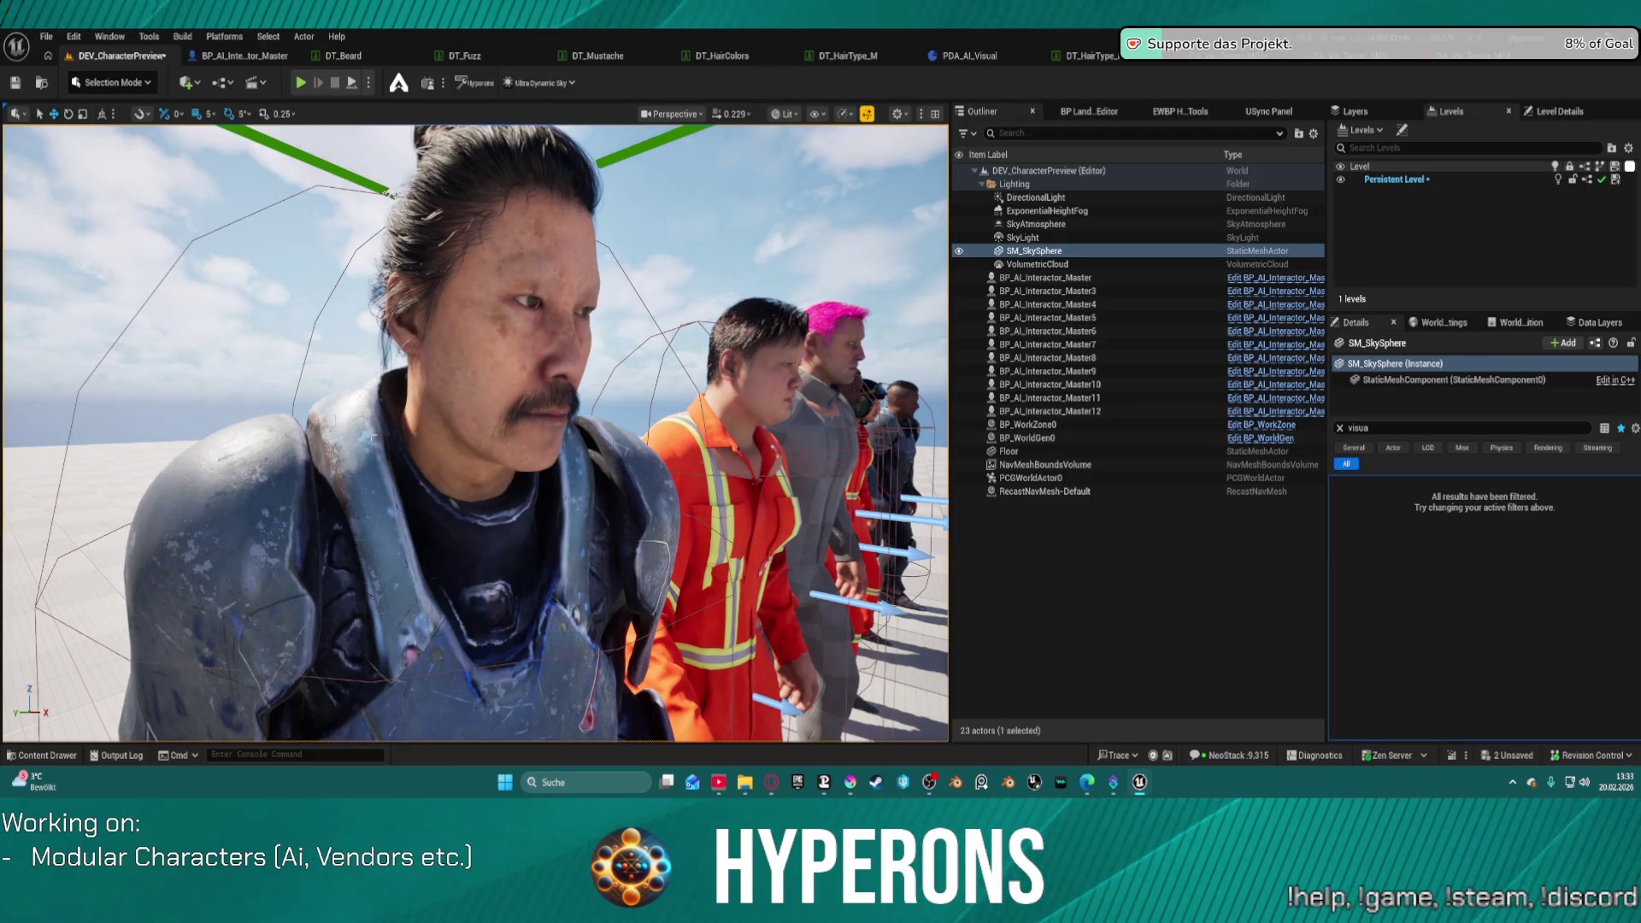
Step: Run Setup Character on BP_AI_Interactor_Master12 so the armoured character gets the full beard
left_click(453, 359)
left_click(1377, 504)
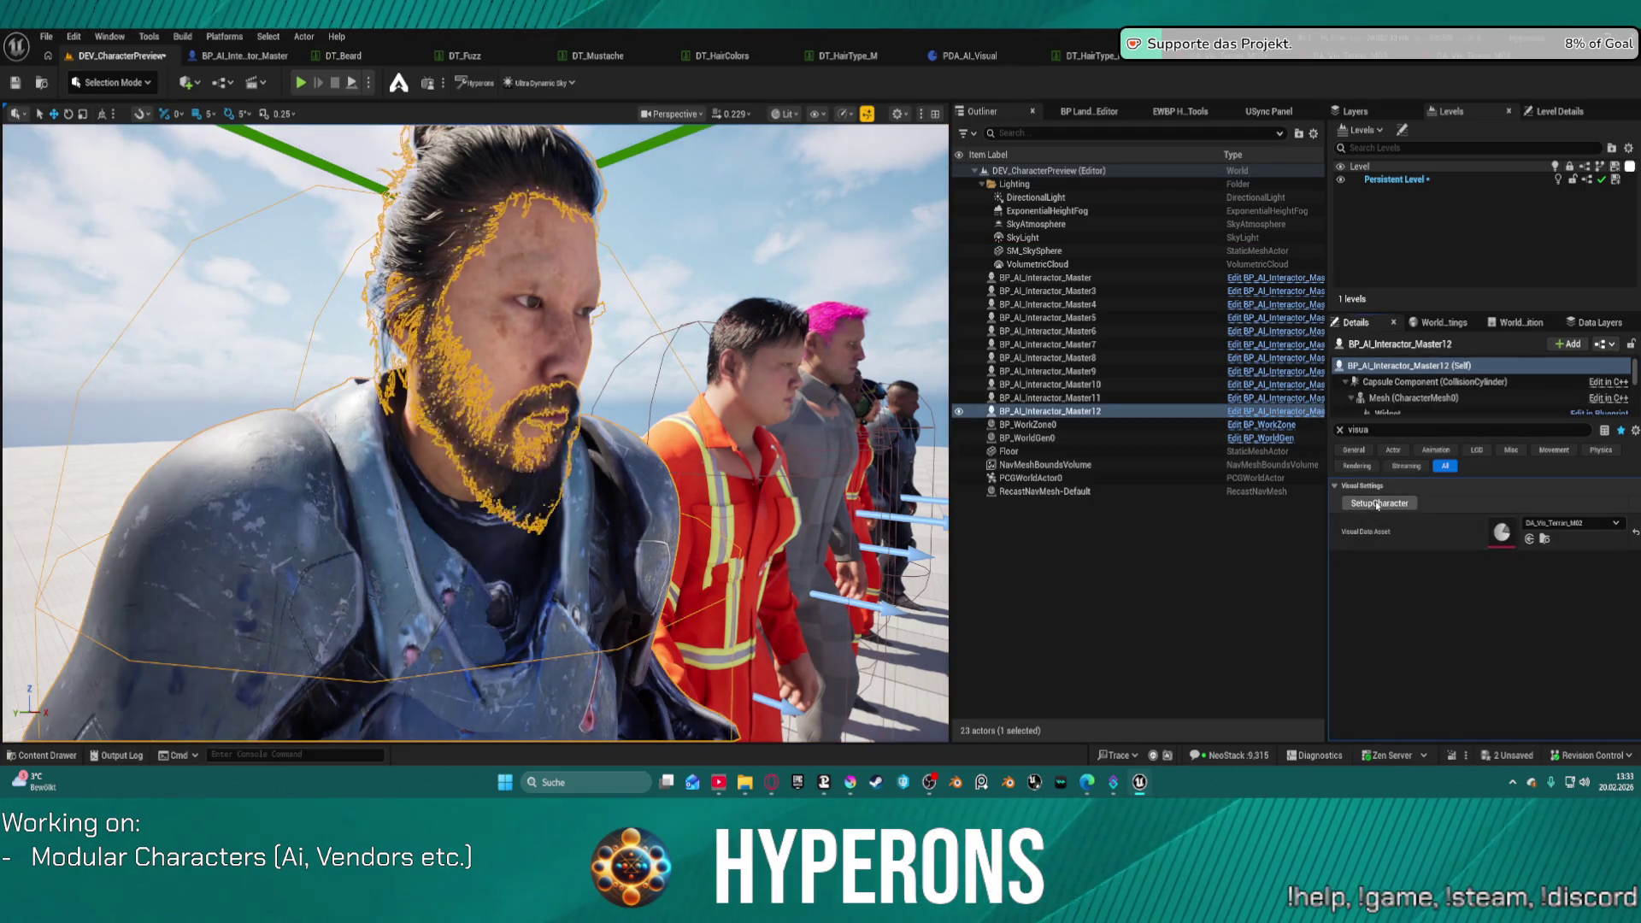
mouse_move(435, 385)
left_mouse_down()
mouse_move(418, 376)
mouse_move(474, 427)
left_mouse_up()
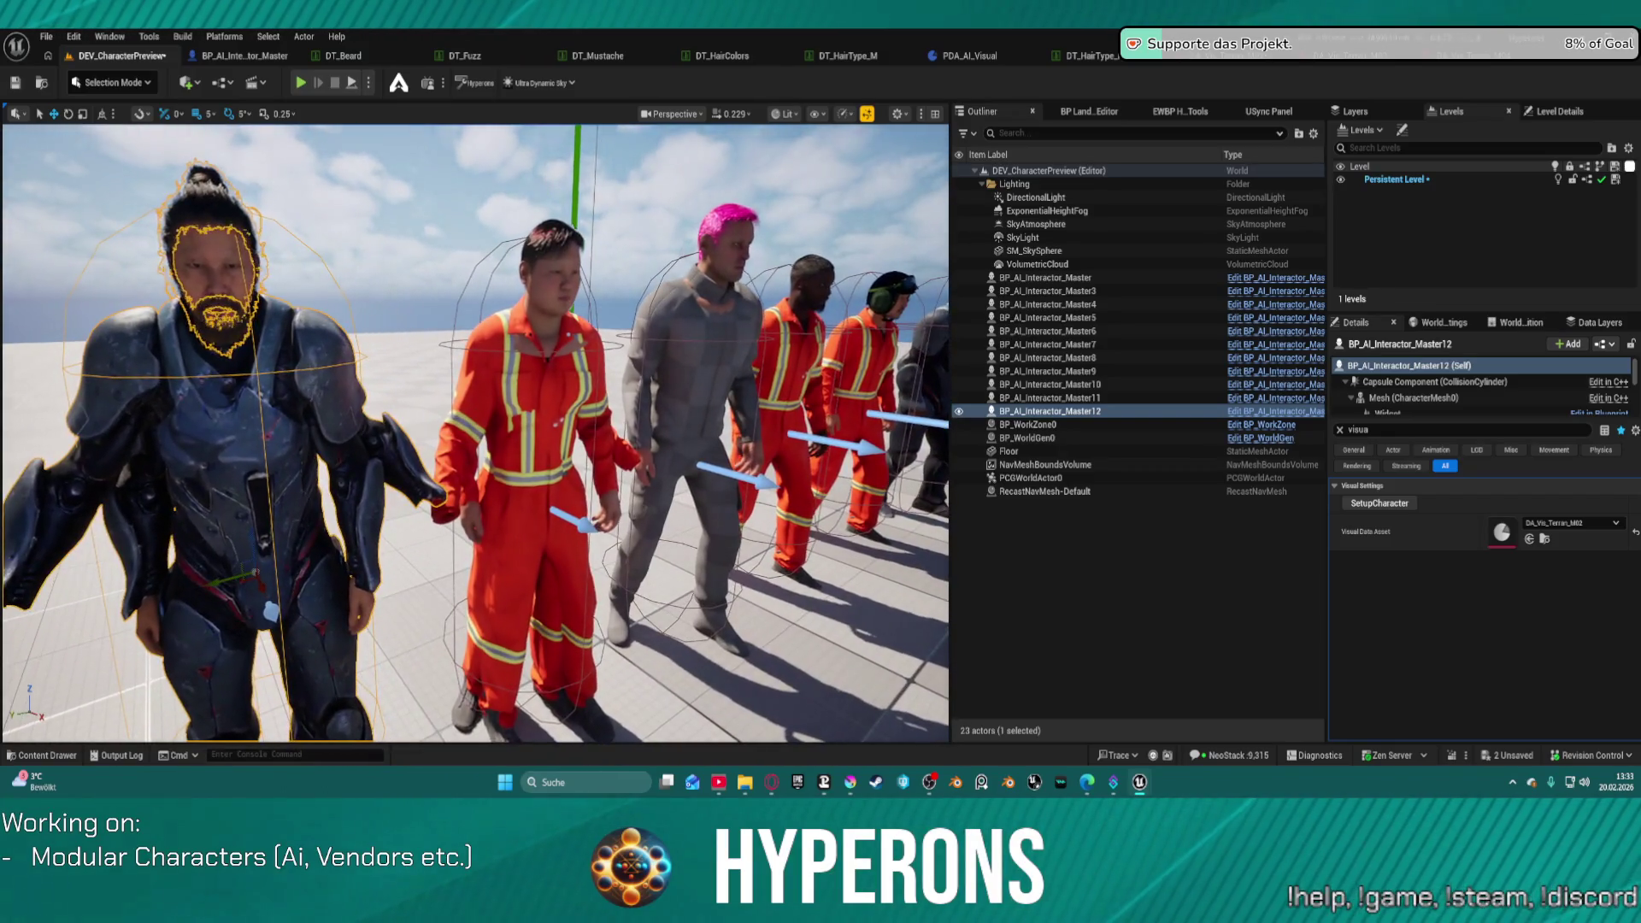
Step: Fly close to the armoured character's face to inspect the new full beard and mustache
left_click(478, 171)
left_click_drag(478, 171, 462, 146)
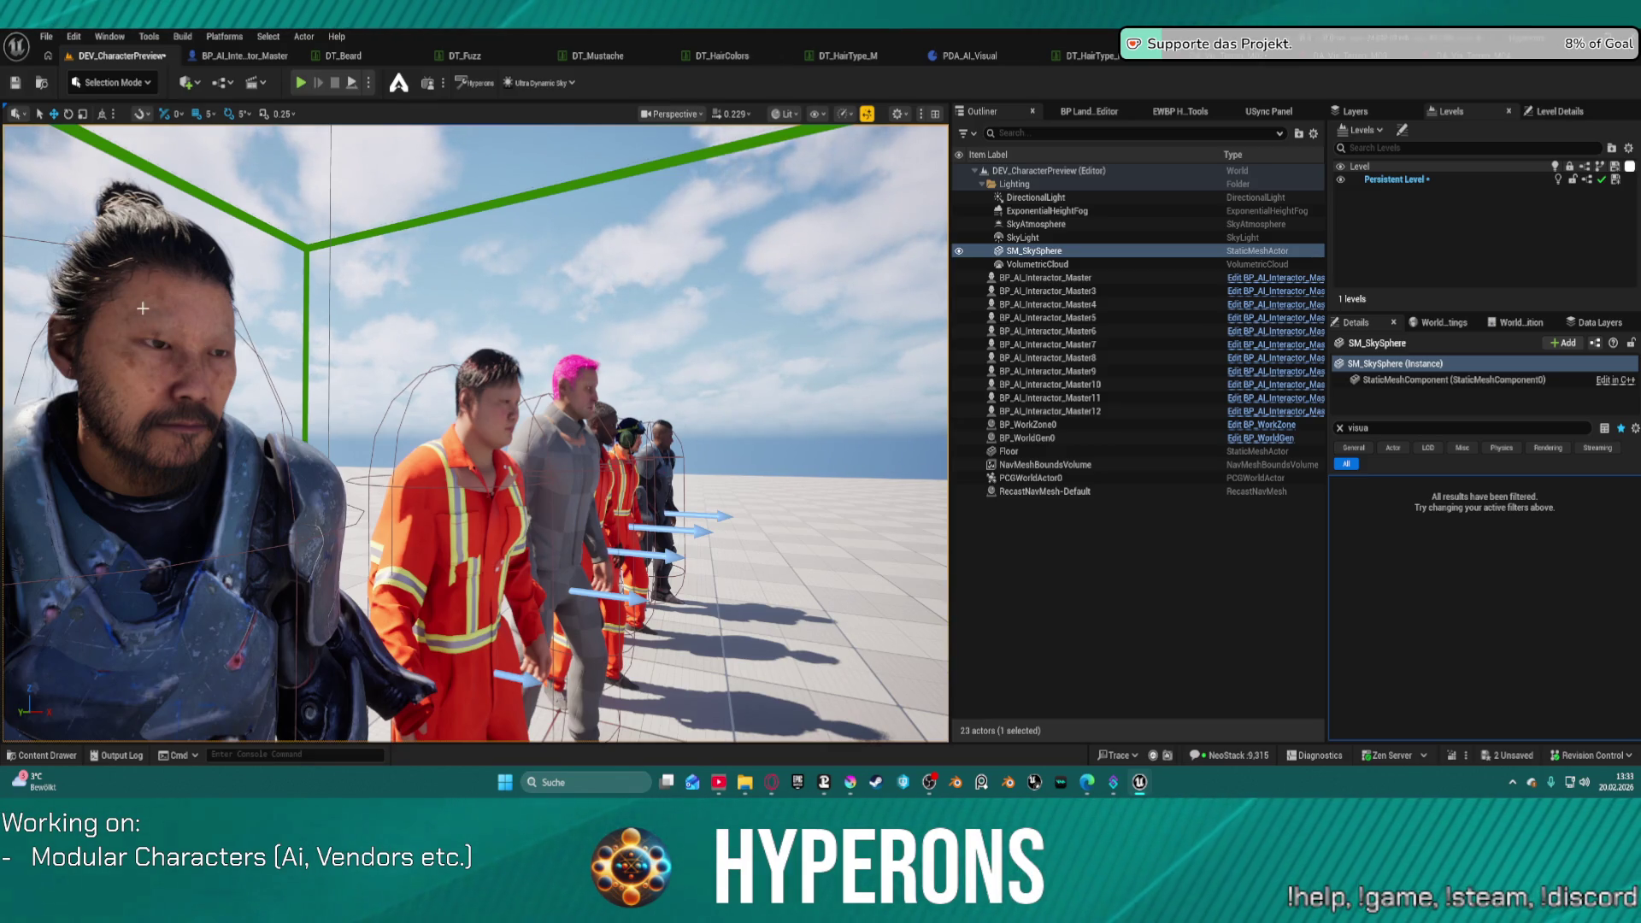
mouse_move(178, 309)
left_mouse_down()
mouse_move(86, 282)
mouse_move(154, 213)
mouse_move(103, 214)
mouse_move(102, 192)
mouse_move(171, 192)
mouse_move(141, 193)
left_mouse_up()
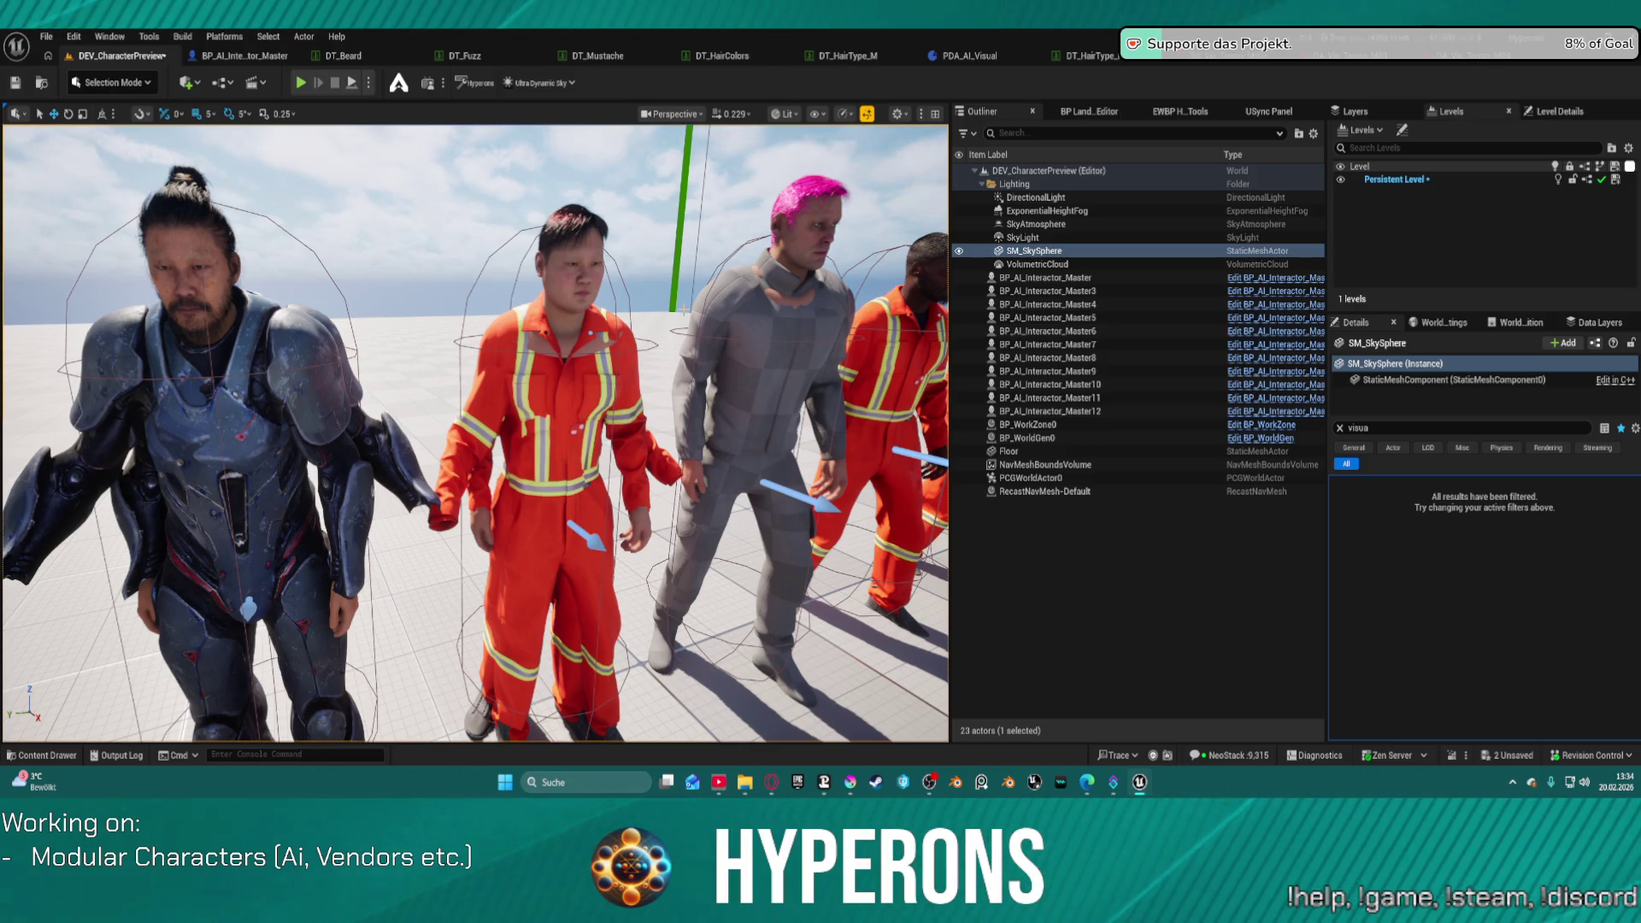
left_click(488, 380)
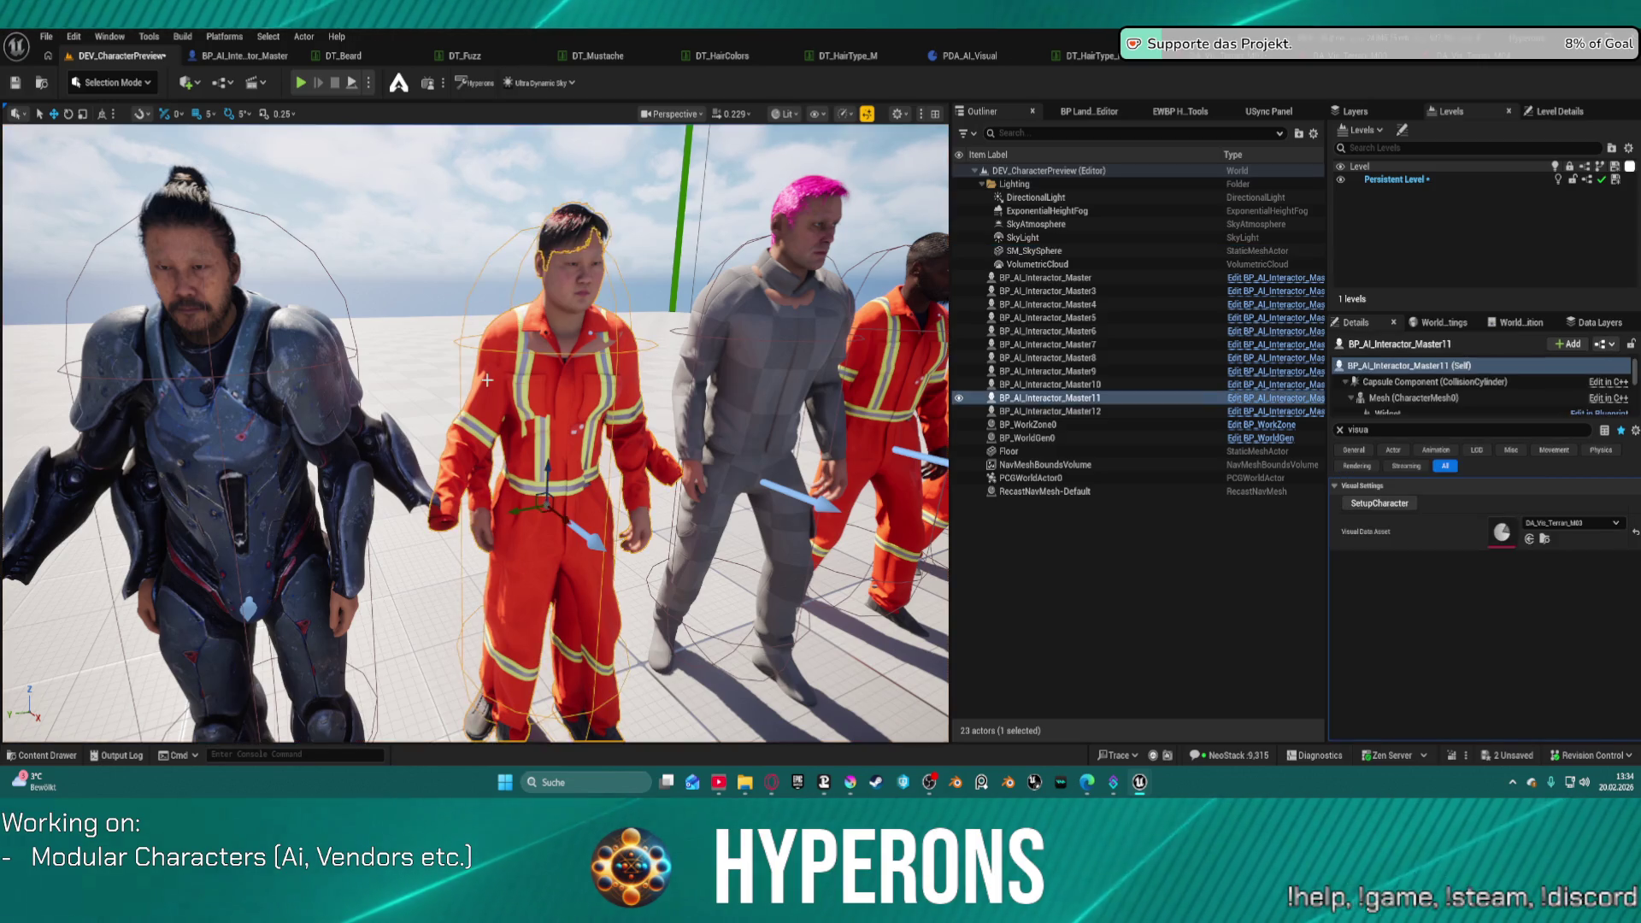
key("f")
scroll(475, 434, "up", 3)
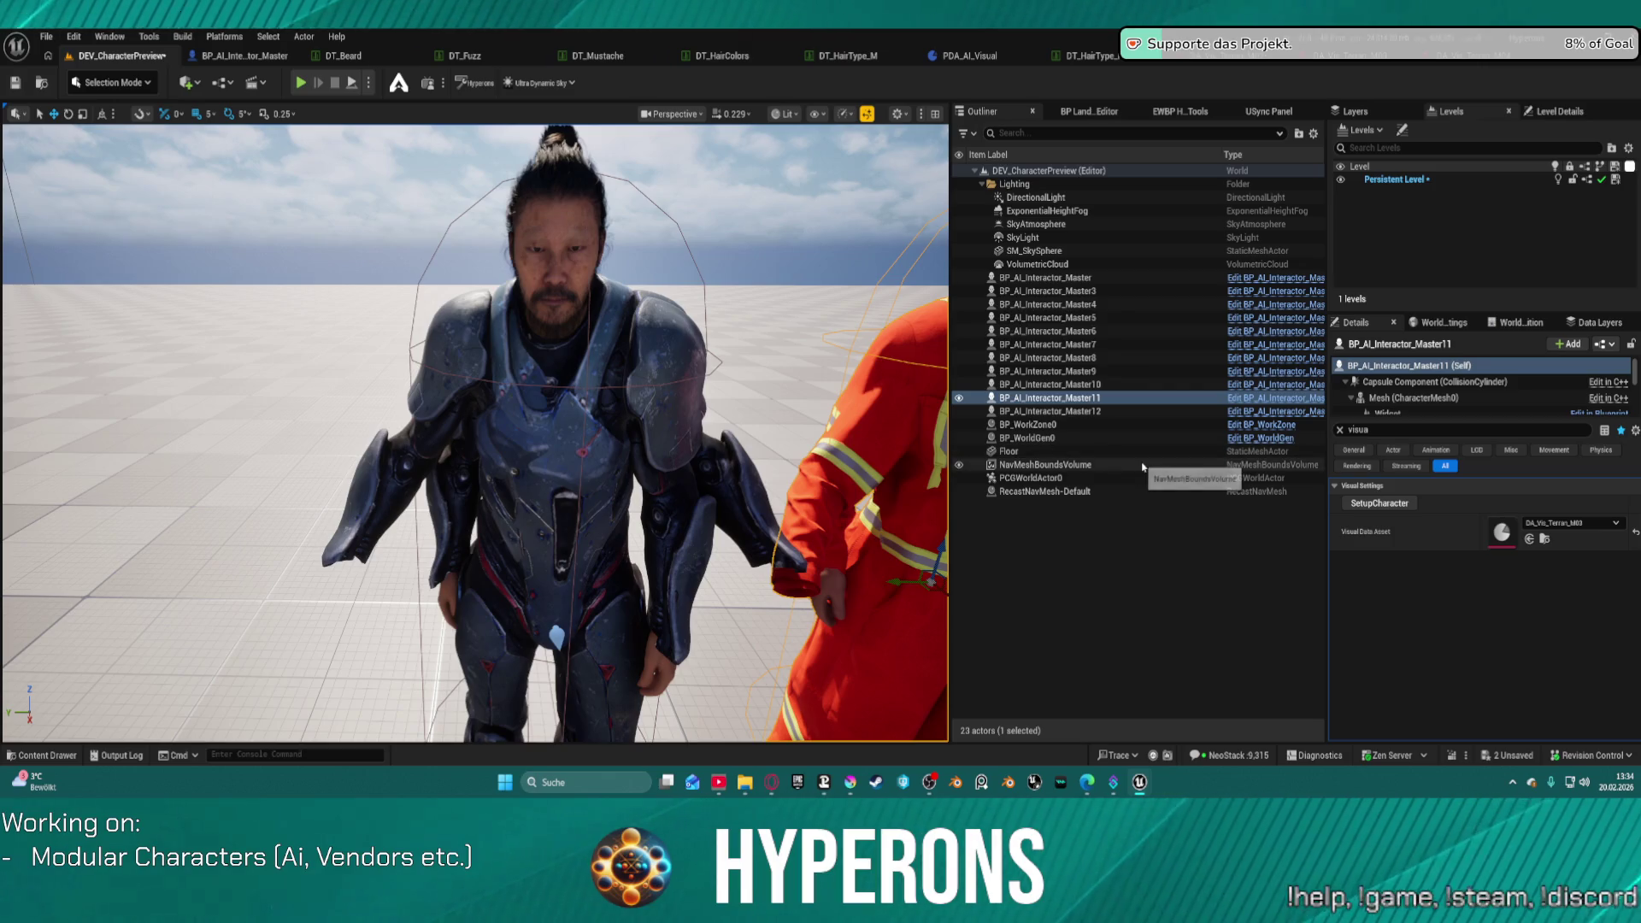
scroll(475, 434, "up", 10)
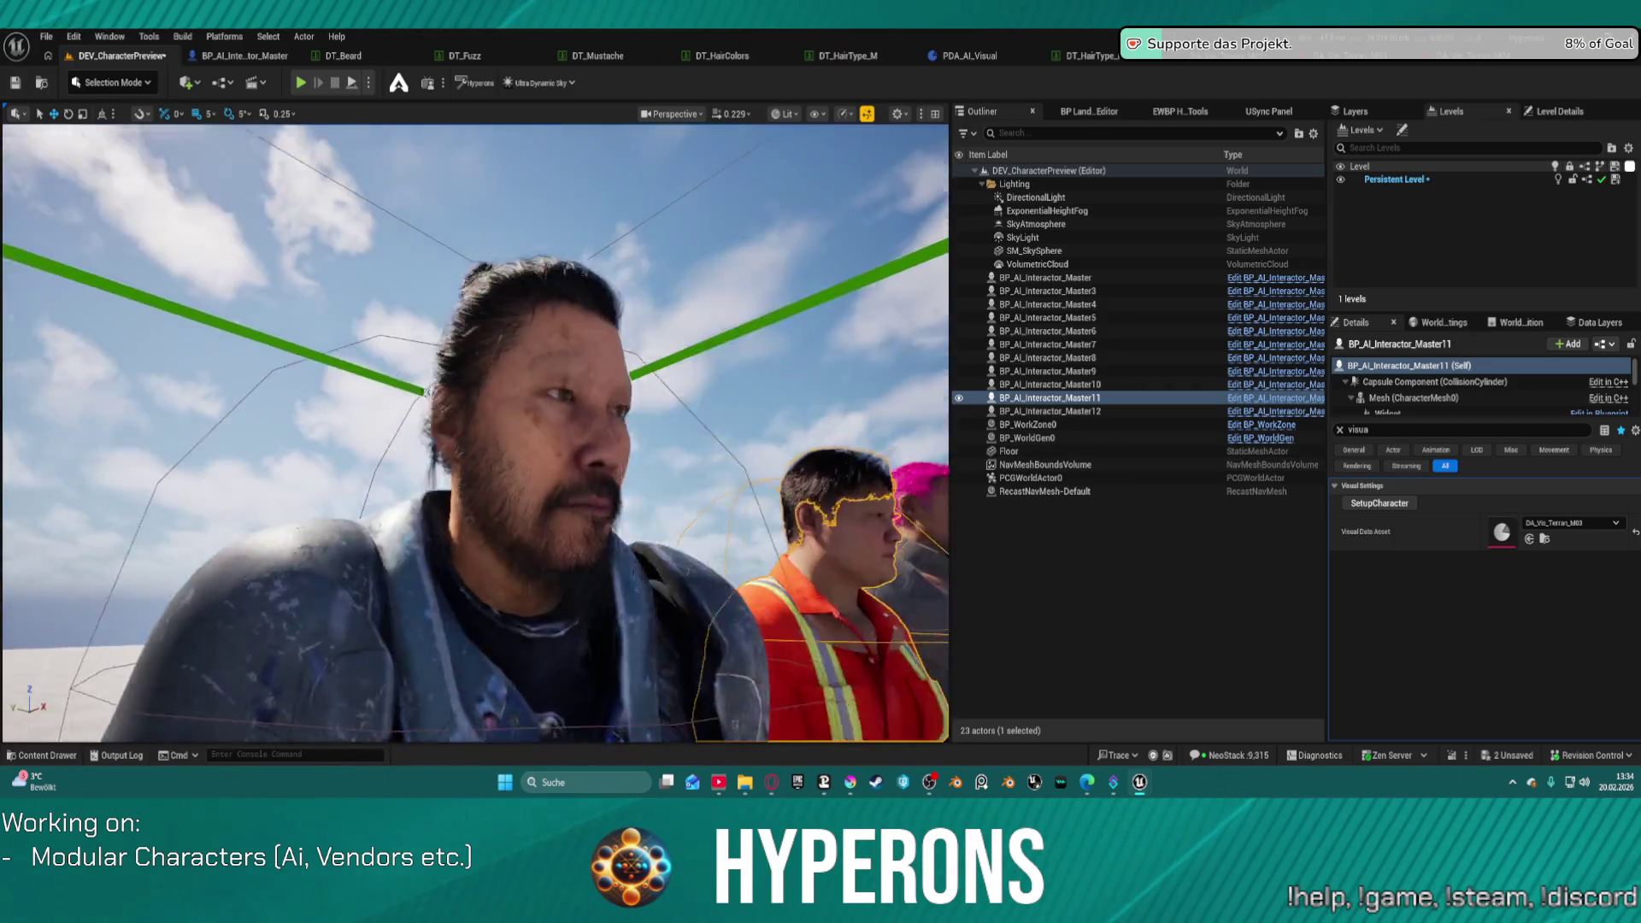
mouse_move(475, 433)
left_mouse_down()
mouse_move(487, 419)
mouse_move(483, 445)
mouse_move(475, 433)
left_mouse_up()
left_click_drag(500, 338, 500, 338)
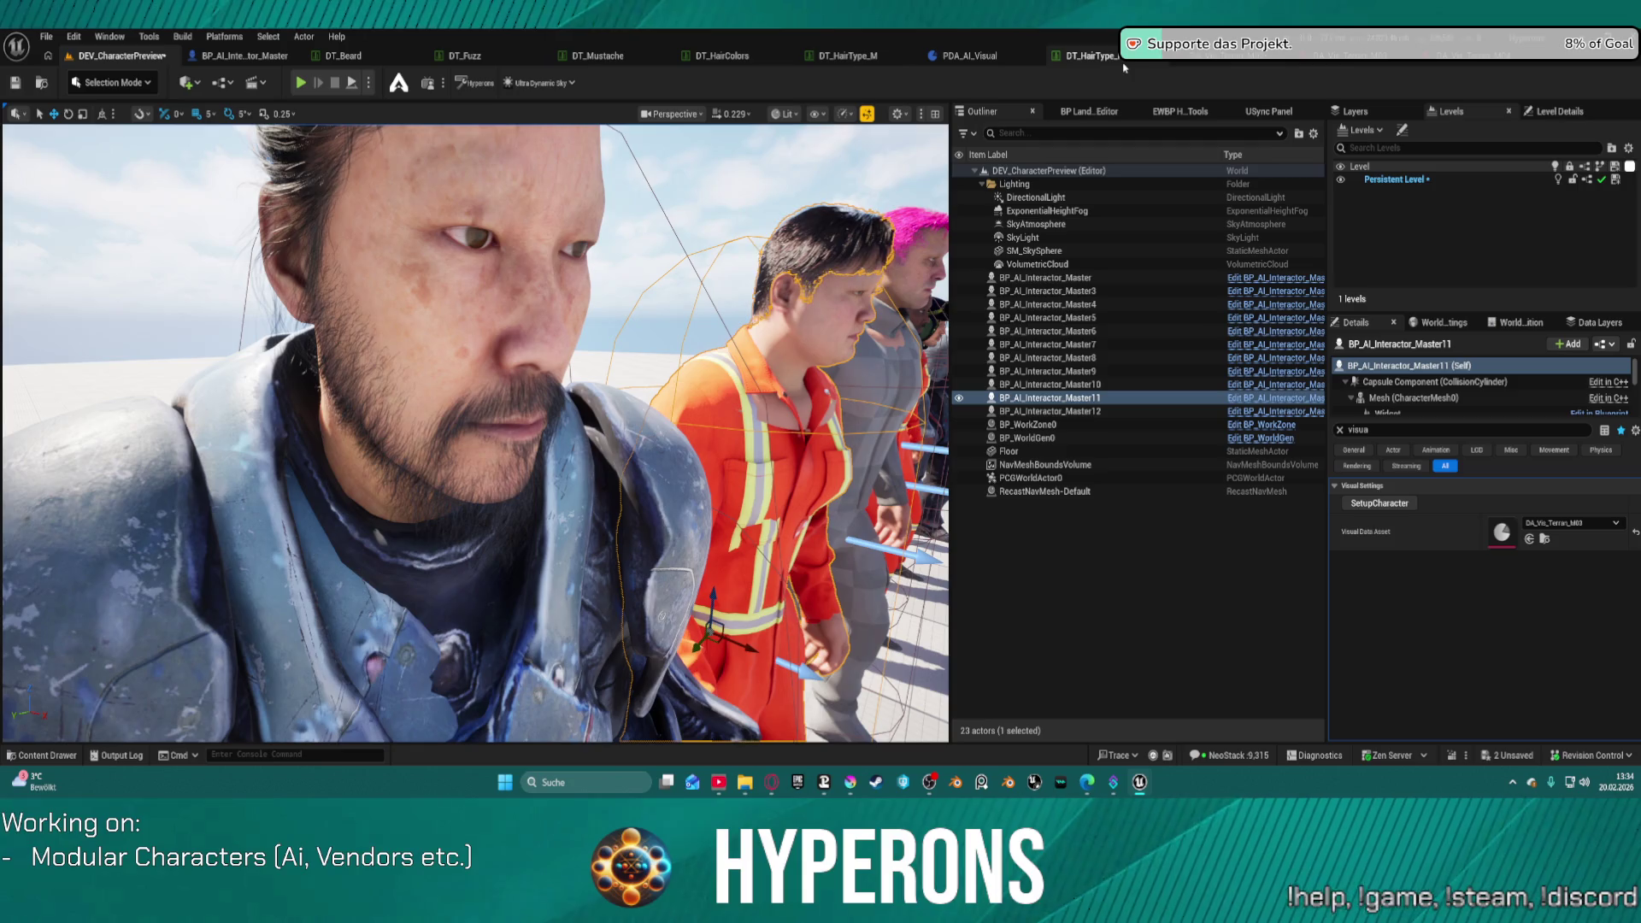
Step: Locate DT_Beard among the project assets and open the DT_Eyelashes_M data table
left_click(351, 57)
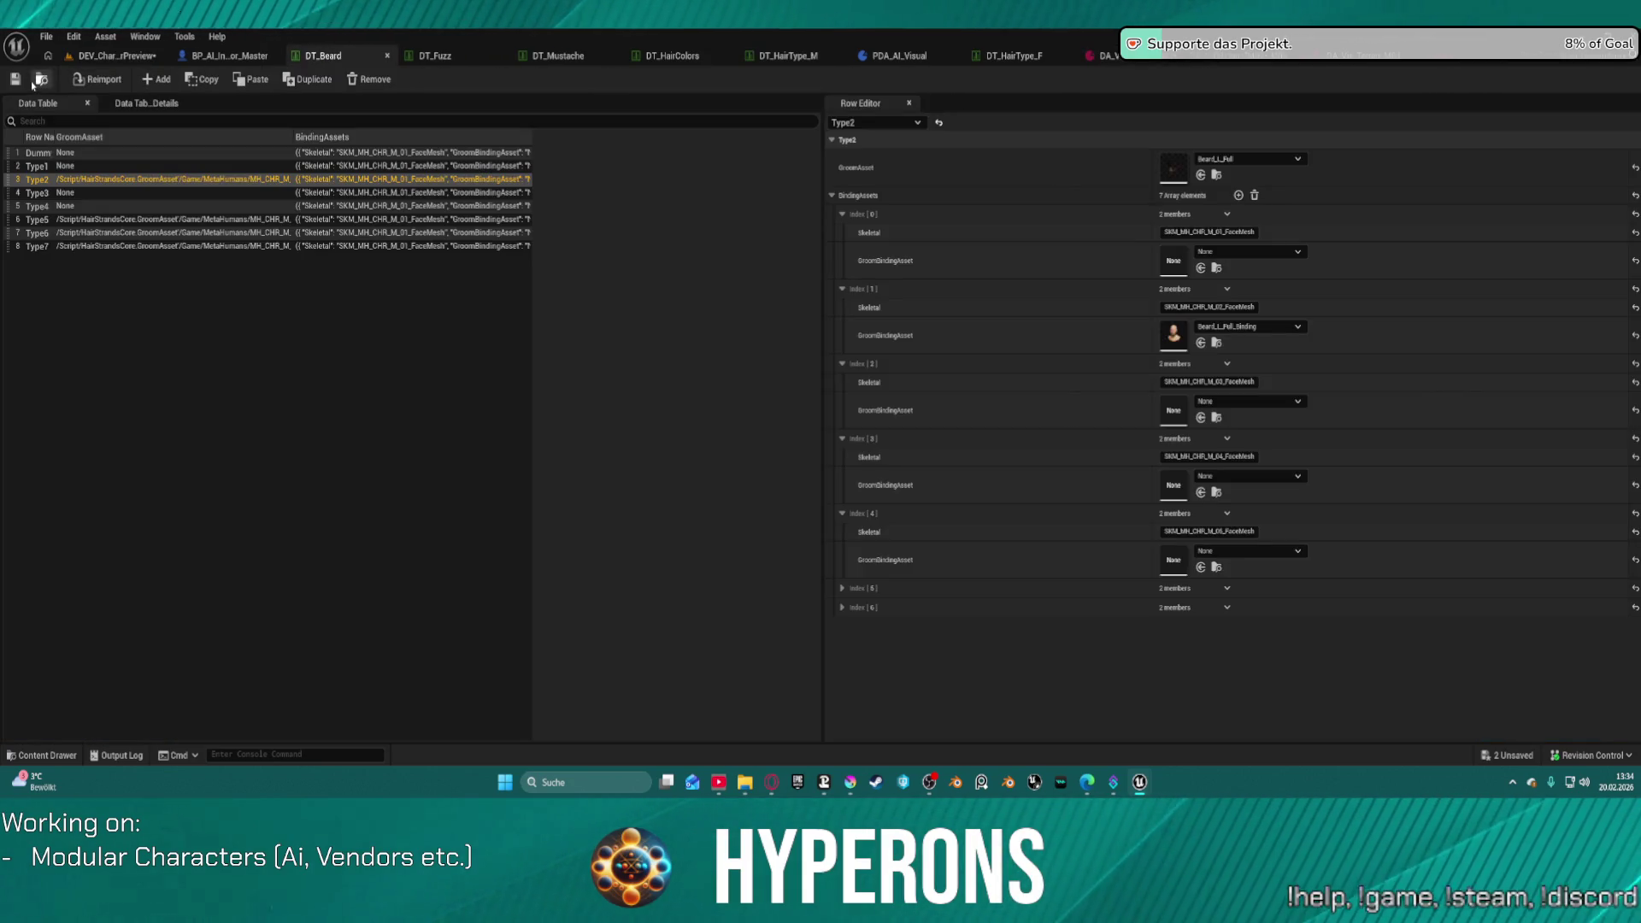
left_click(39, 80)
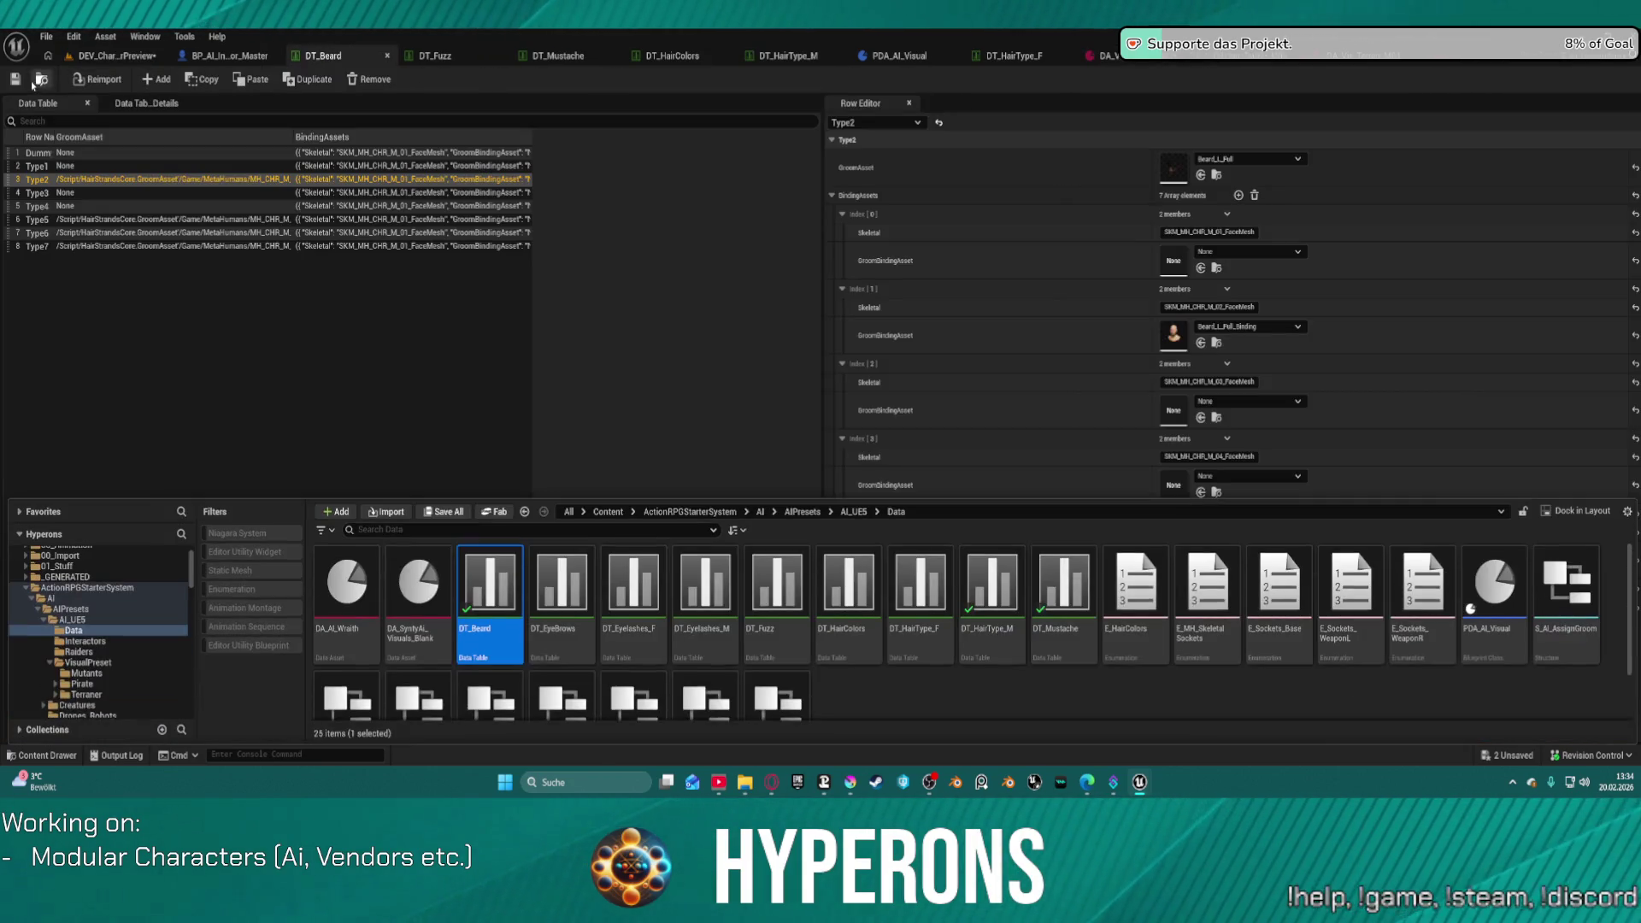
left_click(708, 636)
double_click(709, 637)
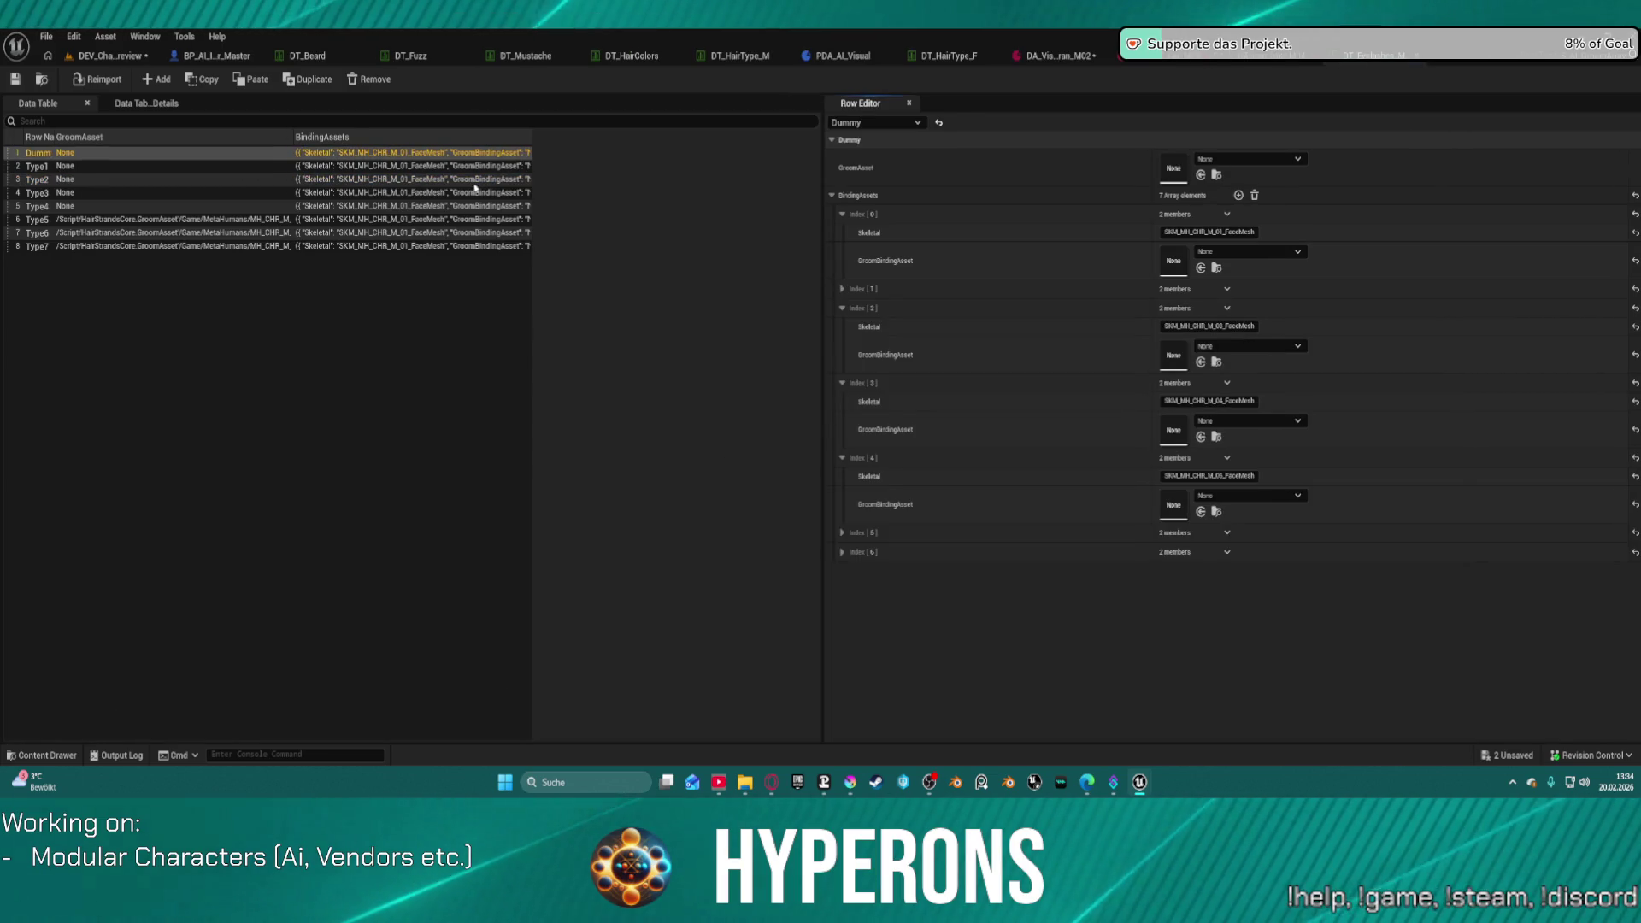
Step: Open DT_EyeBrows, review the Type1, Type2 and Type4 eyebrow grooms, then return to the preview level
left_click(296, 56)
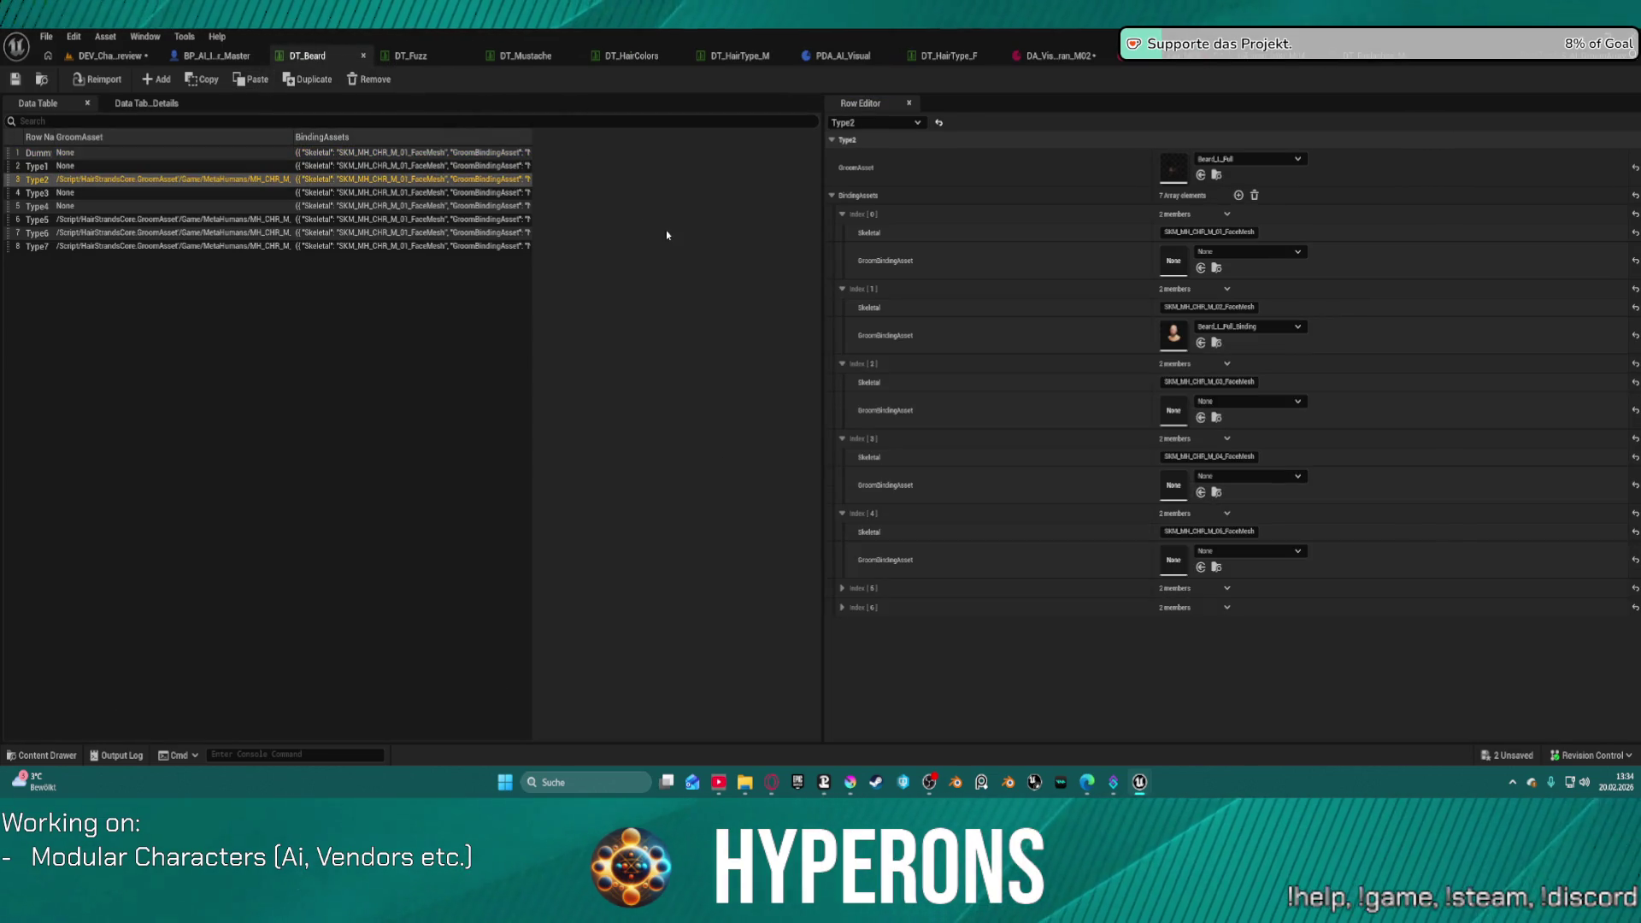
key("ctrl+space")
left_click(587, 641)
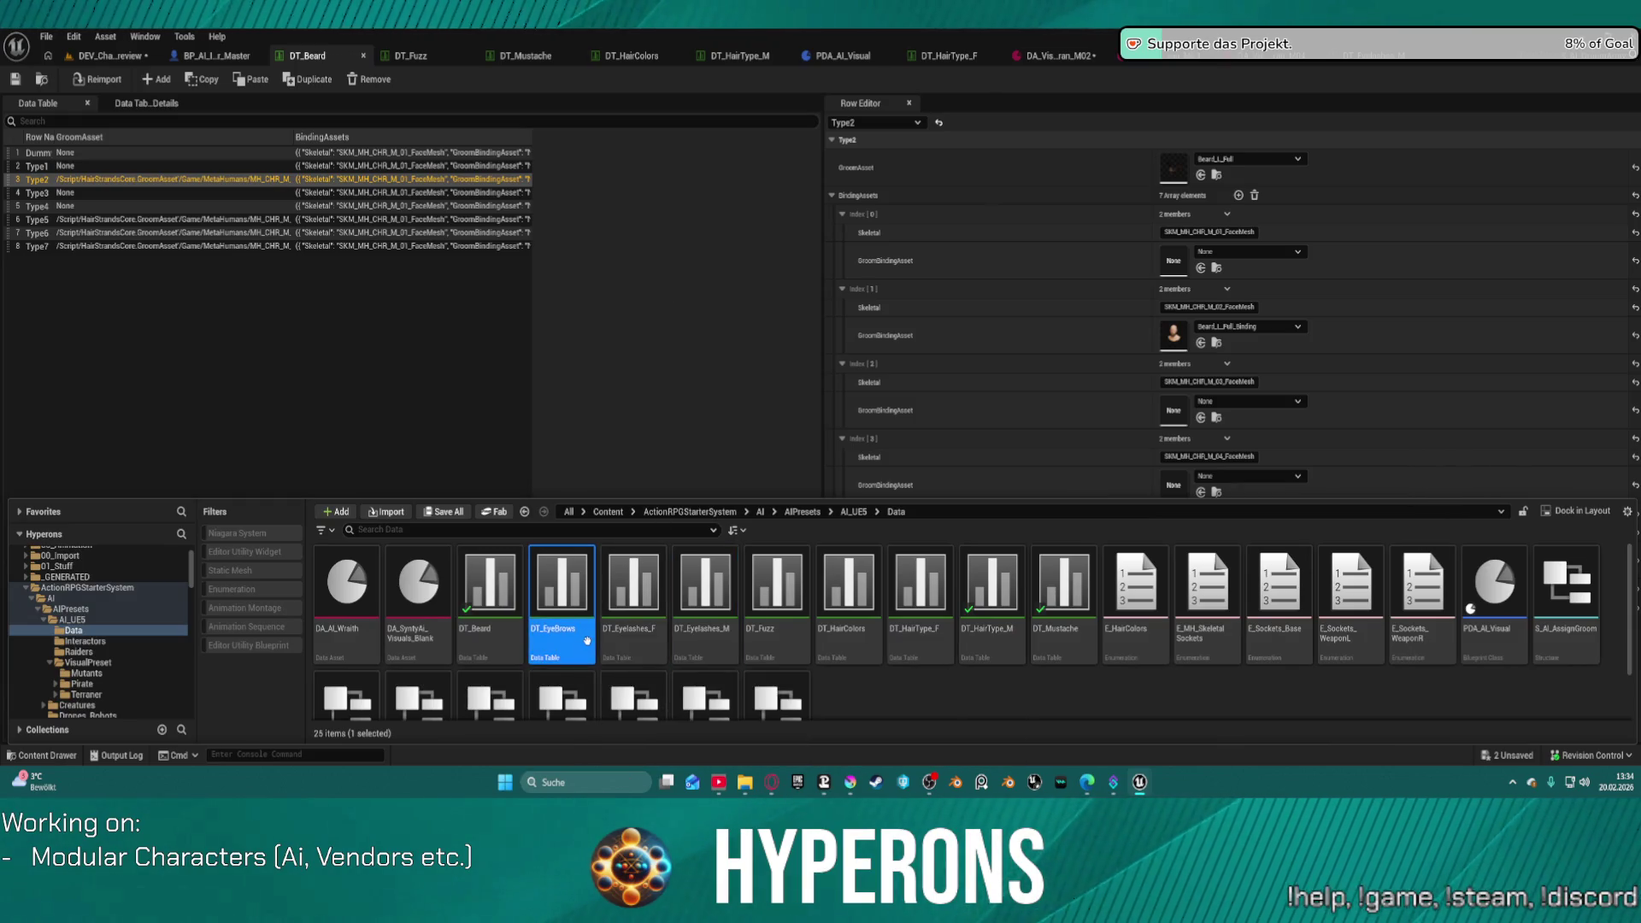
double_click(589, 646)
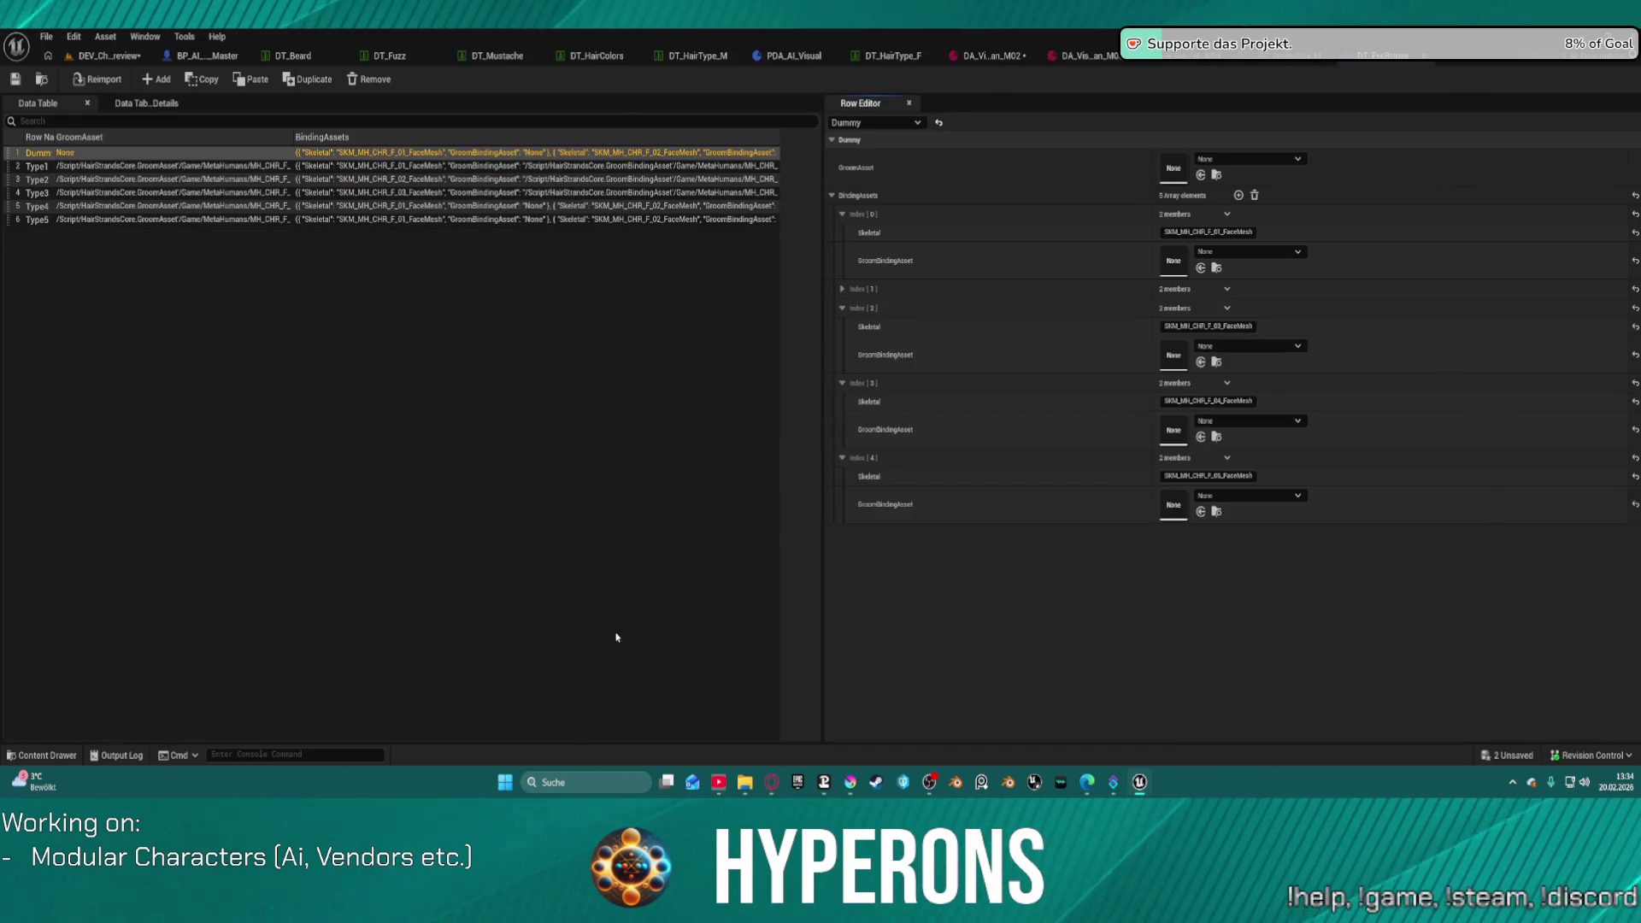
left_click(179, 167)
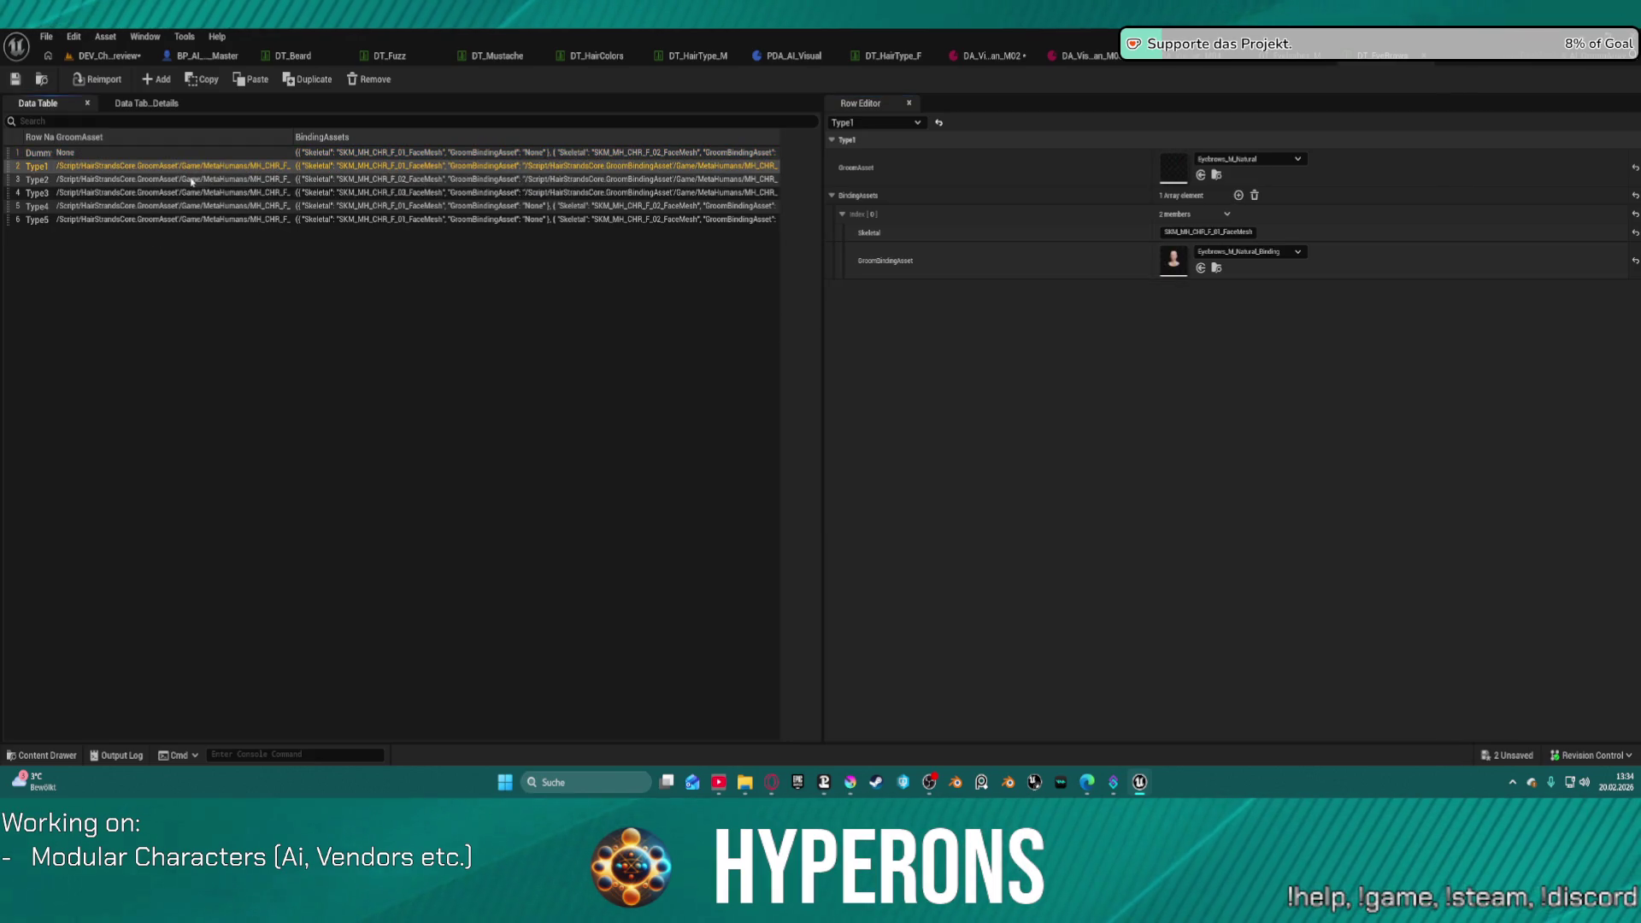
left_click(190, 180)
left_click(197, 207)
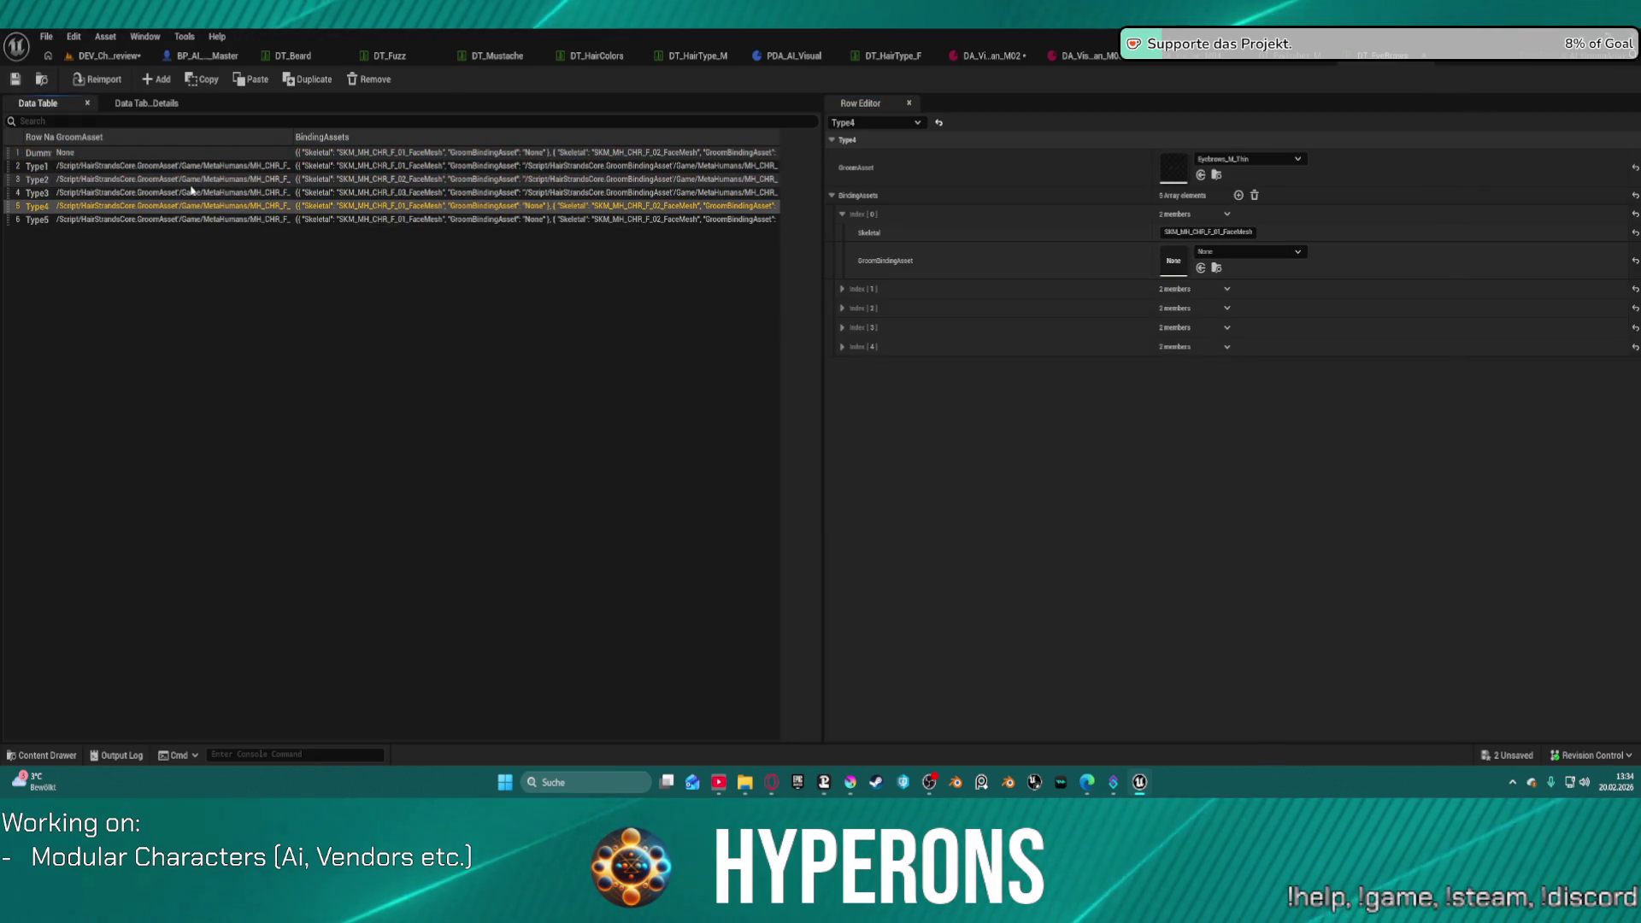
left_click(198, 180)
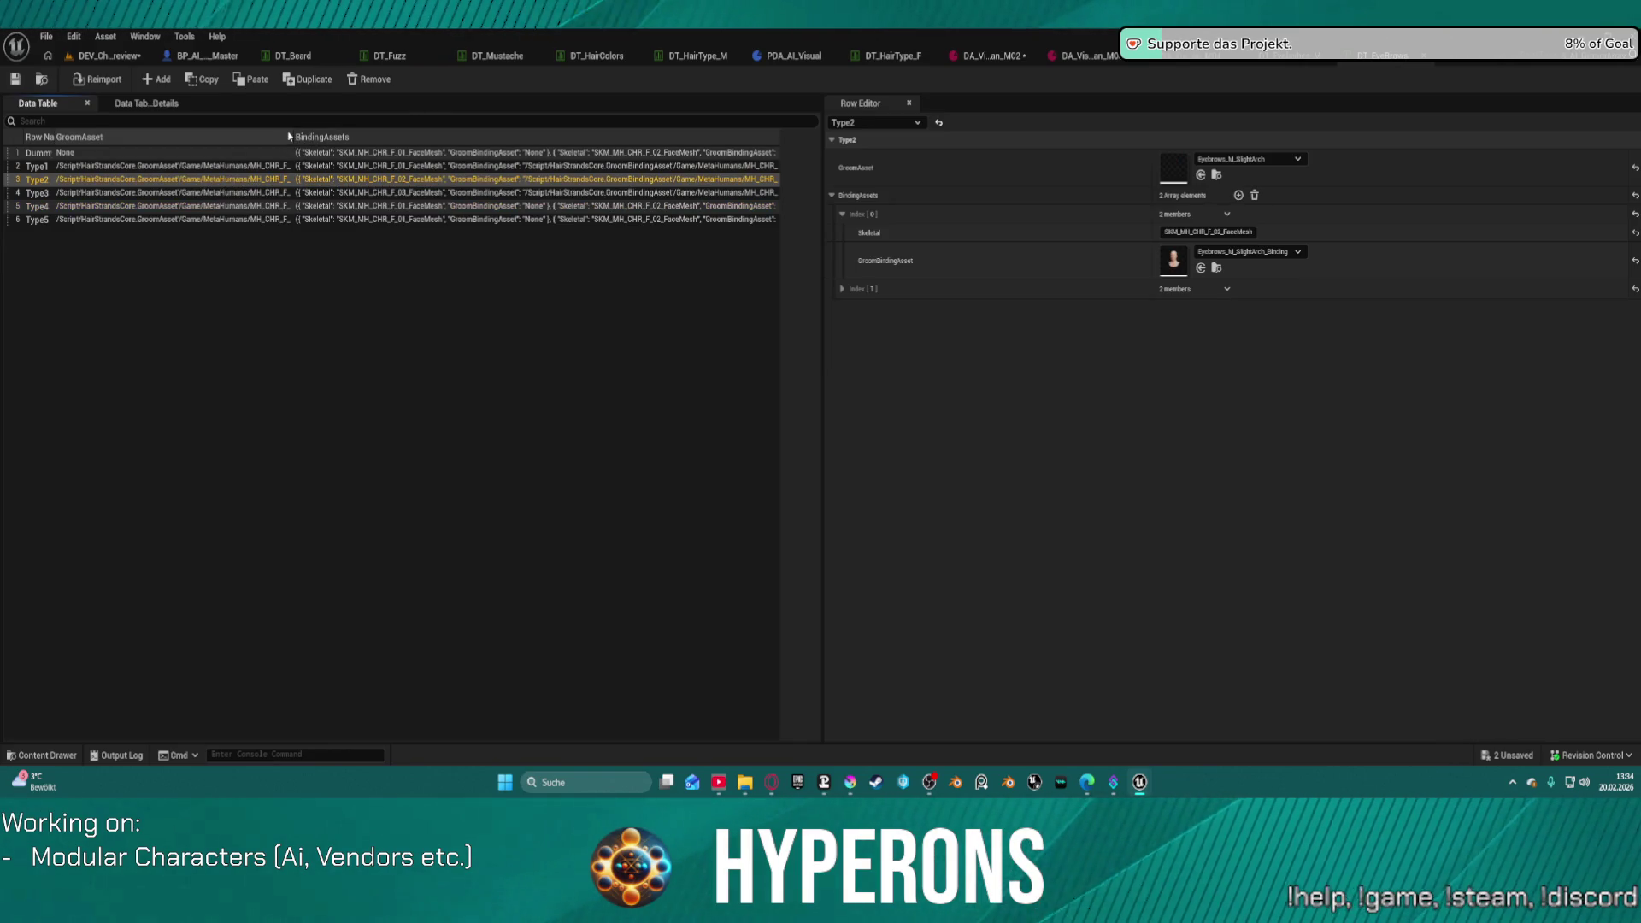
mouse_move(292, 130)
left_mouse_down()
mouse_move(564, 205)
mouse_move(486, 219)
left_mouse_up()
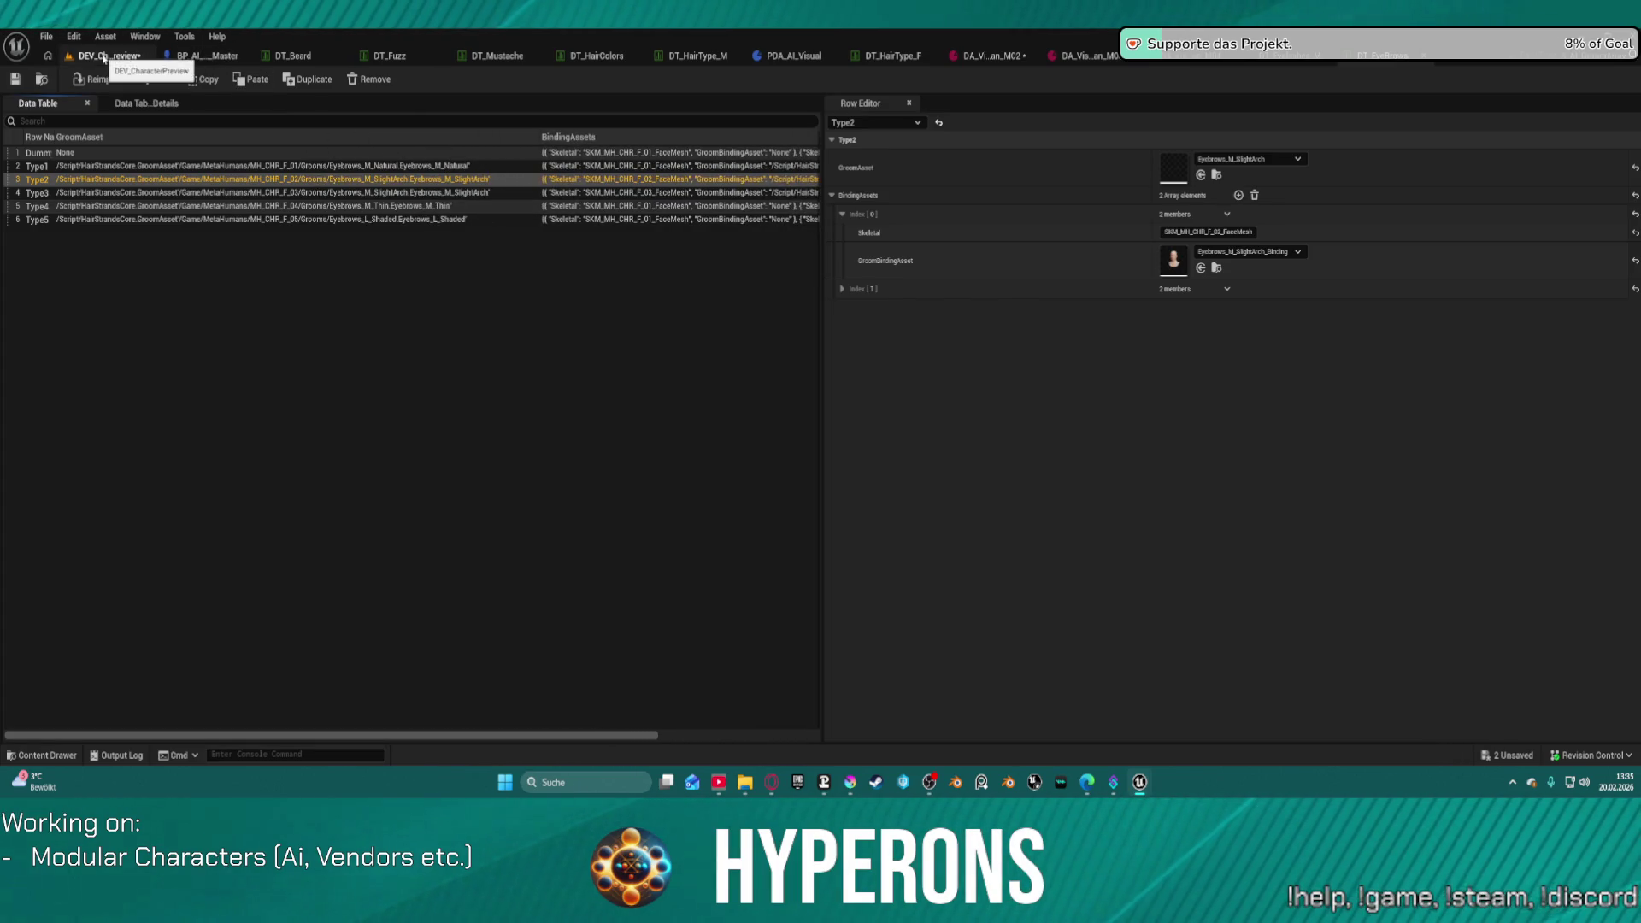
left_click(102, 56)
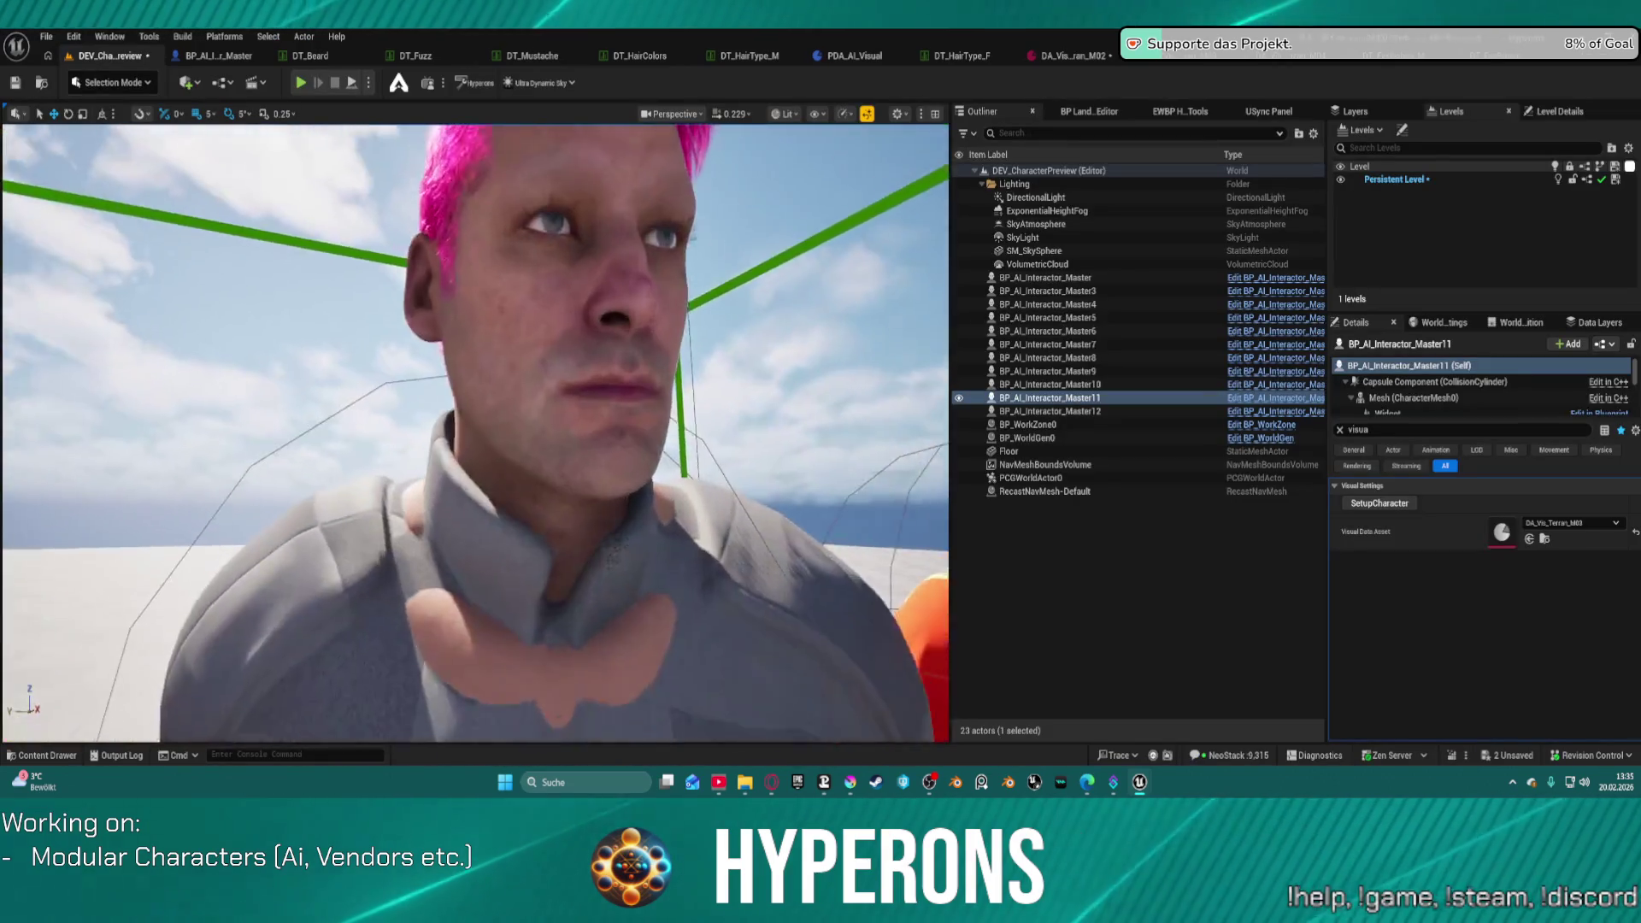
Step: Glance at DT_HairType_M, then return to DT_EyeBrows and show it in the AI_UE5 Data folder
key("f")
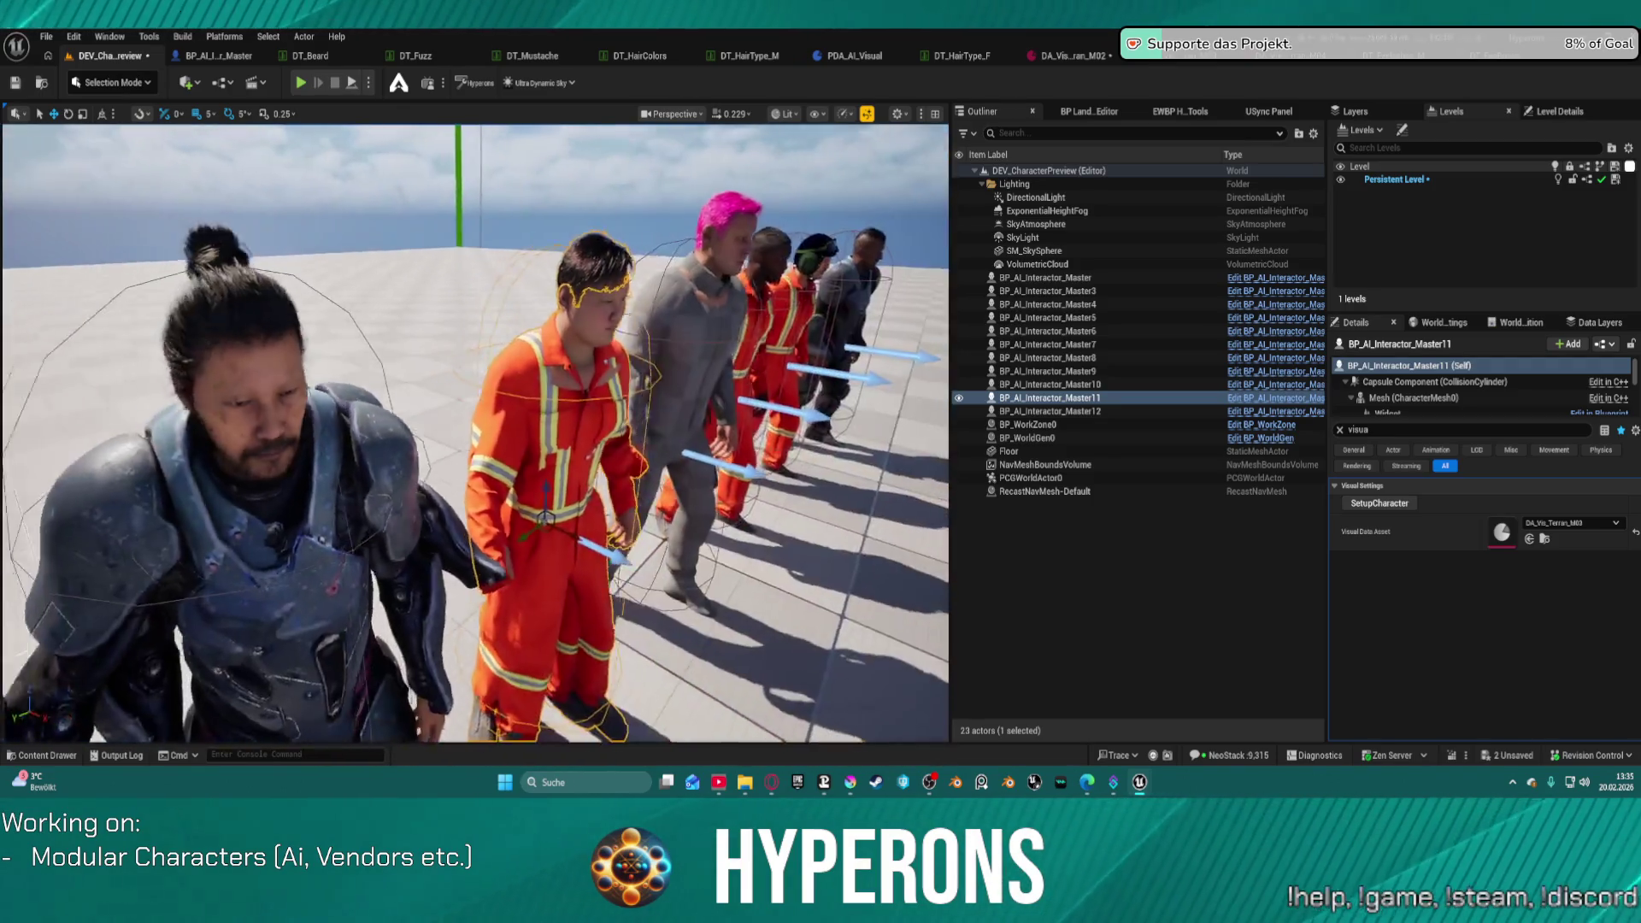
left_click(728, 56)
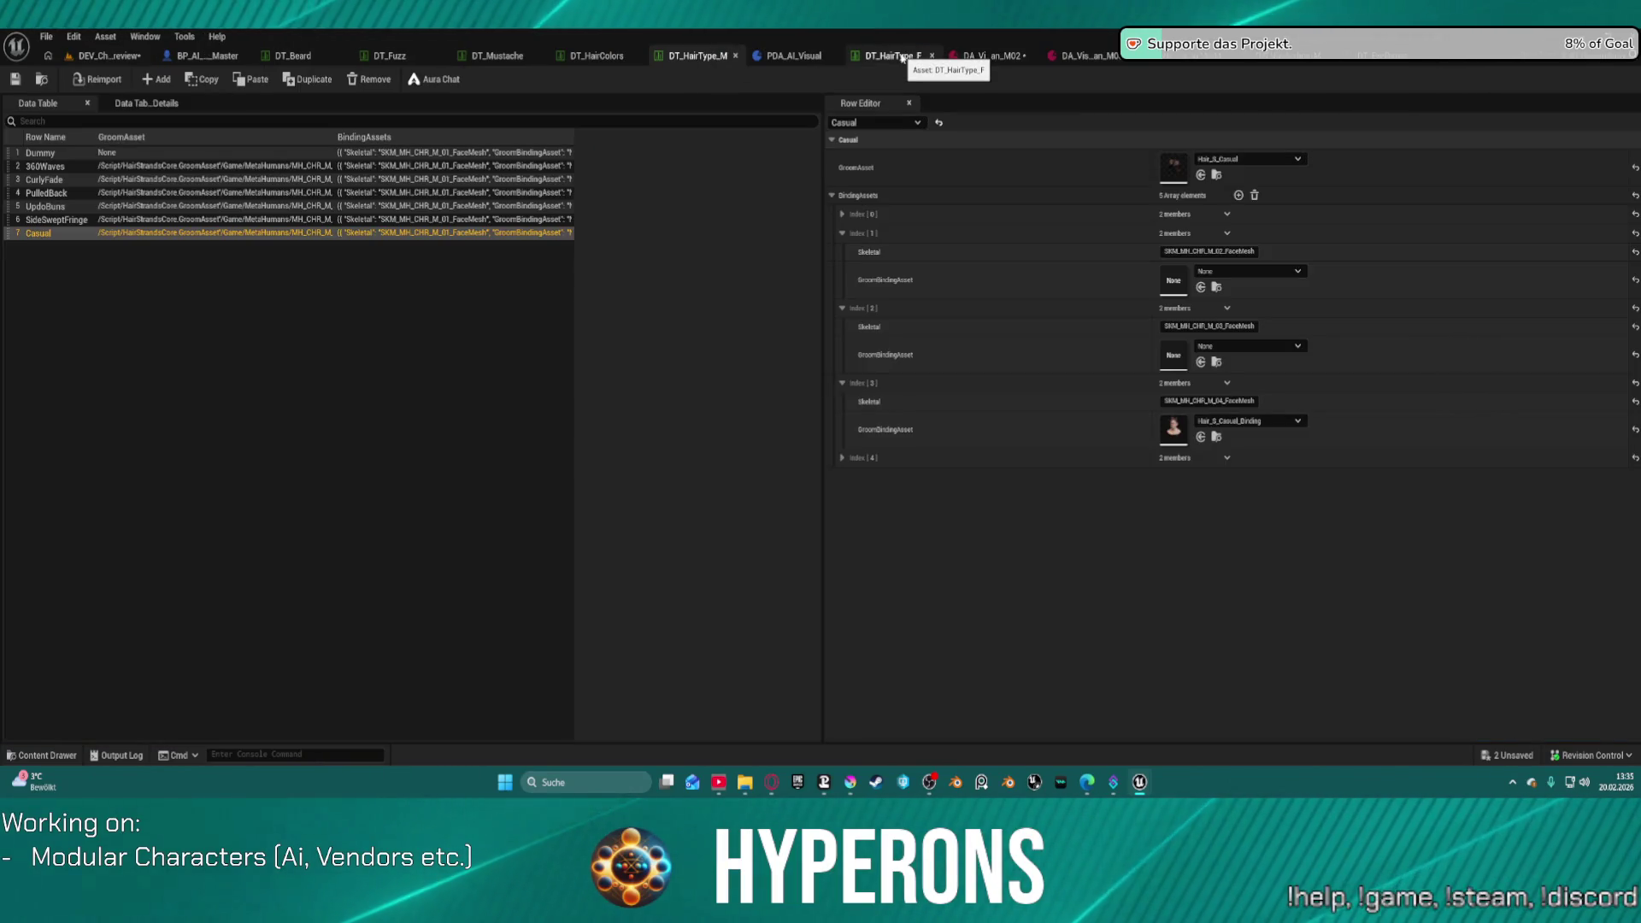
left_click(902, 57)
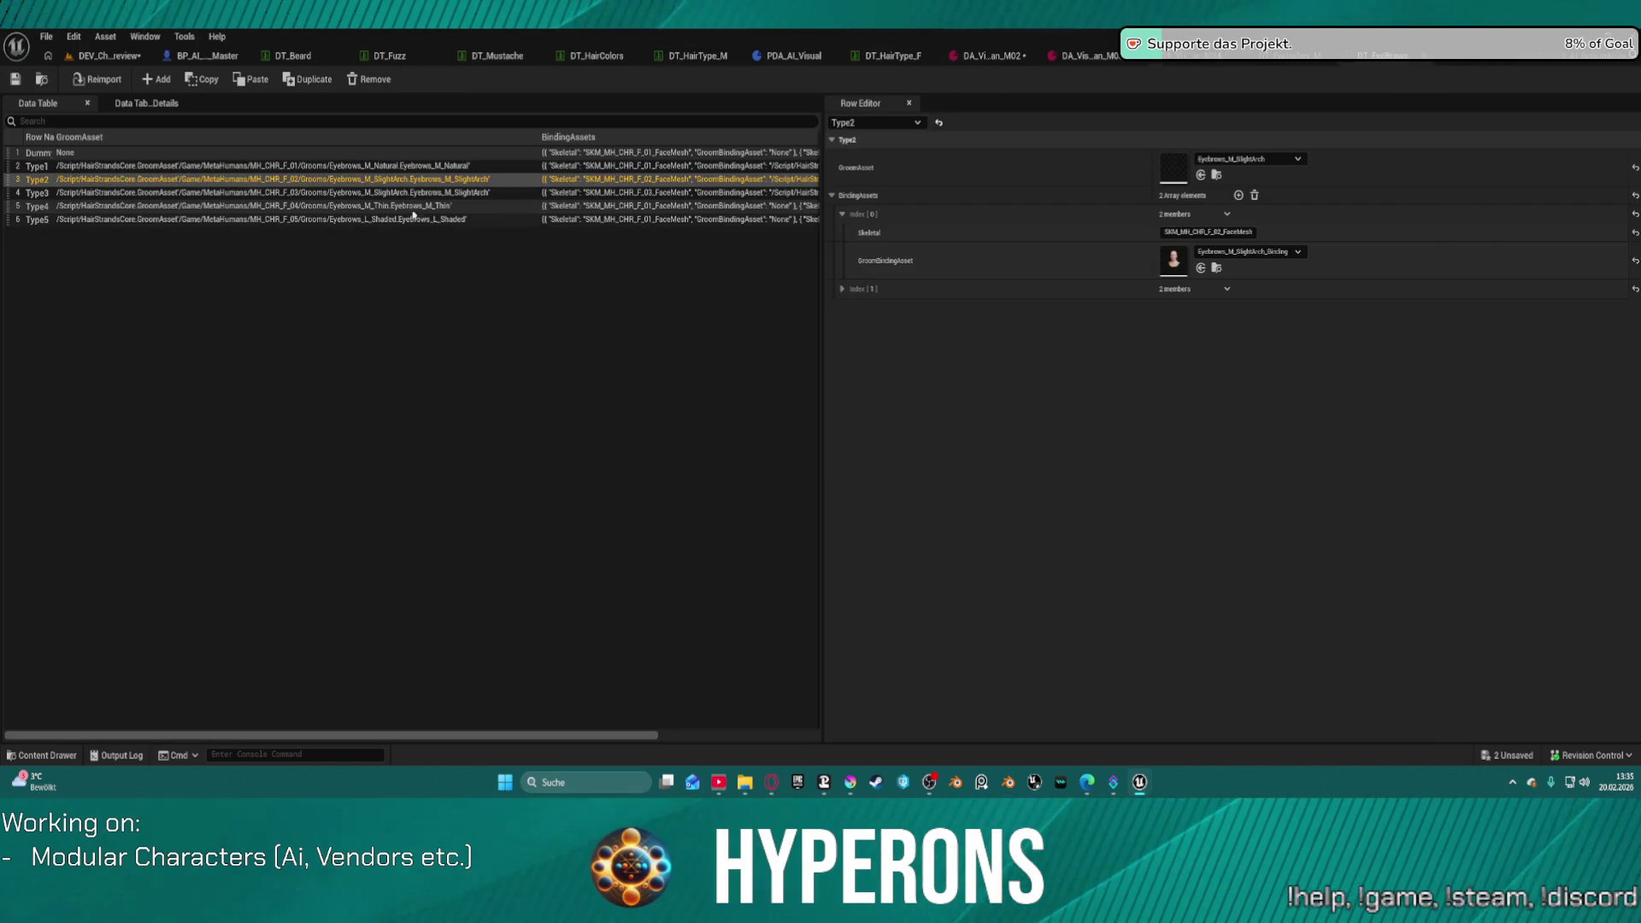
left_click(40, 79)
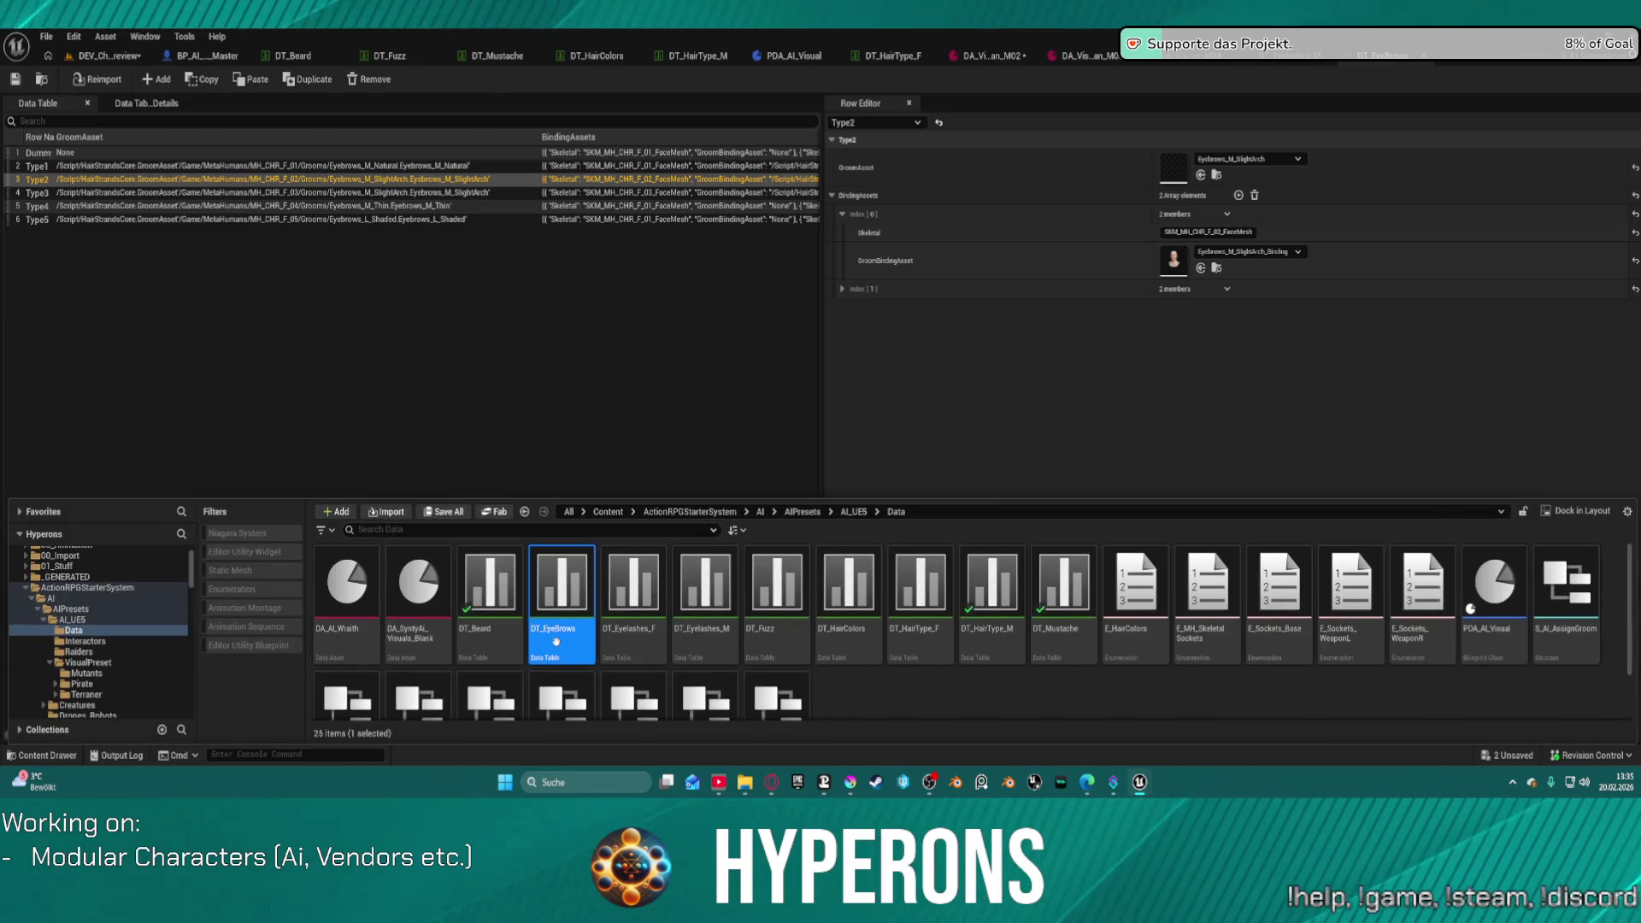
Step: Duplicate the eyebrow data table and name the copy DT_EyeBrows_M
key("ctrl+d")
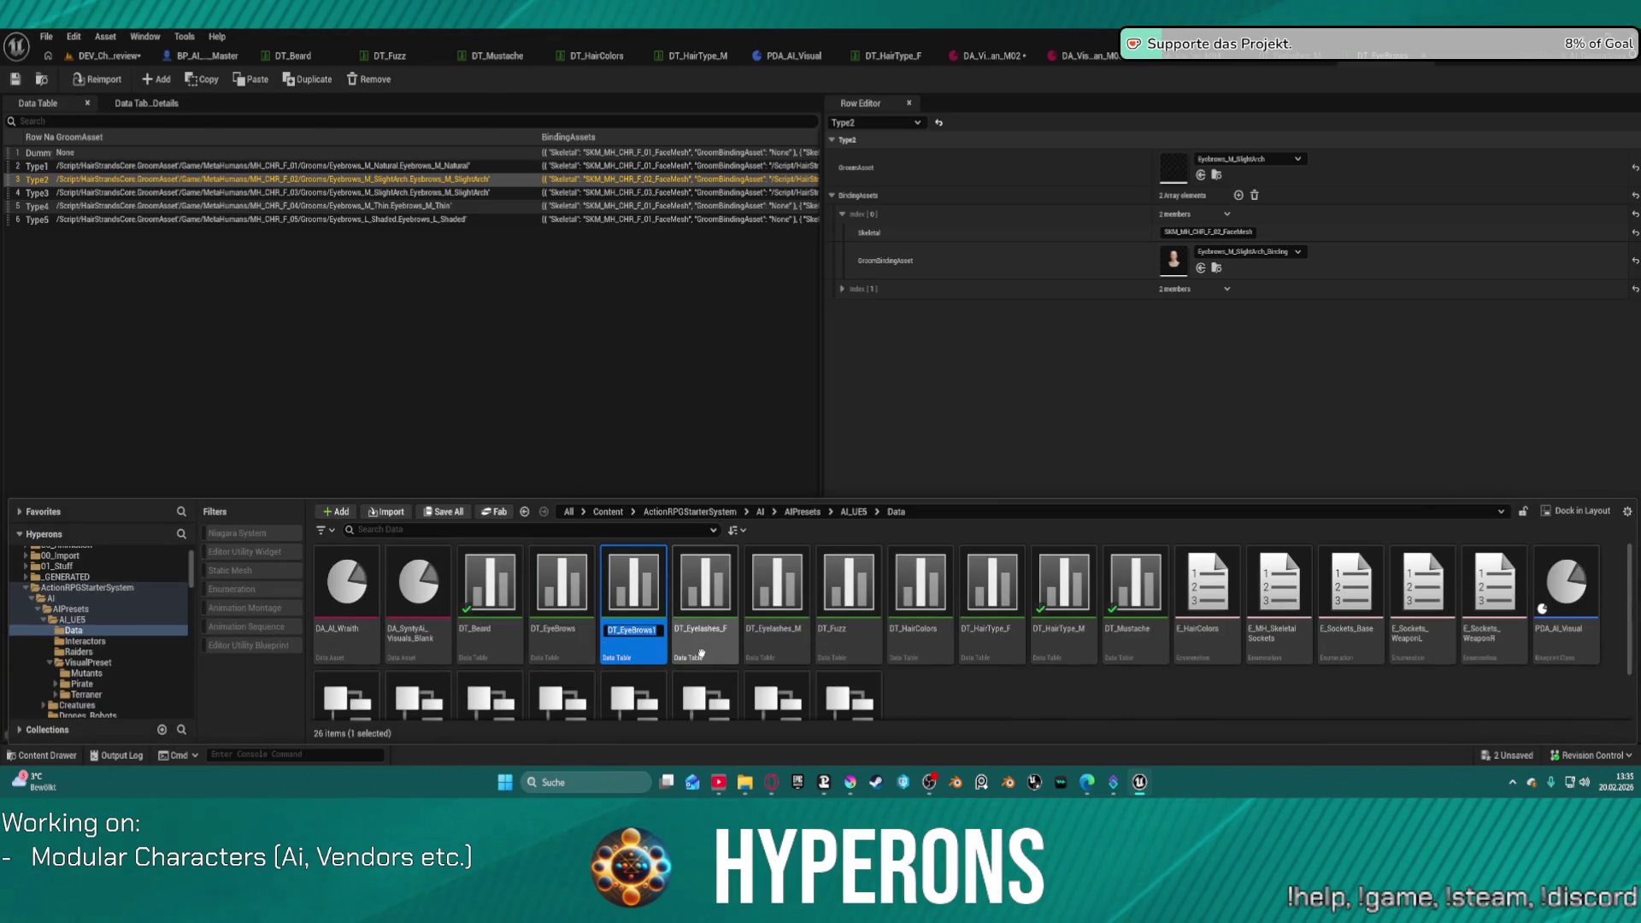
key("End")
key("BackSpace")
type("_M")
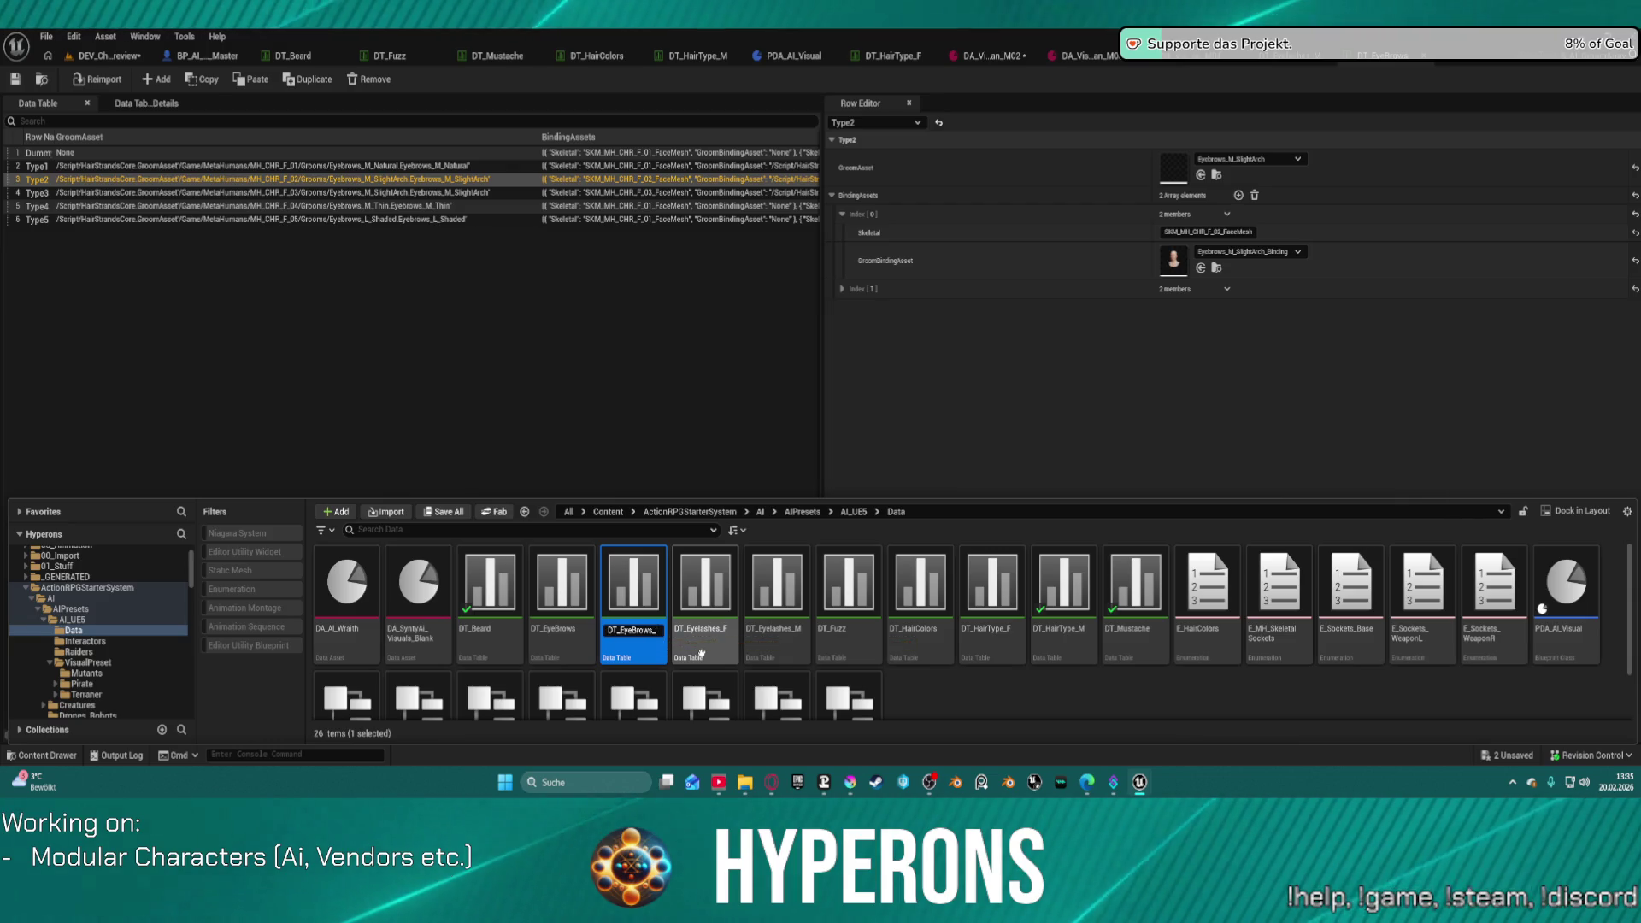
key("Return")
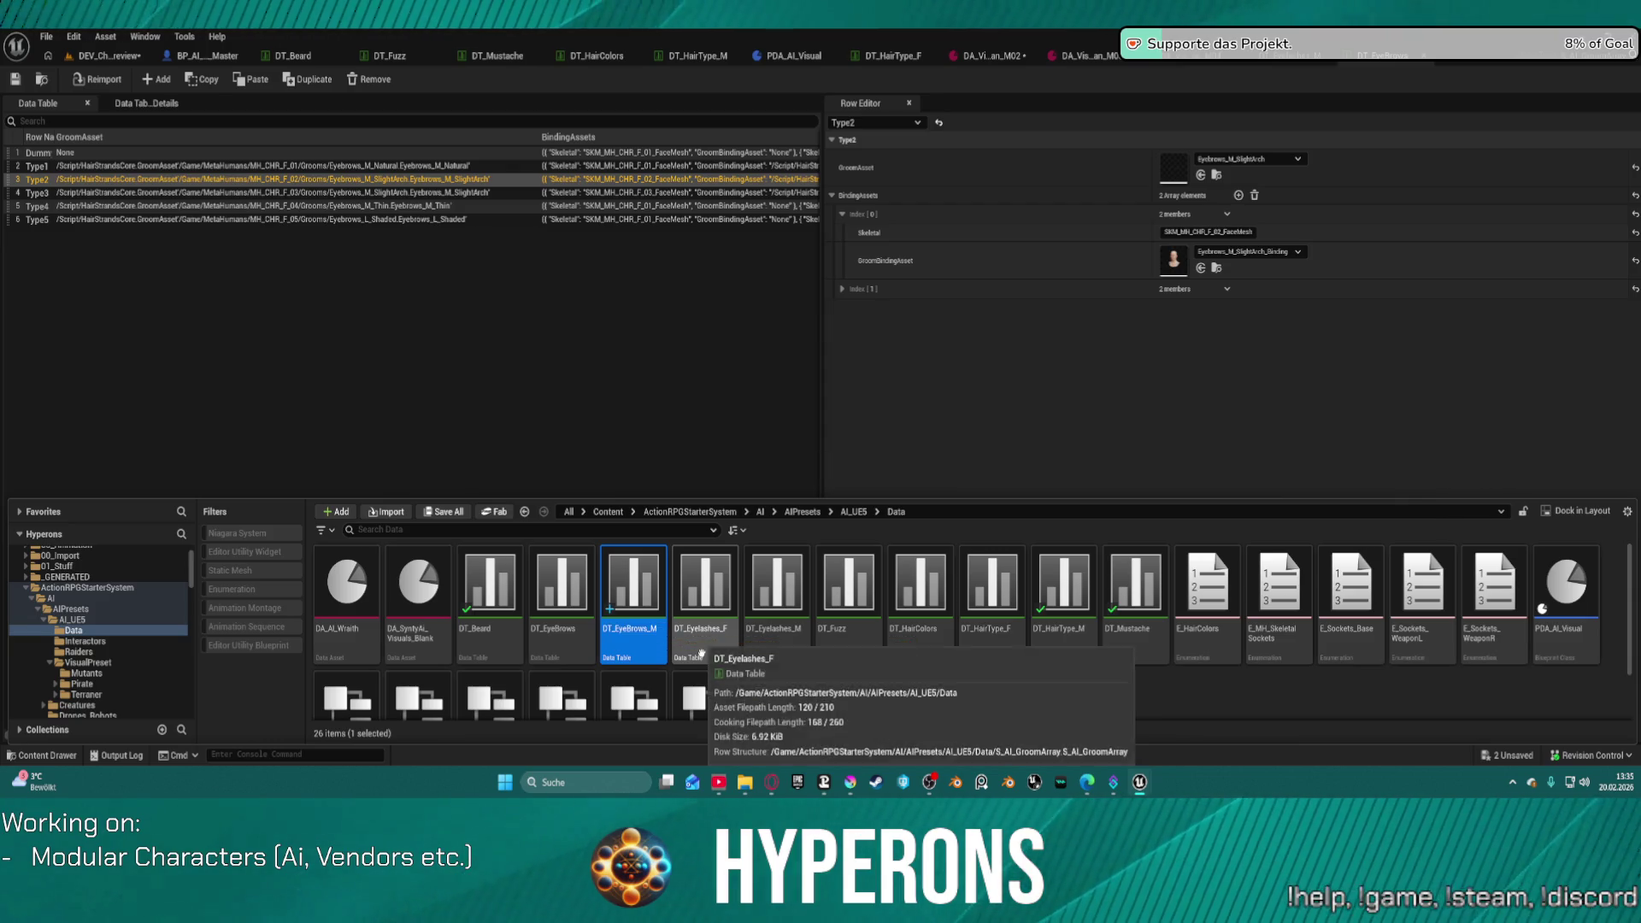
Step: Rename the original eyebrow table to DT_EyeBrows_F and check it out
left_click(564, 640)
key("F2")
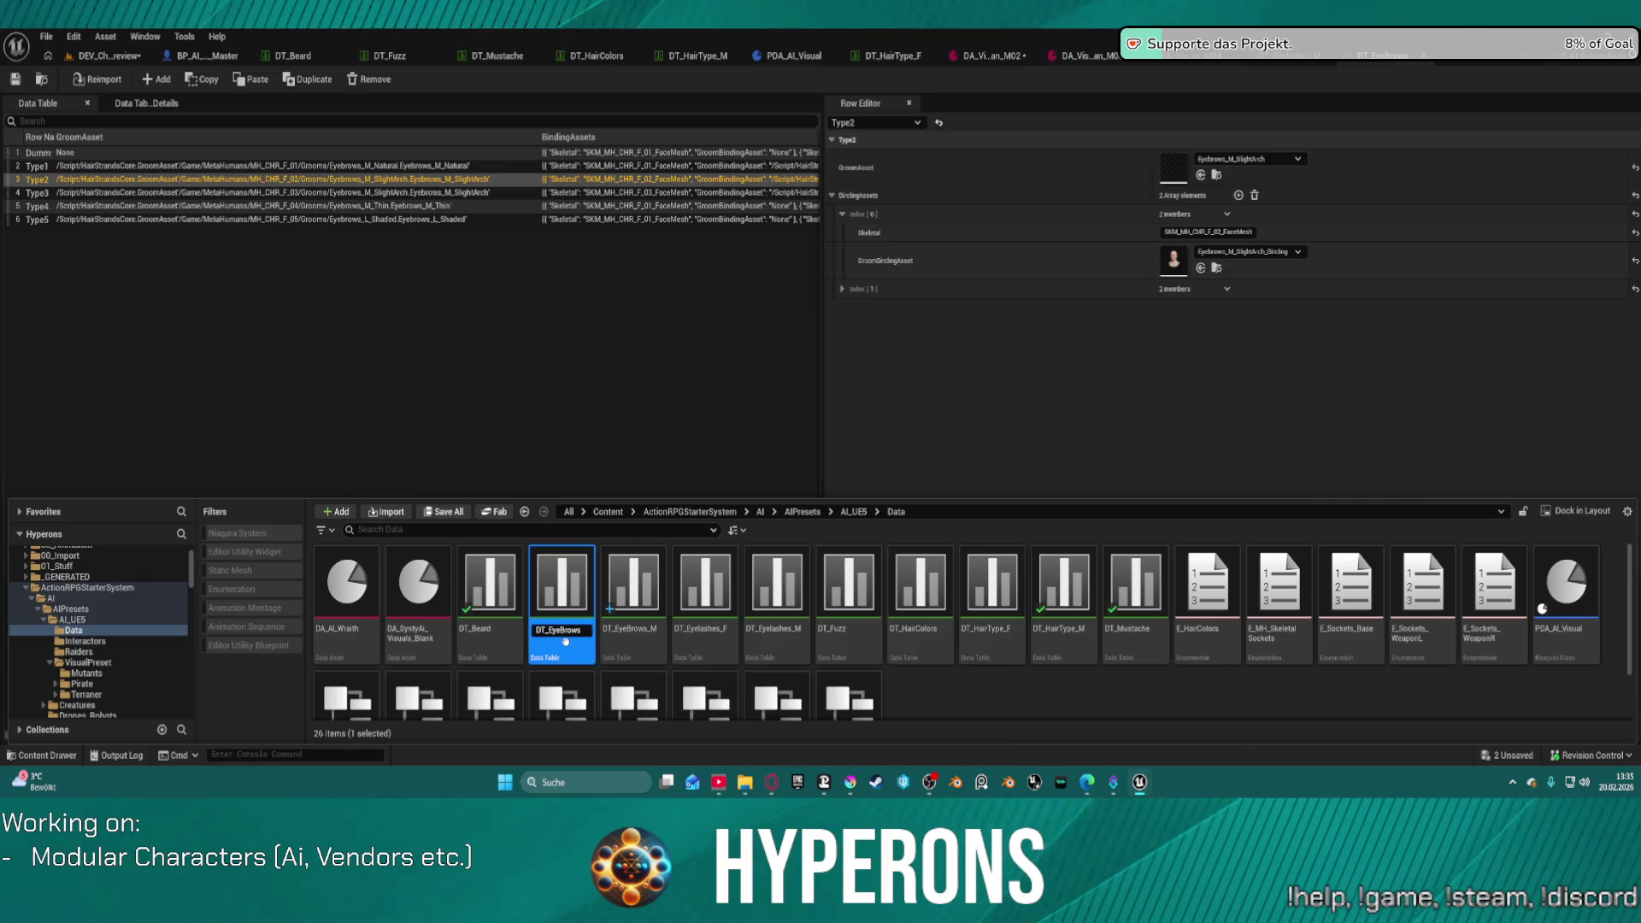
type("_F")
key("Return")
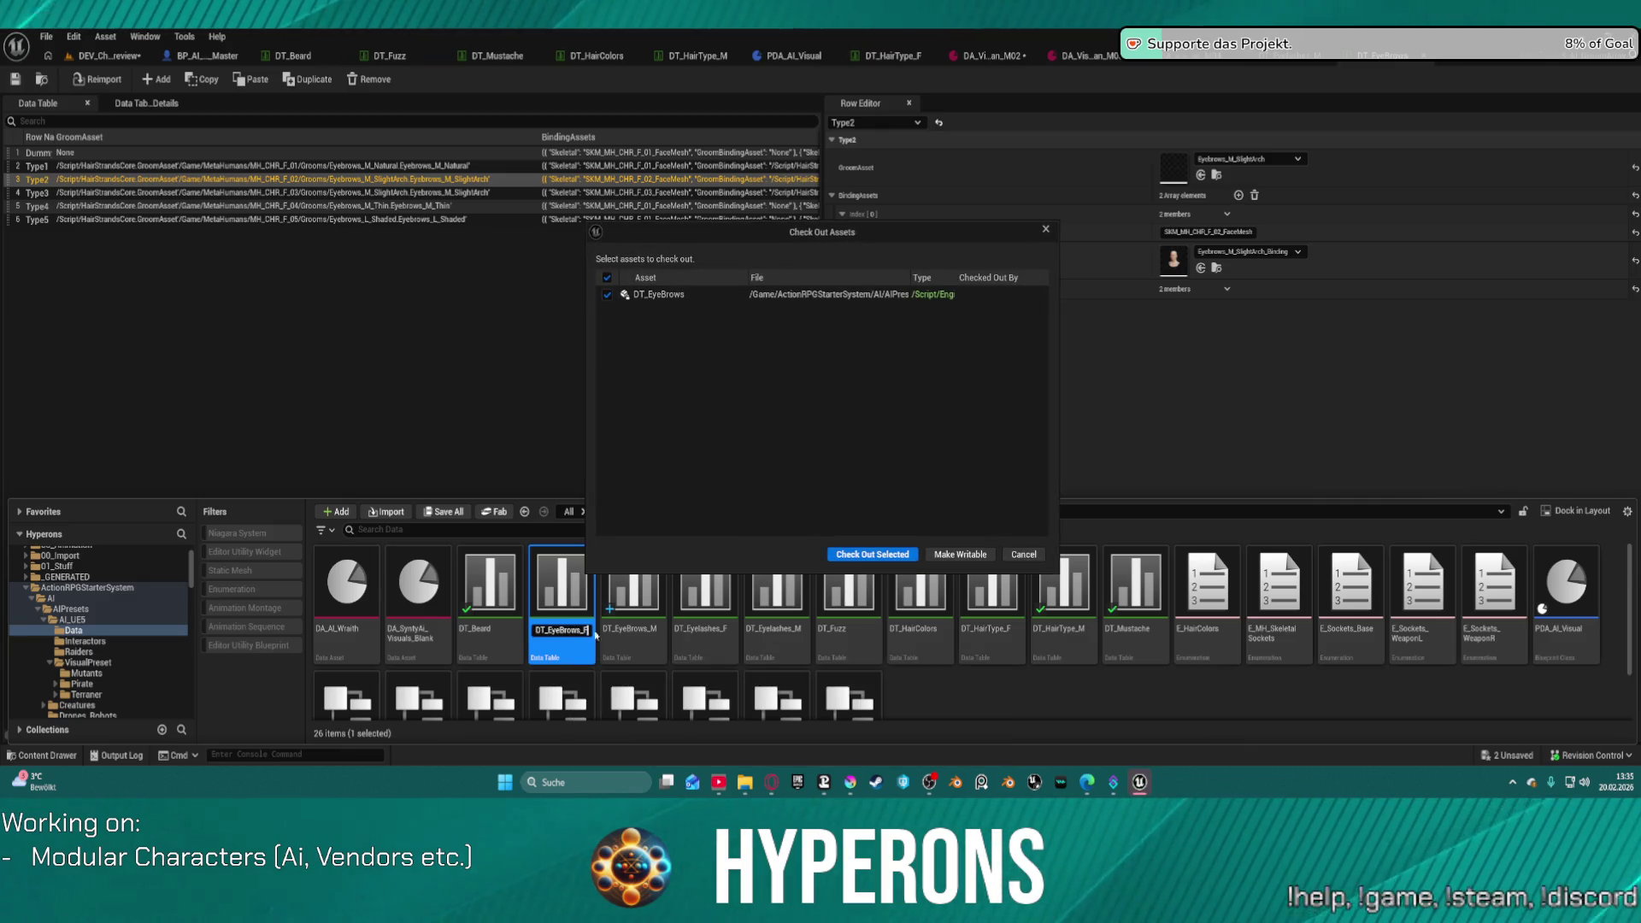
left_click(872, 555)
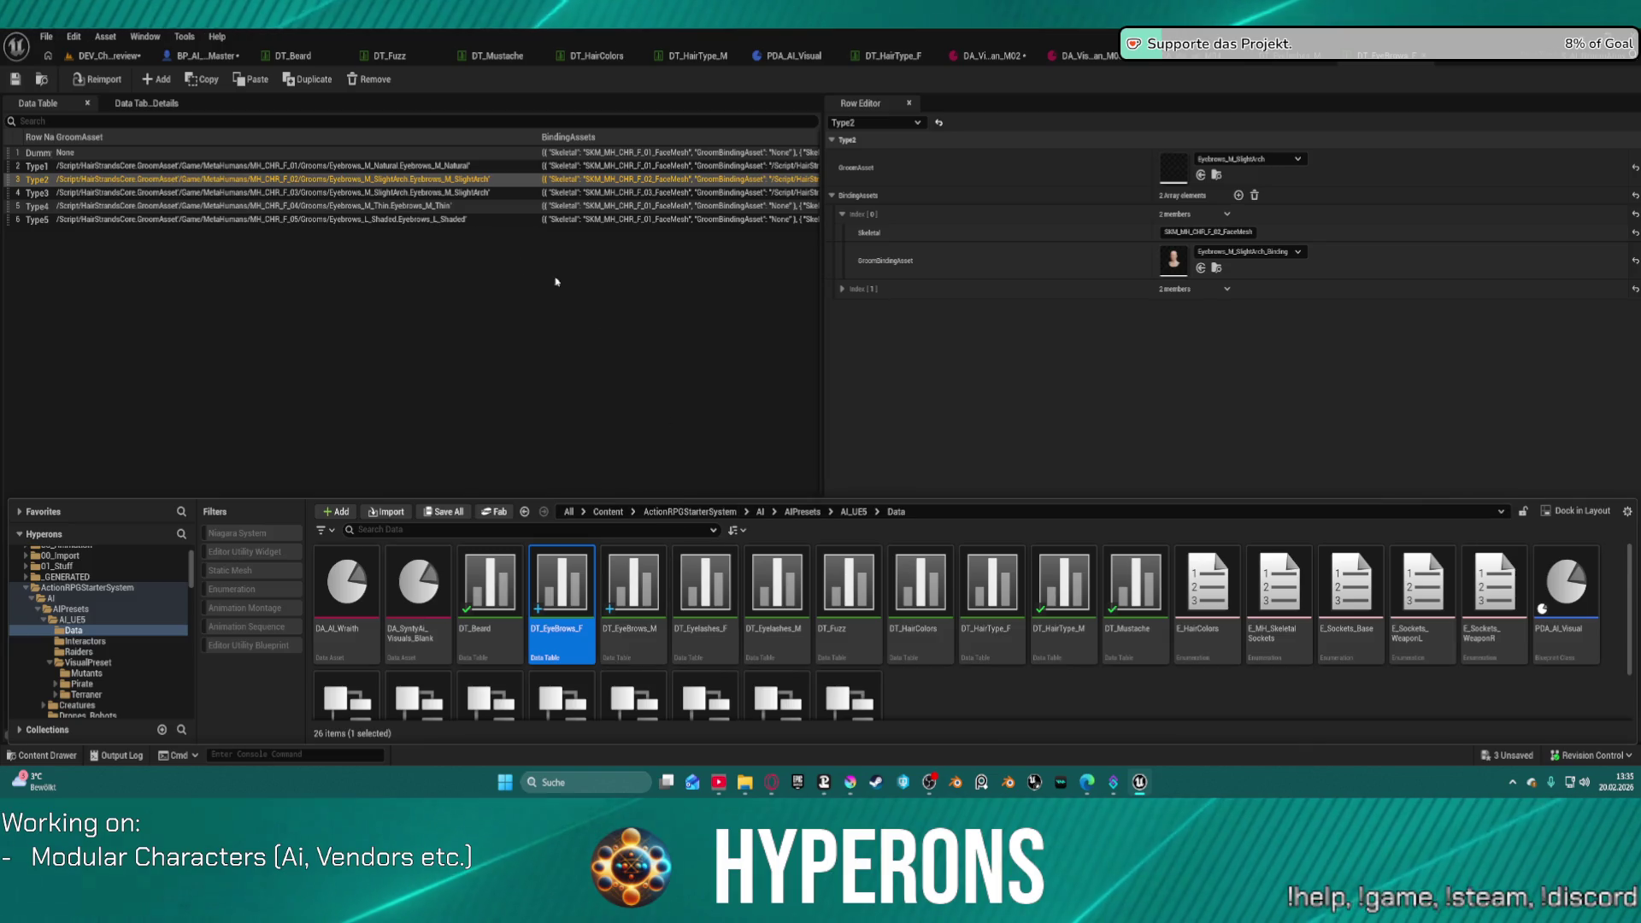
Step: Review the DT_HairColors, DT_Beard and DT_Fuzz tables, then close the DT_EyeBrows_F editor
left_click(596, 58)
left_click(303, 60)
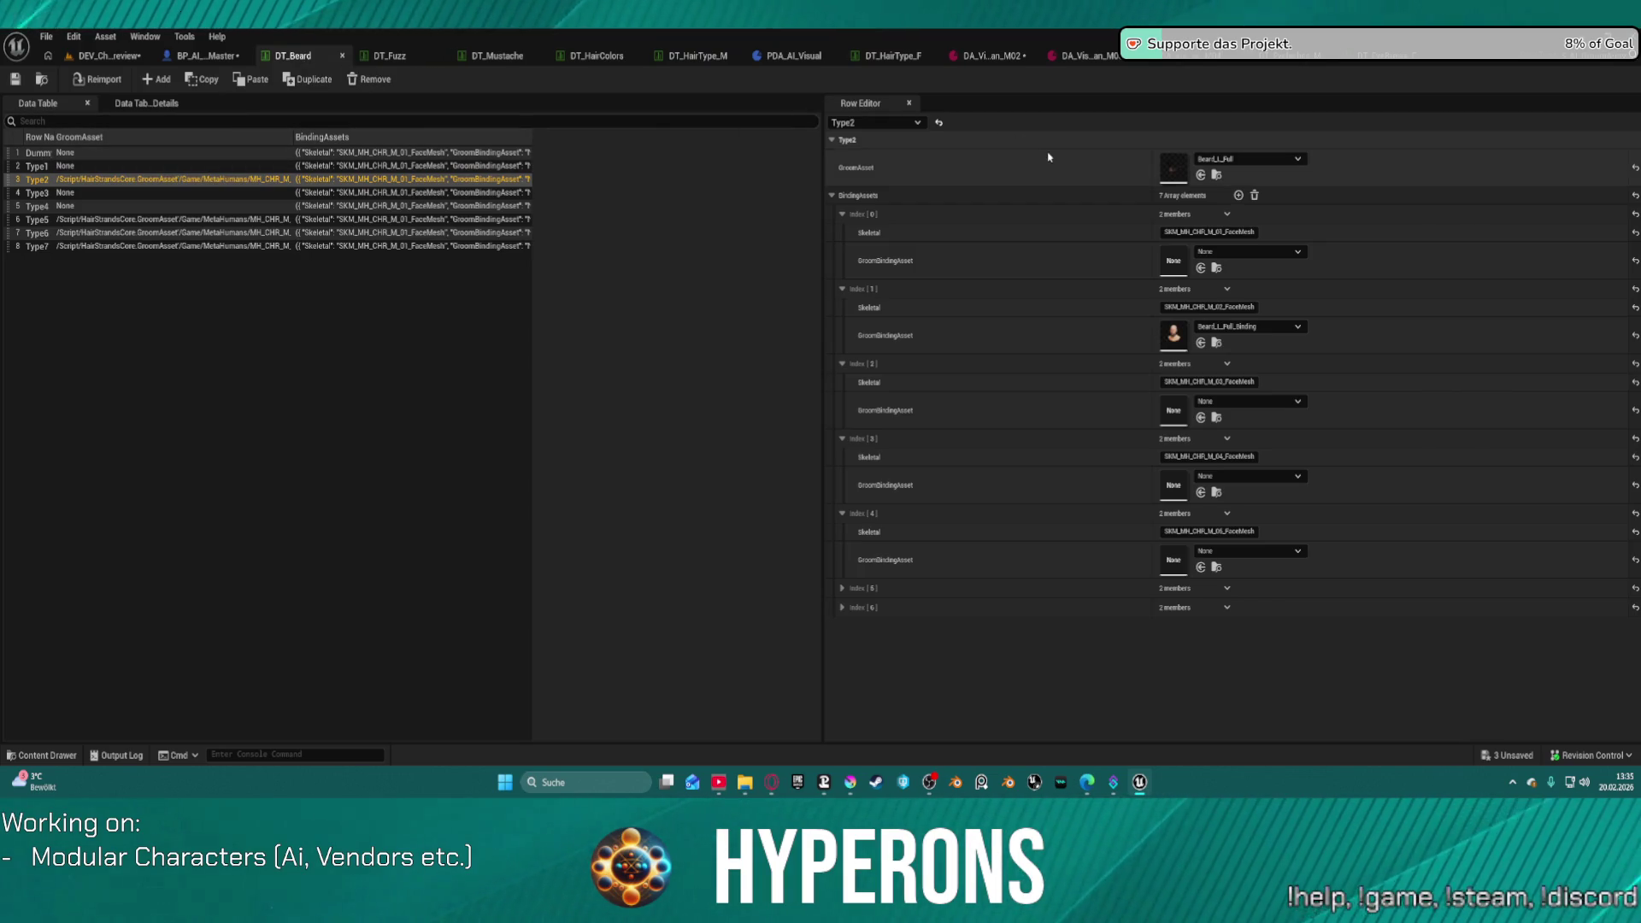
left_click(123, 166)
left_click(119, 152)
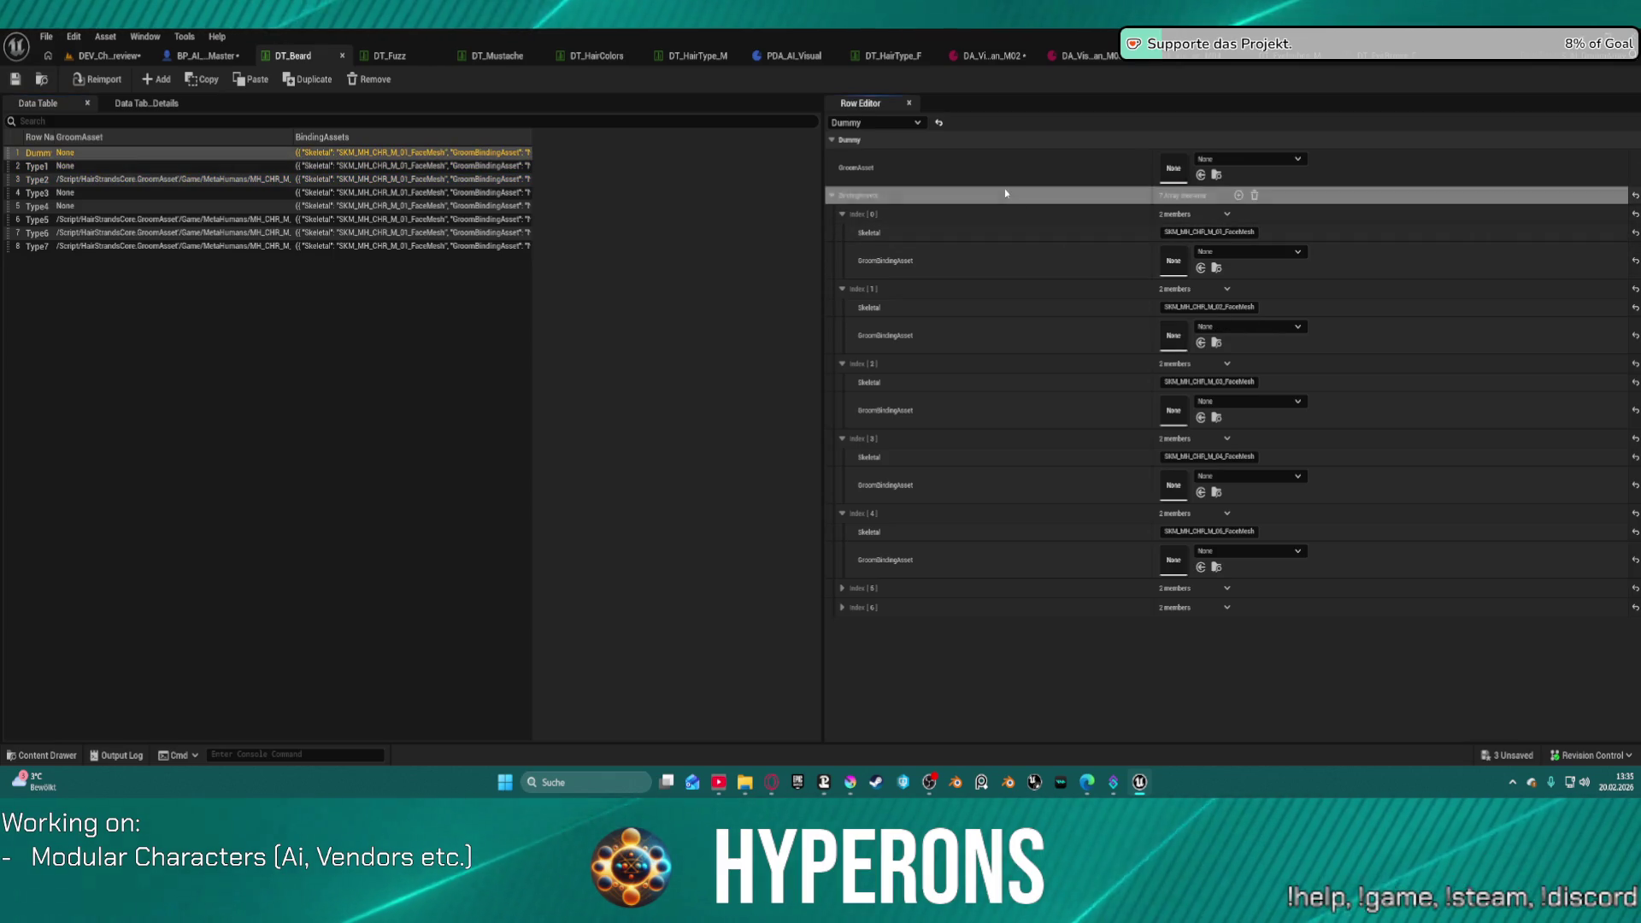
left_click(403, 57)
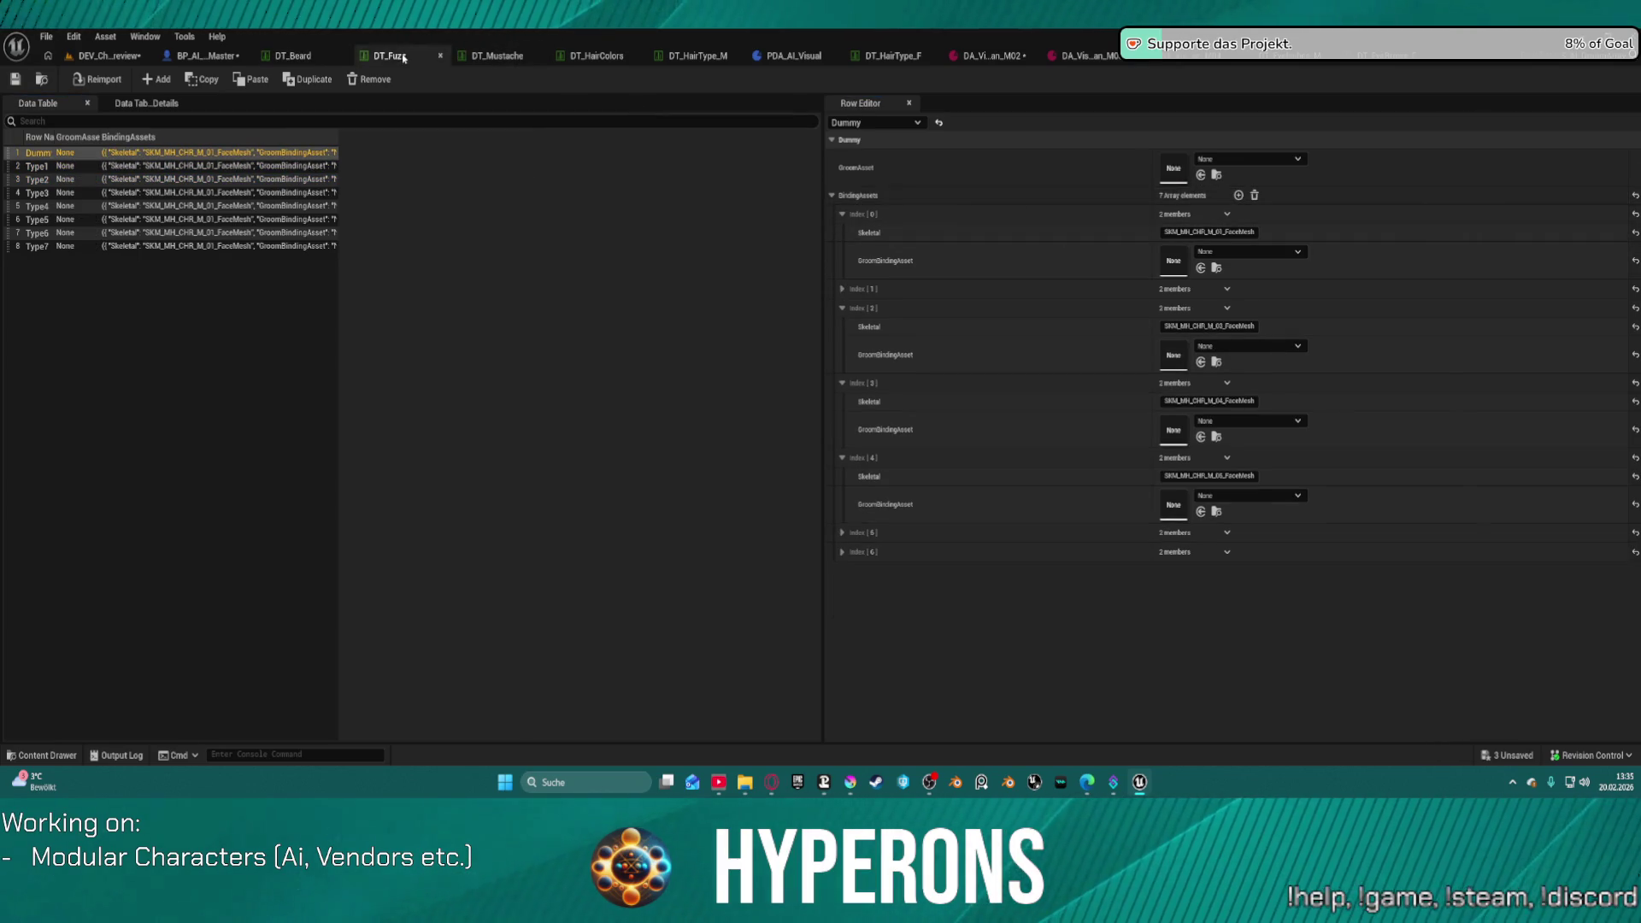
left_click(1384, 55)
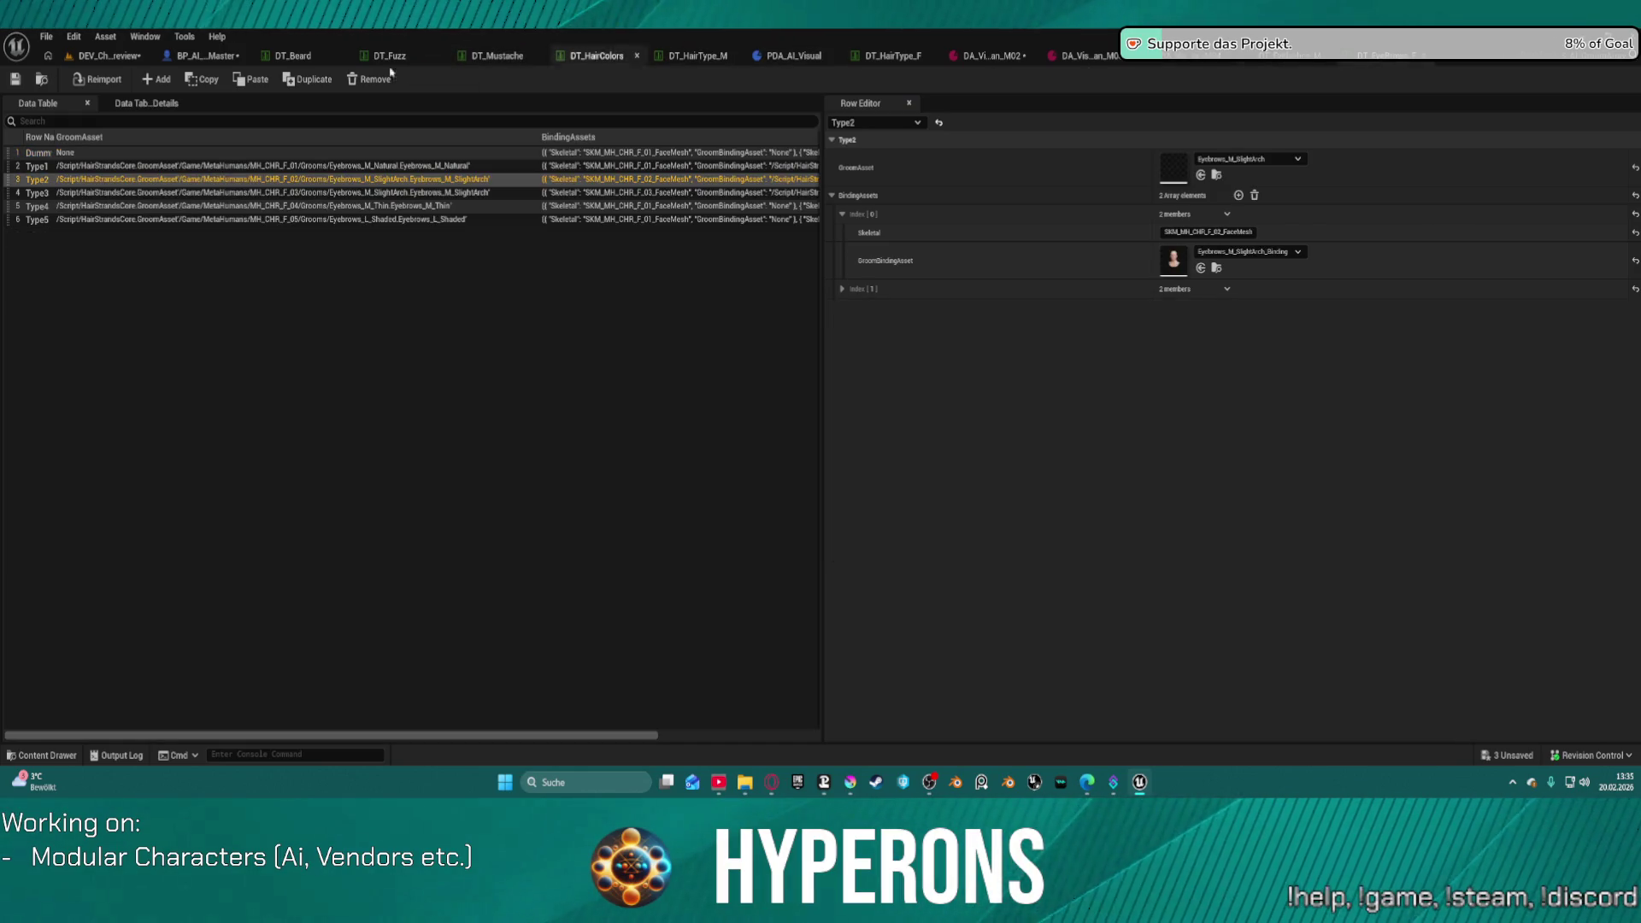
left_click(1290, 55)
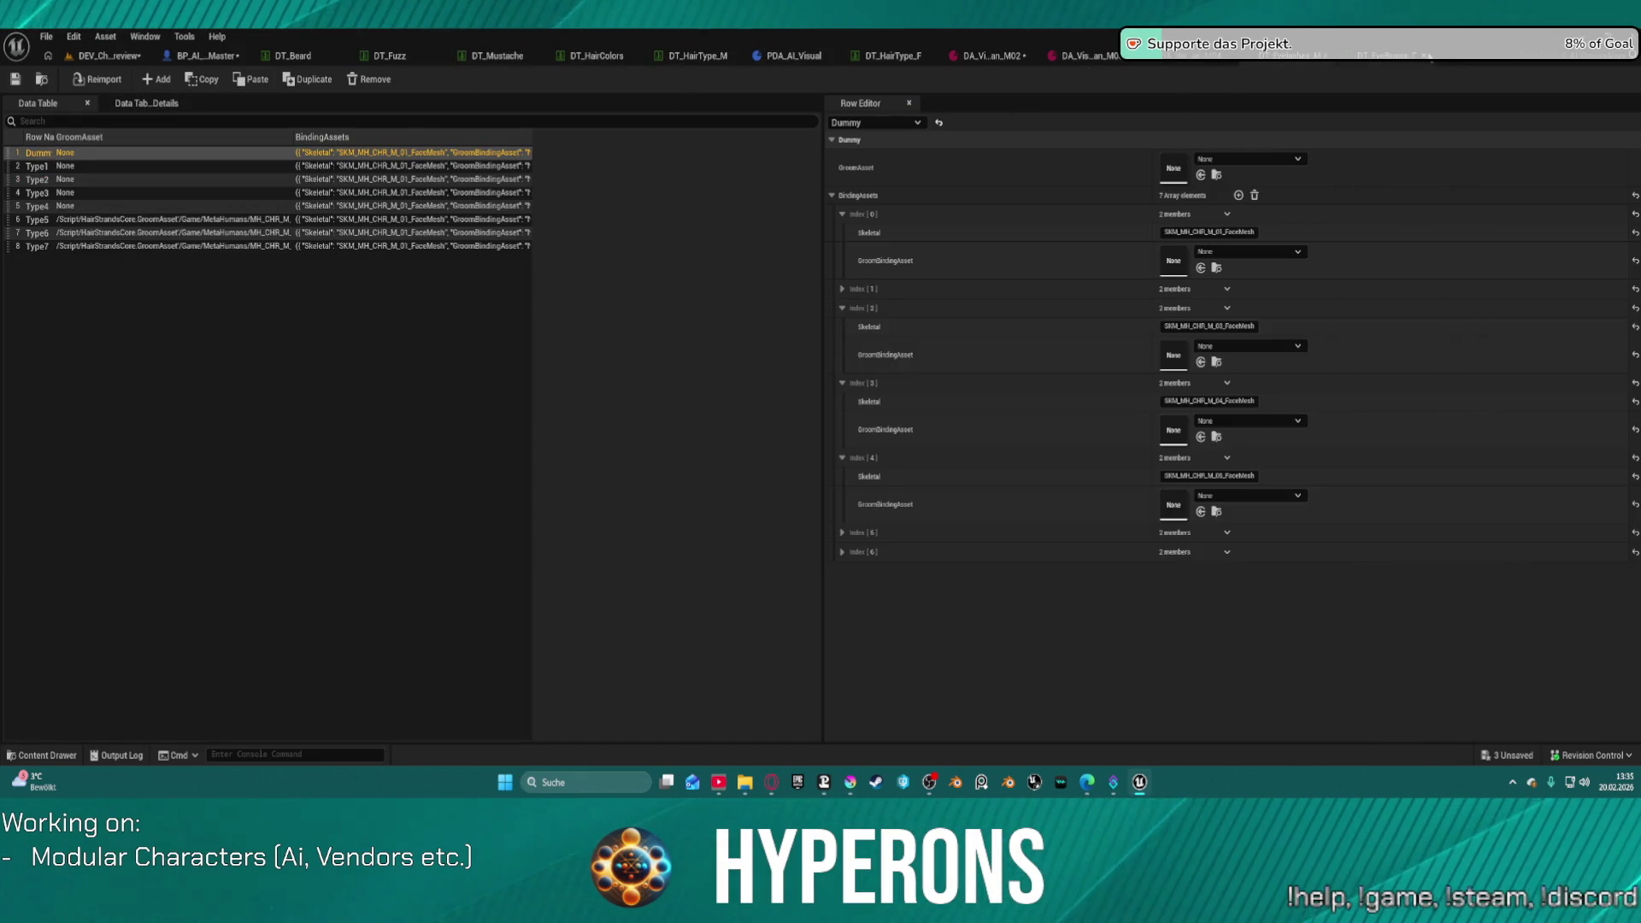
middle_click(1391, 58)
Step: Inspect the eyelash table's groom entries for rows Type1 through Type3
left_click(1068, 200)
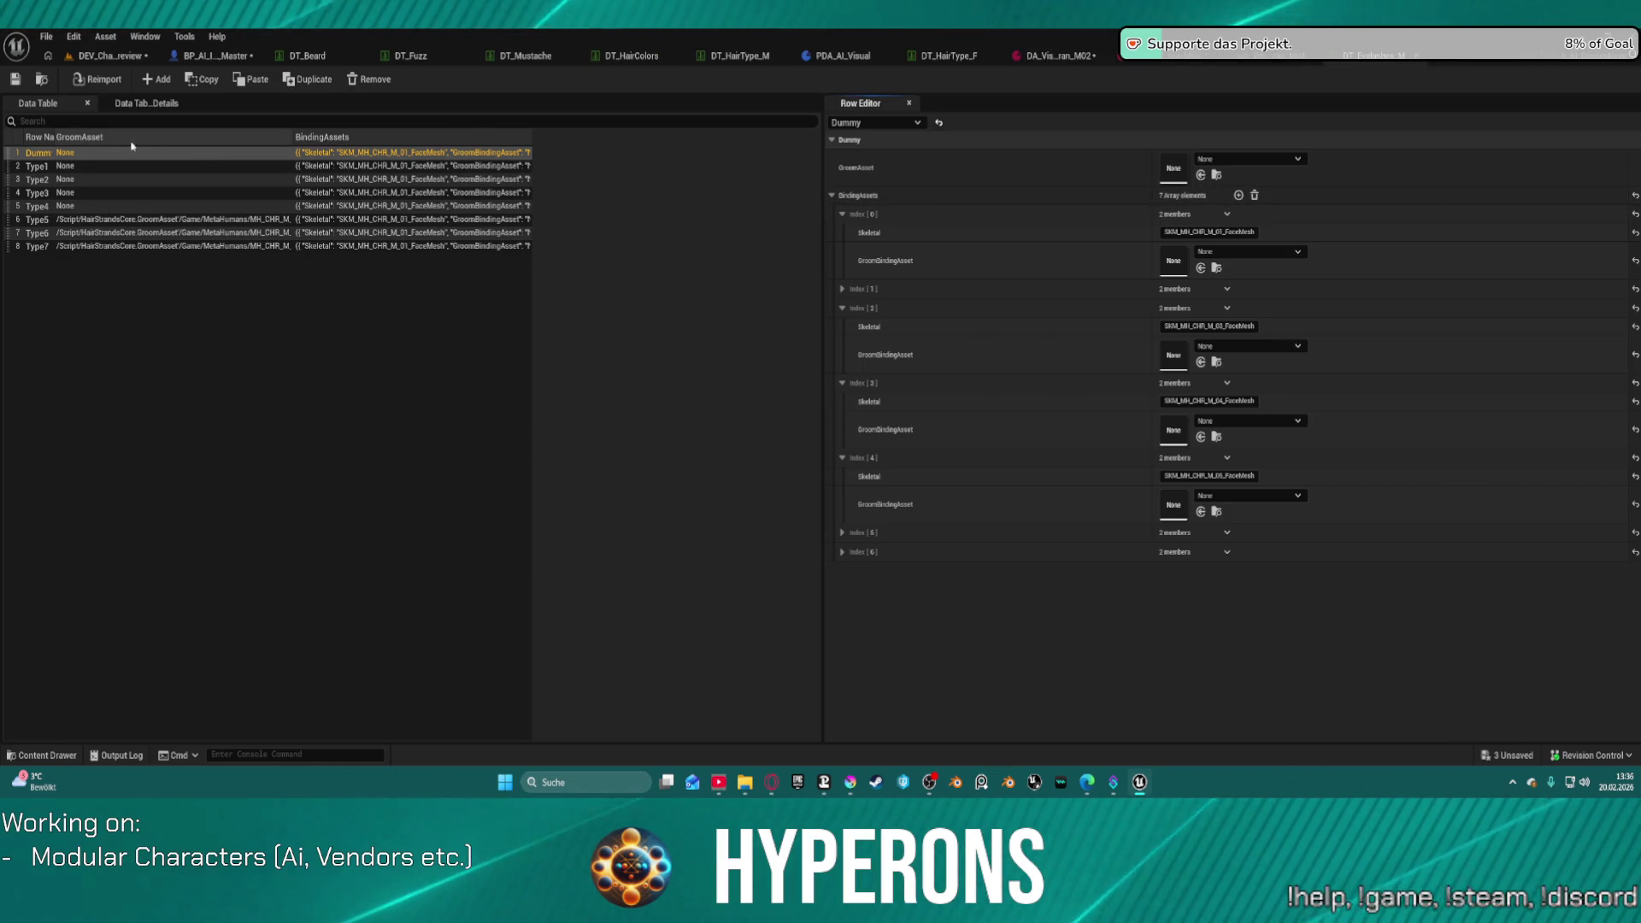
left_click(107, 167)
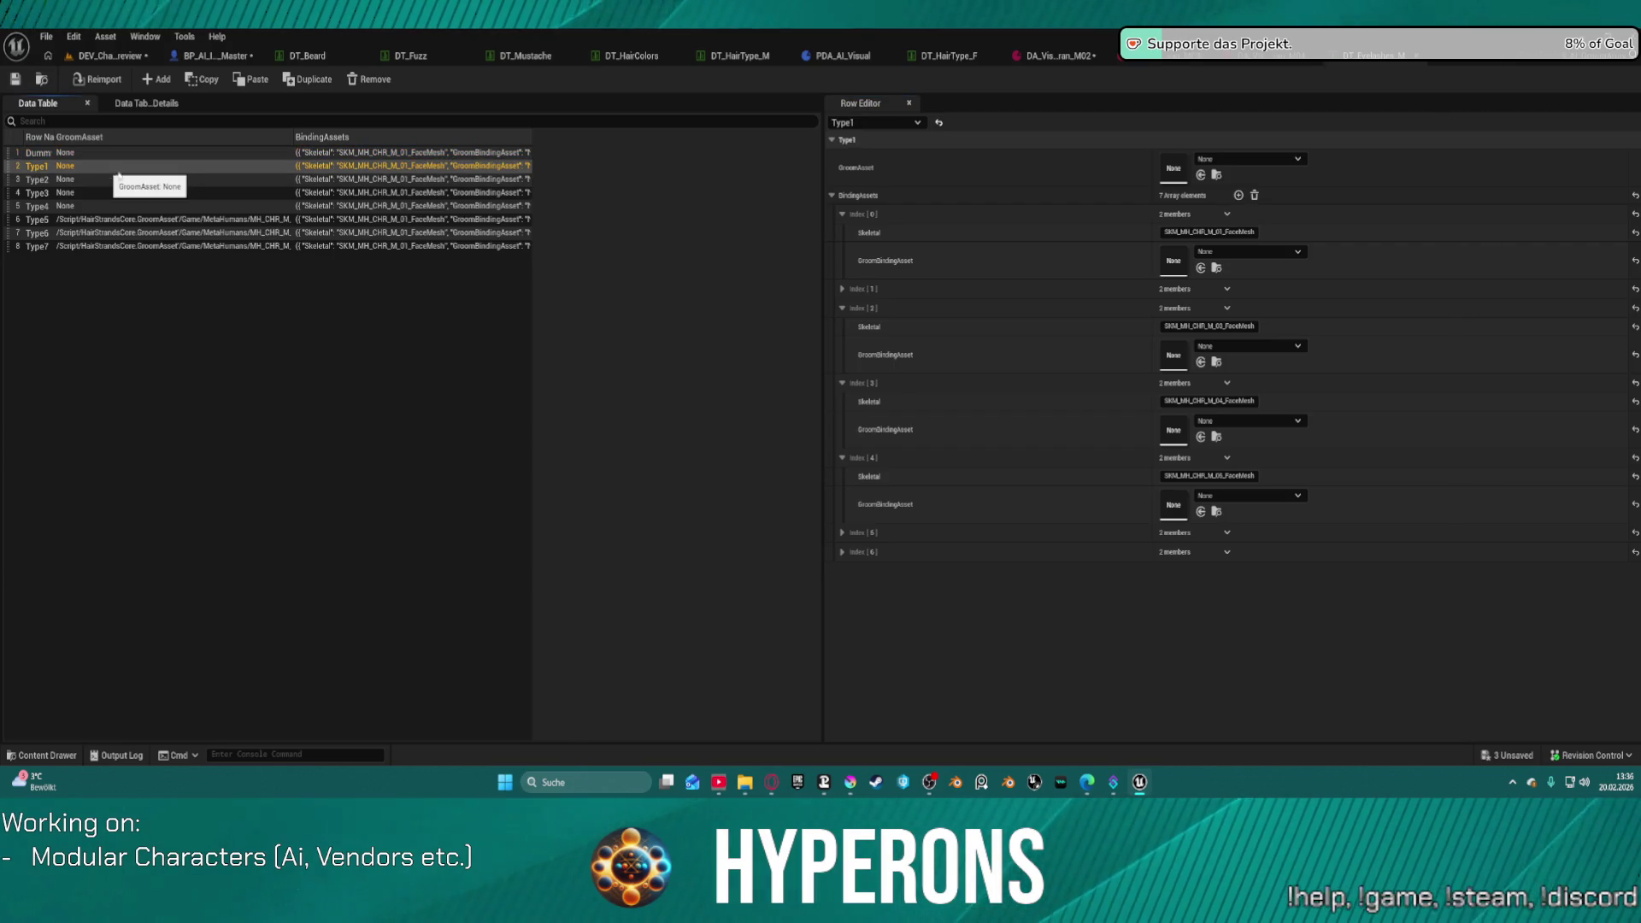
left_click(1014, 197)
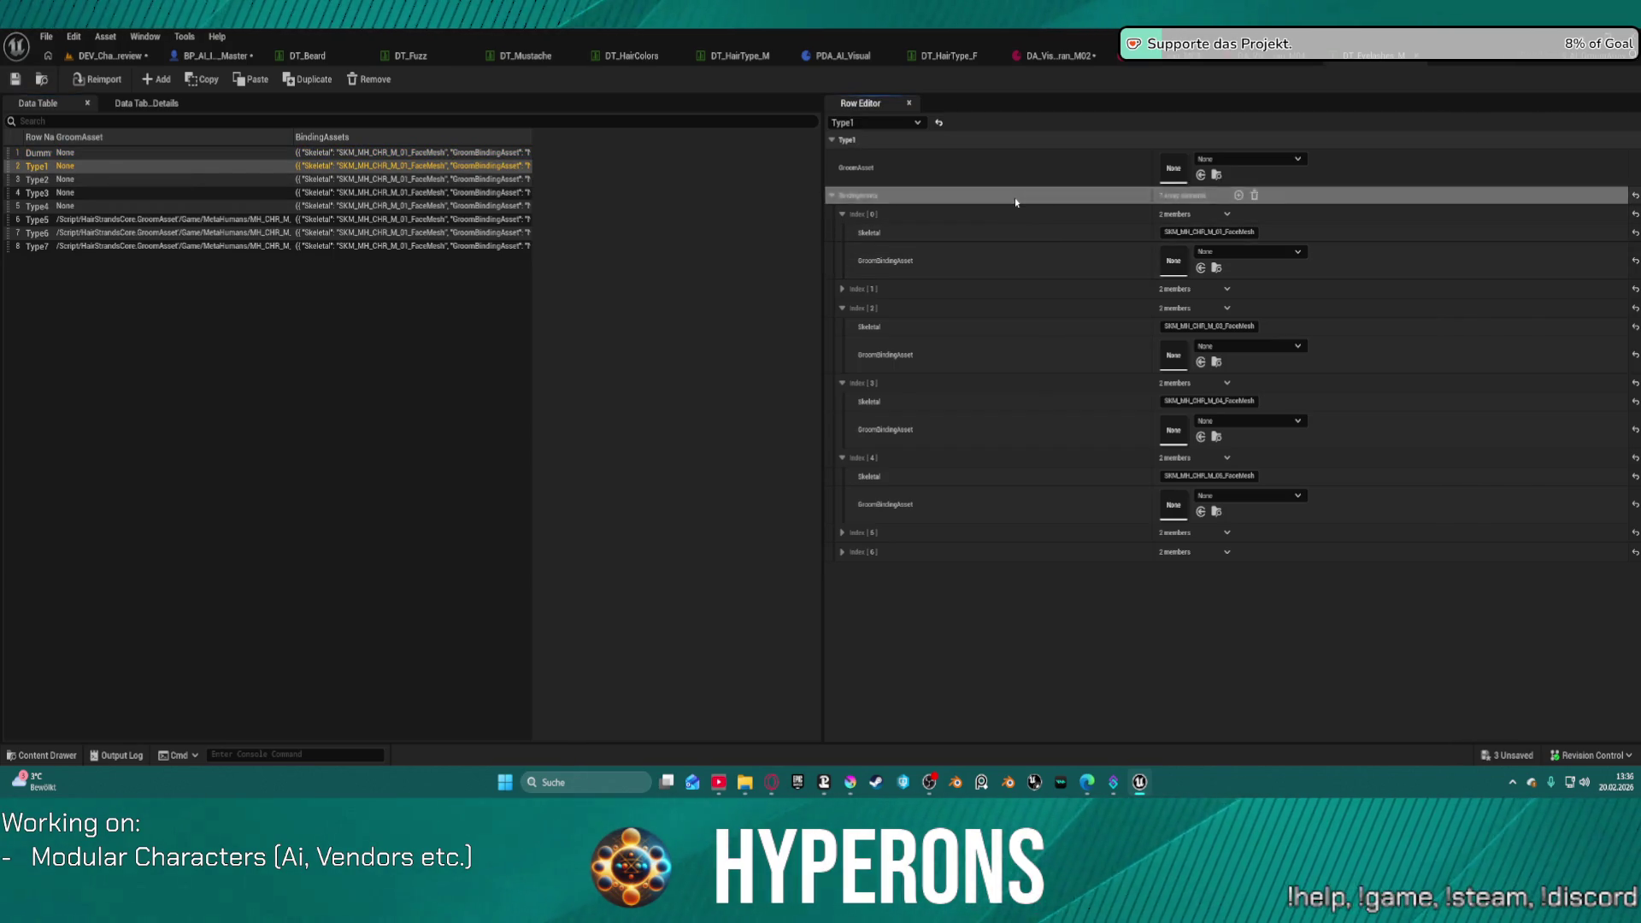
left_click(111, 180)
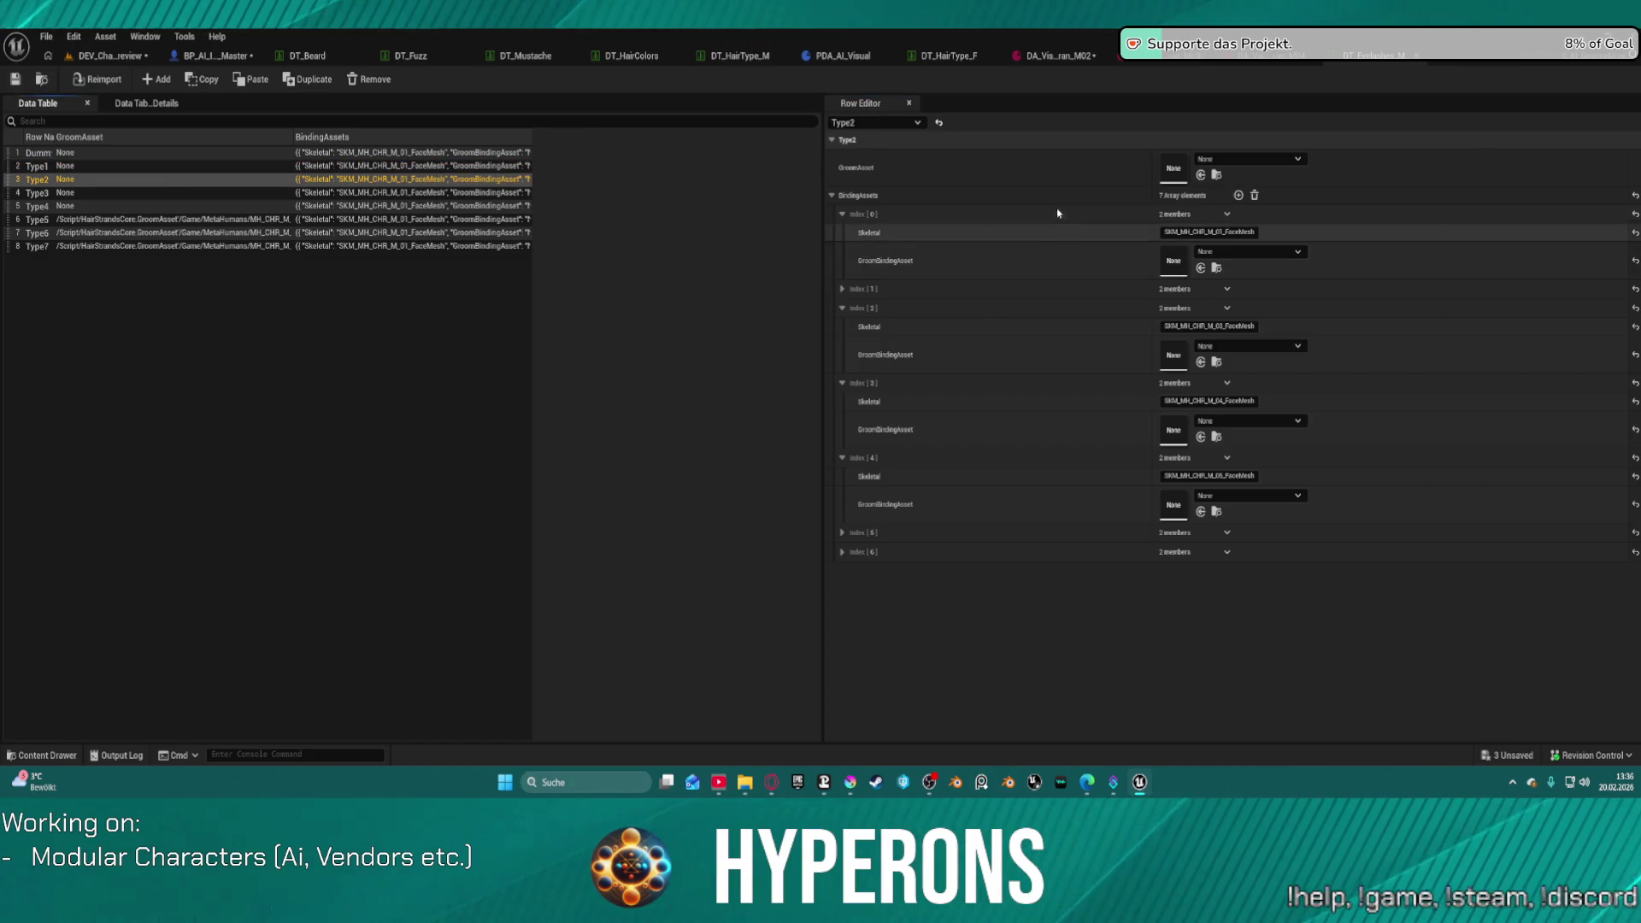
left_click(191, 192)
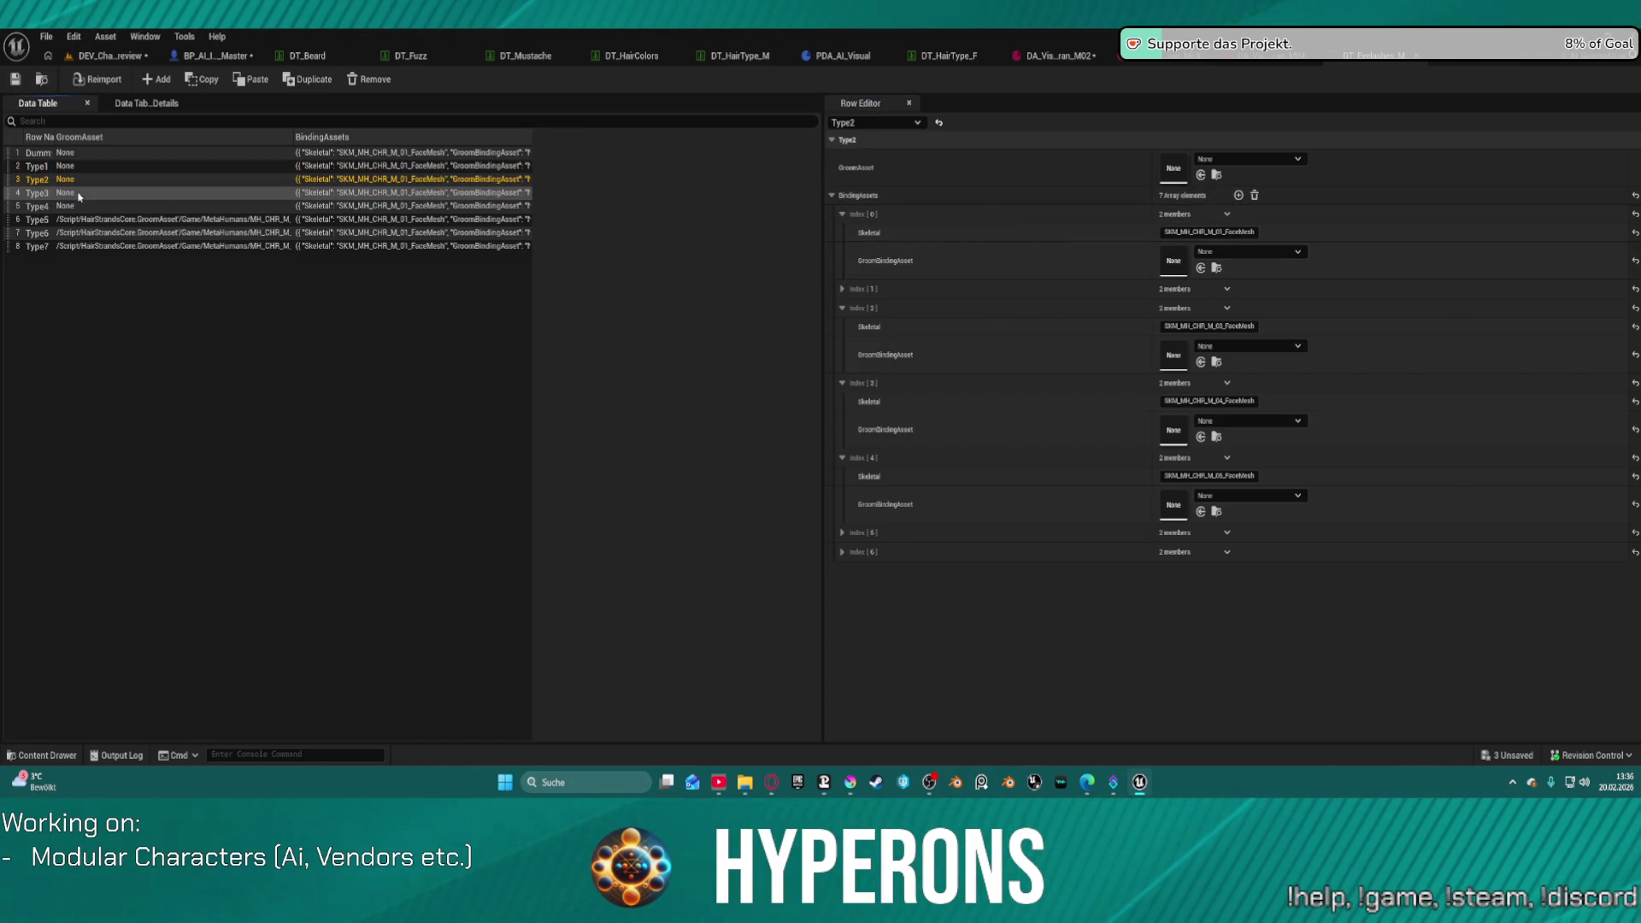
left_click(1050, 204)
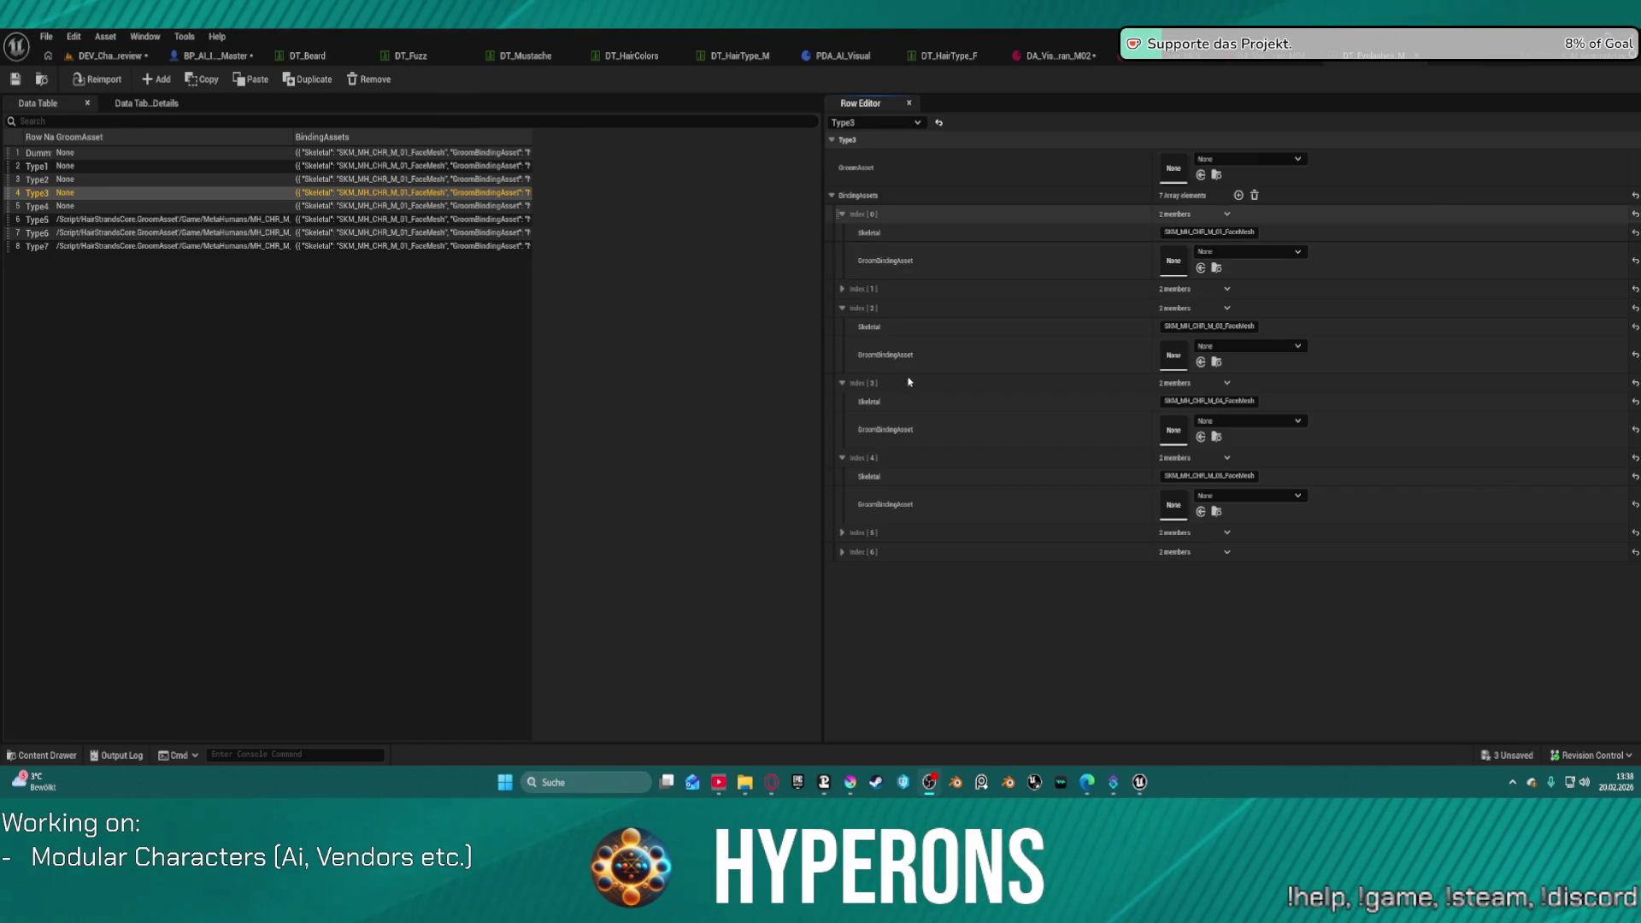
Step: Inspect the eyelash table's groom entries for rows Type4 through Type7
left_click(158, 206)
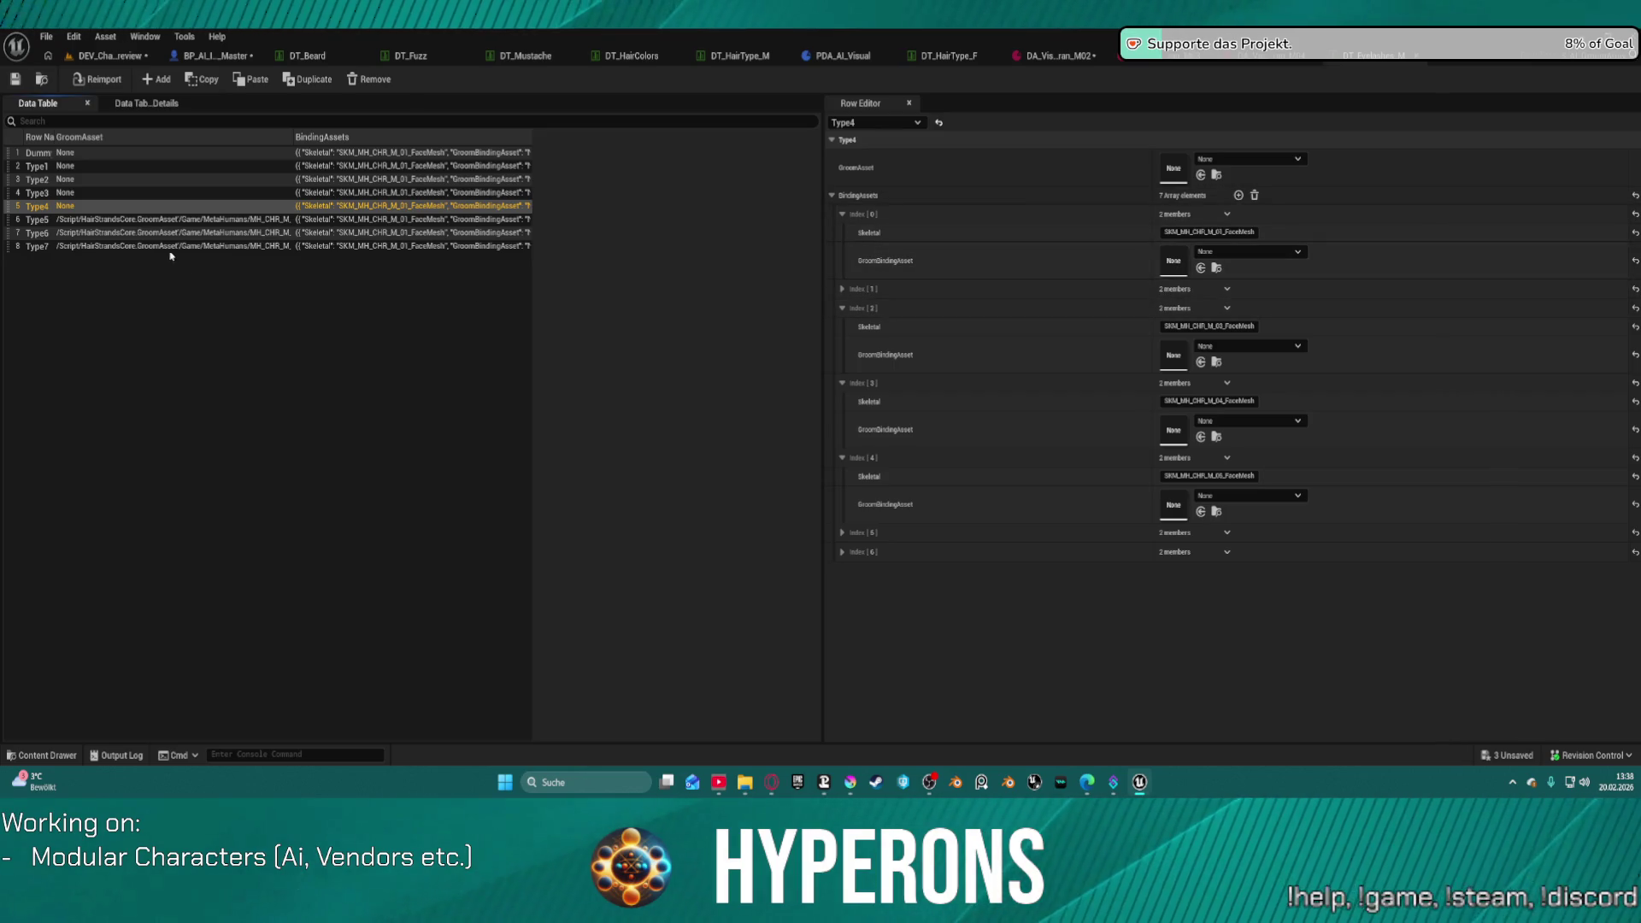
left_click(148, 221)
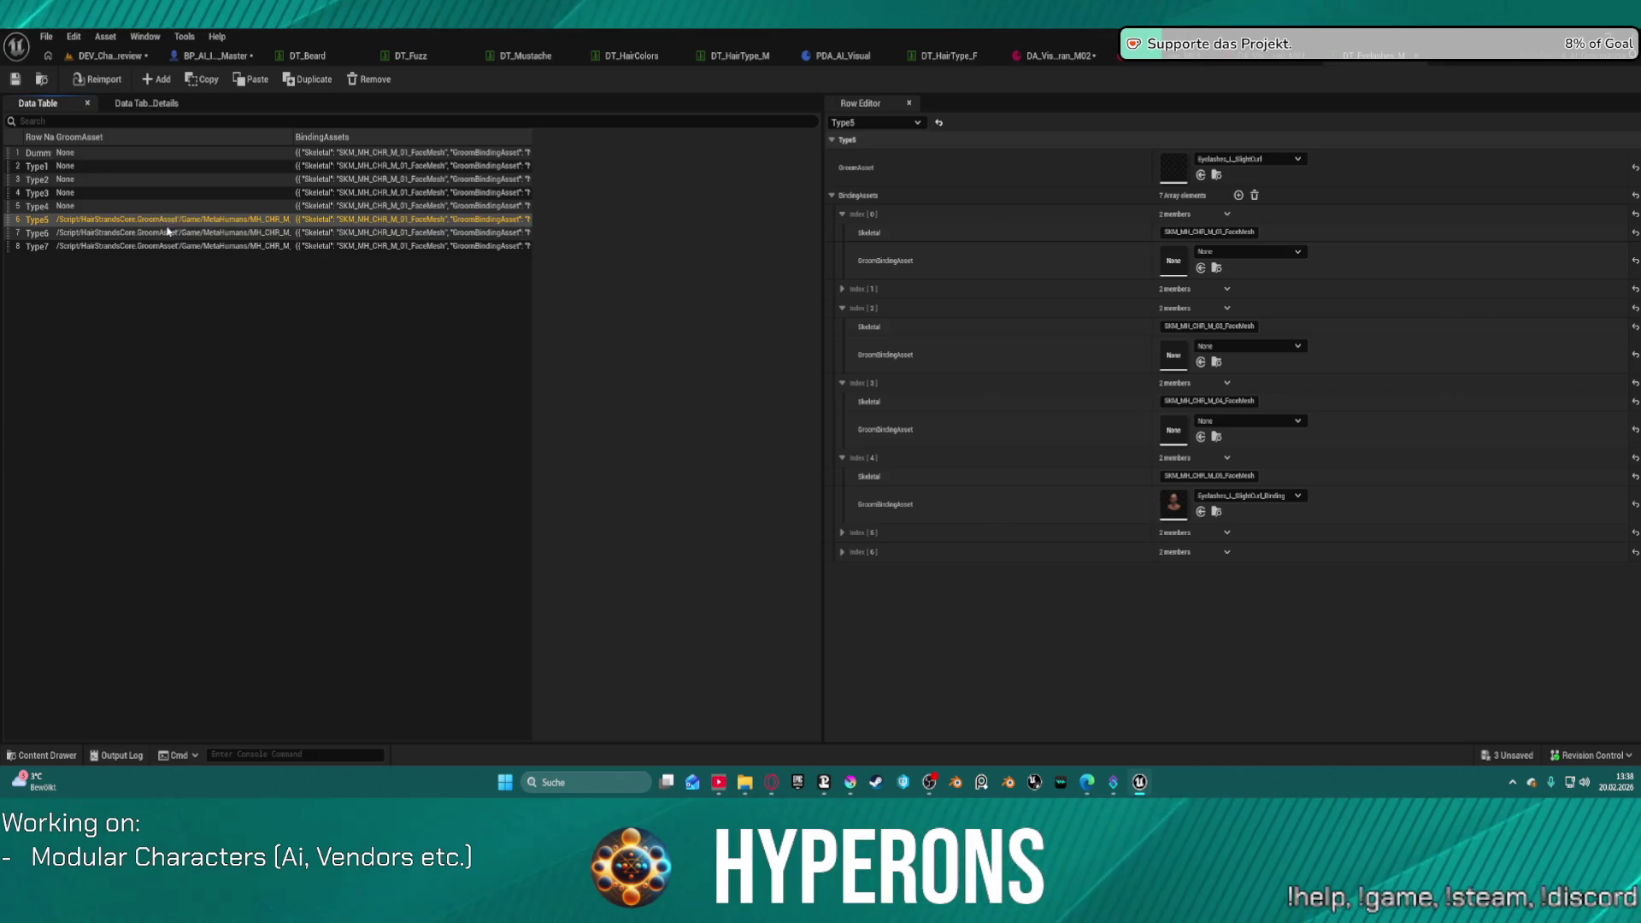
left_click(150, 233)
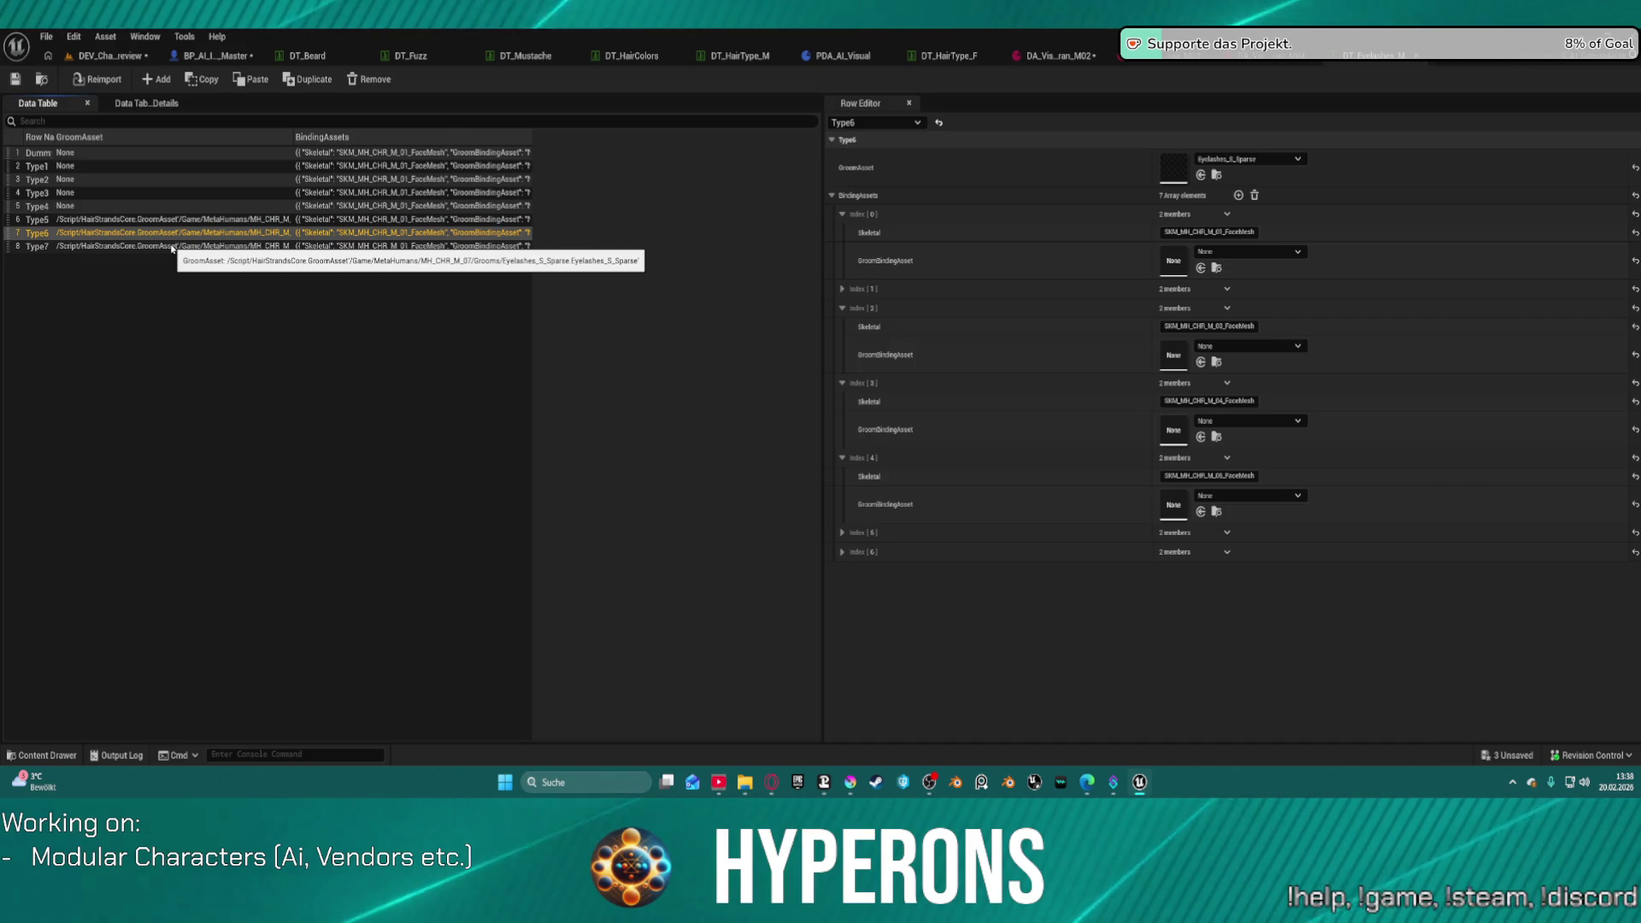
left_click(175, 246)
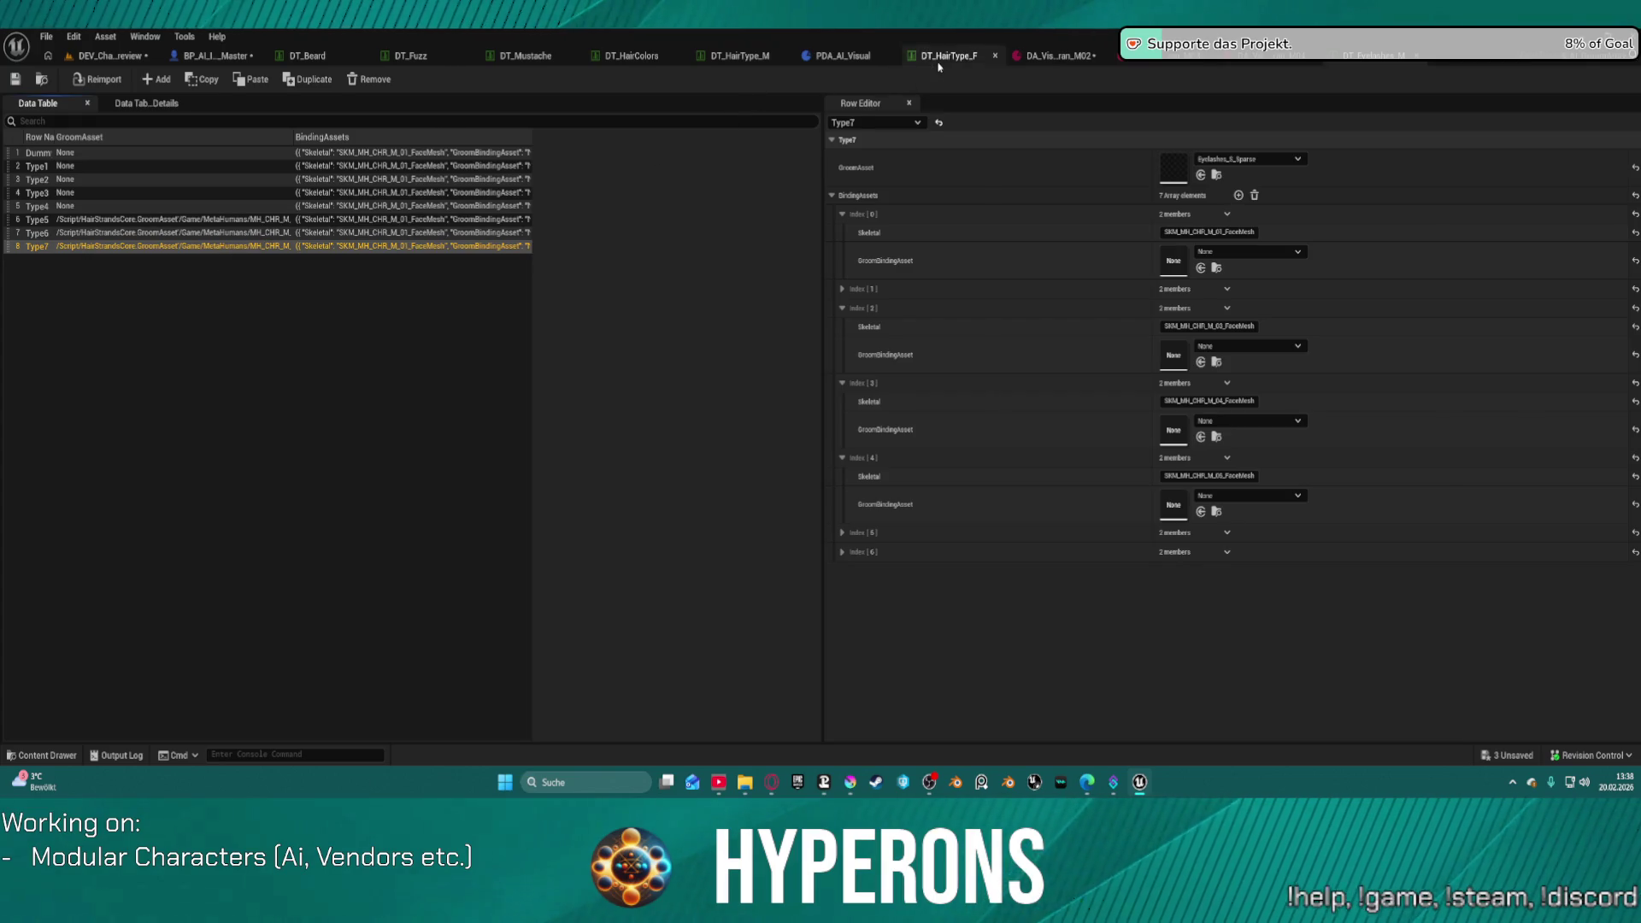
Step: Open DT_Eyelashes_F and check its Type1 row's Eyelashes_L_SlightCurl groom and binding
left_click(948, 56)
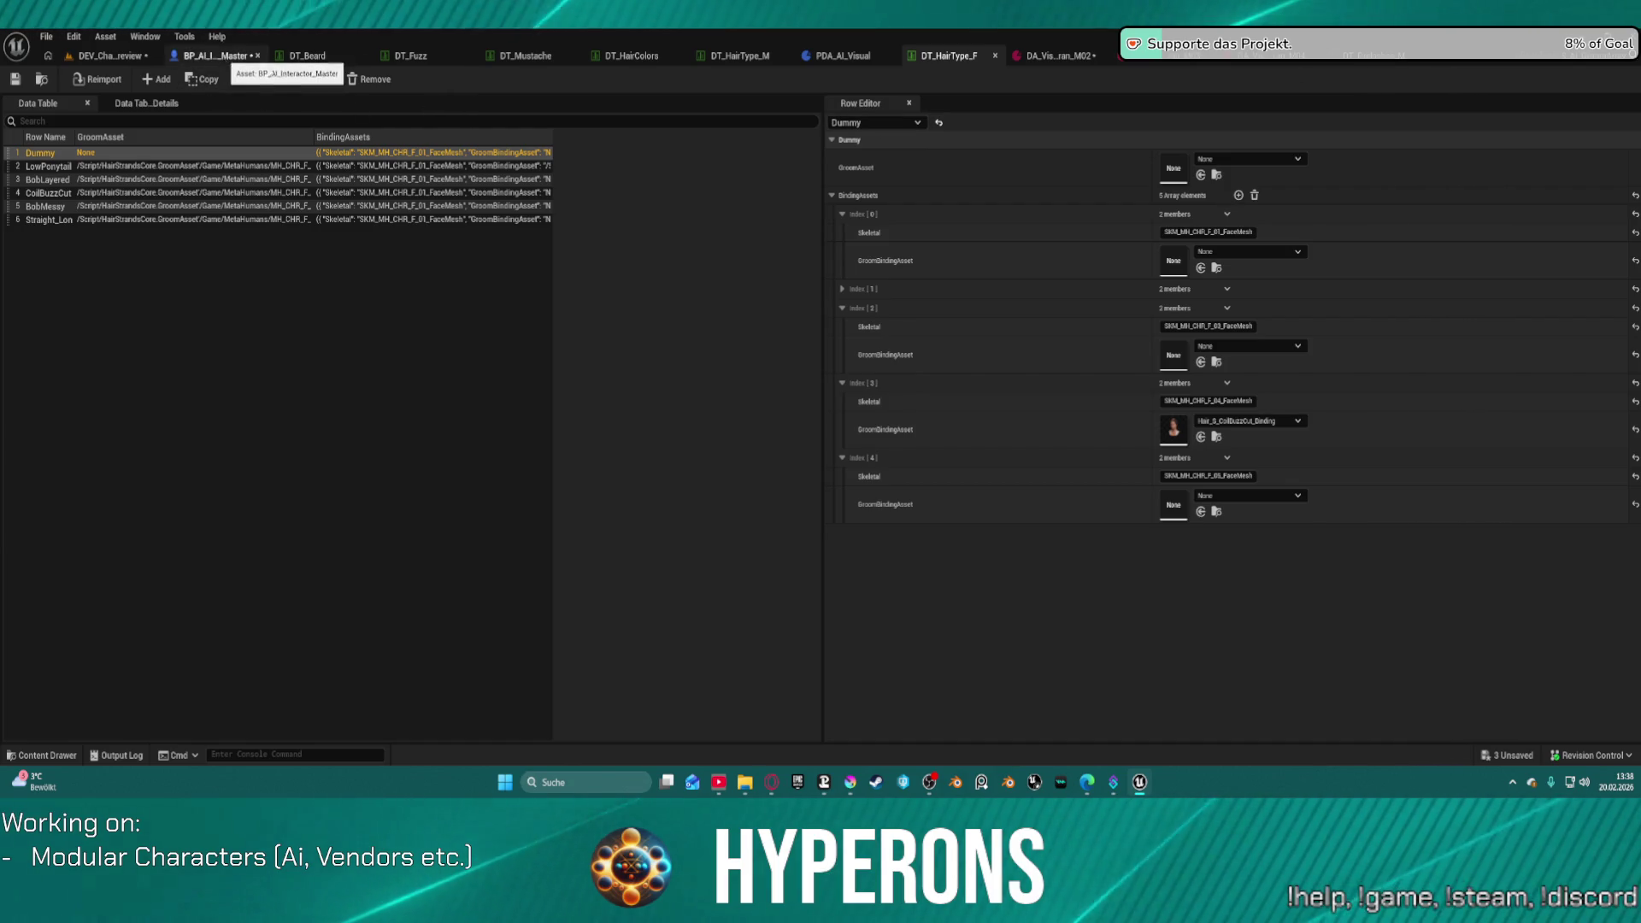
key("ctrl+space")
double_click(699, 641)
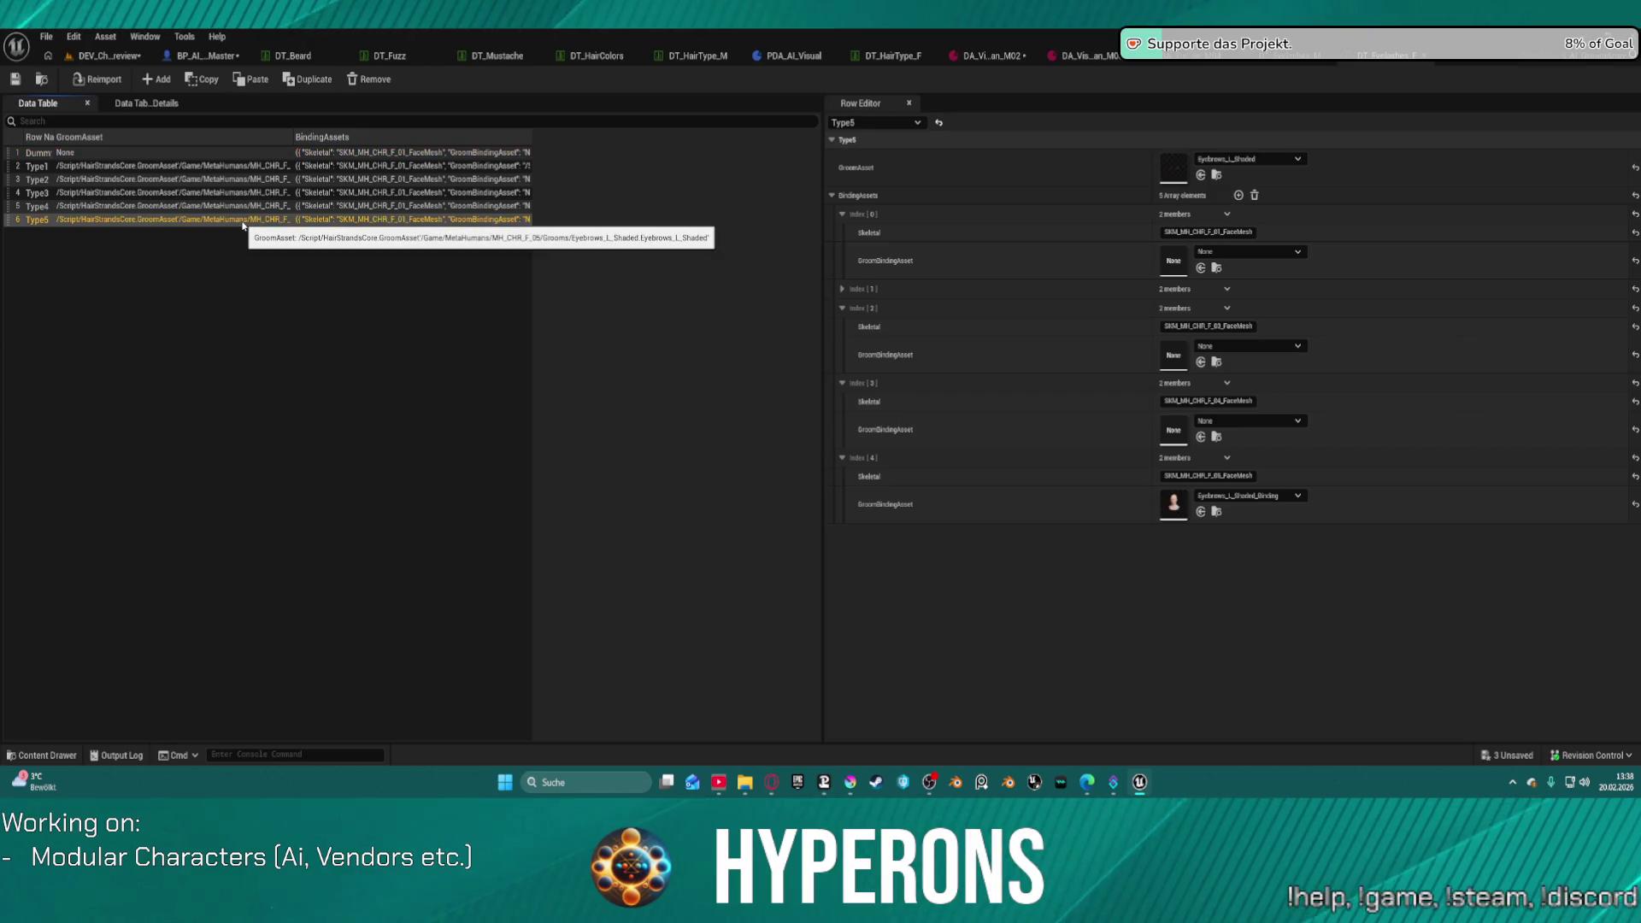
left_click(501, 166)
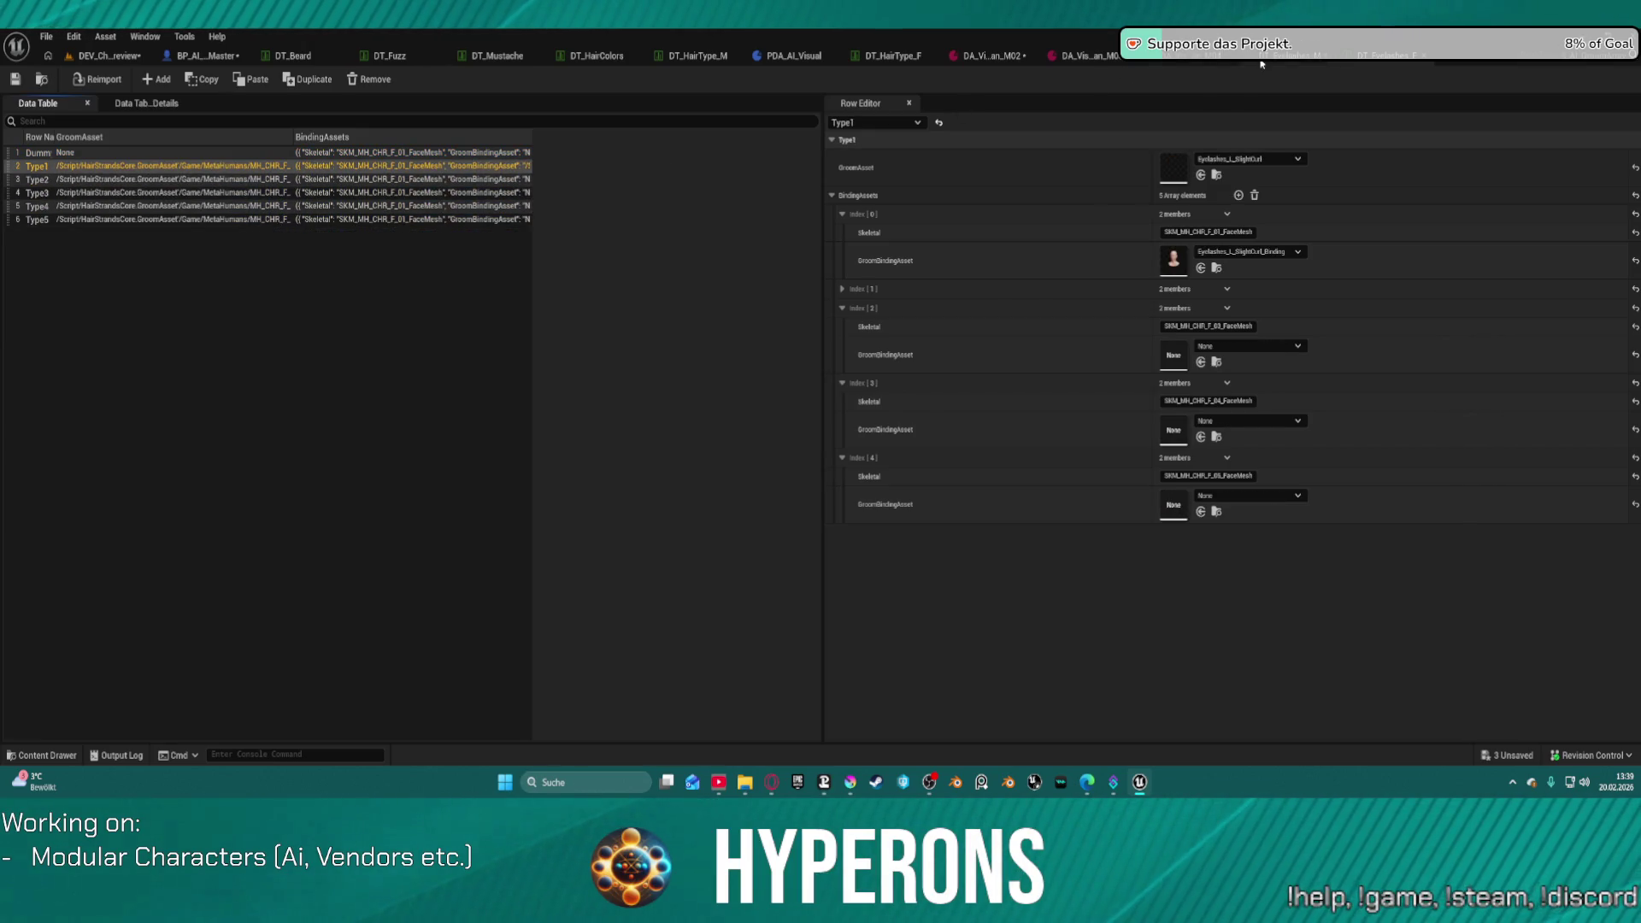